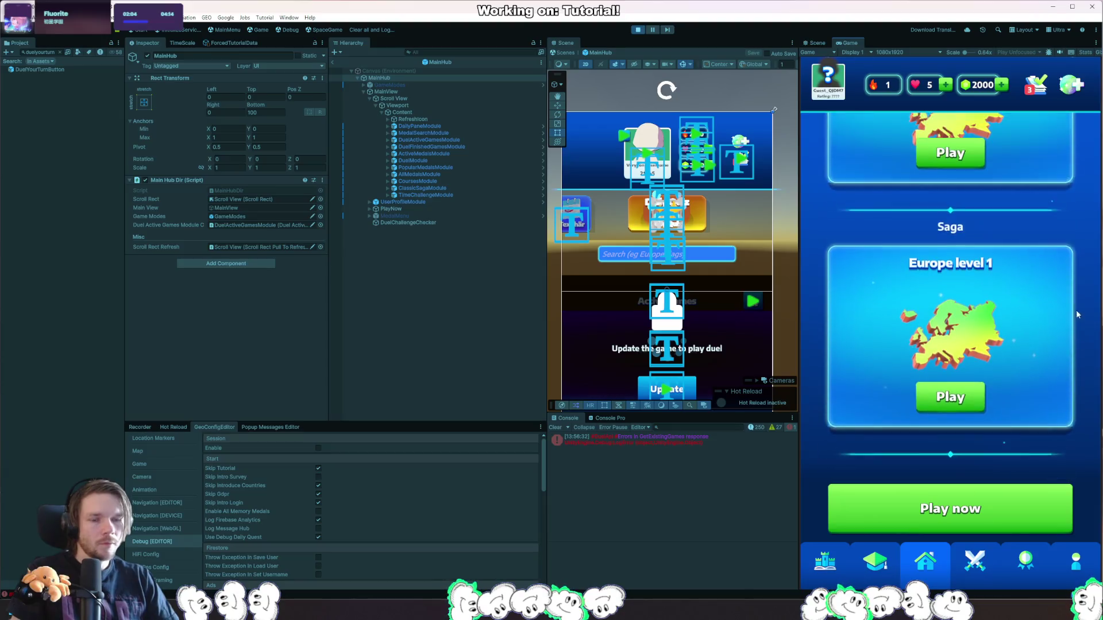
# Scroll the hub list up and down until the duel-turn tutorial prompt appears, then stop Play mode.
pyautogui.scroll(-10, 1070, 407)
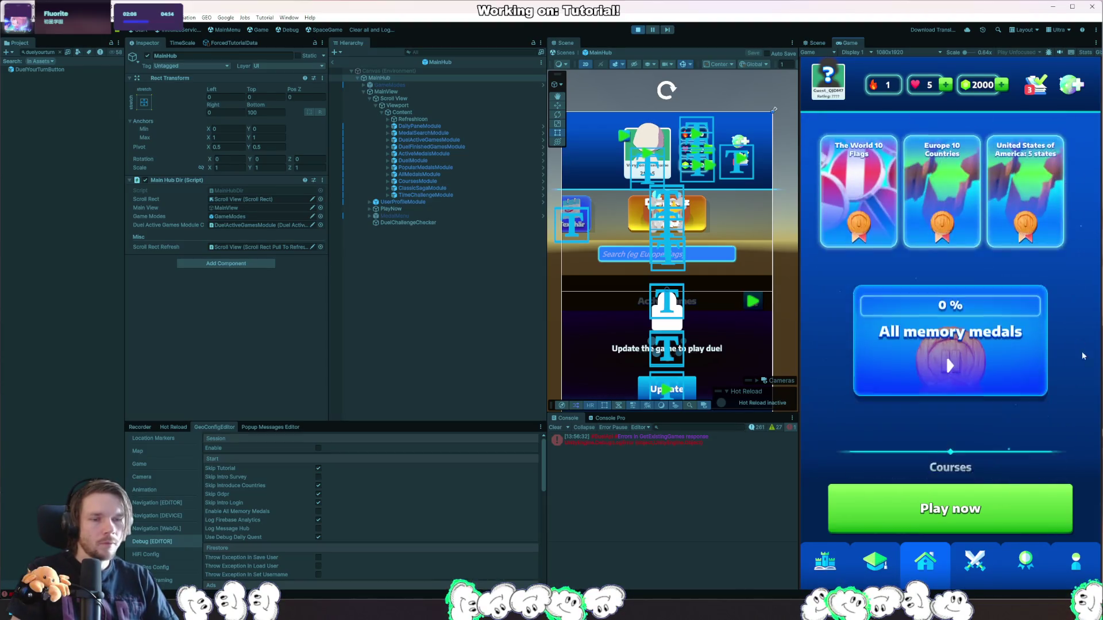
pyautogui.scroll(4, 1090, 343)
pyautogui.scroll(-1, 1089, 343)
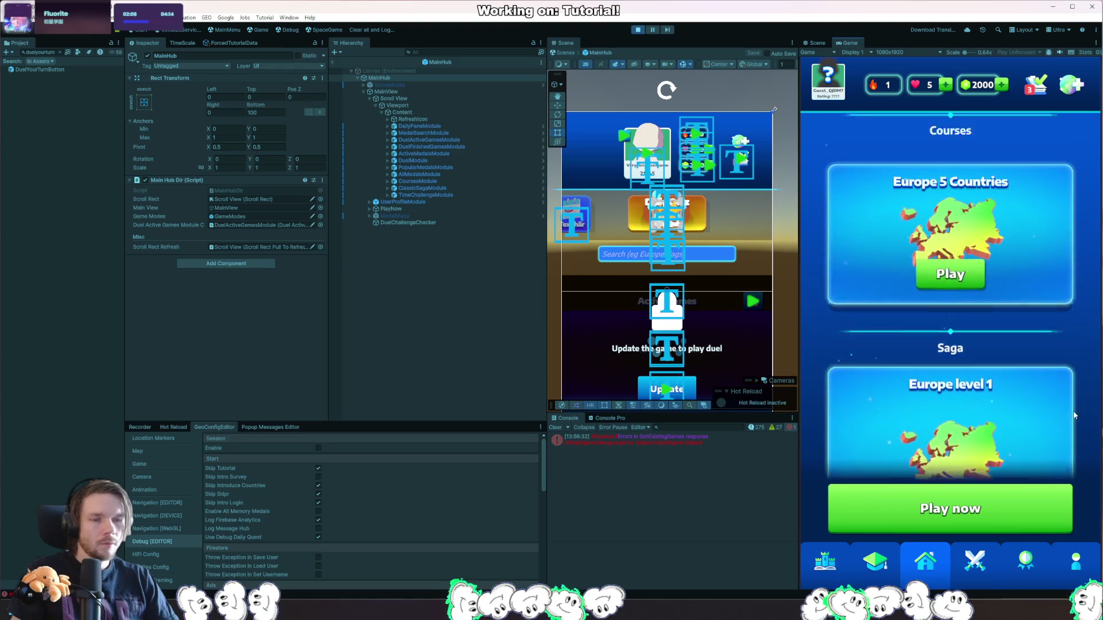
pyautogui.scroll(3, 1087, 299)
pyautogui.scroll(-4, 1083, 241)
pyautogui.scroll(3, 1083, 240)
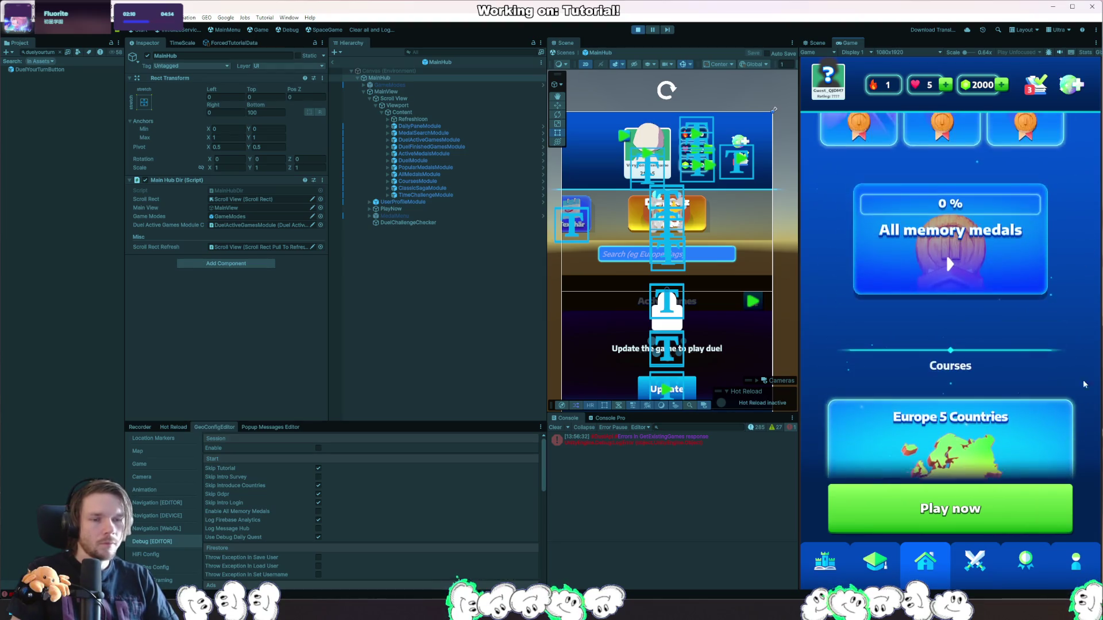
pyautogui.scroll(-1, 1079, 436)
pyautogui.scroll(-3, 1079, 437)
pyautogui.scroll(2, 1080, 414)
pyautogui.scroll(-3, 1081, 398)
pyautogui.scroll(3, 1086, 235)
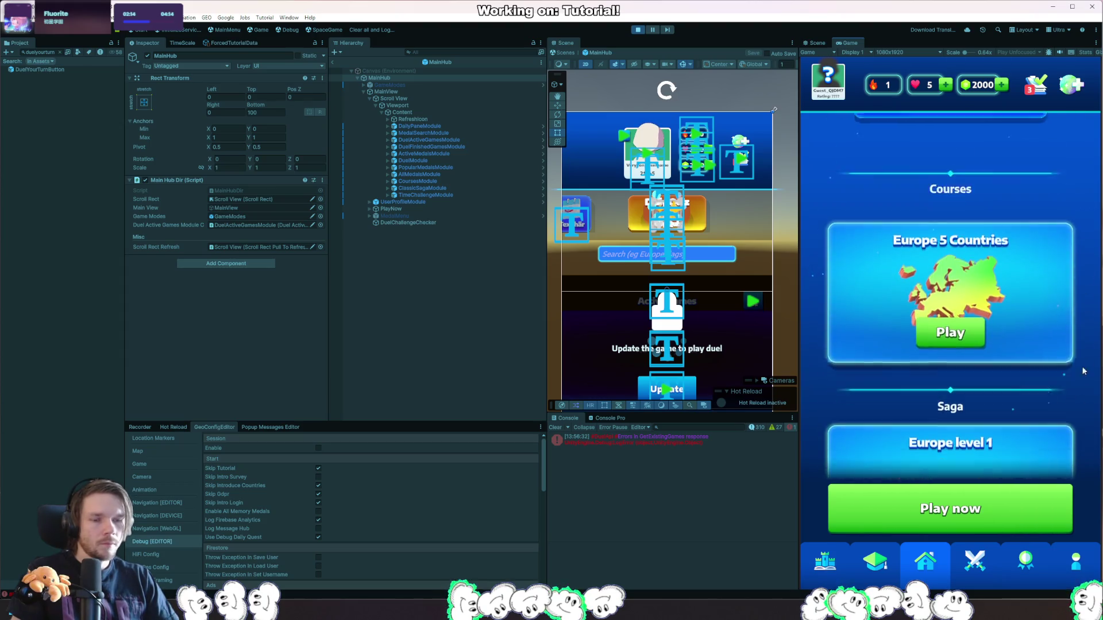
pyautogui.scroll(-2, 1086, 409)
pyautogui.scroll(1, 1079, 414)
pyautogui.scroll(-6, 1077, 423)
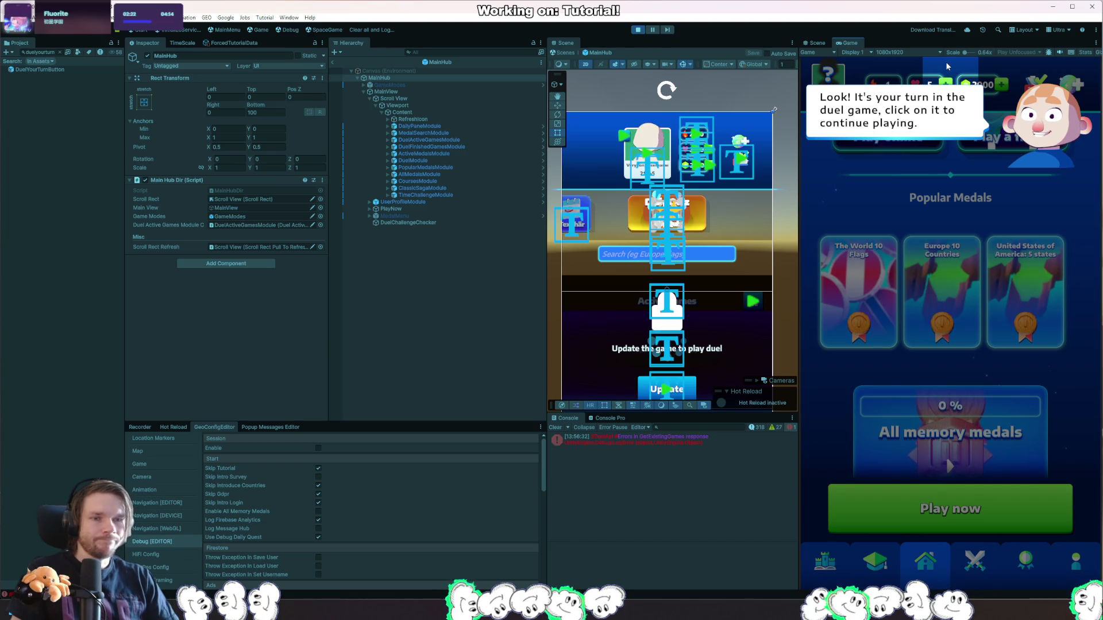
pyautogui.click(635, 30)
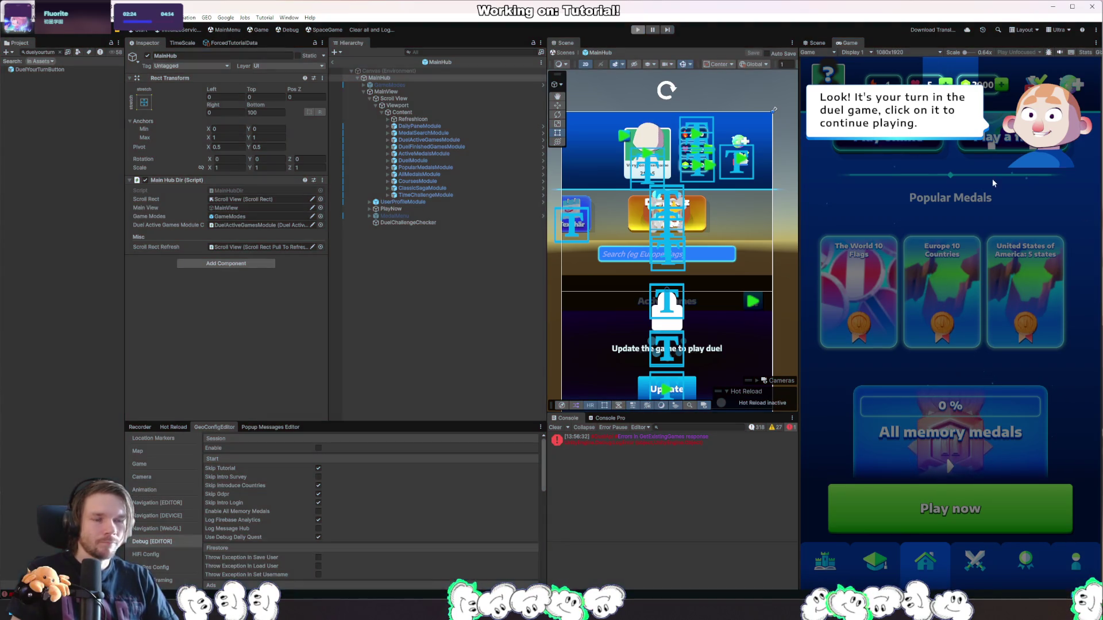
pyautogui.hotkey('alt', 'Tab')
# Go from the tutorial duel main-menu action to the ScrollToActiveGames declaration.
pyautogui.hotkey('ctrl', 'Tab')
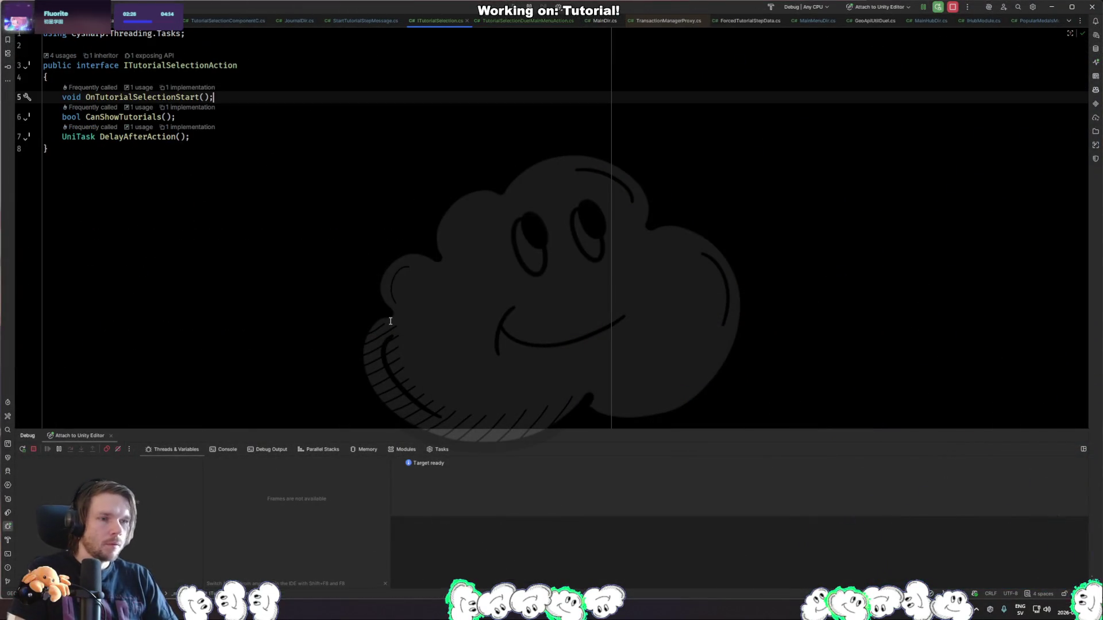
pyautogui.hotkey('ctrl', 'Tab')
pyautogui.hotkey('ctrl', 'Tab')
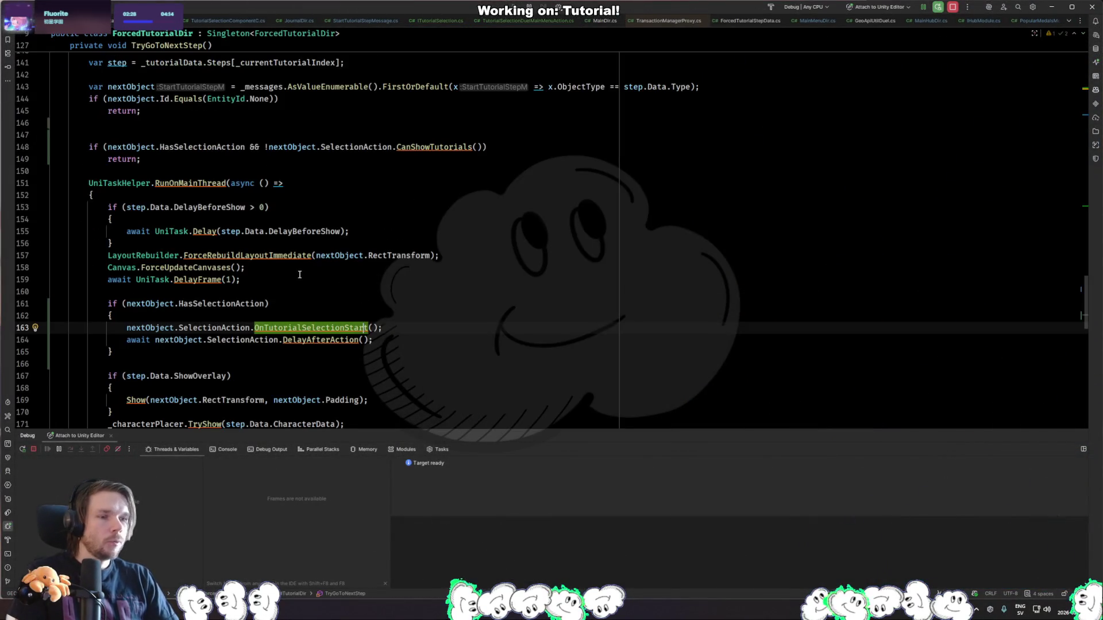
pyautogui.keyDown('ctrl'); pyautogui.click(311, 325); pyautogui.keyUp('ctrl')
pyautogui.hotkey('ctrl', 'Tab')
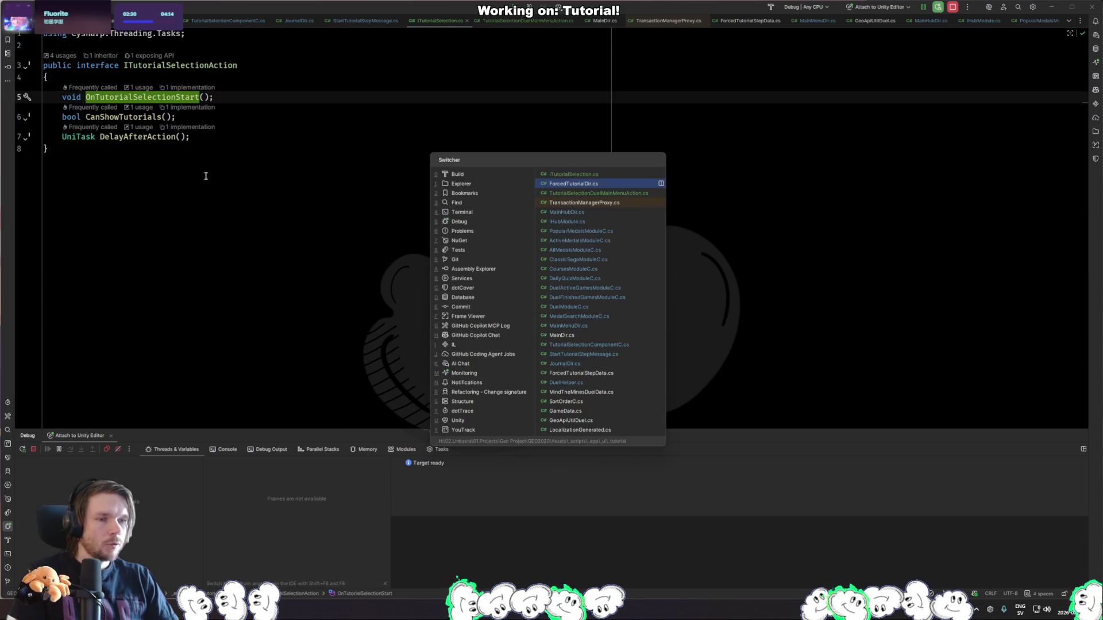
pyautogui.hotkey('ctrl', 'Tab')
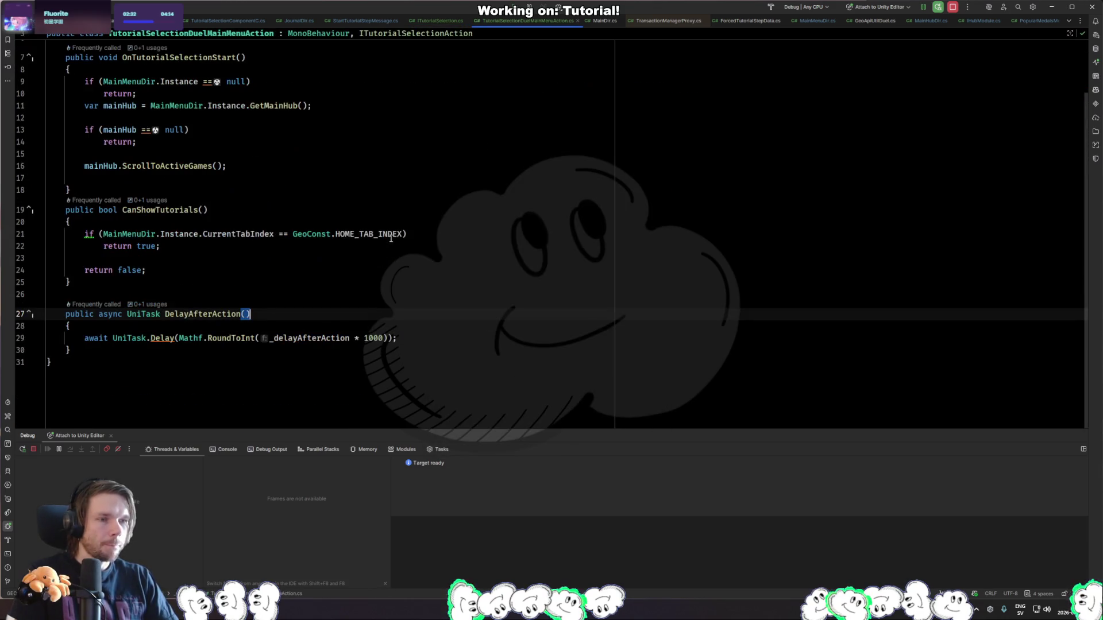
pyautogui.click(213, 131)
pyautogui.click(243, 167)
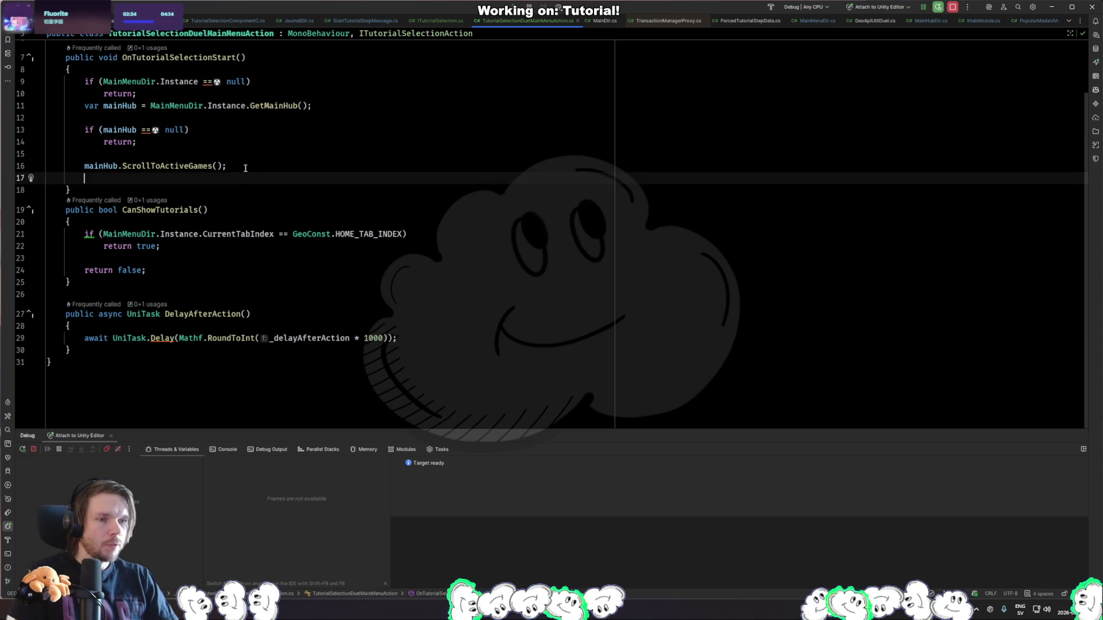
pyautogui.keyDown('ctrl'); pyautogui.click(198, 167); pyautogui.keyUp('ctrl')
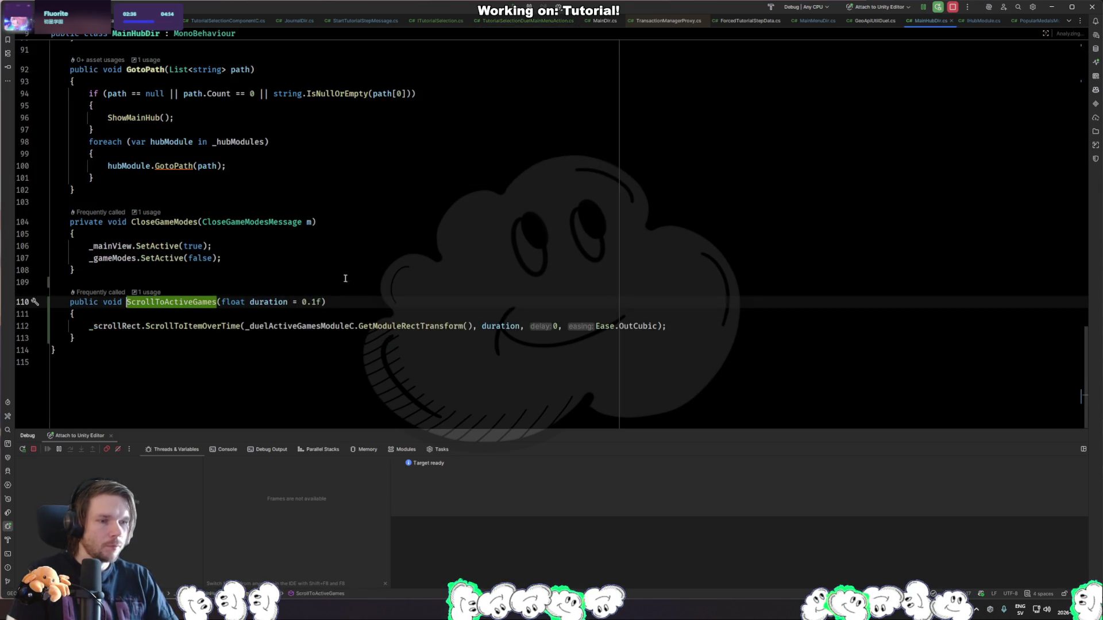
# Add a 'bool freezeScroll = false' parameter to ScrollToActiveGames.
pyautogui.click(265, 342)
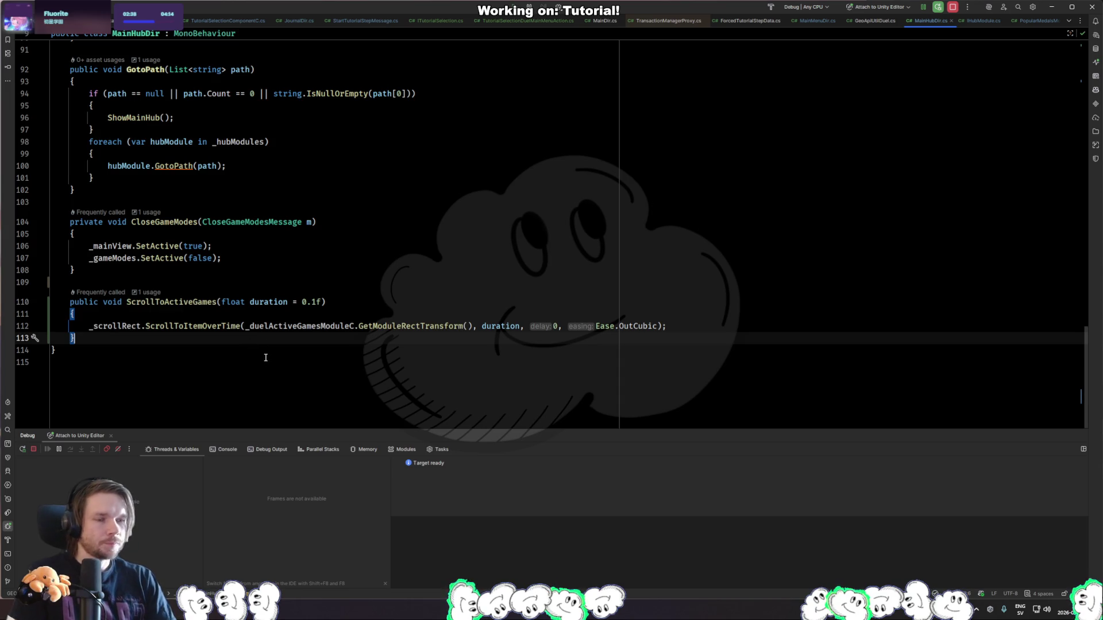
pyautogui.press('Up')
pyautogui.press('Up')
pyautogui.press('Up')
pyautogui.press('End')
pyautogui.press('Left')
pyautogui.write(', bool freeze')
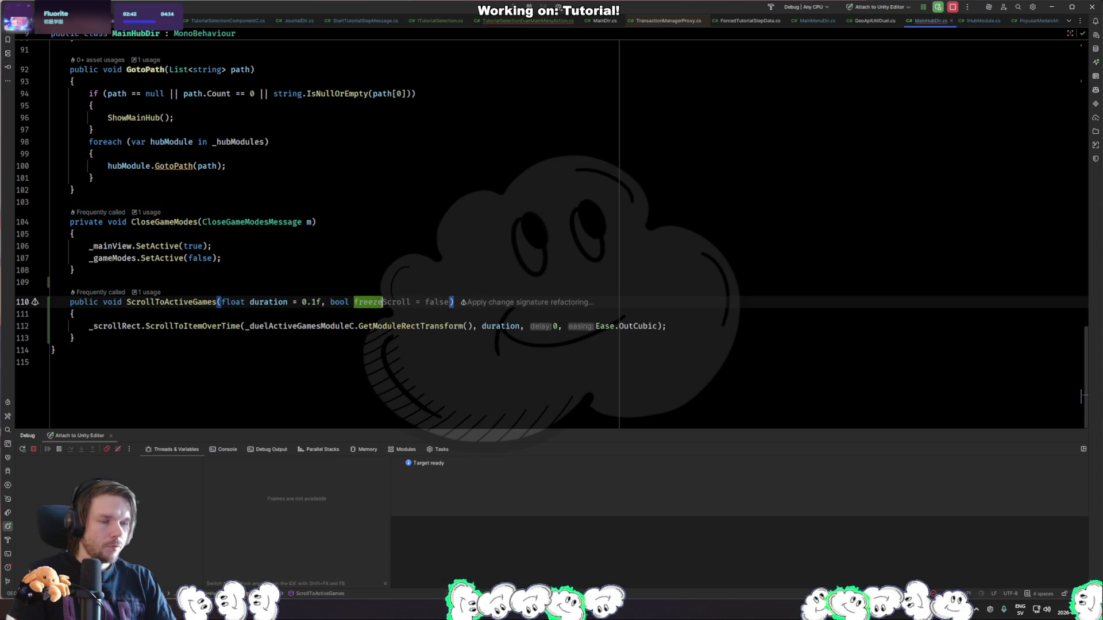
pyautogui.press('Tab')
# Add an if (freezeScroll) block setting _scrollRect.vertical = false, then return to Unity.
pyautogui.press('Down')
pyautogui.press('Down')
pyautogui.press('End')
pyautogui.press('Return')
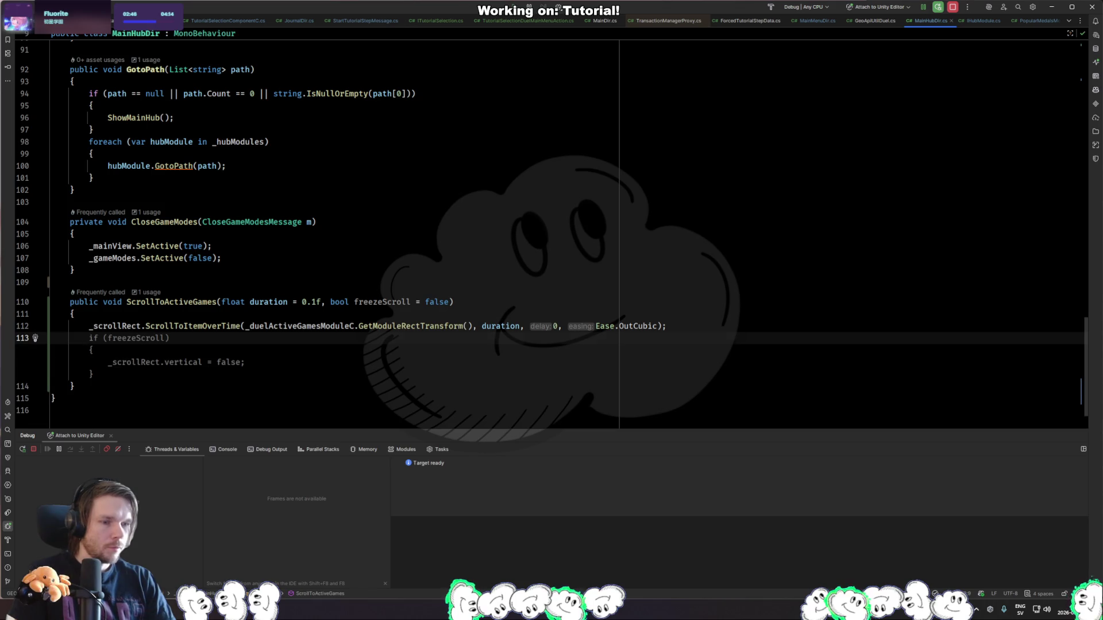
pyautogui.press('Tab')
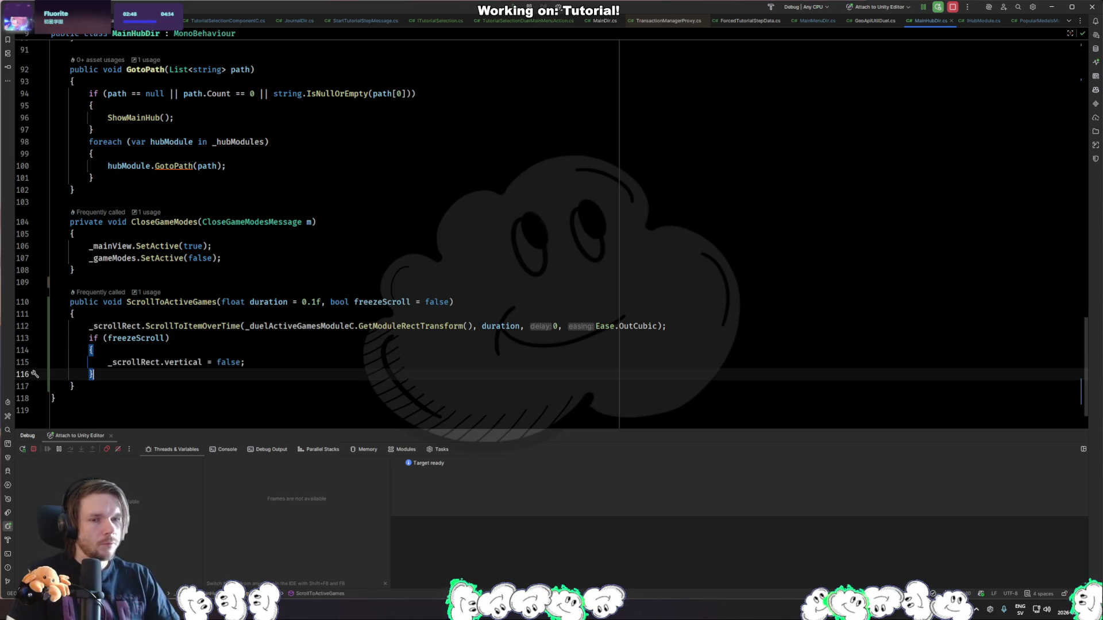
pyautogui.hotkey('alt', 'Tab')
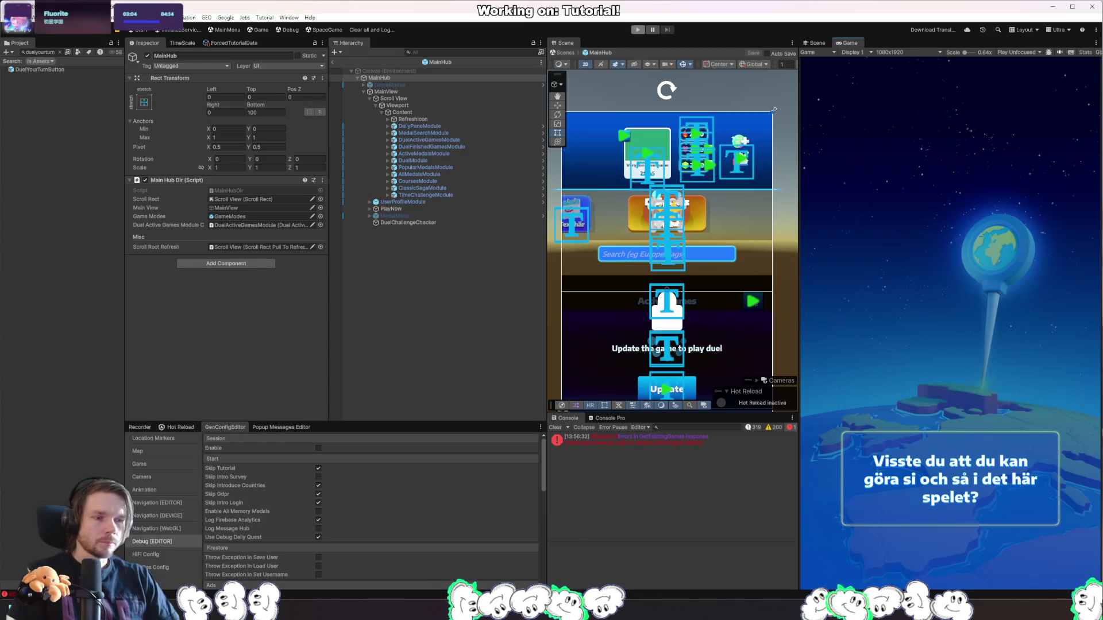
# Move the if (freezeScroll) block above the ScrollToItemOverTime call.
pyautogui.hotkey('alt', 'Tab')
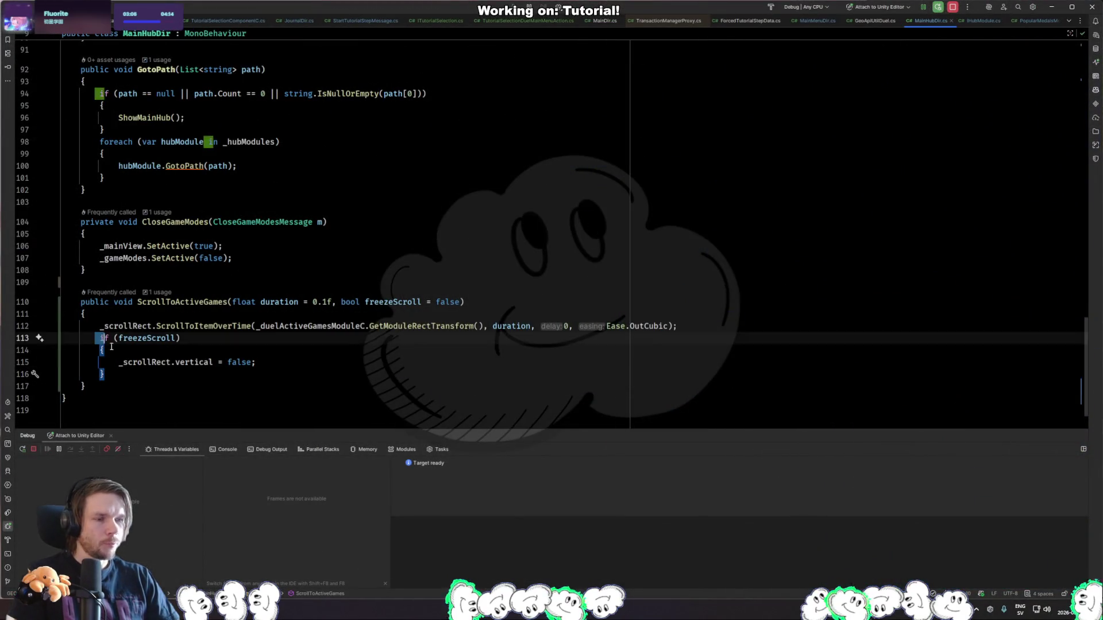
pyautogui.hotkey('ctrl', 'x')
pyautogui.press('Up')
pyautogui.press('Up')
pyautogui.hotkey('ctrl', 'v')
pyautogui.moveTo(98, 313); pyautogui.dragTo(167, 340)
pyautogui.press('BackSpace')
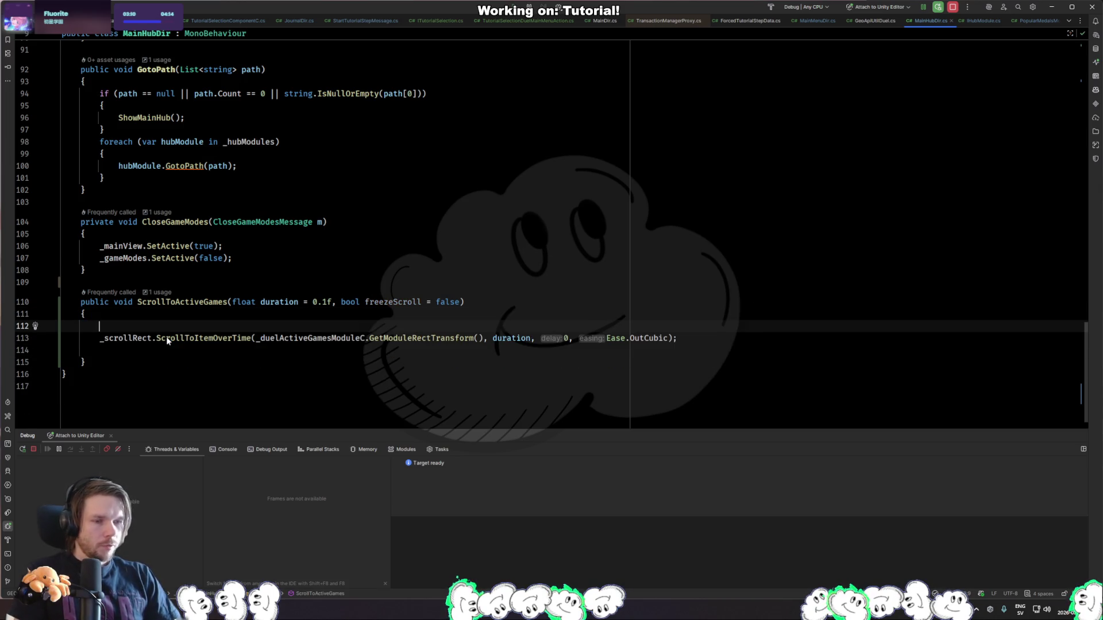
pyautogui.hotkey('ctrl', 'z')
# Check the ScrollToActiveGames call site and the ScrollToItemOverTime declaration.
pyautogui.hotkey('ctrl', 'alt', 'Left')
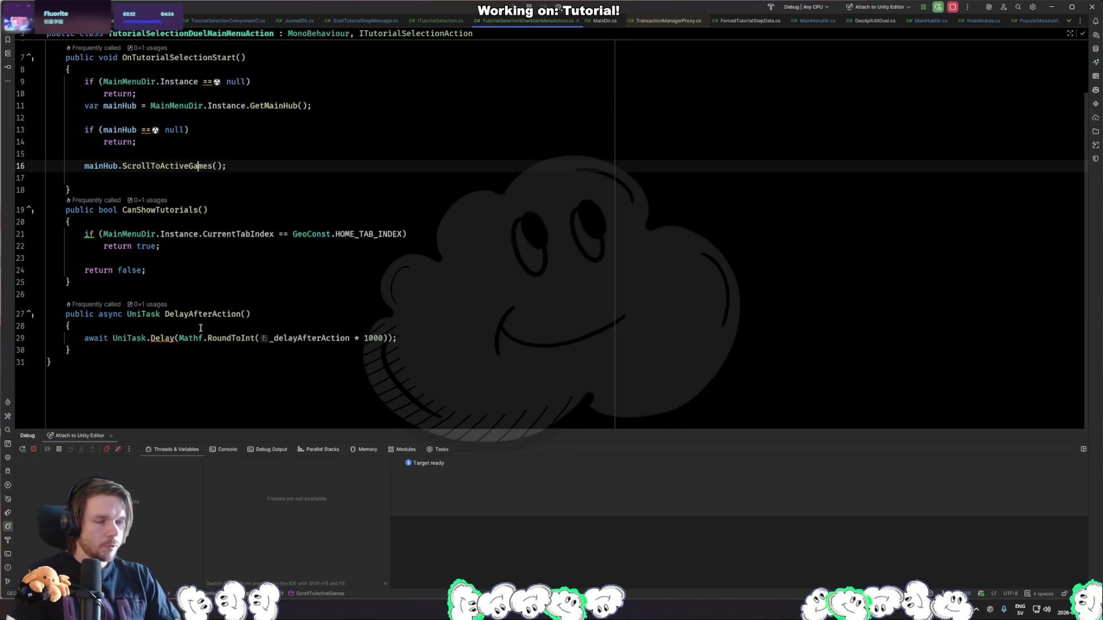
pyautogui.hotkey('ctrl', 'alt', 'Right')
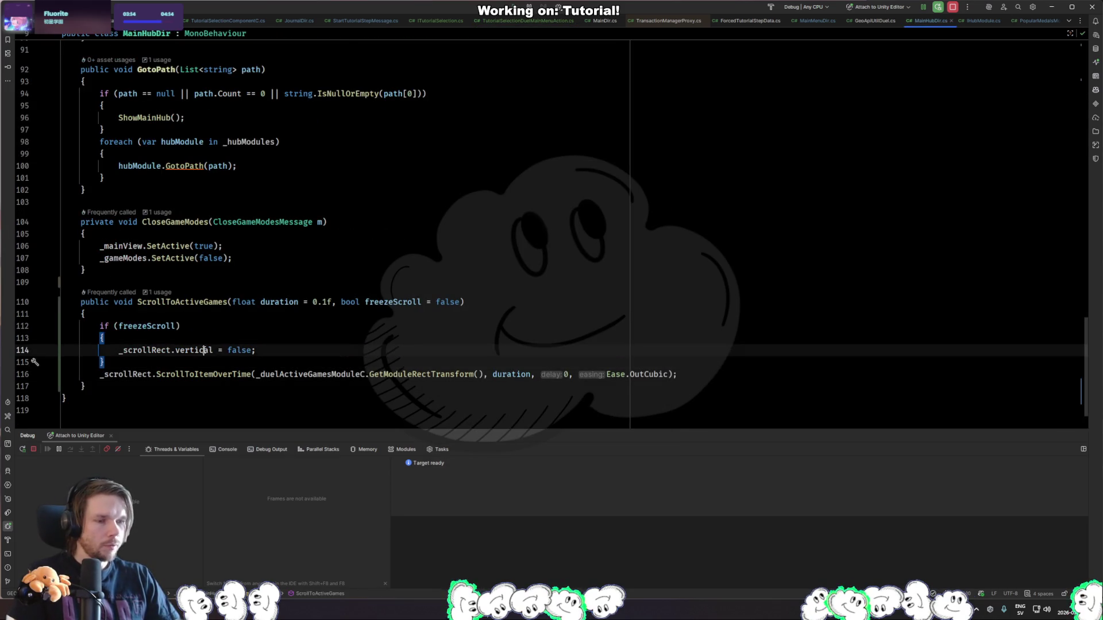
pyautogui.keyDown('ctrl'); pyautogui.click(234, 374); pyautogui.keyUp('ctrl')
pyautogui.hotkey('ctrl', 'alt', 'Left')
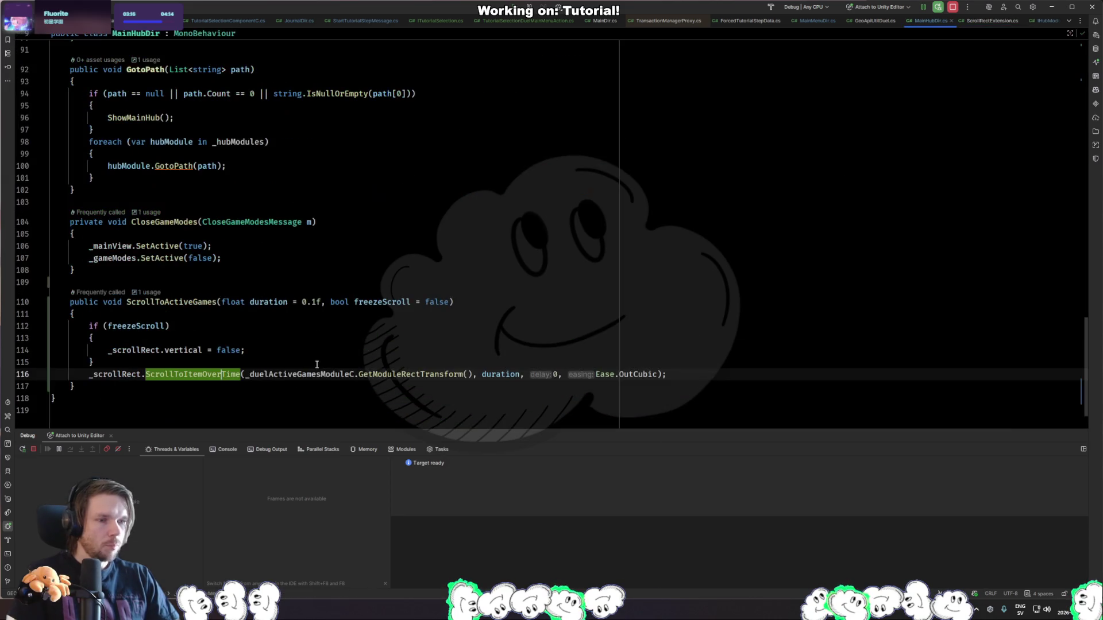
# Review the docs for the vertical property, undo a stray edit, and switch to Unity.
pyautogui.moveTo(198, 350)
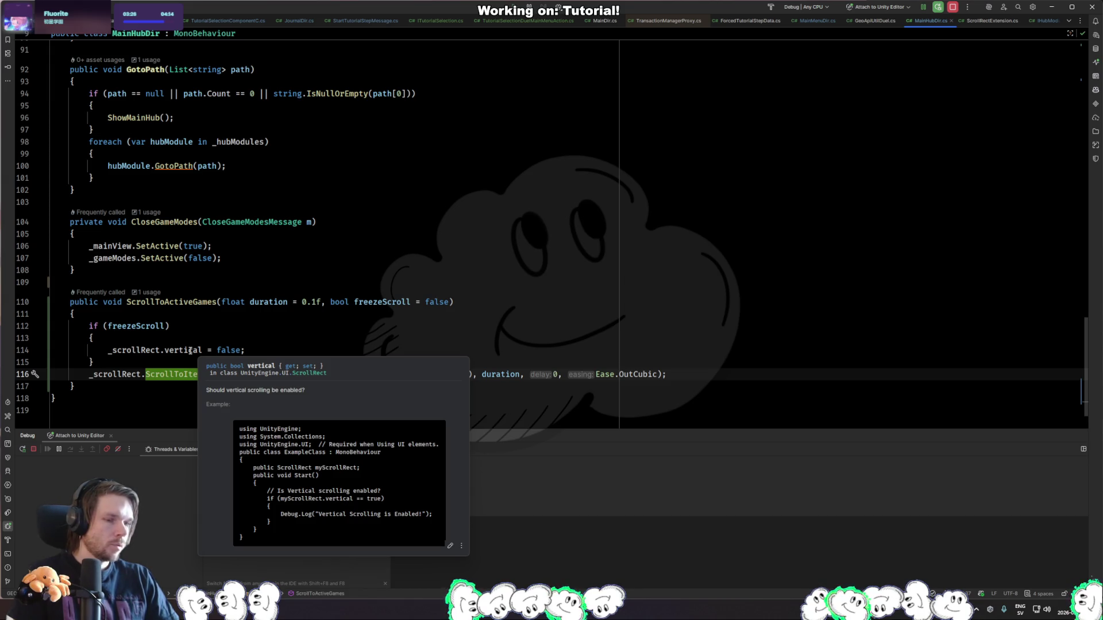
pyautogui.doubleClick(189, 351)
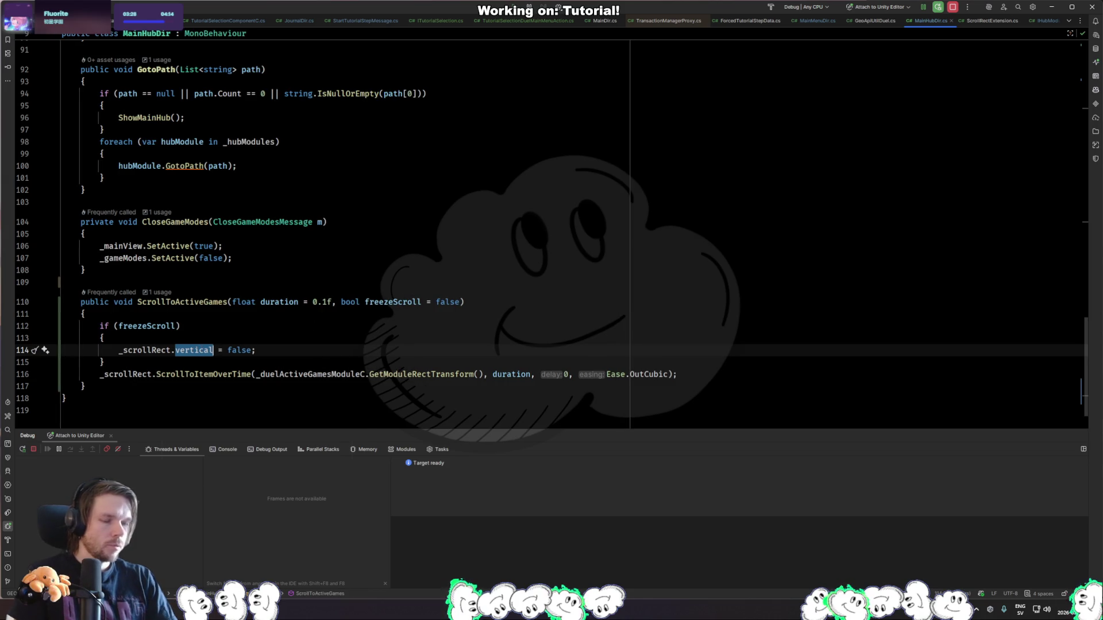
pyautogui.write('input')
pyautogui.press('Escape')
pyautogui.hotkey('ctrl', 'z')
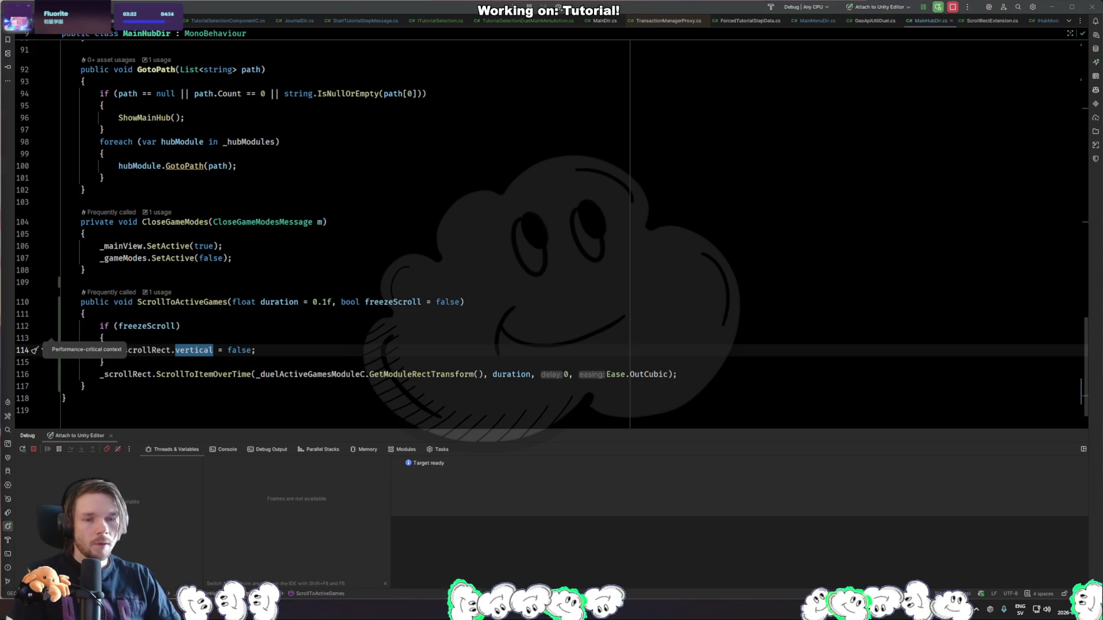
pyautogui.hotkey('alt', 'Tab')
pyautogui.hotkey('alt', 'Tab')
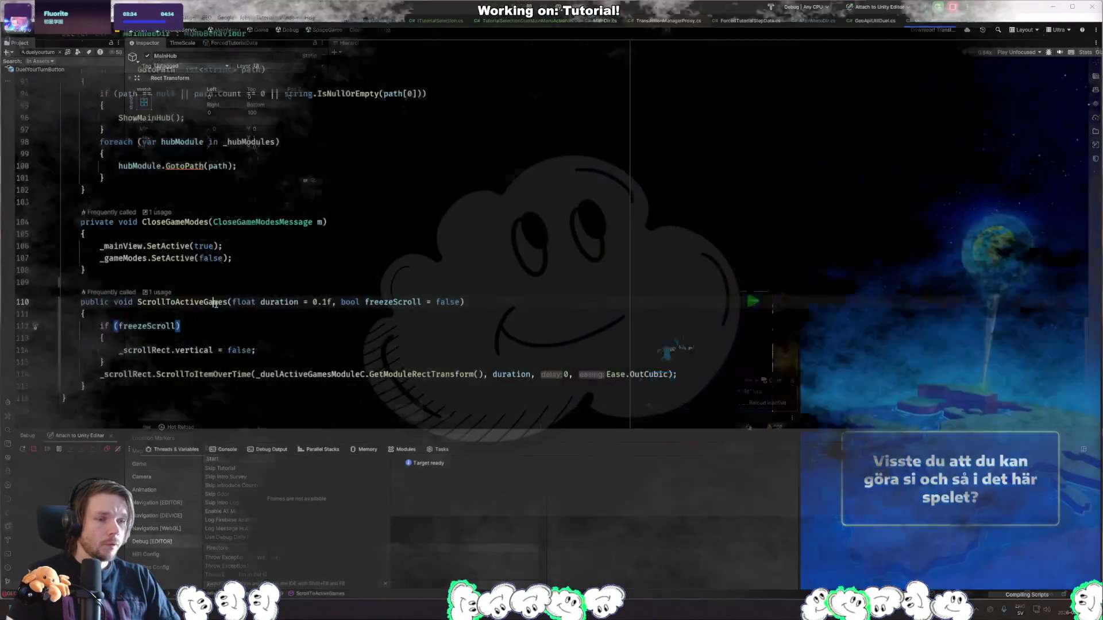
pyautogui.hotkey('ctrl', 'b')
# Drop a trial true argument and review ScrollToActiveGames' duration and freezeScroll parameters.
pyautogui.click(228, 174)
pyautogui.press('Left')
pyautogui.press('Left')
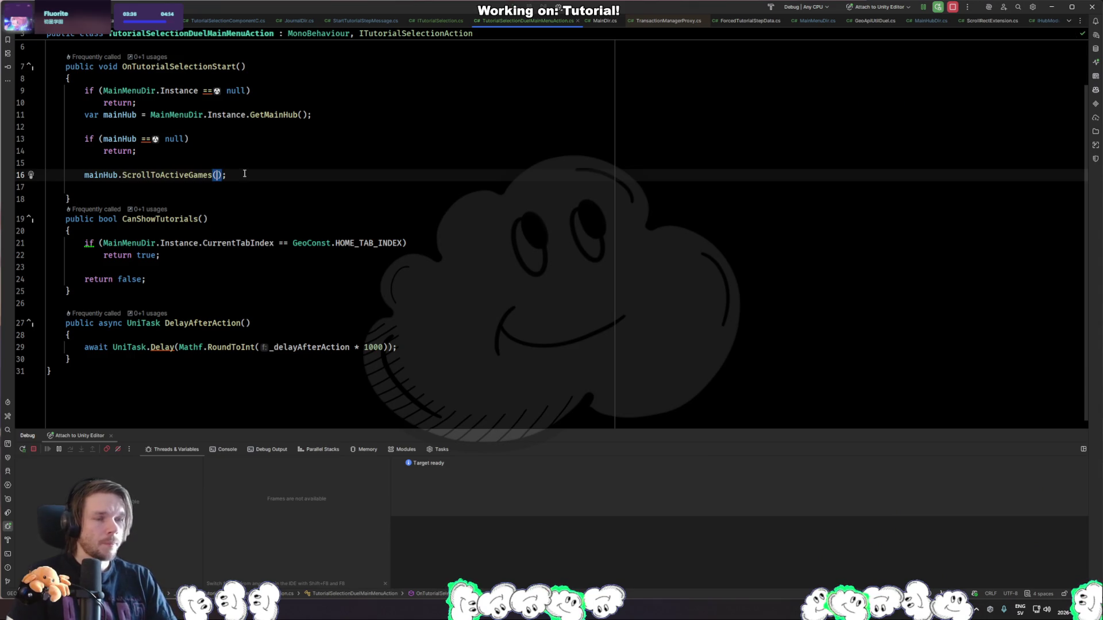
pyautogui.write('true')
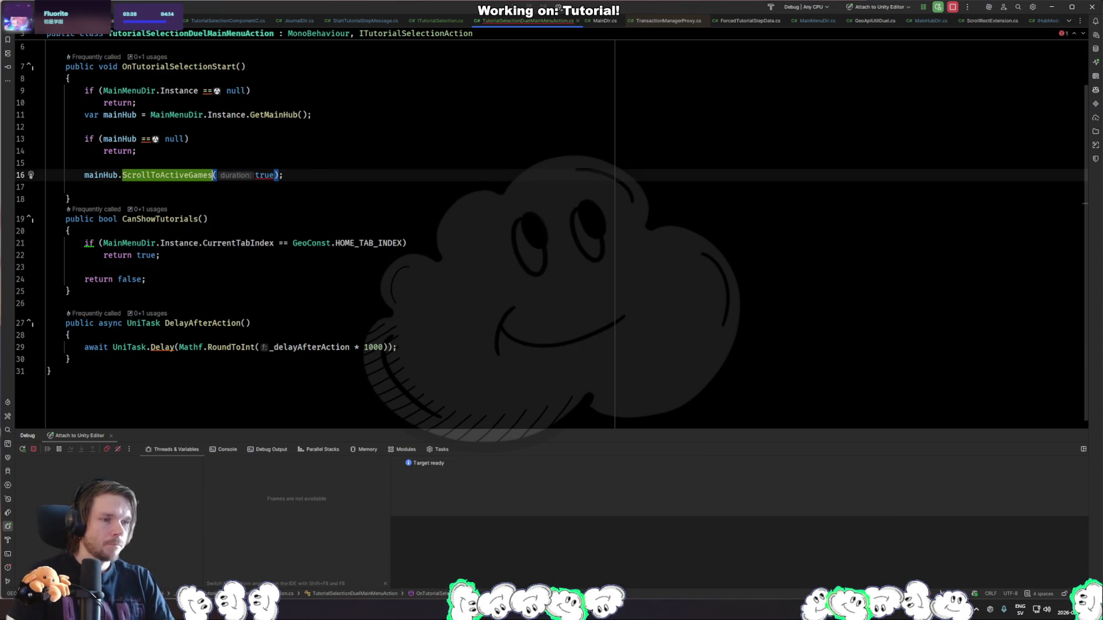
pyautogui.hotkey('ctrl', 'Delete')
pyautogui.hotkey('ctrl', 'b')
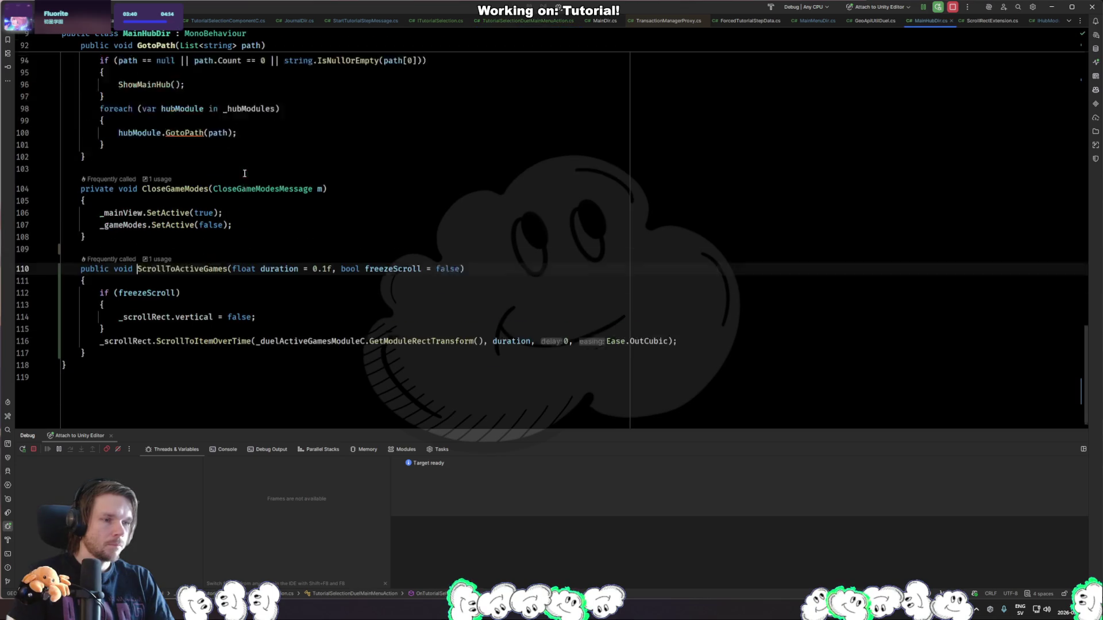
pyautogui.hotkey('ctrl', 'shift', 'Right')
pyautogui.hotkey('ctrl', 'shift', 'Right')
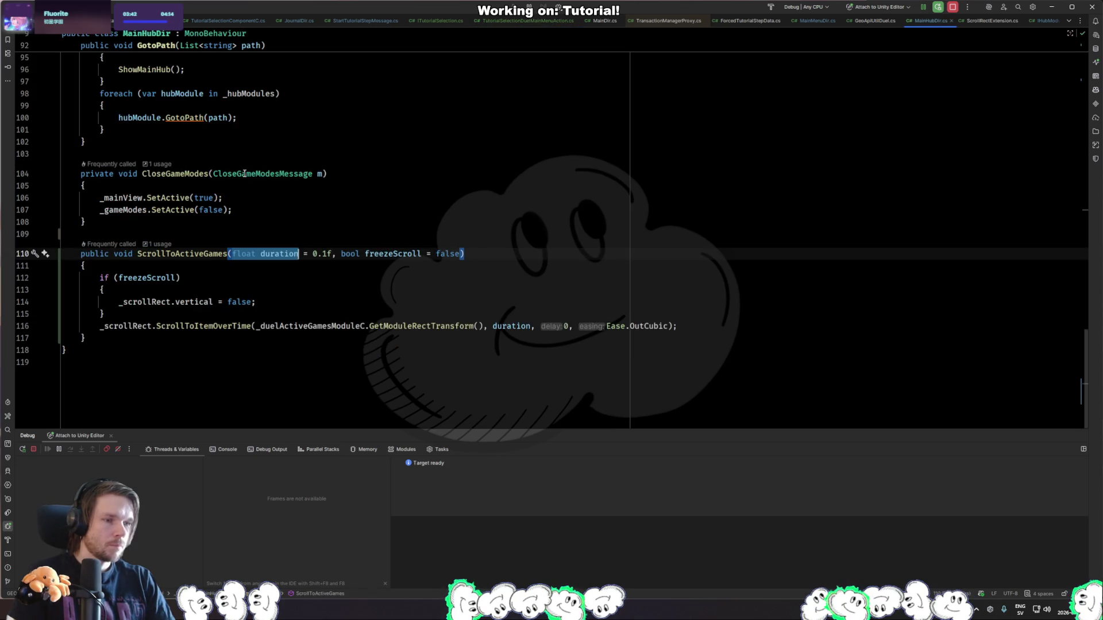
pyautogui.hotkey('shift', 'Right')
pyautogui.hotkey('shift', 'Right')
pyautogui.scroll(5, 245, 174)
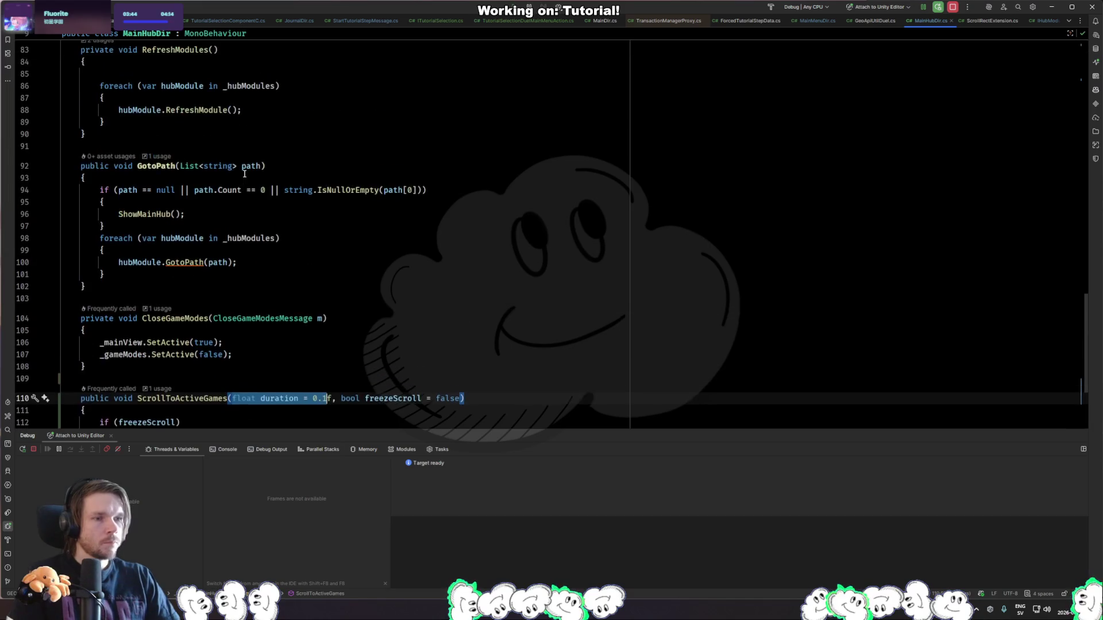
pyautogui.scroll(-3, 305, 192)
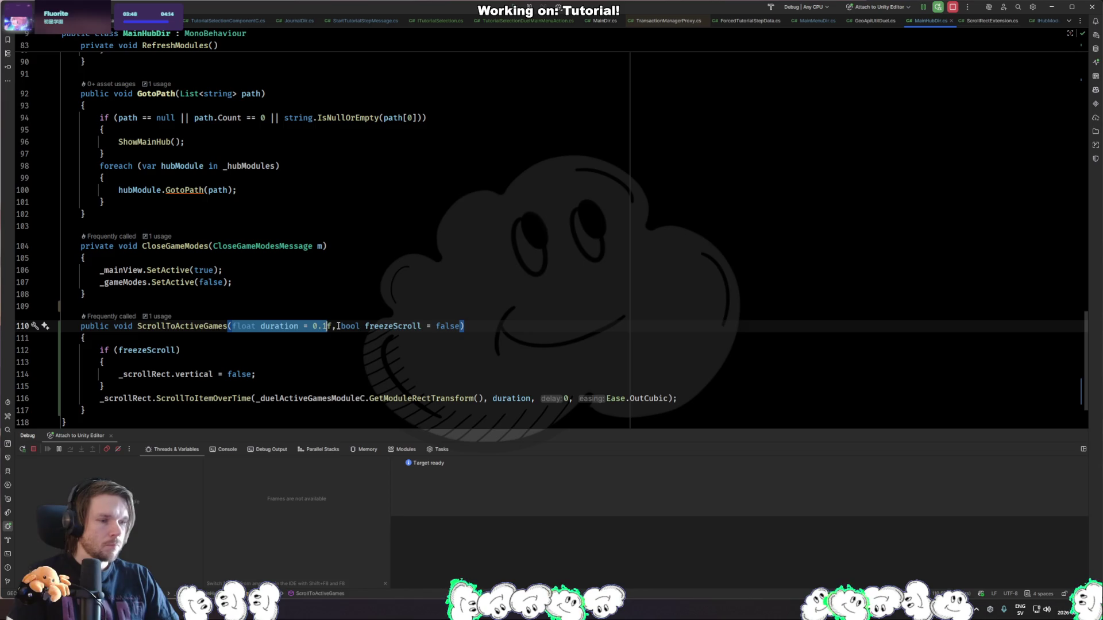
# Pass _delayAfterAction and true to the ScrollToActiveGames call in the tutorial duel action.
pyautogui.hotkey('ctrl', 'alt', 'Left')
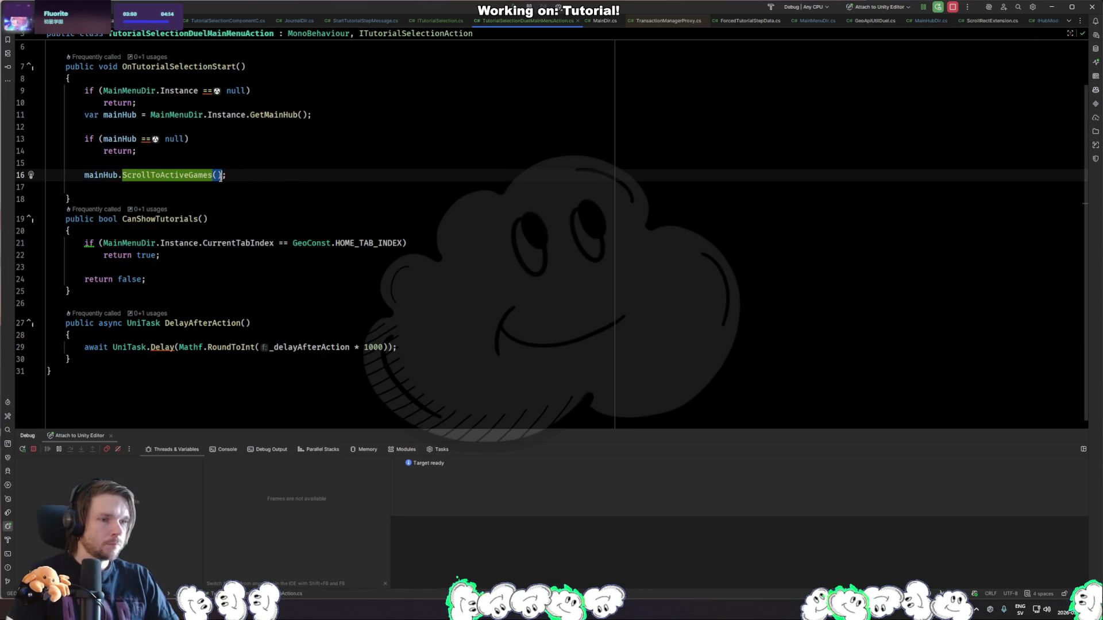
pyautogui.scroll(2, 242, 230)
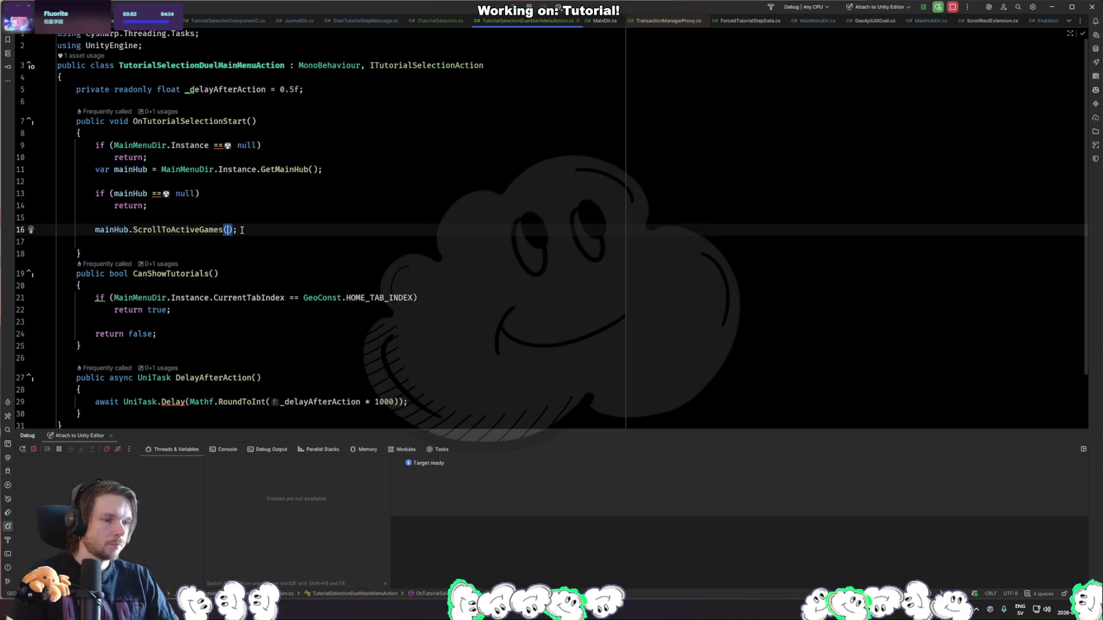
pyautogui.doubleClick(235, 89)
pyautogui.hotkey('ctrl', 'c')
pyautogui.click(227, 230)
pyautogui.hotkey('ctrl', 'v')
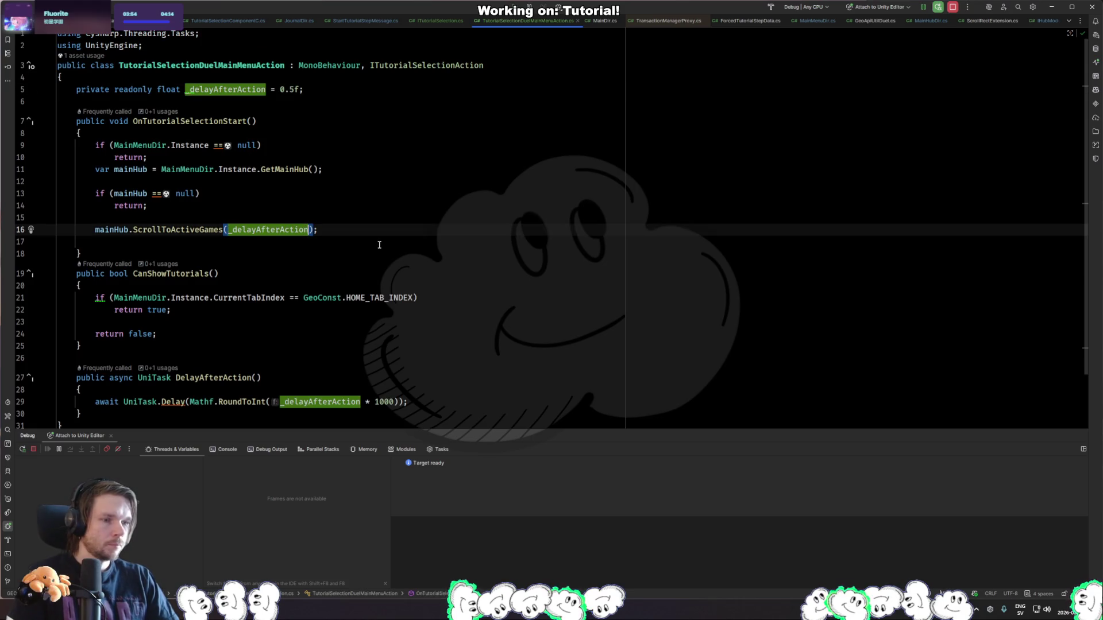
pyautogui.write(', t')
pyautogui.press('Return')
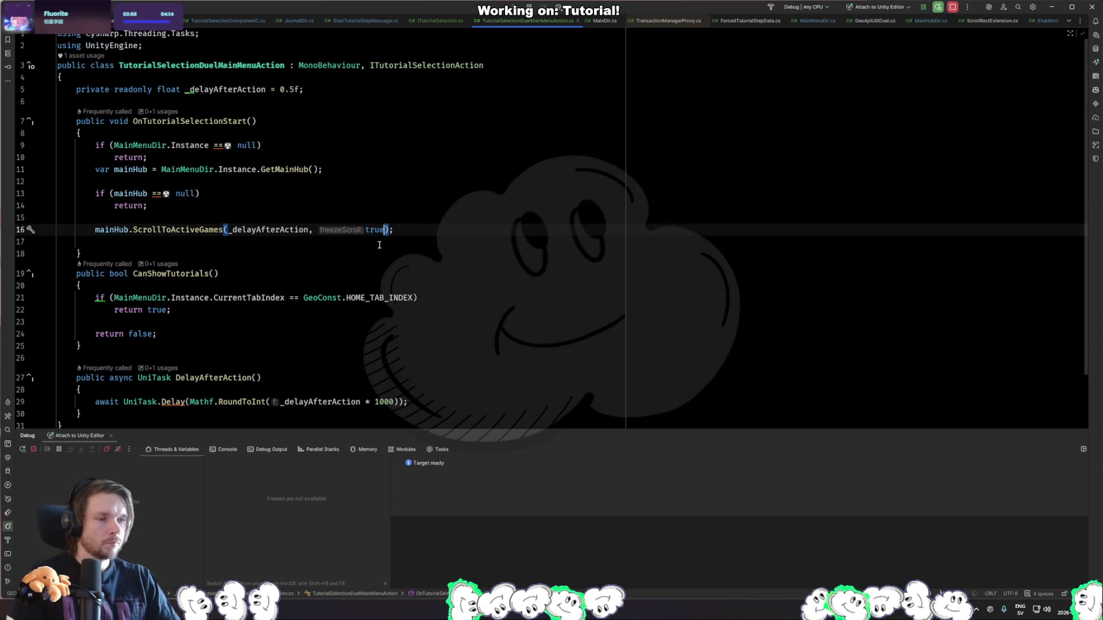
pyautogui.hscroll(1, 313, 309)
pyautogui.hotkey('alt', 'Tab')
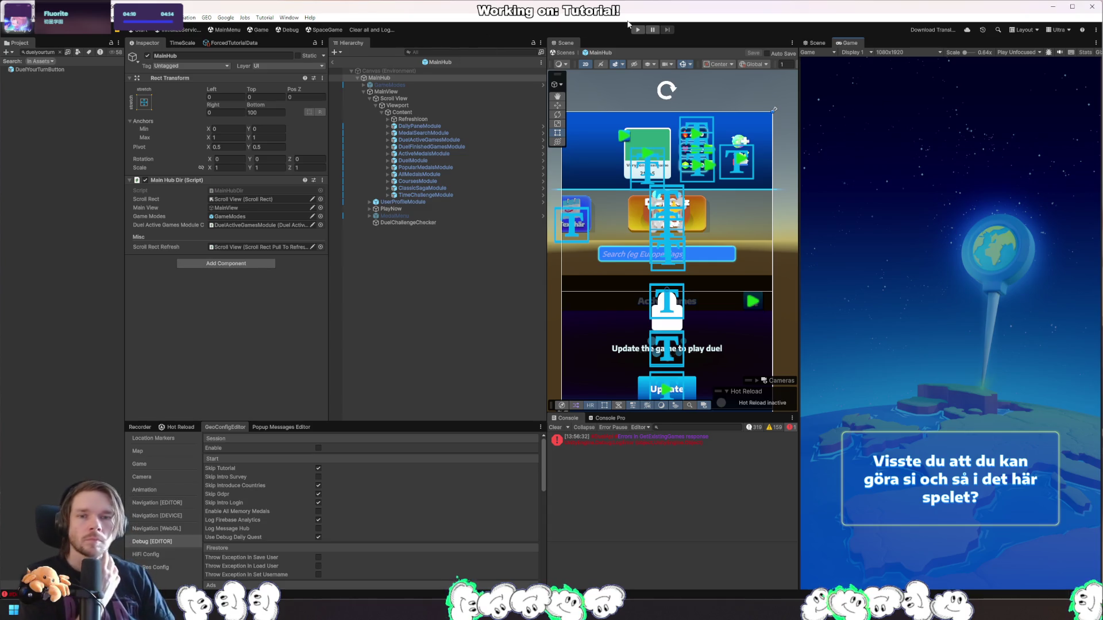
# Clear the Console, enter Play mode, and start the tutorial duel via Play now.
pyautogui.click(374, 30)
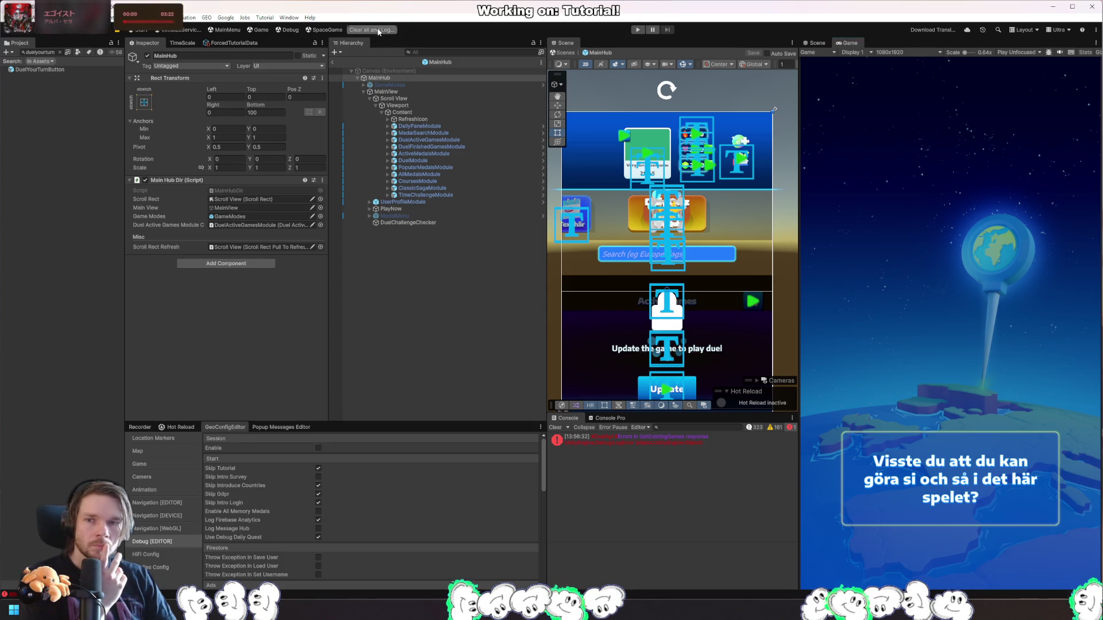
pyautogui.click(634, 30)
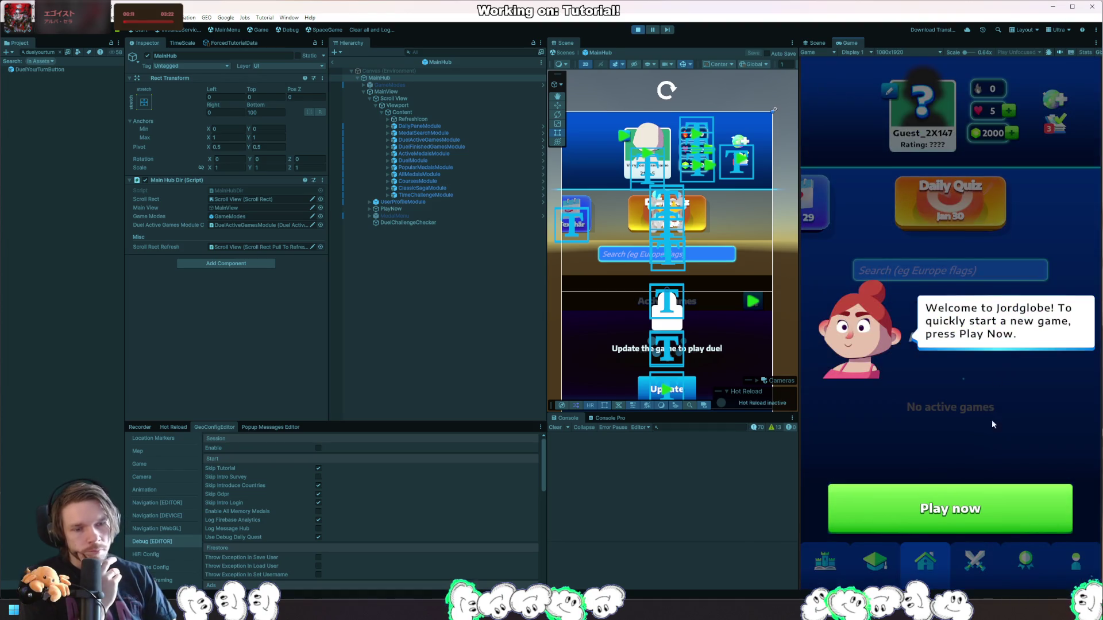
pyautogui.click(948, 505)
pyautogui.click(919, 253)
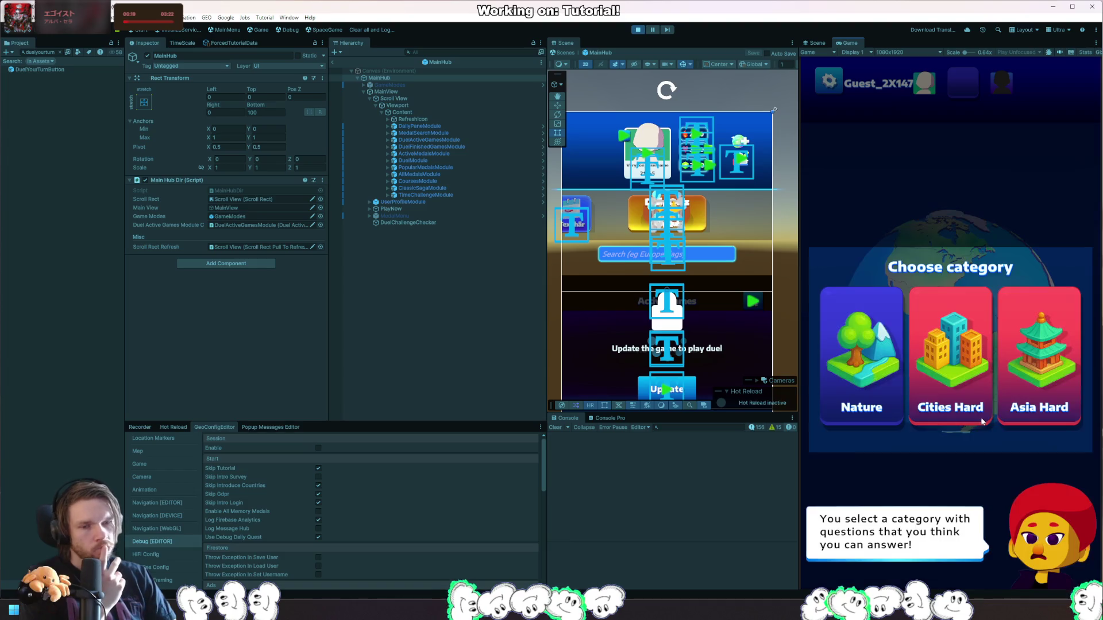
# Choose Nature, drop the globe pin on New York, and continue to the streak reward.
pyautogui.click(881, 382)
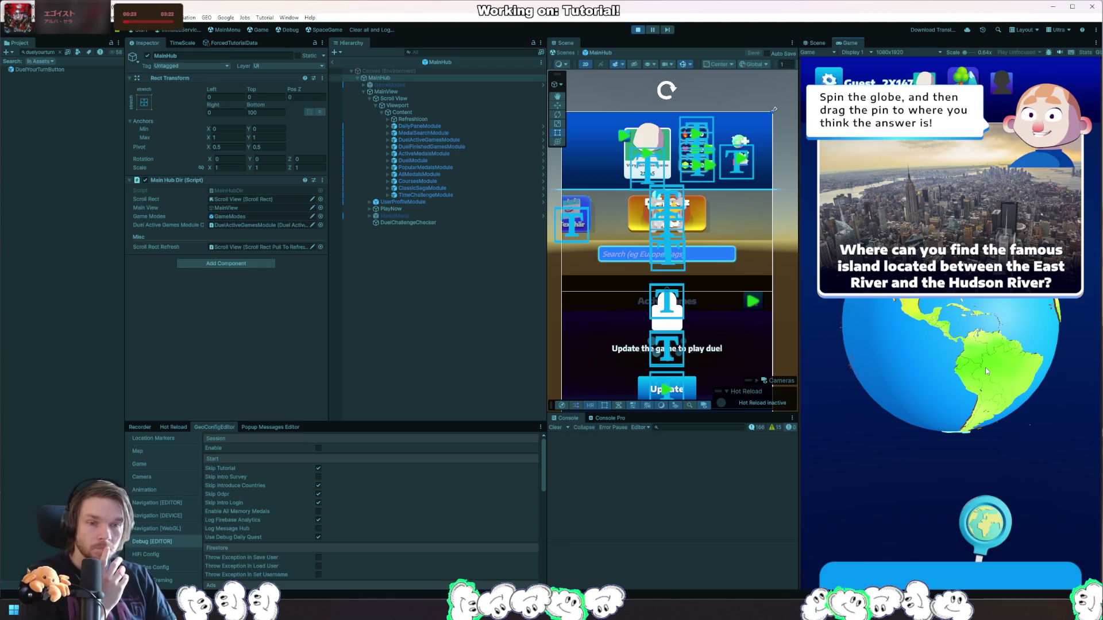
pyautogui.moveTo(985, 367); pyautogui.dragTo(969, 388)
pyautogui.moveTo(985, 520); pyautogui.dragTo(954, 361)
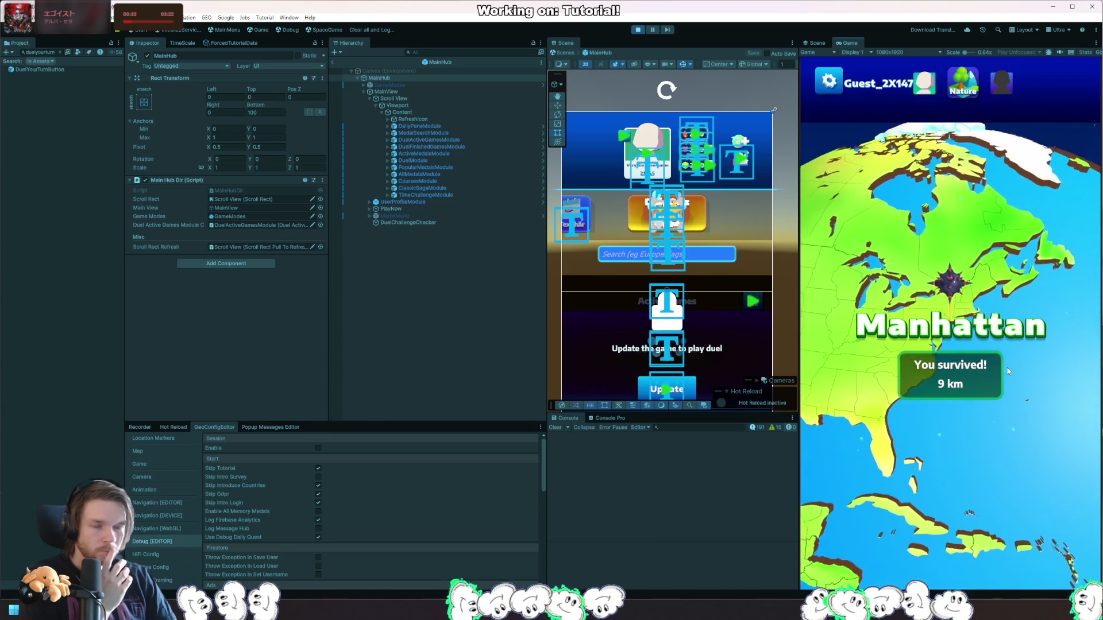
pyautogui.click(884, 494)
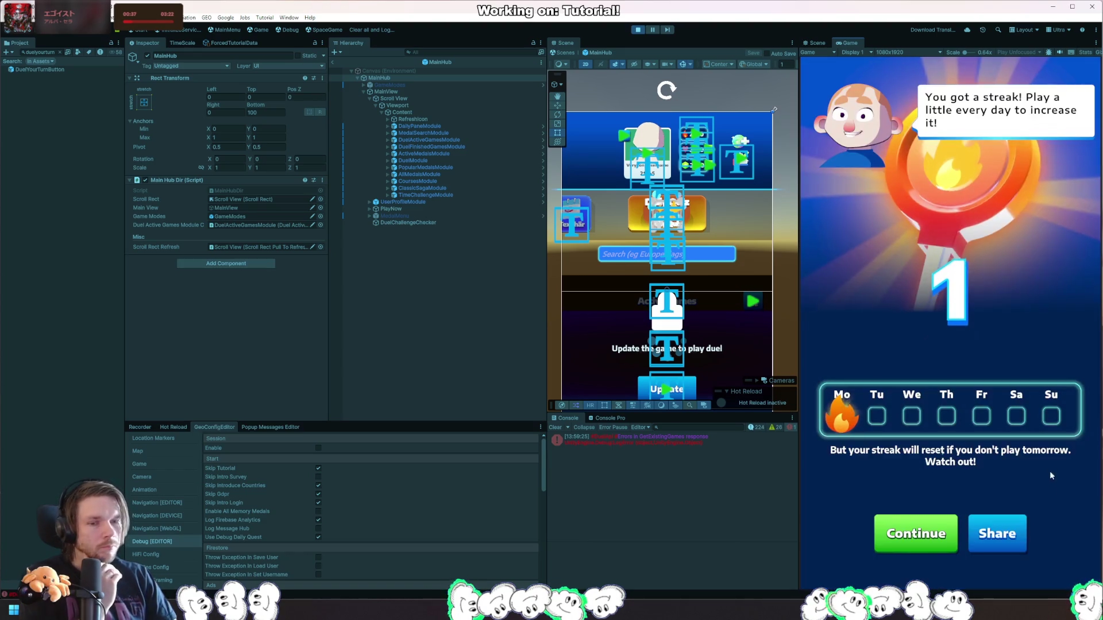
# Dismiss the streak popup and scroll the hub to check the Active Games tutorial prompt.
pyautogui.click(913, 529)
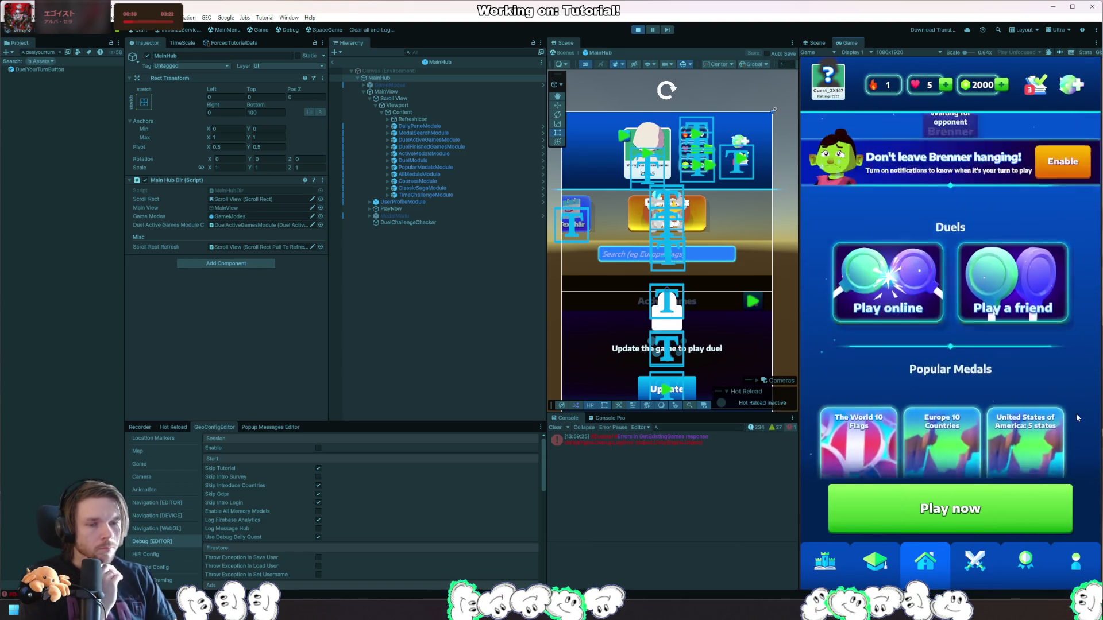
pyautogui.scroll(-5, 1080, 322)
pyautogui.scroll(5, 1075, 347)
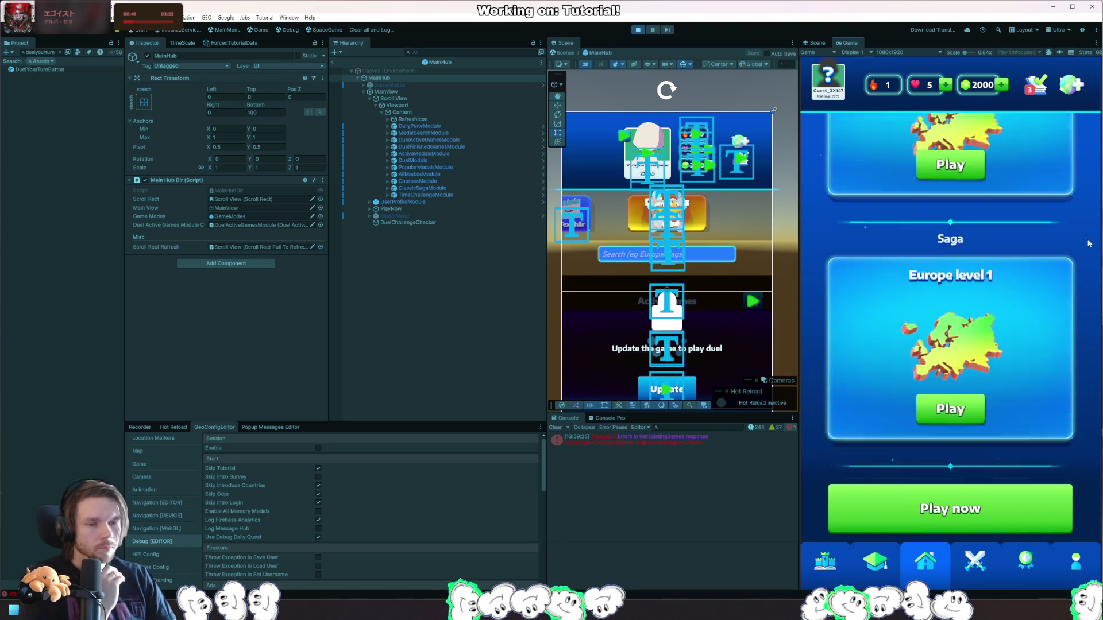
pyautogui.scroll(-5, 1095, 219)
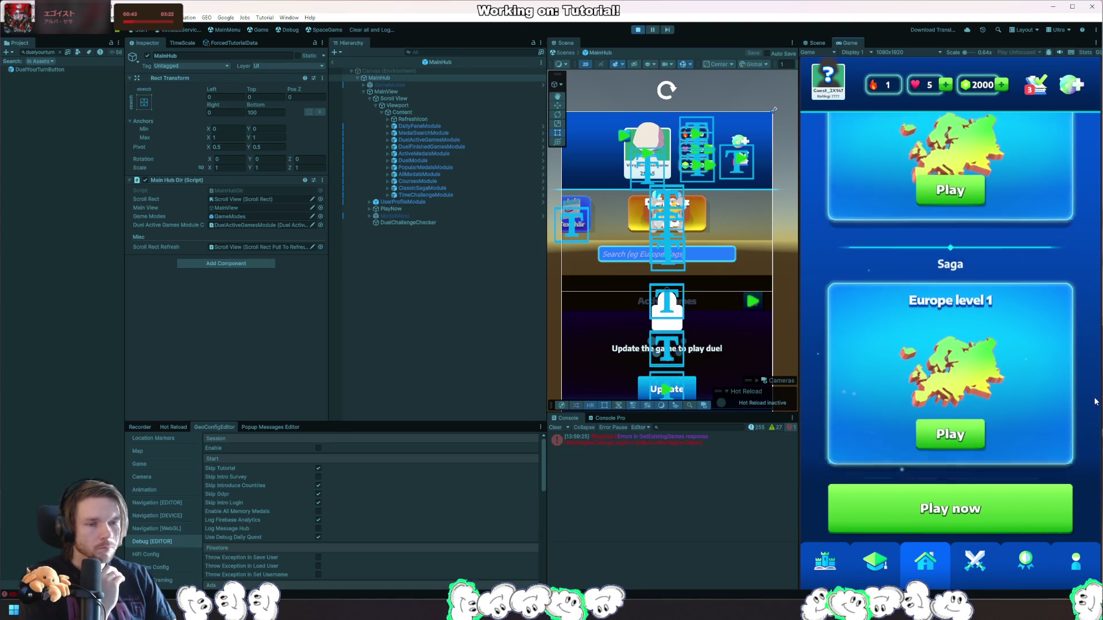
pyautogui.scroll(5, 1086, 232)
pyautogui.scroll(2, 1082, 237)
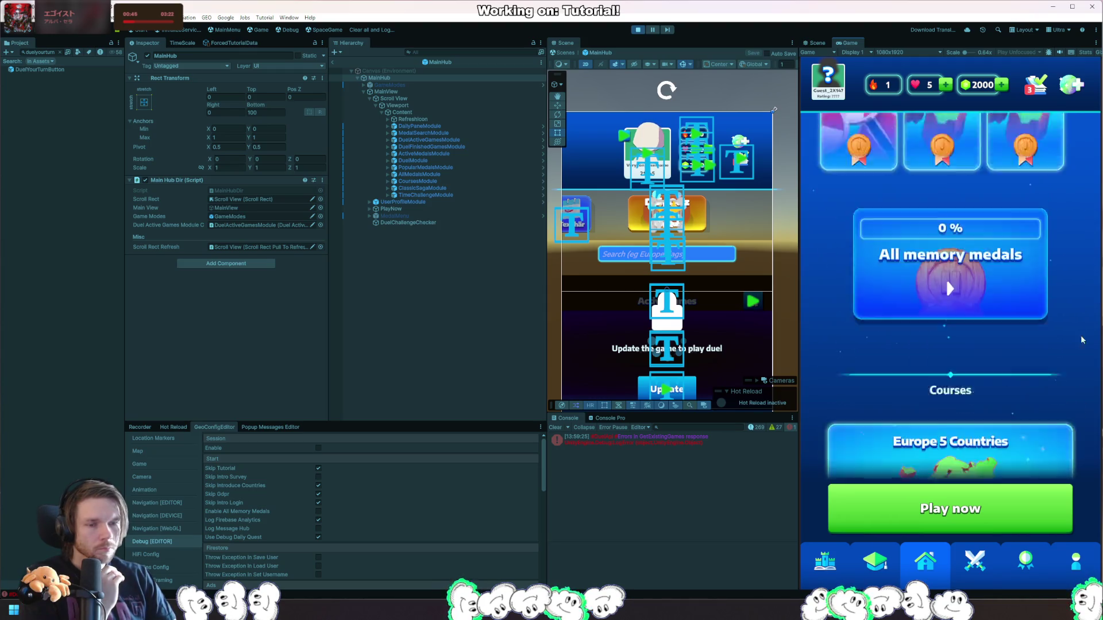
pyautogui.scroll(-4, 1076, 240)
pyautogui.scroll(2, 1084, 253)
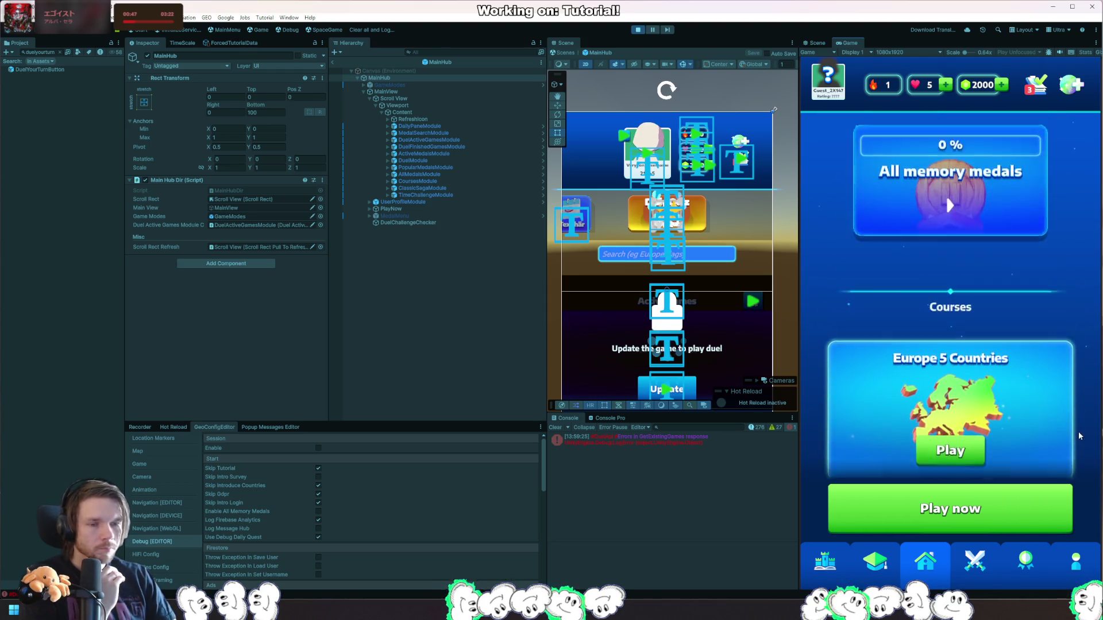
pyautogui.scroll(4, 1084, 356)
pyautogui.scroll(-5, 1084, 366)
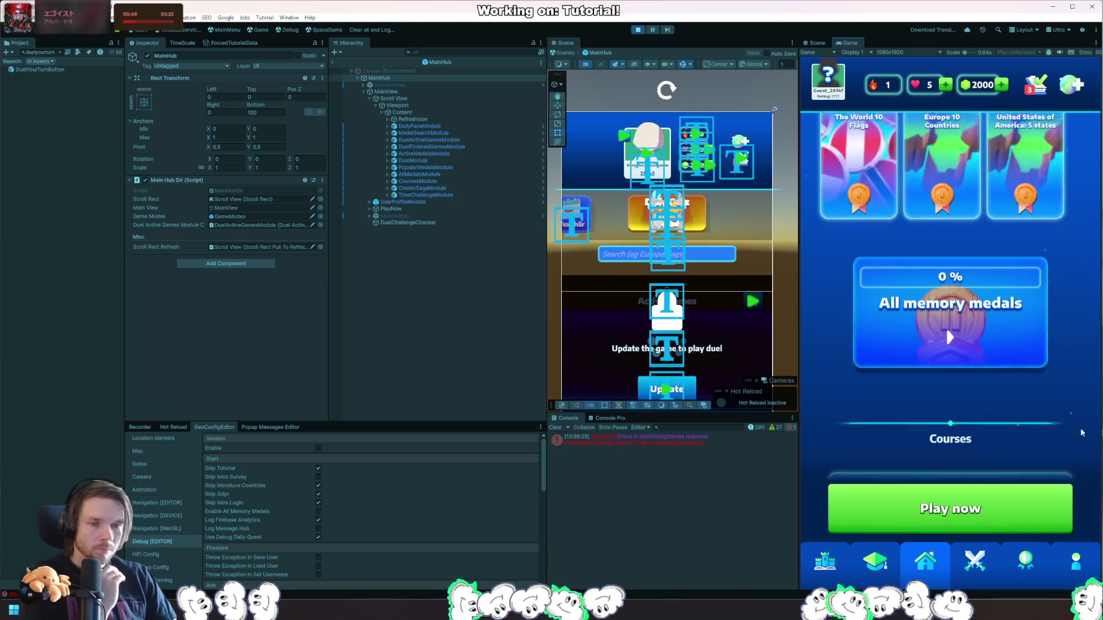
pyautogui.scroll(4, 1086, 414)
pyautogui.scroll(-5, 1086, 442)
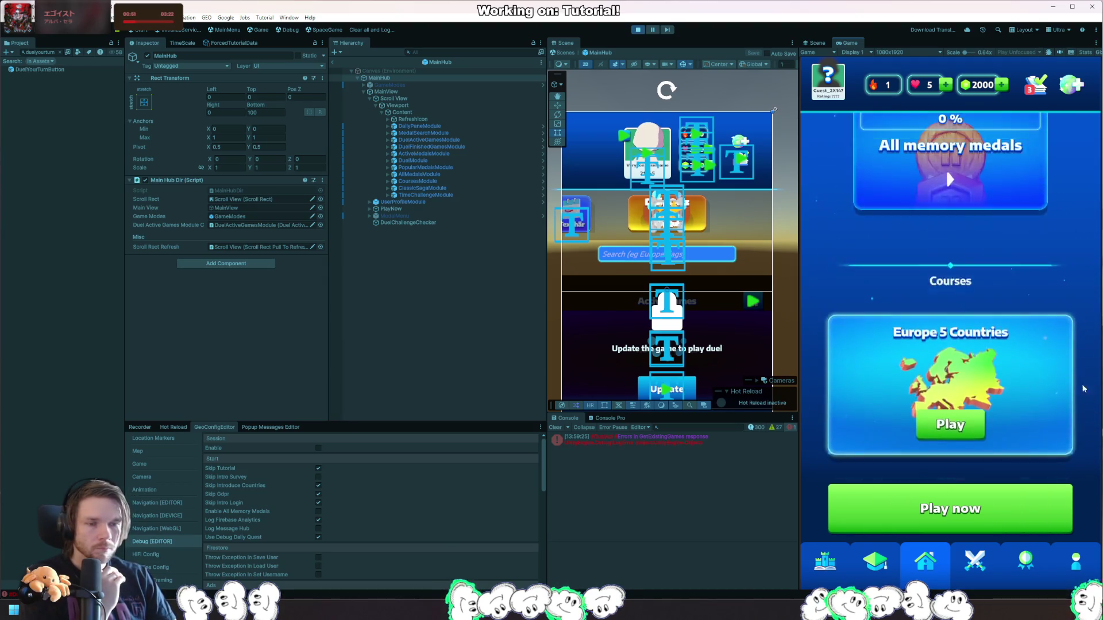
pyautogui.scroll(4, 1083, 431)
pyautogui.scroll(-2, 1078, 421)
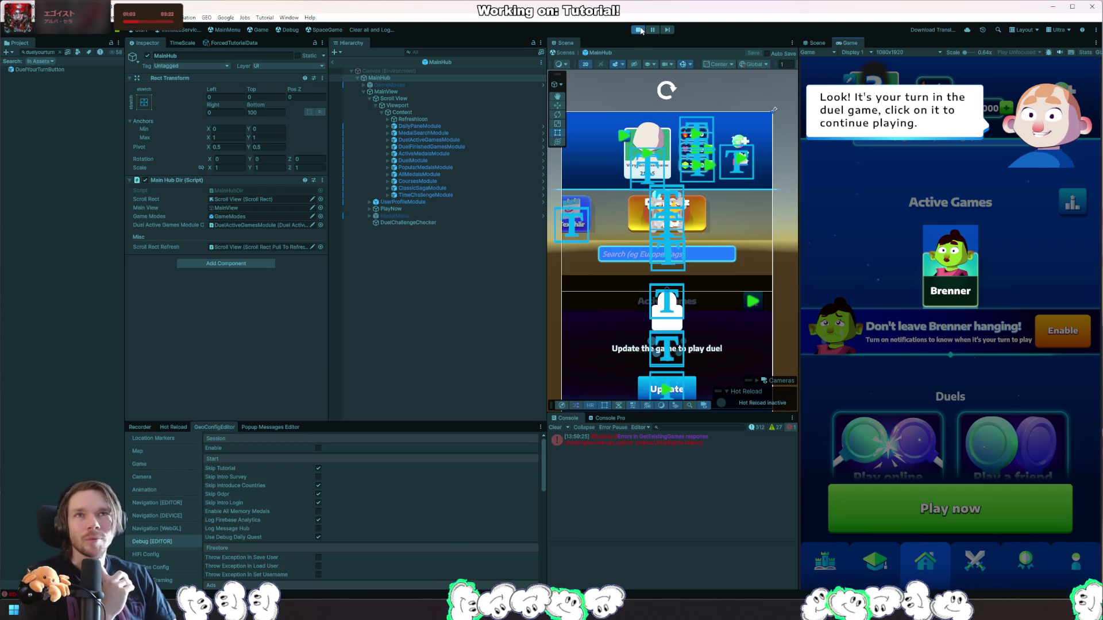
pyautogui.click(640, 30)
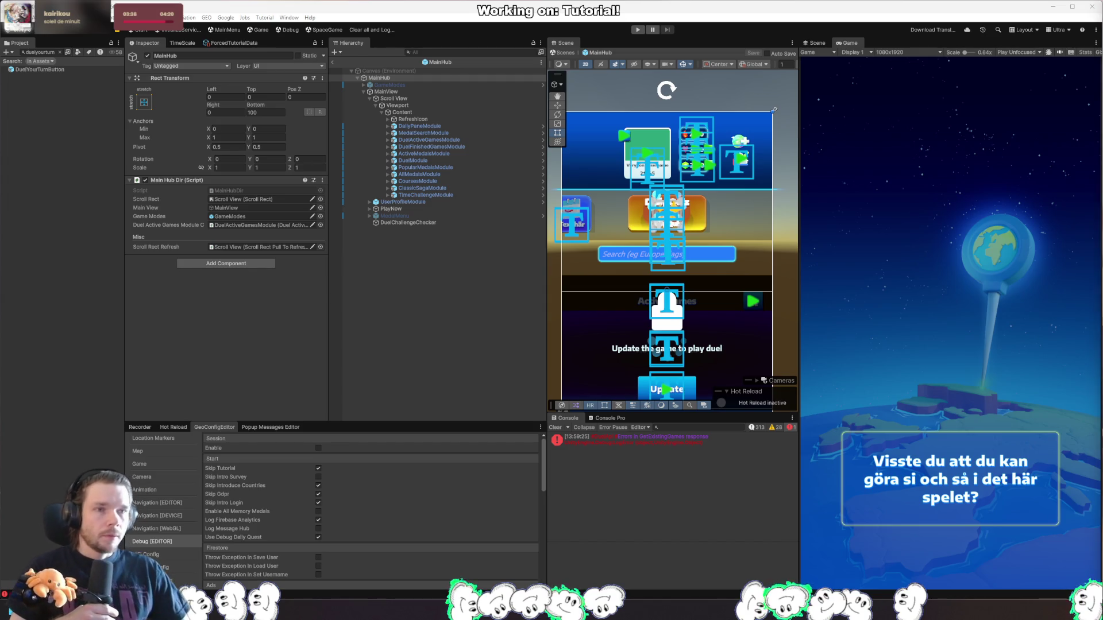
# Switch from Unity to Rider's TutorialSelectionDuelMainMenuAction.cs script.
pyautogui.hotkey('alt', 'Tab')
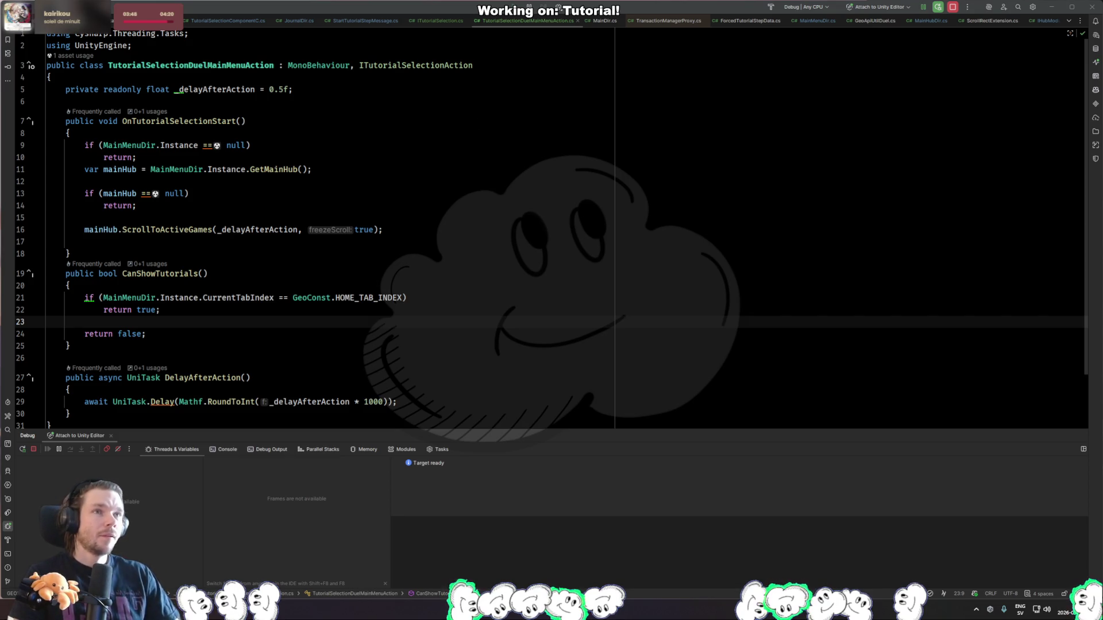
# Drag the travle.earth browser window left over Rider.
pyautogui.moveTo(1102, 85); pyautogui.dragTo(360, 86)
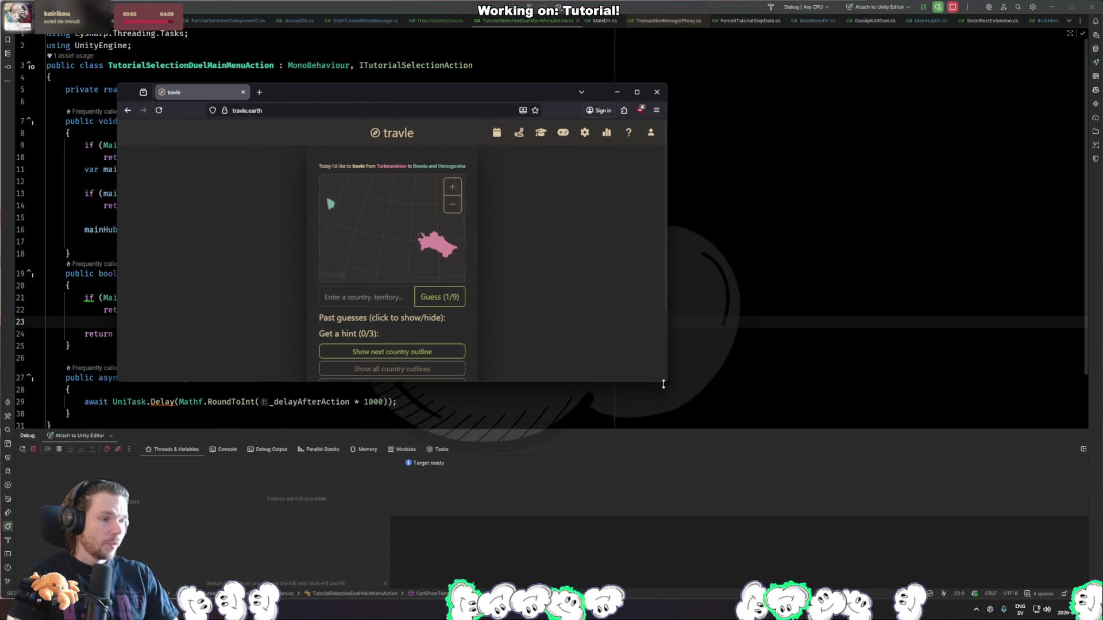
# Enlarge the Travle window and guess Kazakhstan, Russia, Ukraine and Romania.
pyautogui.moveTo(665, 385)
pyautogui.mouseDown()
pyautogui.moveTo(905, 547)
pyautogui.moveTo(990, 565)
pyautogui.mouseUp()
pyautogui.click(537, 391)
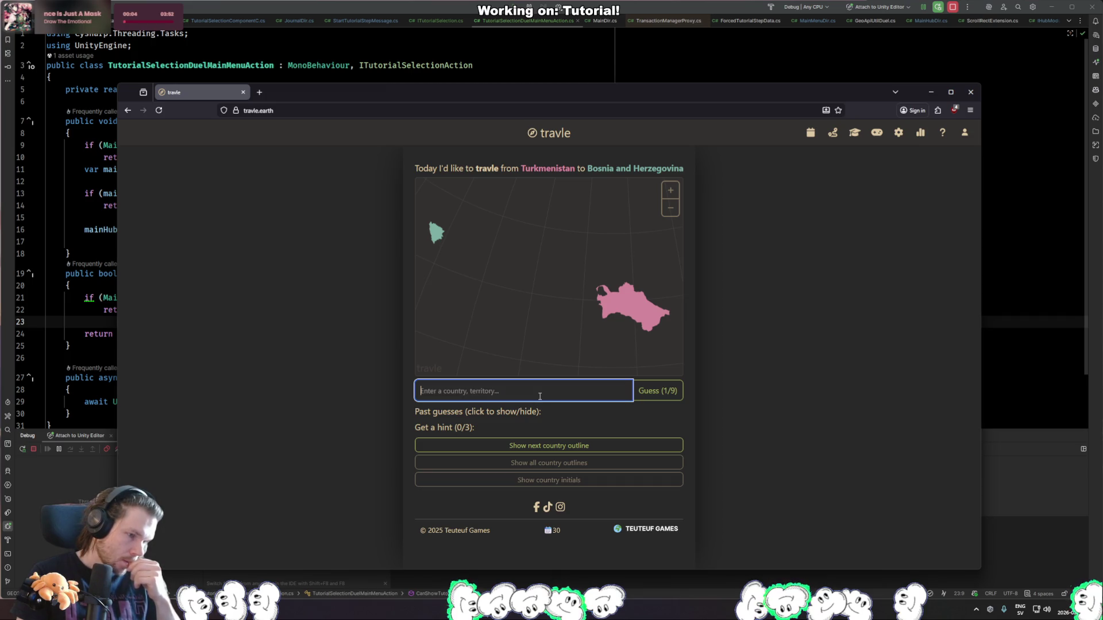
pyautogui.write('kaza')
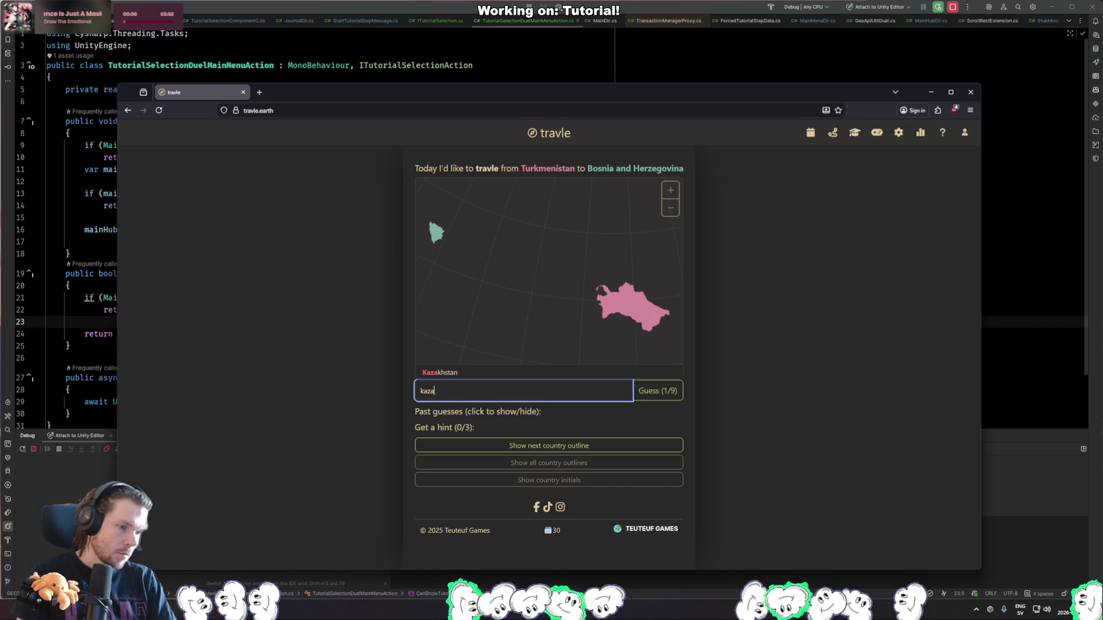
pyautogui.press('Return')
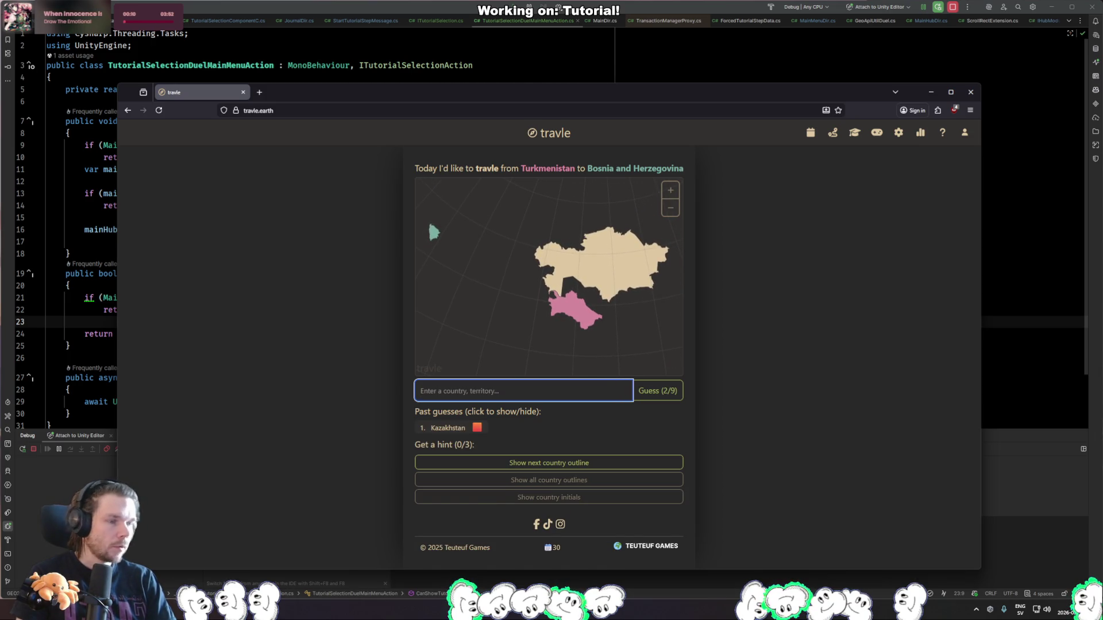
pyautogui.write('russia')
pyautogui.press('Return')
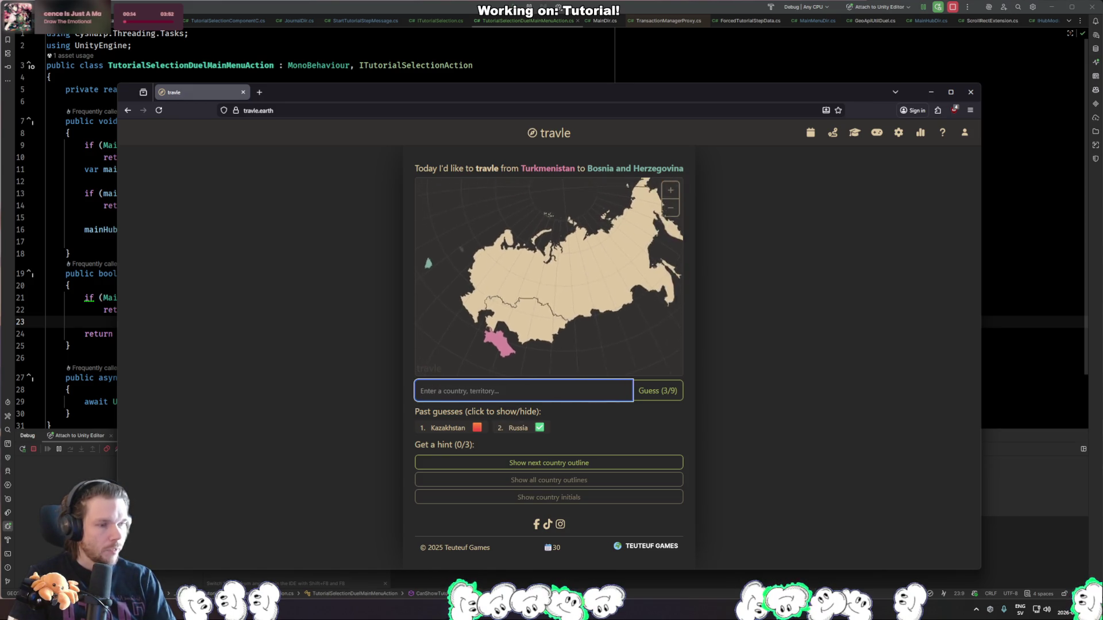
pyautogui.write('uk')
pyautogui.press('Return')
pyautogui.write('roman')
pyautogui.press('Return')
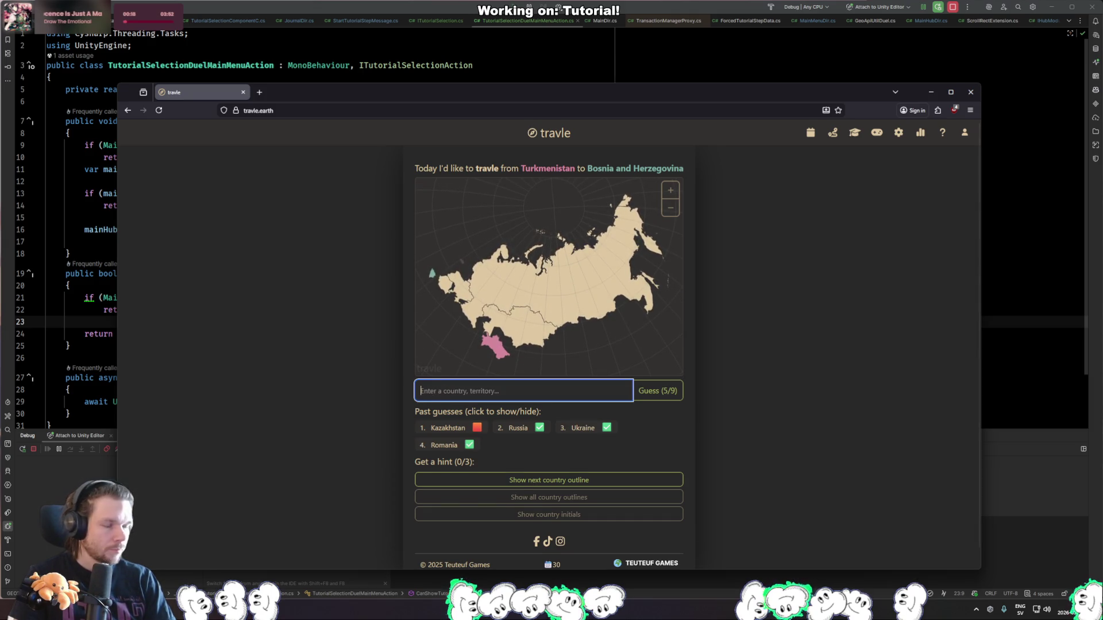
# Guess Serbia as the next country on the route.
pyautogui.click(468, 368)
pyautogui.scroll(5, 512, 288)
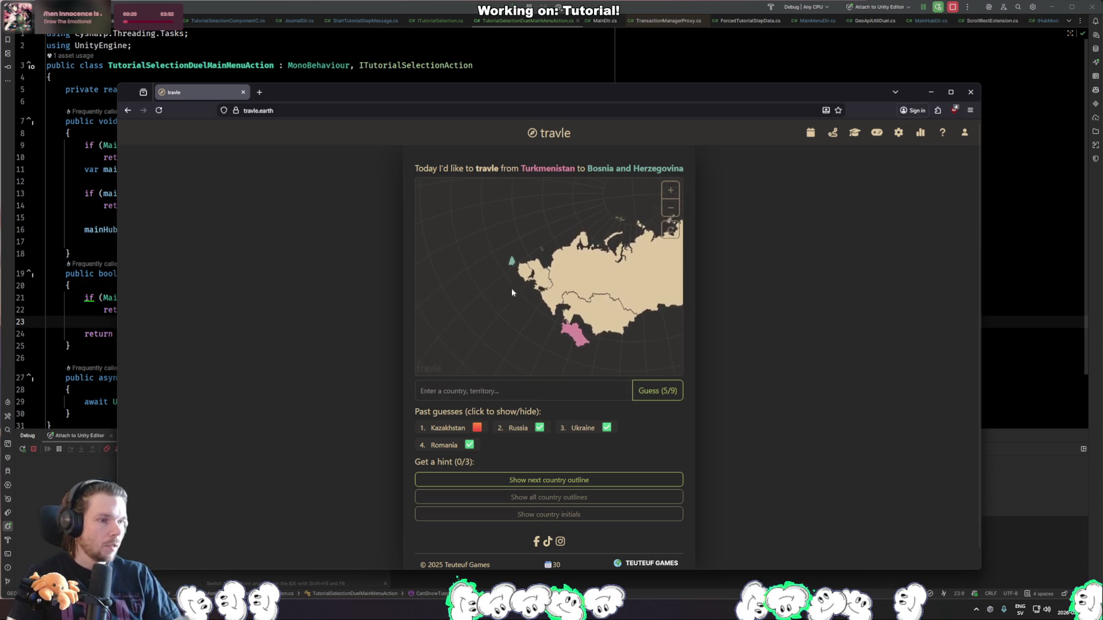
pyautogui.click(518, 391)
pyautogui.write('serbi')
pyautogui.press('Return')
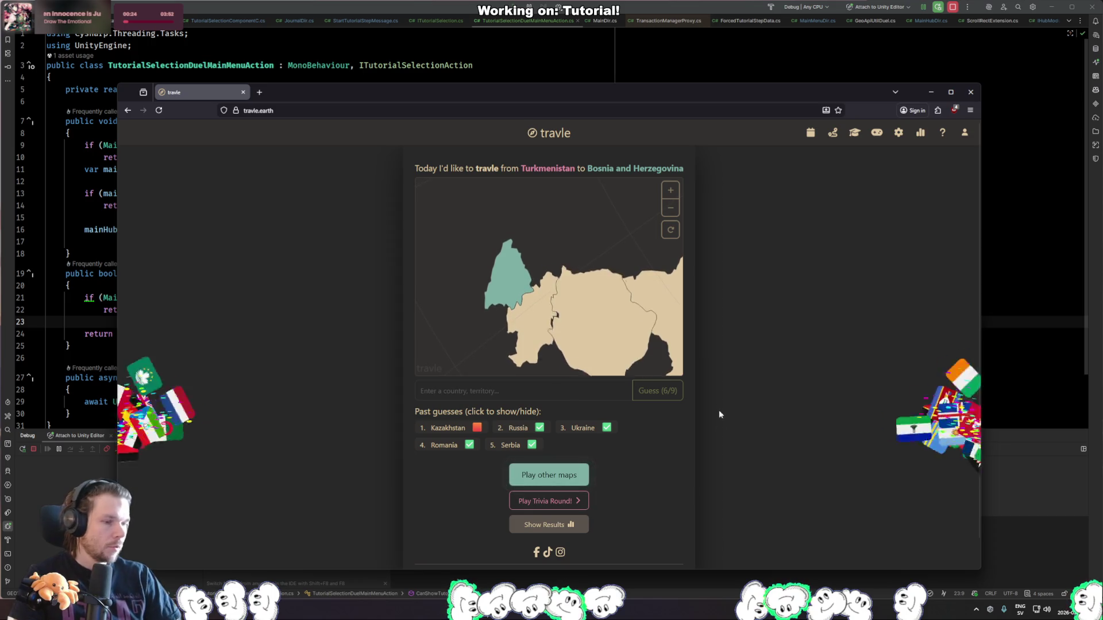
# Pan the map south to Bulgaria and open the weekly Denmark-to-Greece challenge.
pyautogui.scroll(-5, 652, 285)
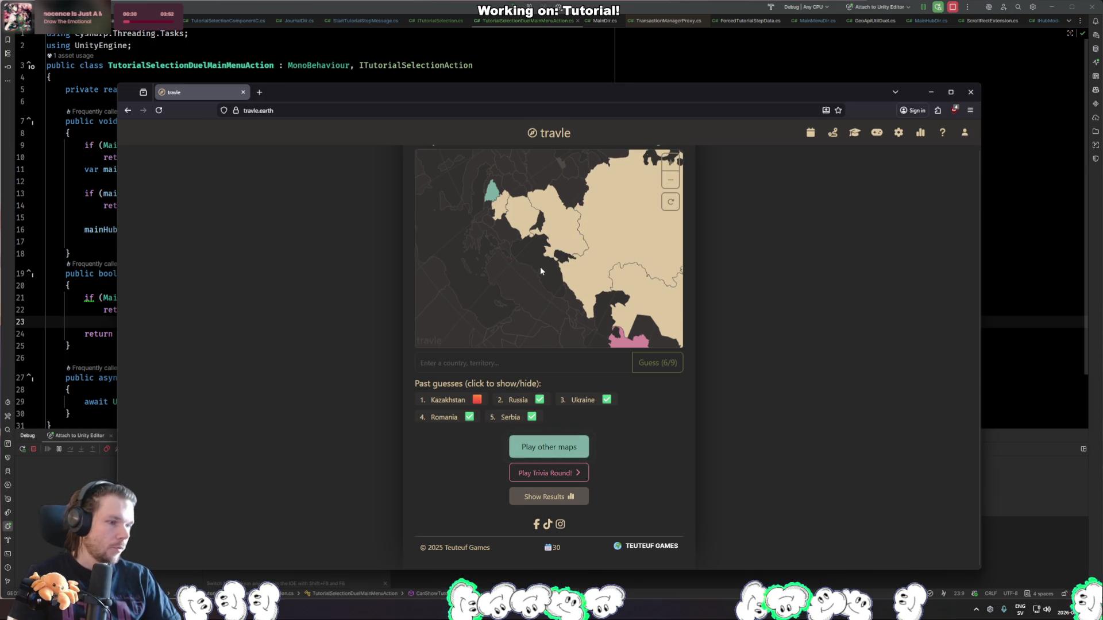
pyautogui.scroll(2, 567, 227)
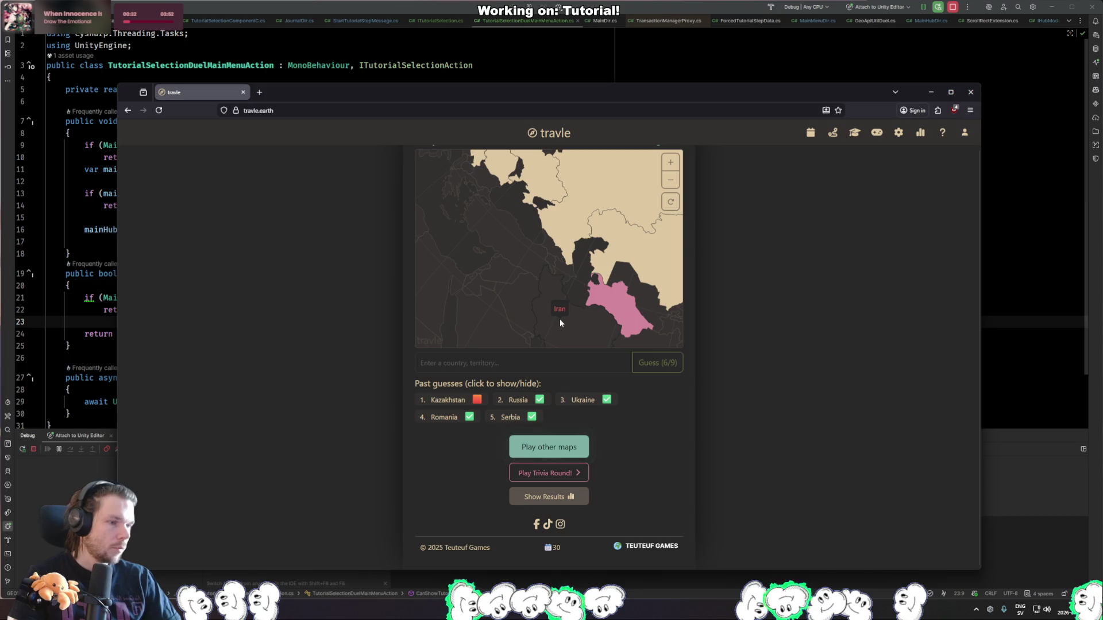
pyautogui.moveTo(488, 216)
pyautogui.mouseDown()
pyautogui.moveTo(523, 256)
pyautogui.moveTo(512, 247)
pyautogui.mouseUp()
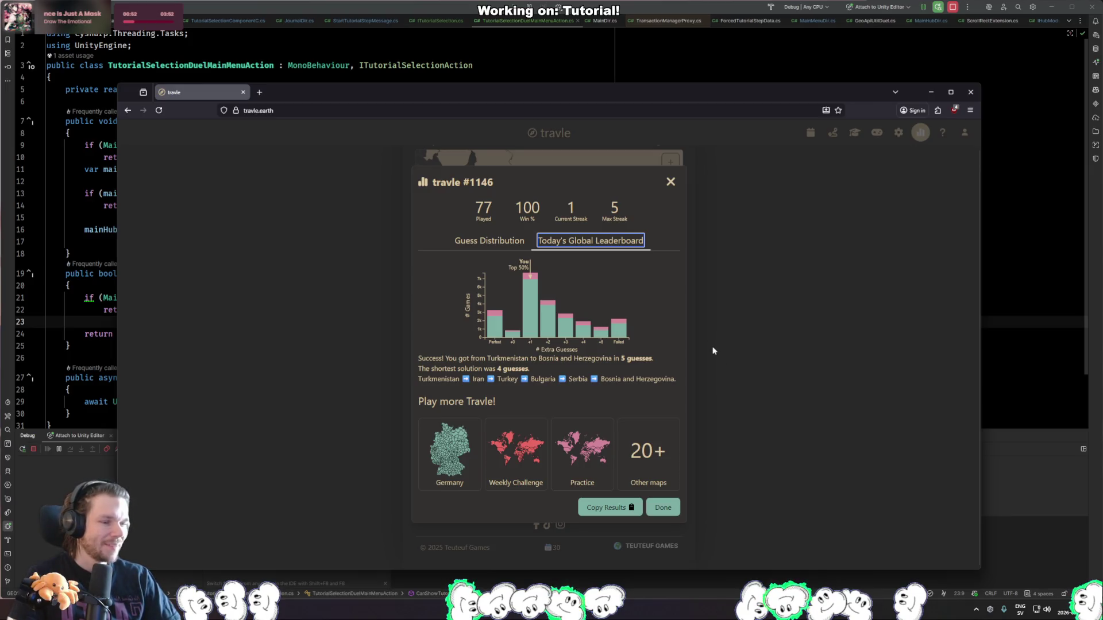
pyautogui.click(533, 446)
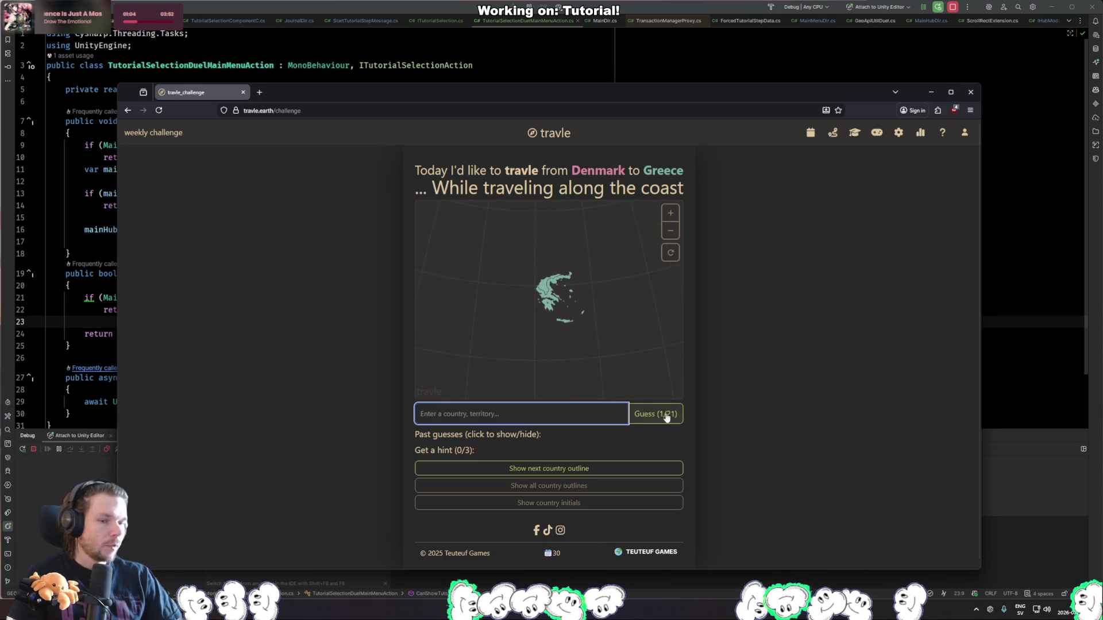
# Guess Germany, Netherlands and Belgium as the first countries of the coastal route.
pyautogui.write('germany')
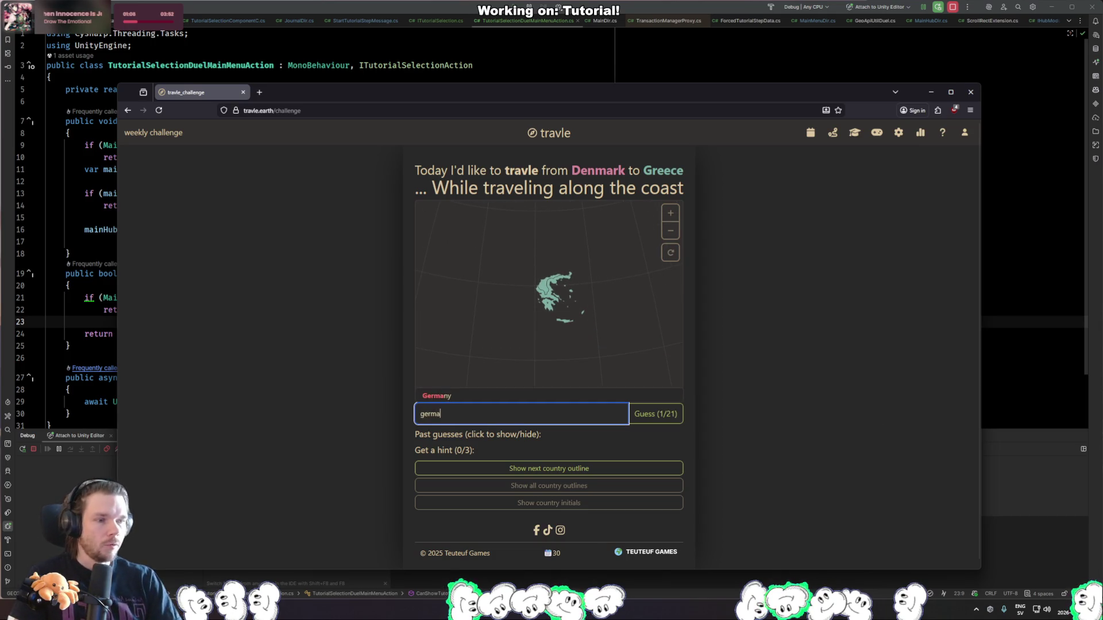
pyautogui.press('Return')
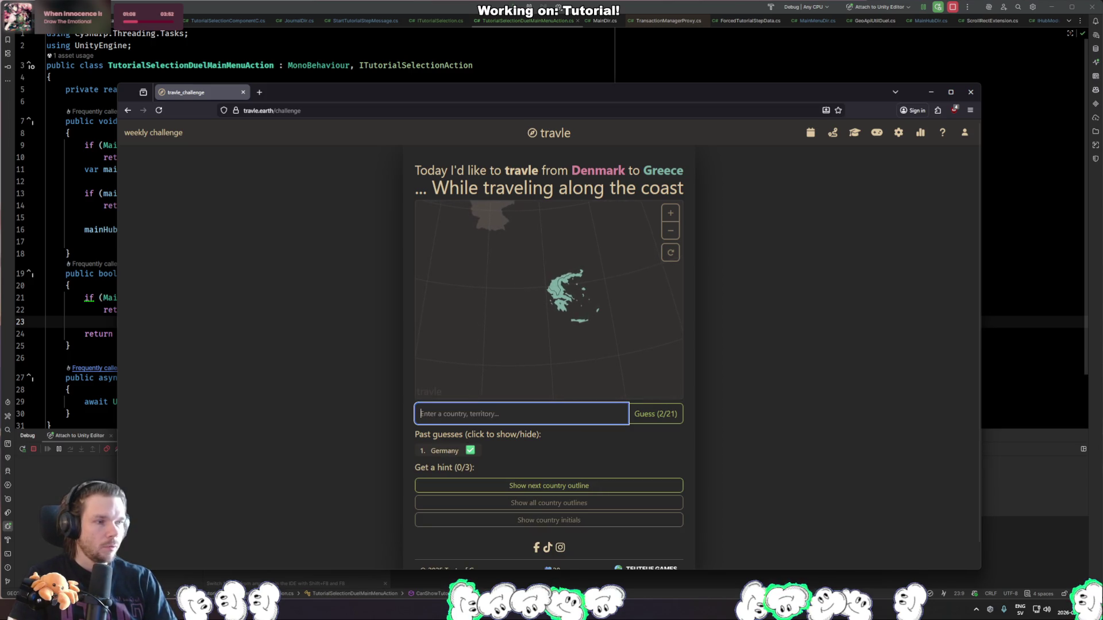
pyautogui.moveTo(507, 252)
pyautogui.mouseDown()
pyautogui.moveTo(542, 282)
pyautogui.moveTo(558, 329)
pyautogui.mouseUp()
pyautogui.click(549, 412)
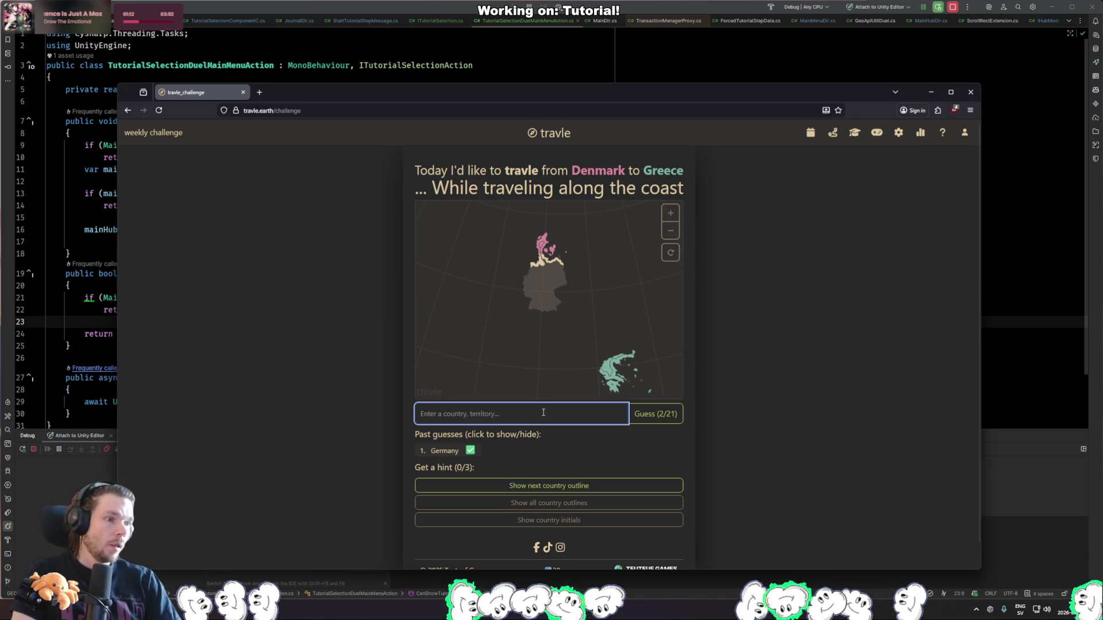
pyautogui.write('netherlands')
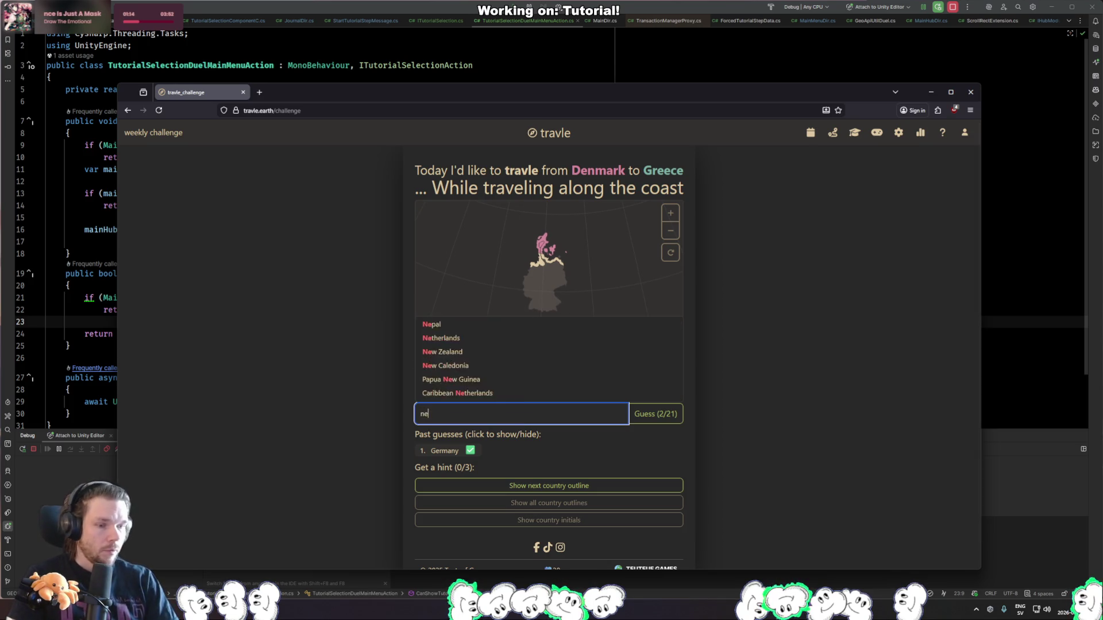
pyautogui.press('Return')
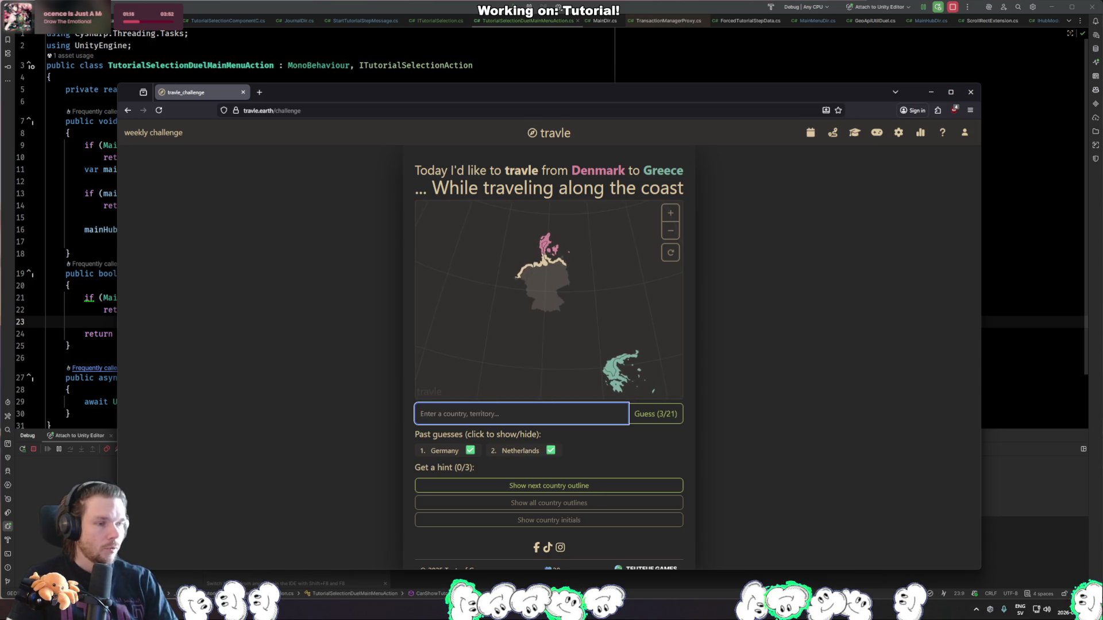
pyautogui.write('bul')
pyautogui.press('Return')
pyautogui.write('belgium')
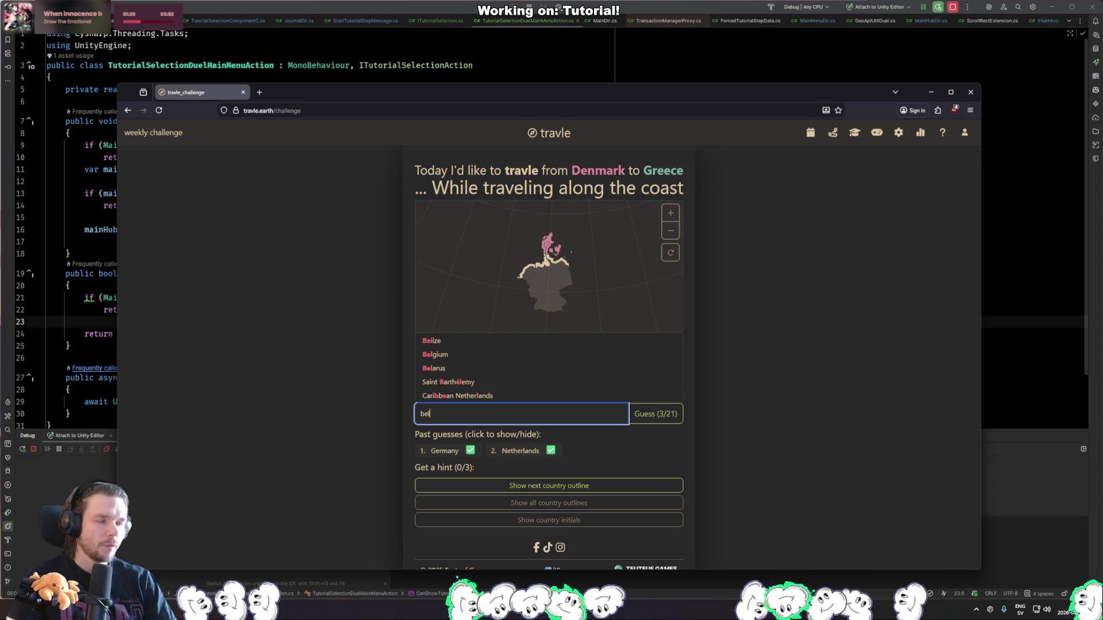
pyautogui.press('Return')
# Add France, Spain, Portugal and Italy as the next guesses.
pyautogui.write('france')
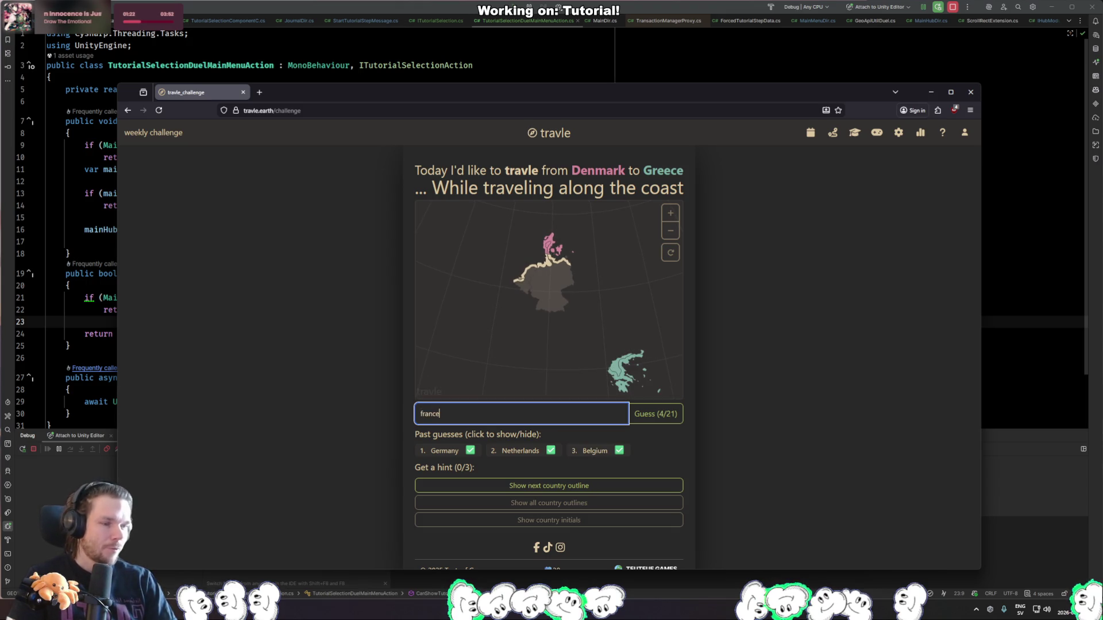
pyautogui.press('Return')
pyautogui.write('spain')
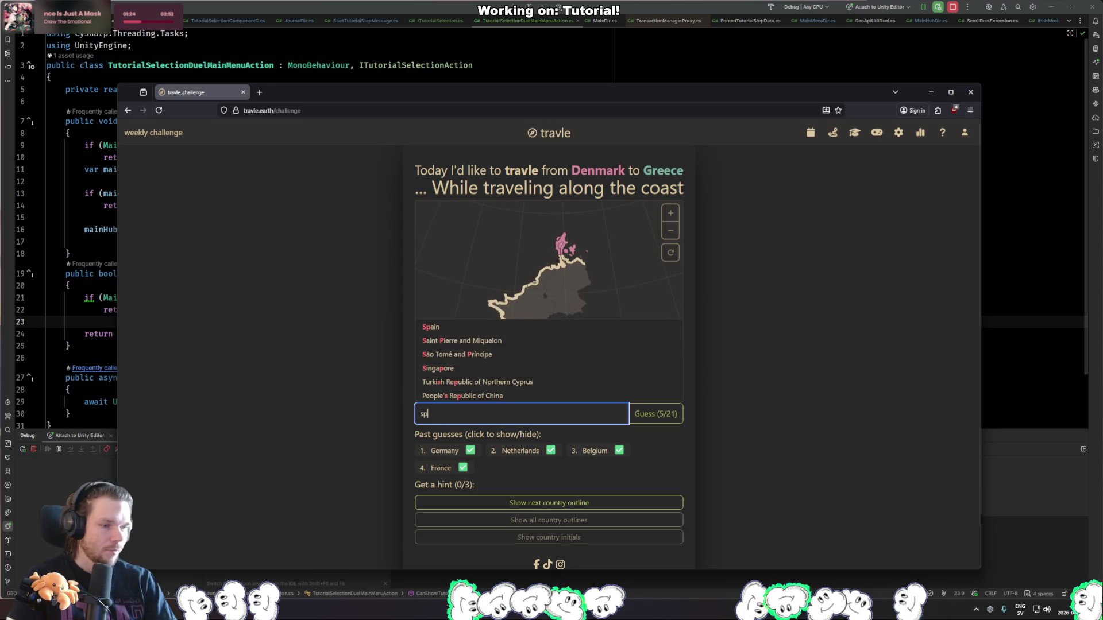
pyautogui.press('Return')
pyautogui.write('portu')
pyautogui.press('Return')
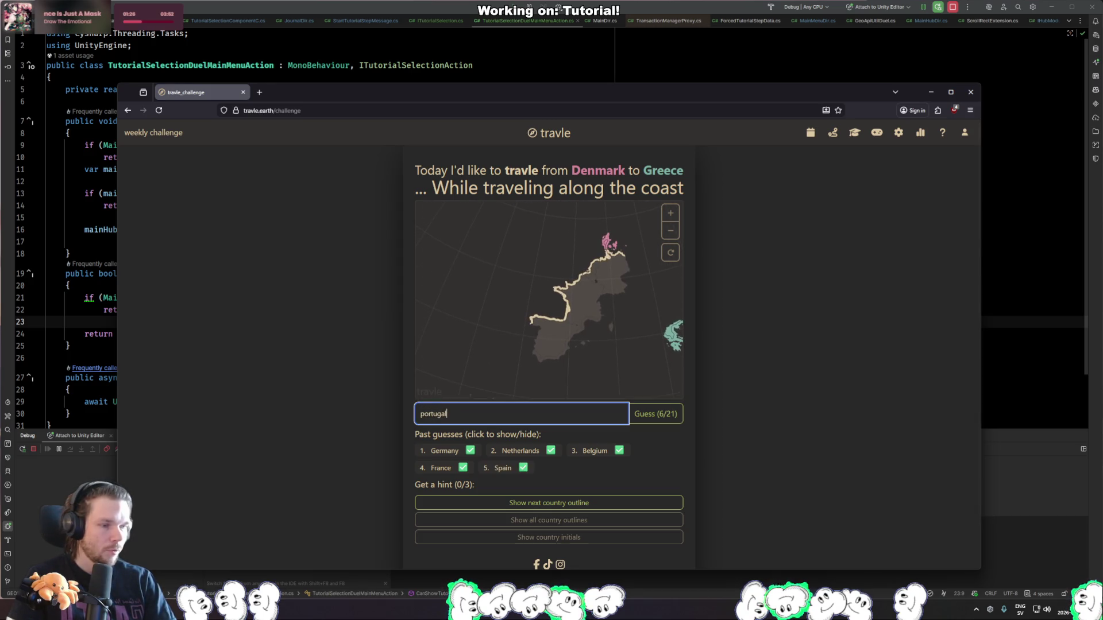
pyautogui.write('italy')
pyautogui.press('Return')
# Guess Monaco, then Slovenia.
pyautogui.write('solvenia')
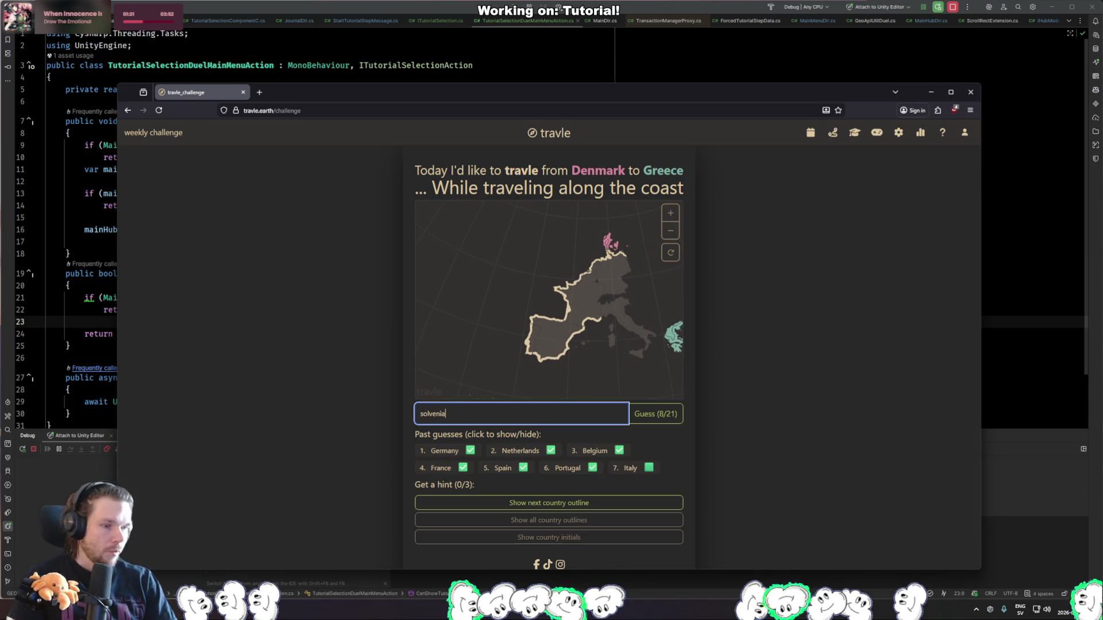
pyautogui.hotkey('ctrl', 'BackSpace')
pyautogui.write('sloveni')
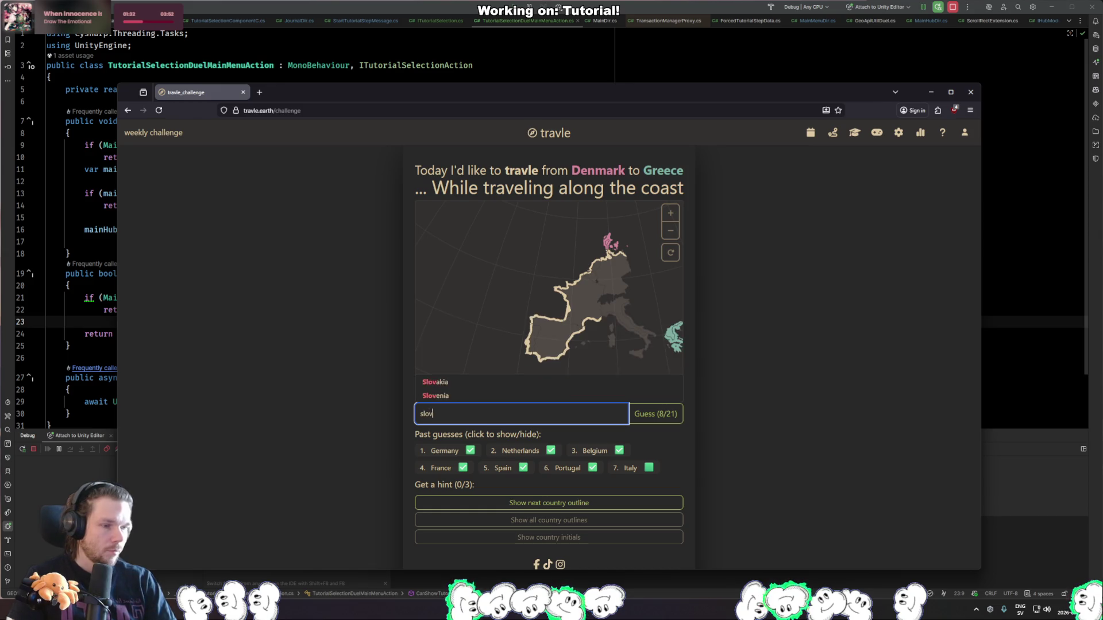
pyautogui.hotkey('ctrl', 'BackSpace')
pyautogui.write('monaco')
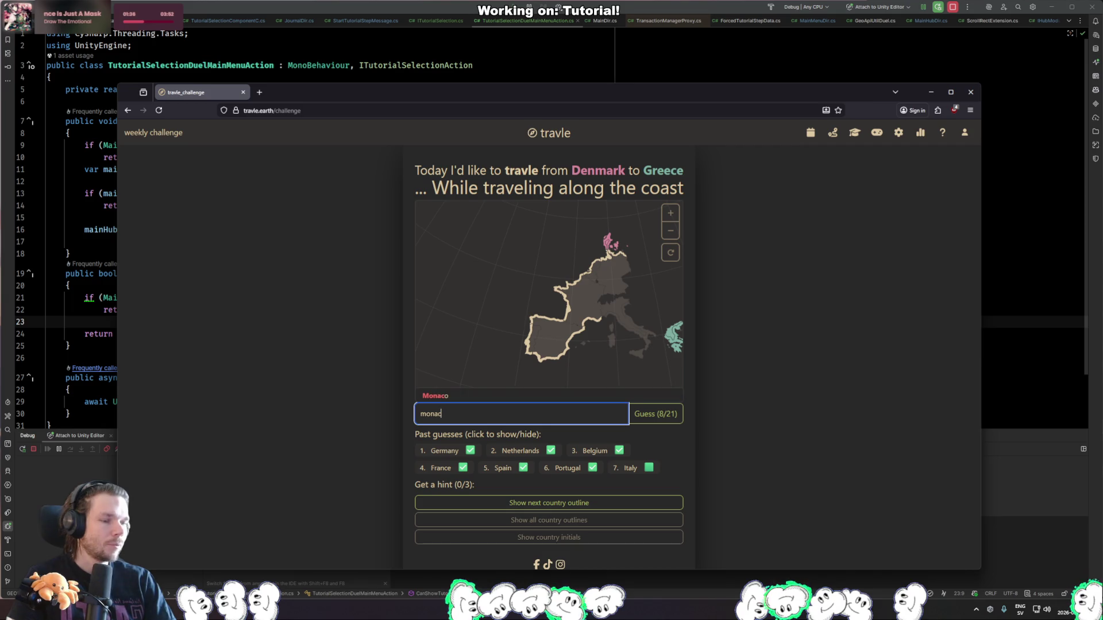
pyautogui.press('Return')
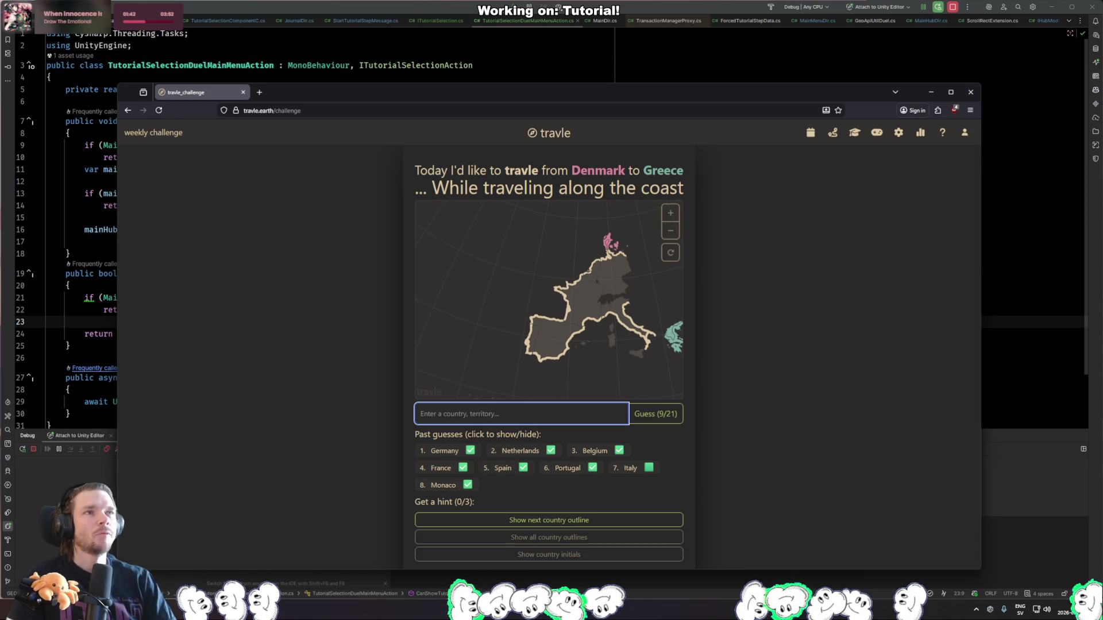
pyautogui.write('slovenia')
pyautogui.press('Return')
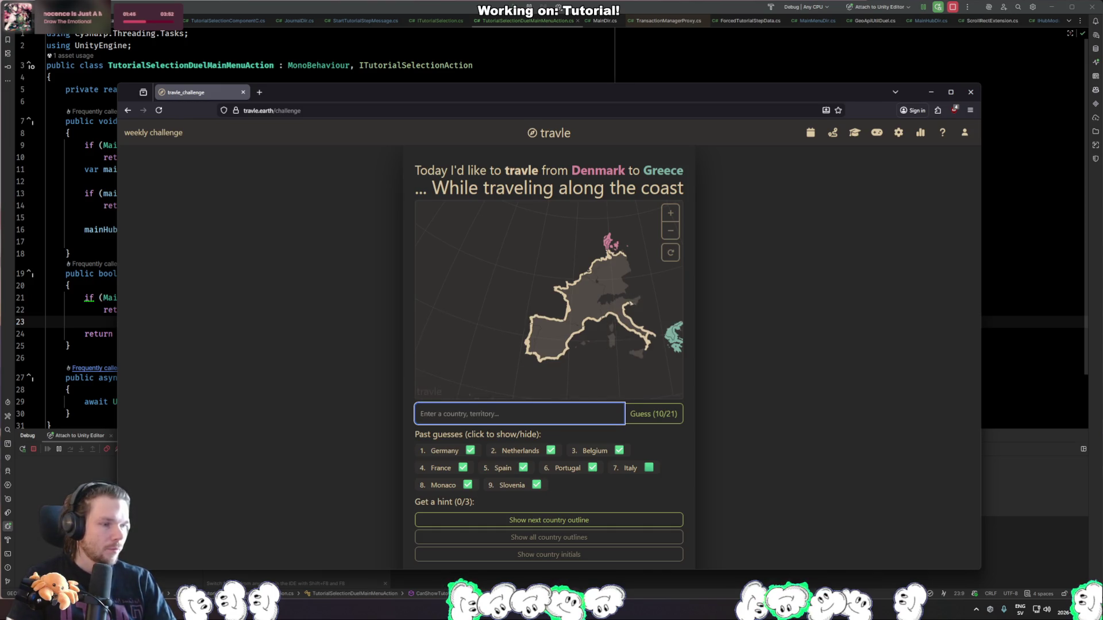
# Finish the route with Croatia, Bosnia and Herzegovina, Montenegro and Albania.
pyautogui.scroll(5, 575, 320)
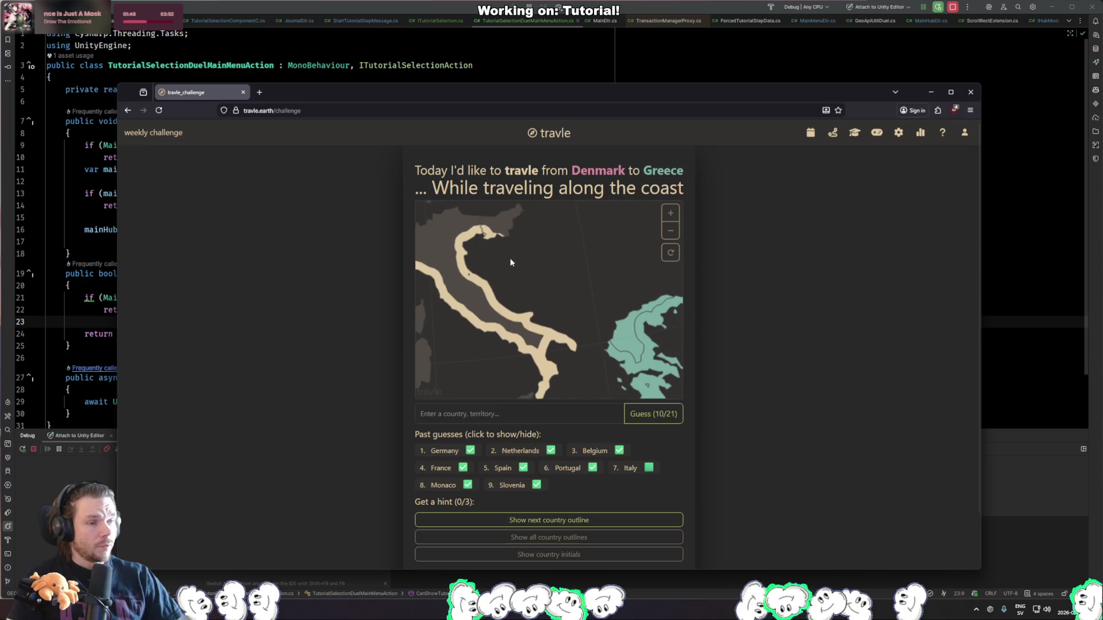
pyautogui.click(517, 413)
pyautogui.write('croatio')
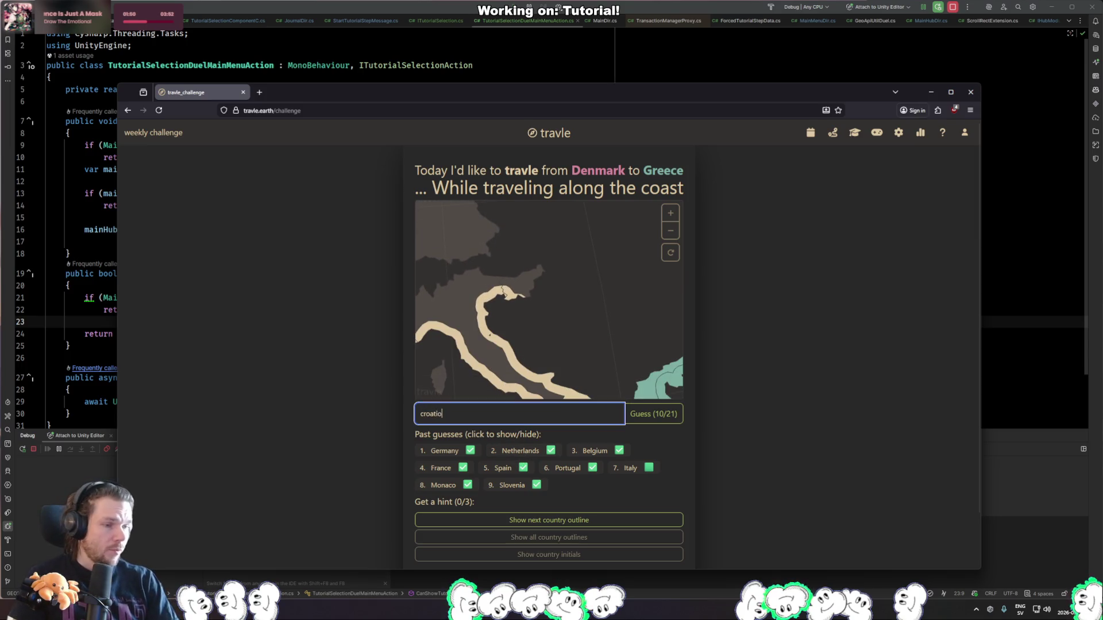
pyautogui.press('Return')
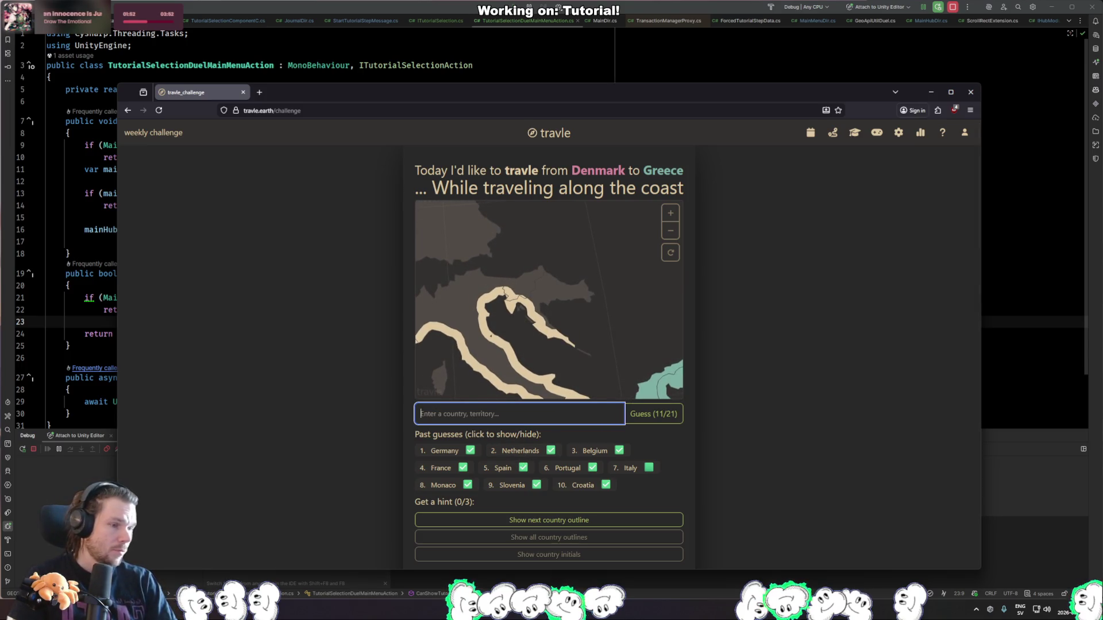
pyautogui.write('bosnia')
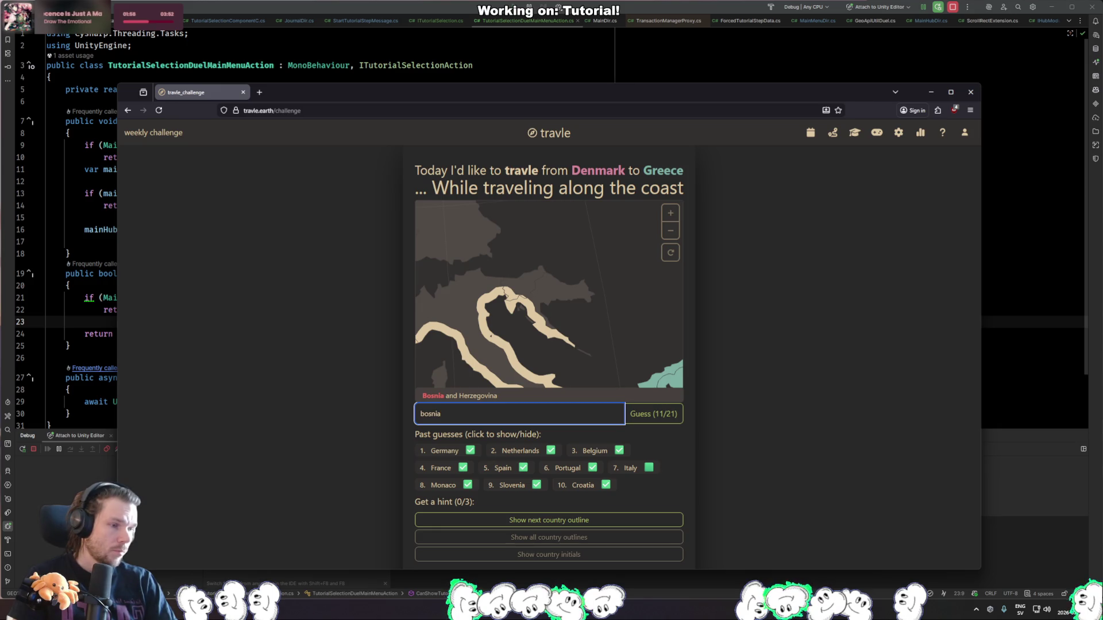
pyautogui.press('Return')
pyautogui.press('Return')
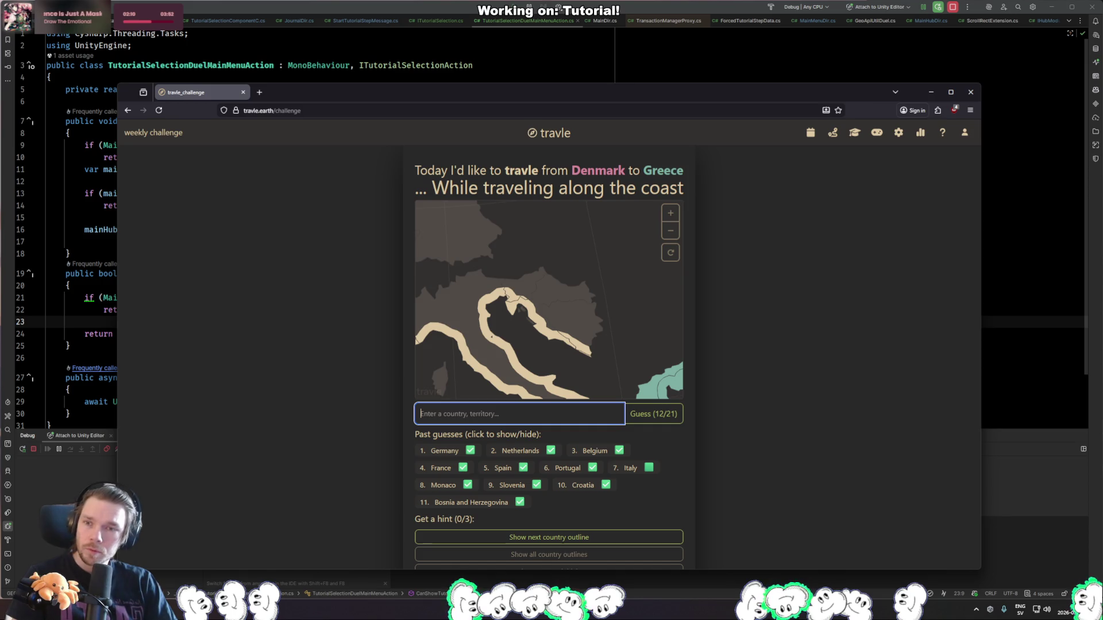
pyautogui.write('montenegr')
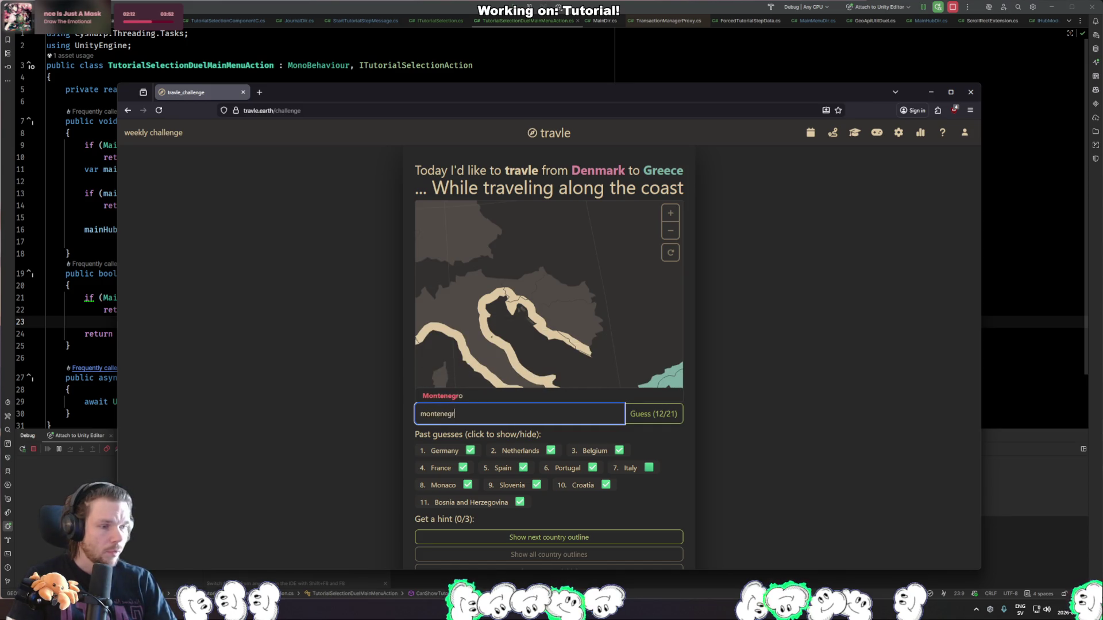
pyautogui.press('Return')
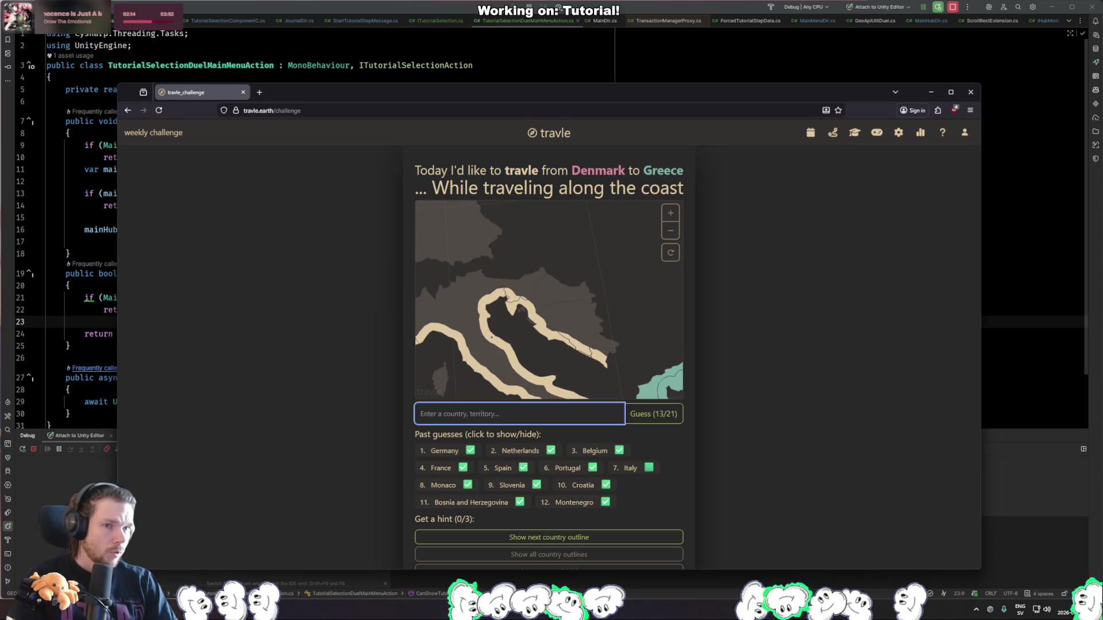
pyautogui.write('albania')
pyautogui.press('Return')
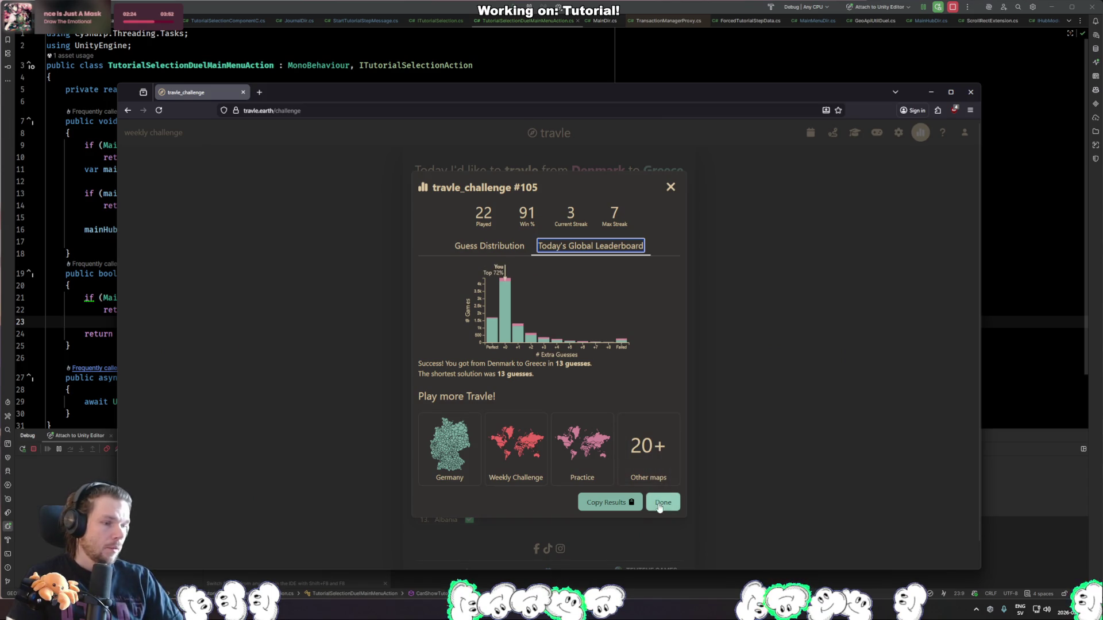
pyautogui.moveTo(501, 309)
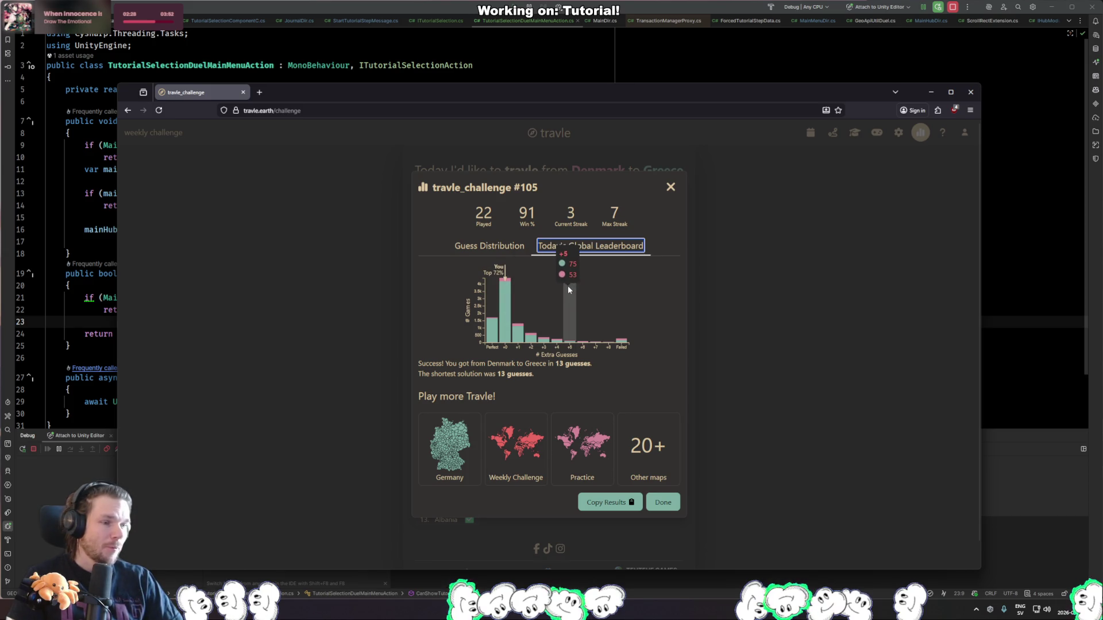
pyautogui.moveTo(490, 338)
pyautogui.moveTo(595, 319)
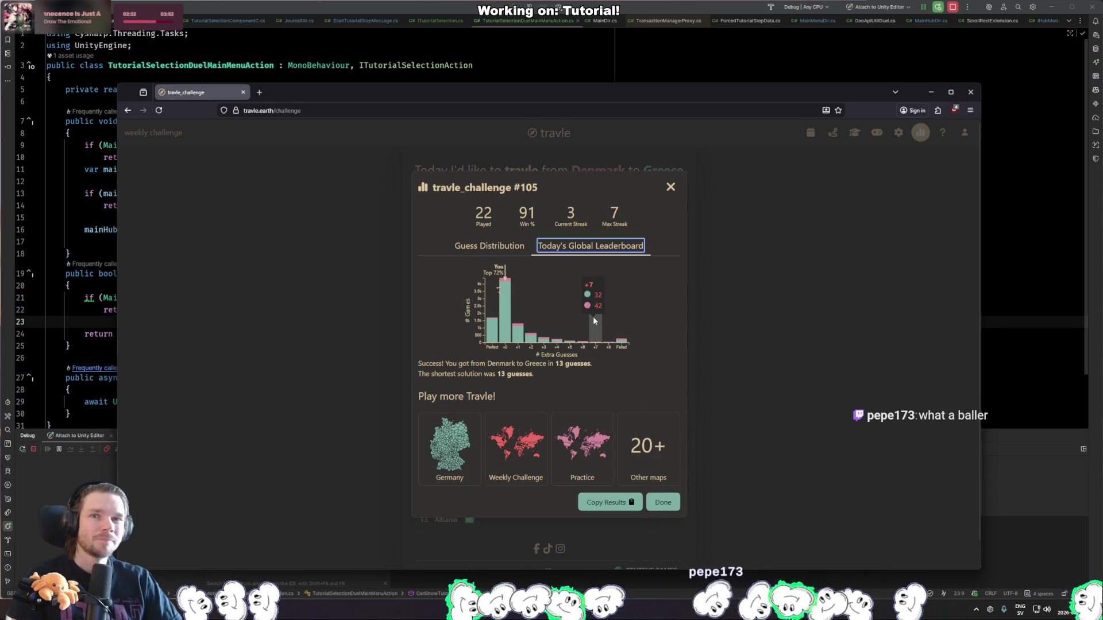
pyautogui.click(663, 504)
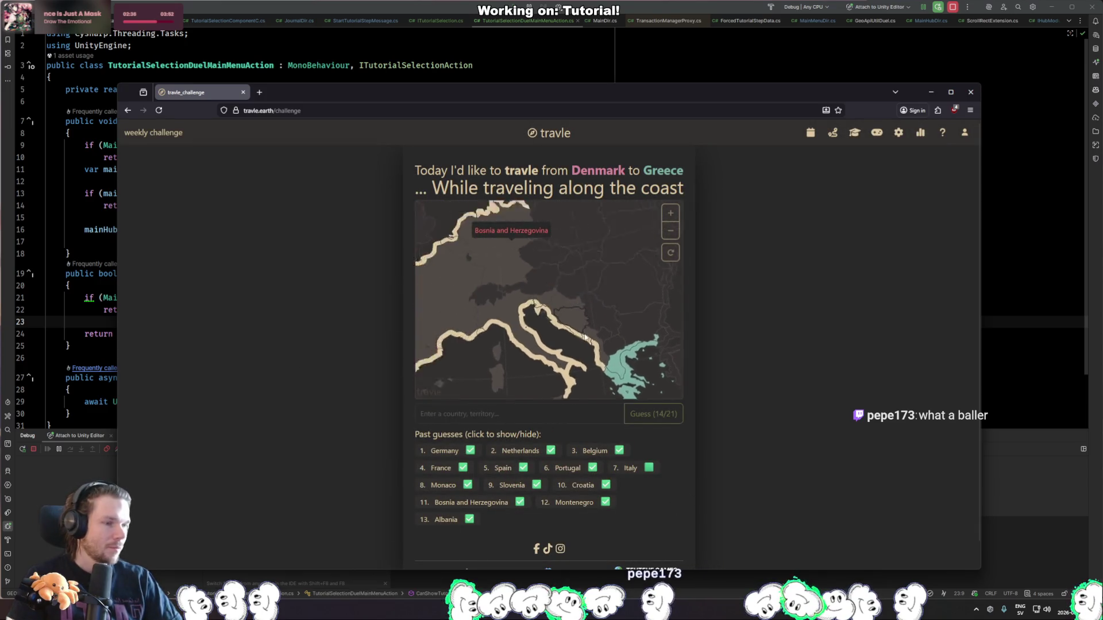
# Zoom around the route map and pan so Spain and Sicily show fully.
pyautogui.scroll(-1, 580, 345)
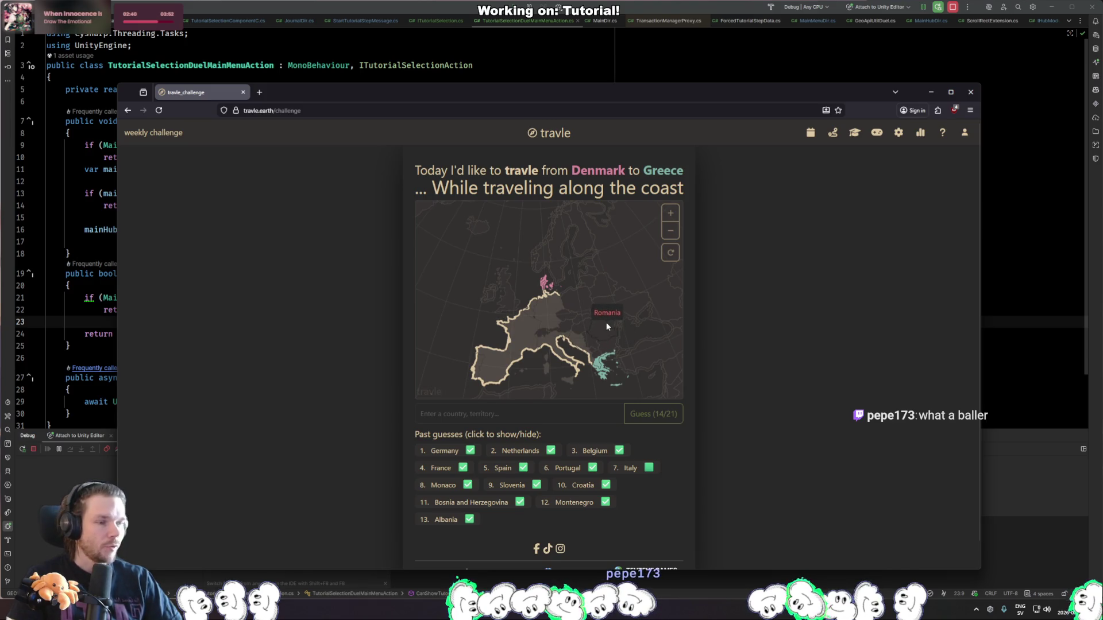
pyautogui.scroll(3, 513, 330)
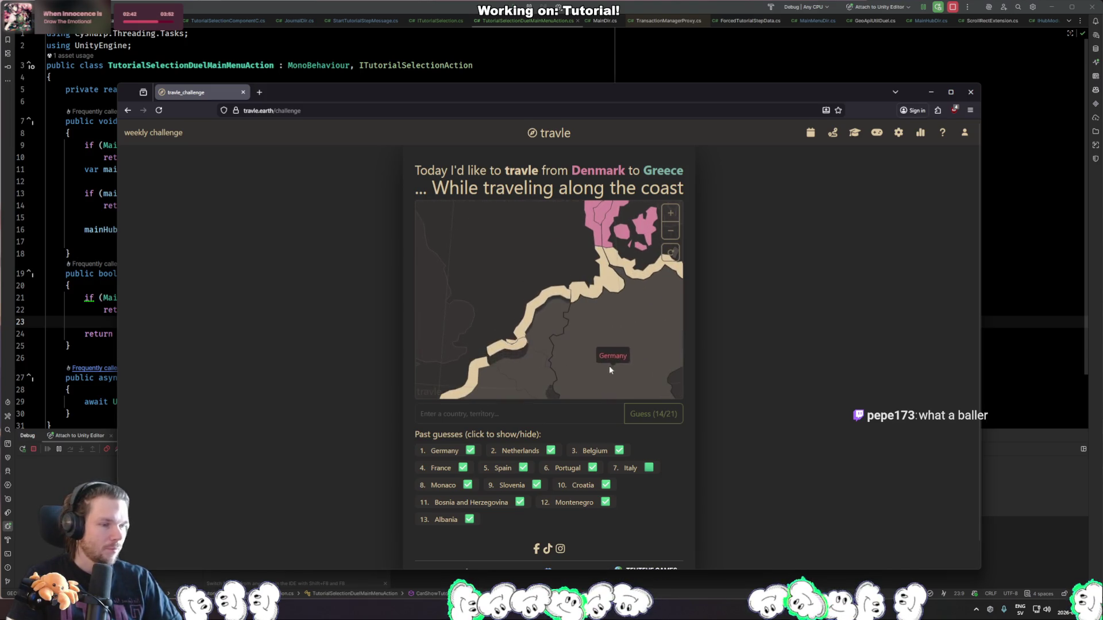
pyautogui.scroll(-3, 609, 365)
pyautogui.scroll(3, 575, 351)
pyautogui.scroll(5, 523, 340)
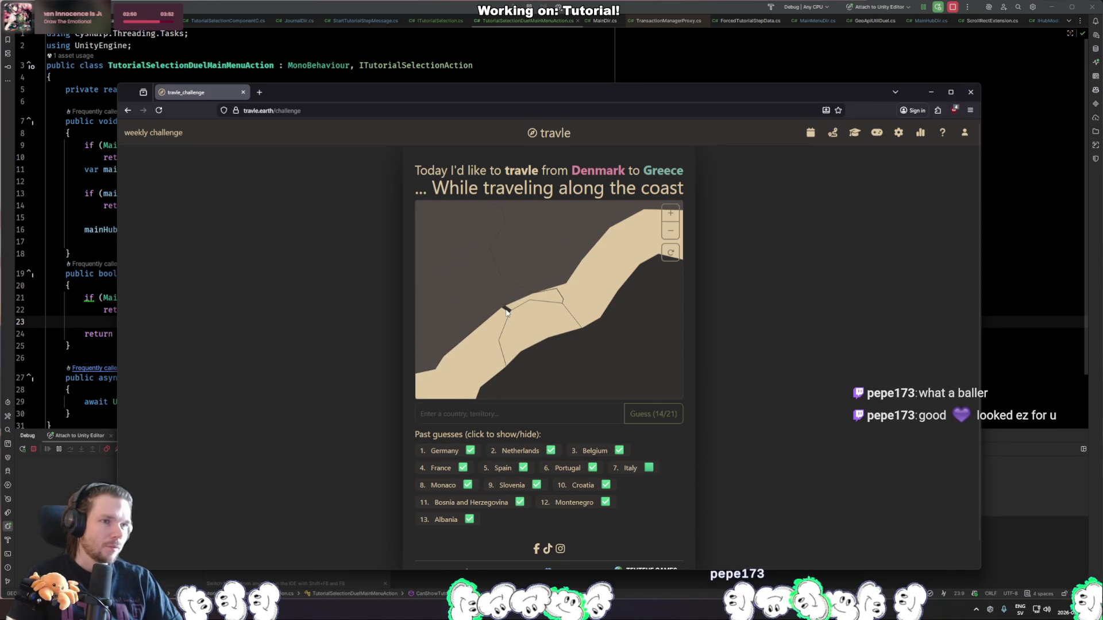
pyautogui.scroll(-5, 540, 346)
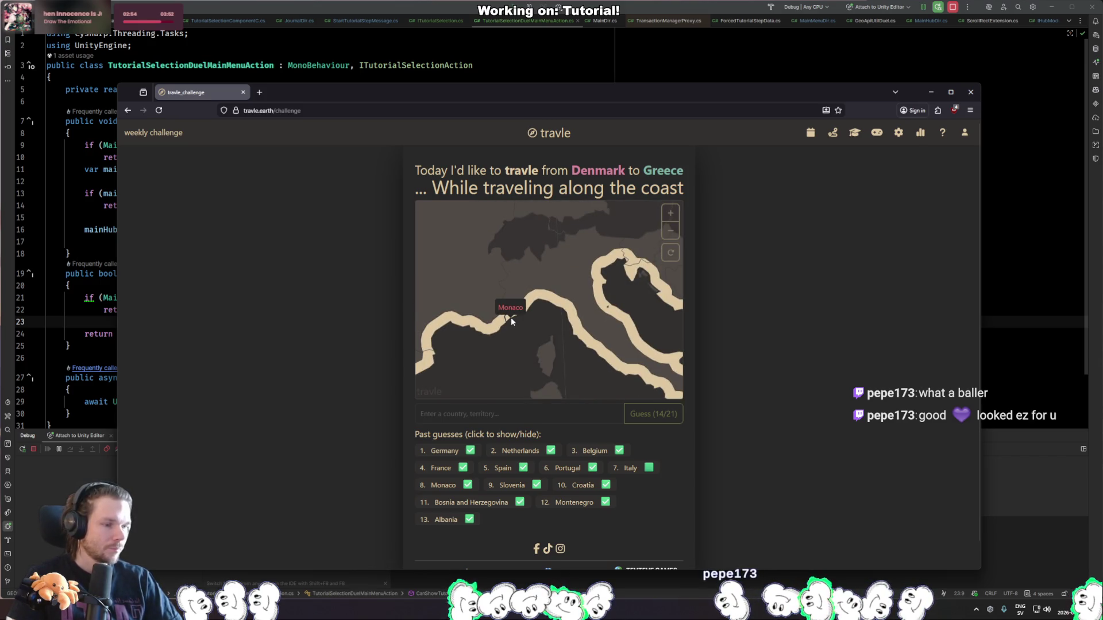
pyautogui.scroll(-5, 560, 368)
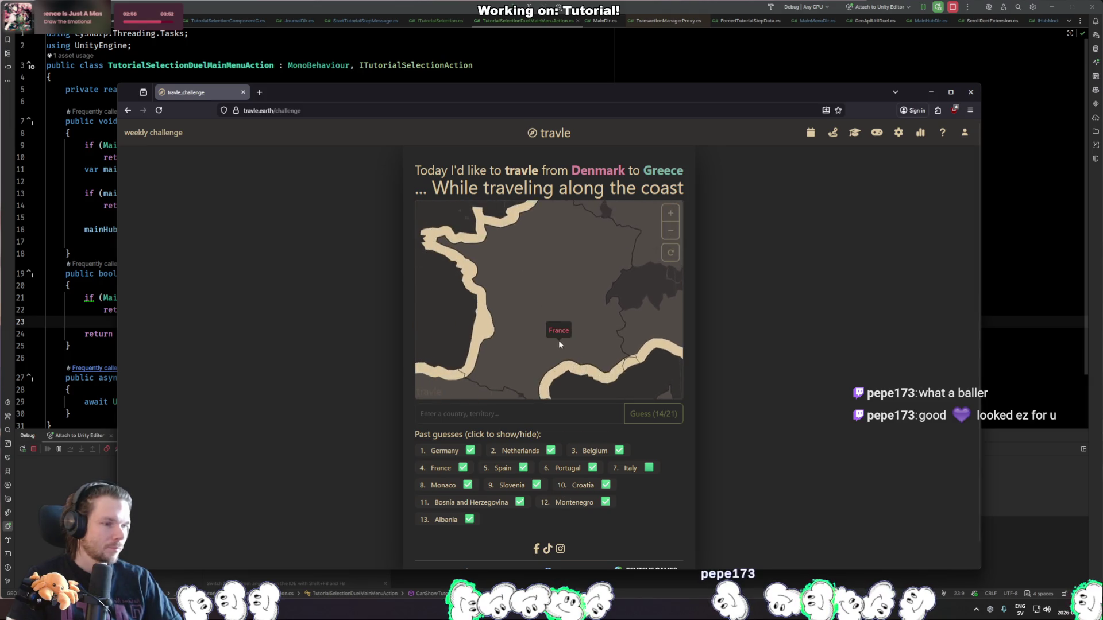
pyautogui.moveTo(580, 378)
pyautogui.mouseDown()
pyautogui.moveTo(570, 361)
pyautogui.moveTo(515, 374)
pyautogui.mouseUp()
# Pan the map to North Africa, then leave the browser to return to Rider.
pyautogui.scroll(5, 561, 332)
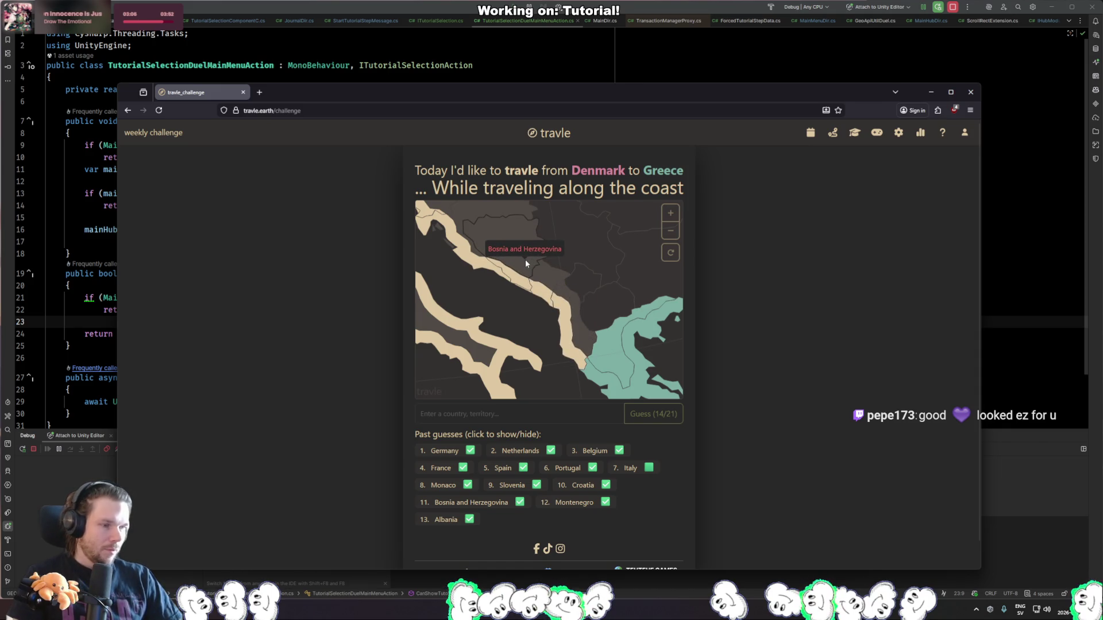
pyautogui.scroll(-5, 565, 347)
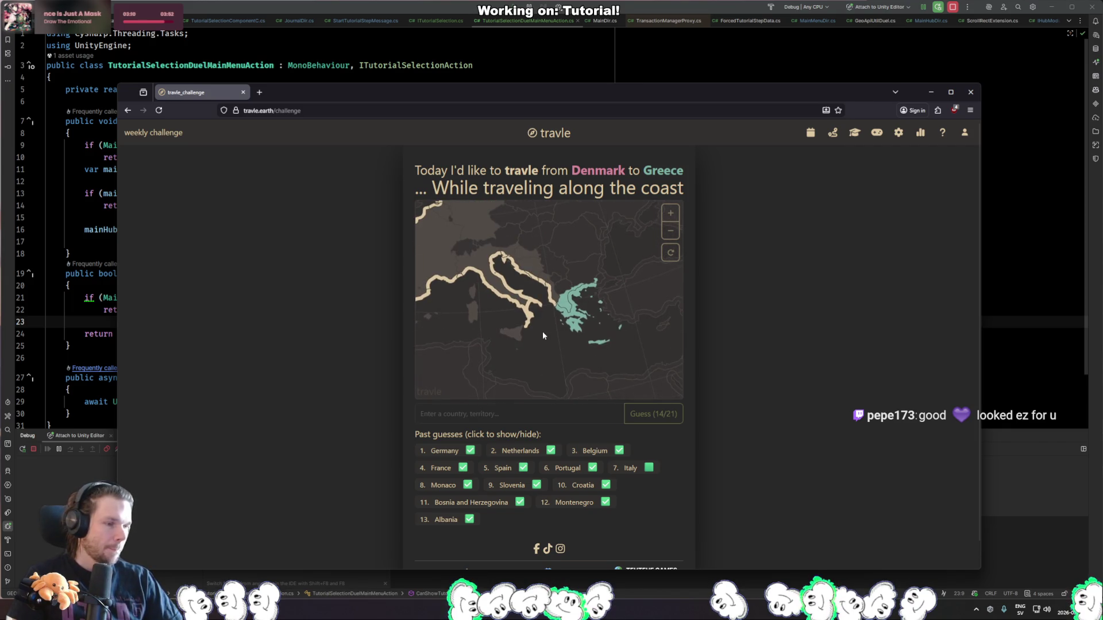
pyautogui.scroll(-5, 532, 337)
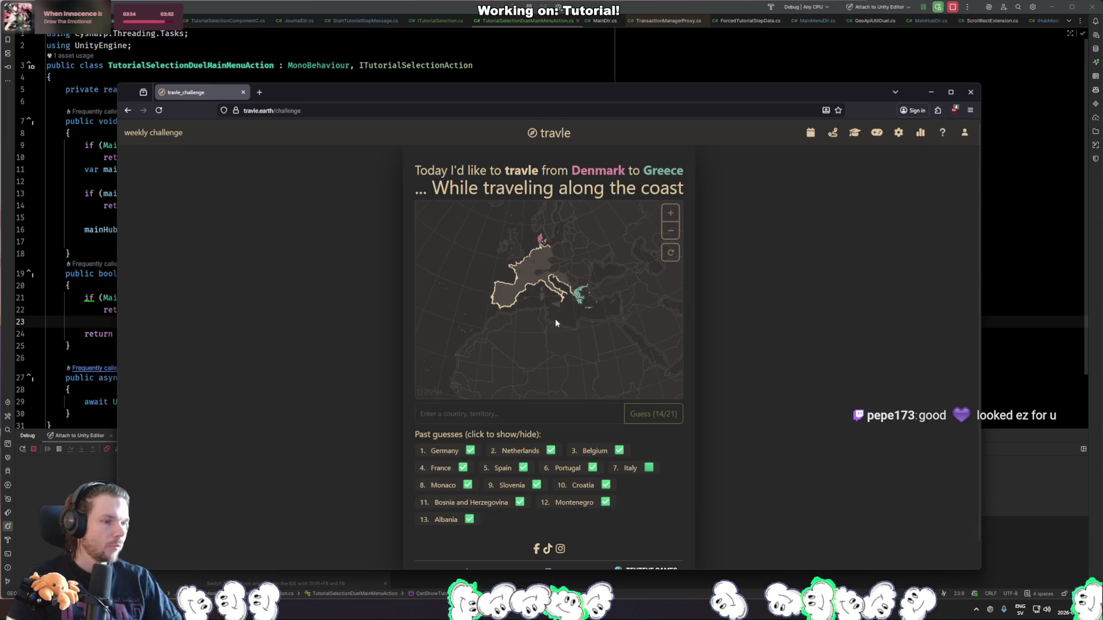
pyautogui.scroll(2, 577, 282)
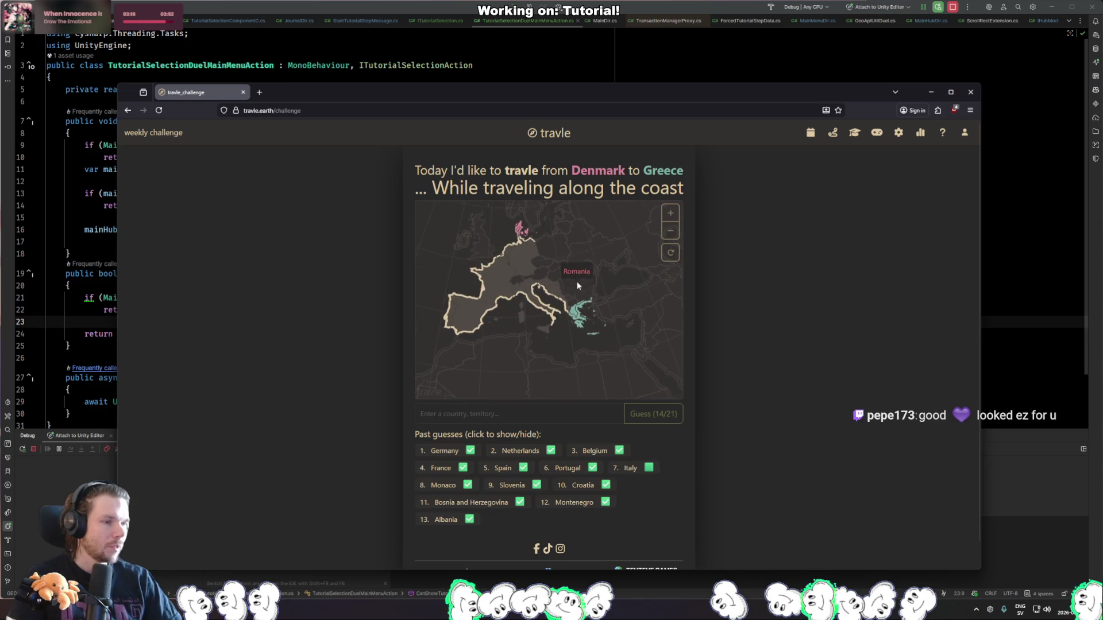
pyautogui.scroll(-3, 585, 274)
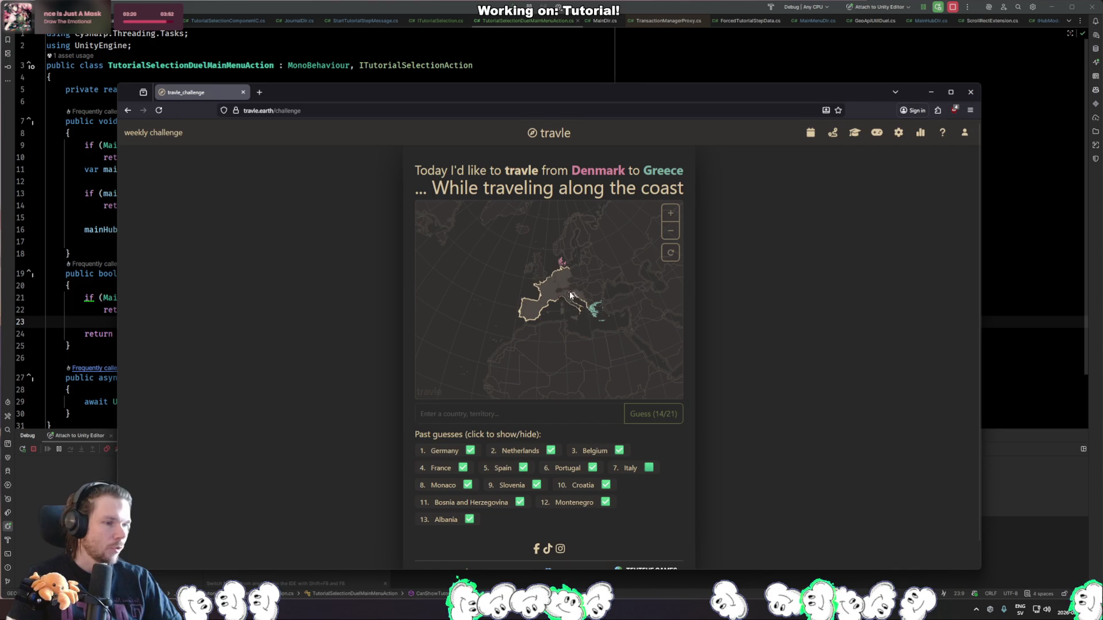
pyautogui.scroll(2, 608, 322)
pyautogui.moveTo(608, 321); pyautogui.dragTo(558, 232)
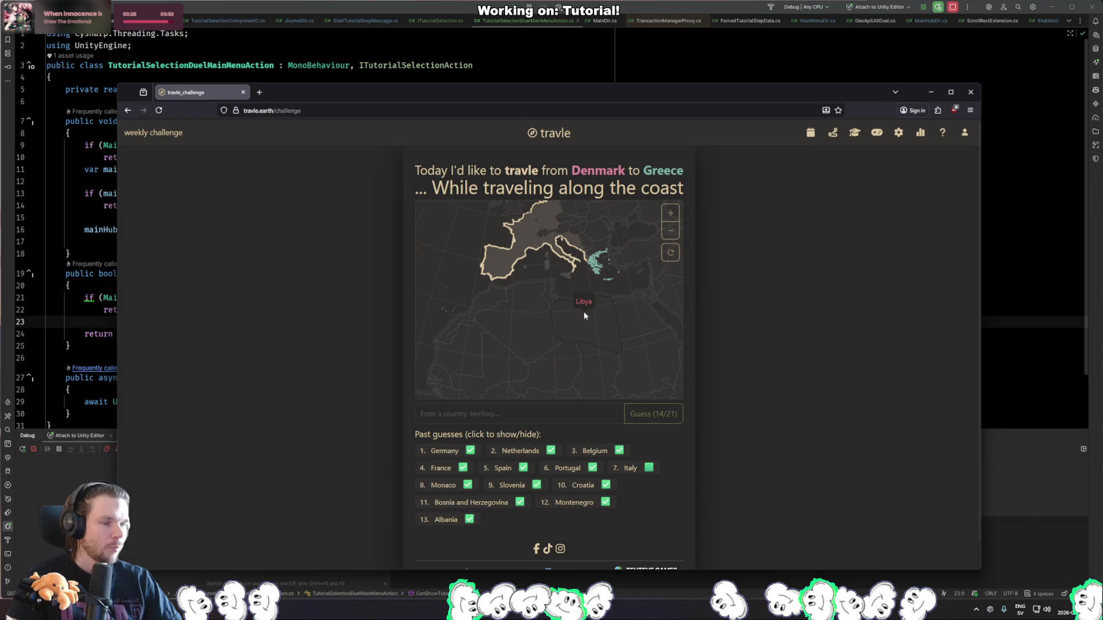
pyautogui.hotkey('alt', 'Tab')
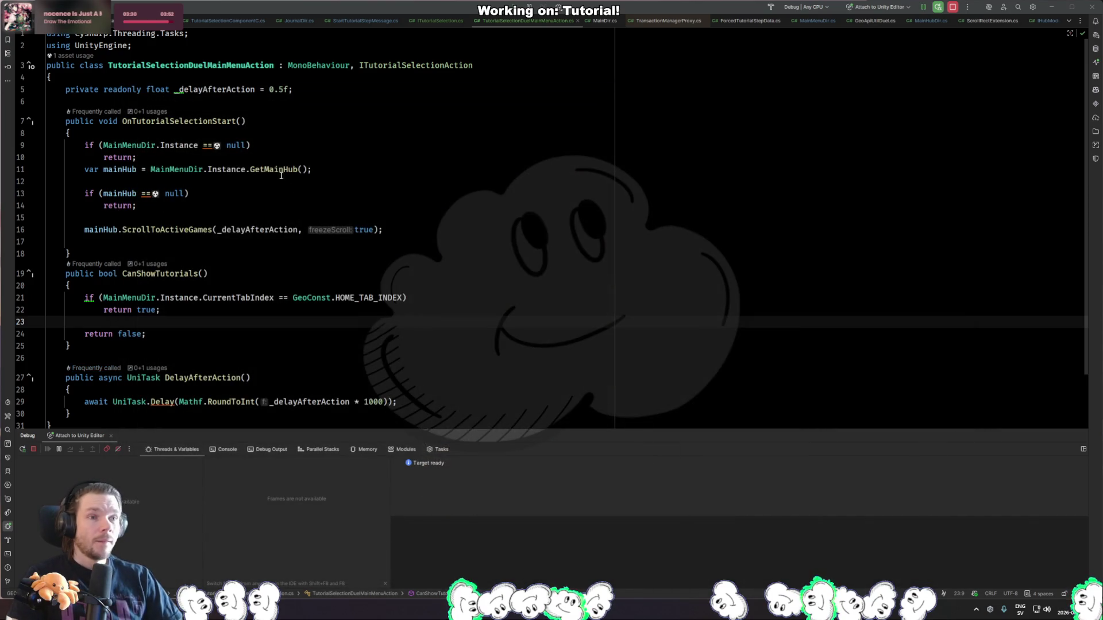
# Delete the empty line after ScrollToActiveGames and add blank lines after OnTutorialSelectionStart, then return to Unity.
pyautogui.click(421, 284)
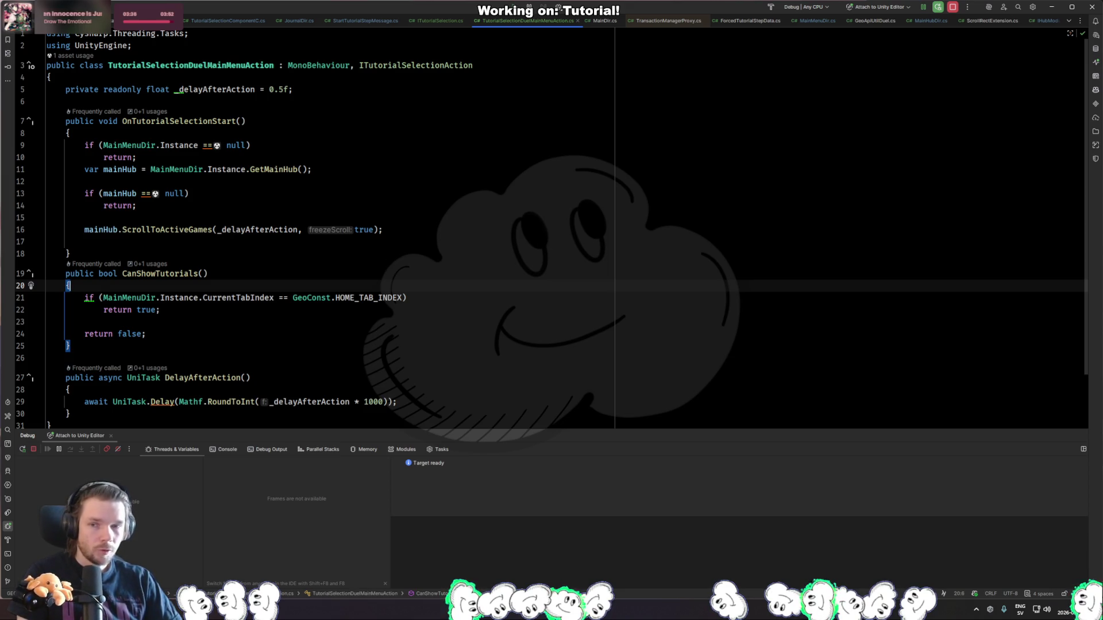
pyautogui.hotkey('alt', 'Tab')
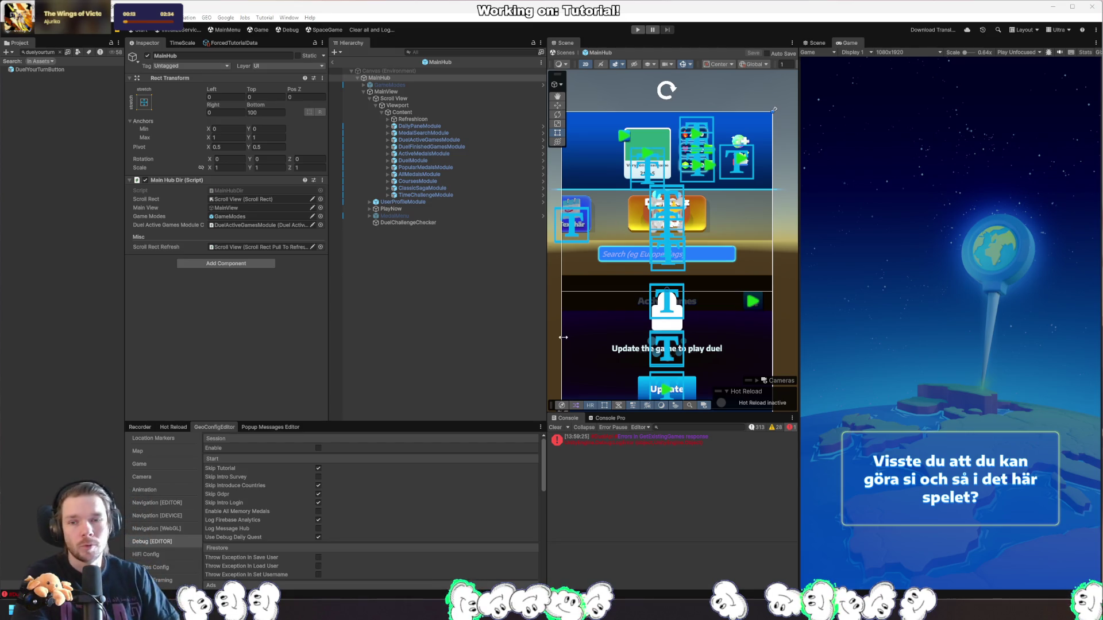
pyautogui.hotkey('alt', 'Tab')
pyautogui.click(442, 253)
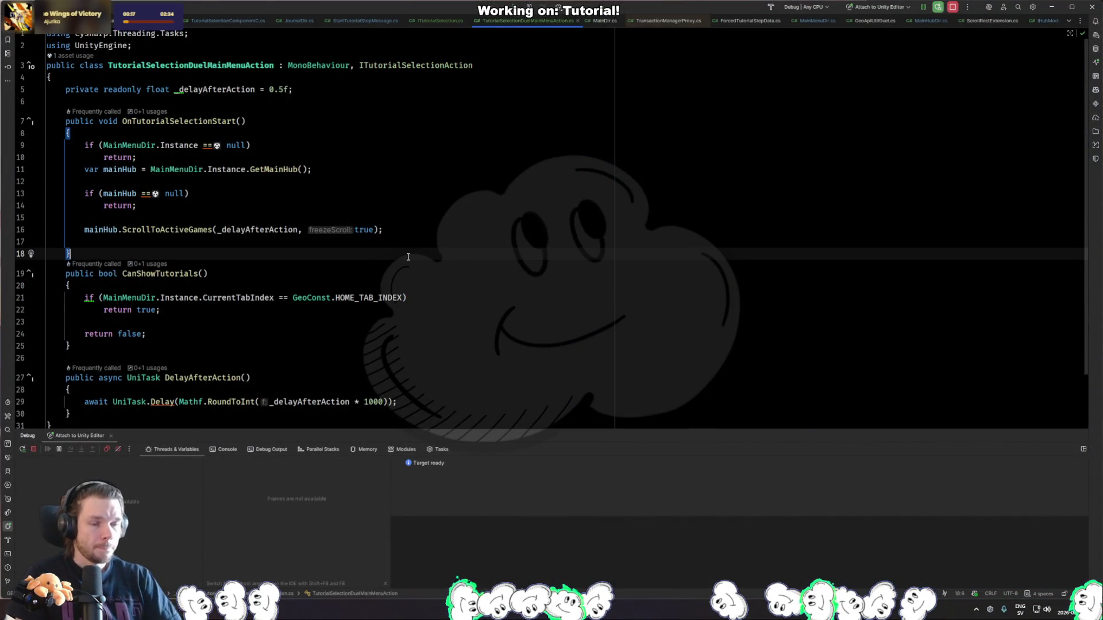
pyautogui.press('Return')
pyautogui.press('Return')
pyautogui.click(369, 241)
pyautogui.press('BackSpace')
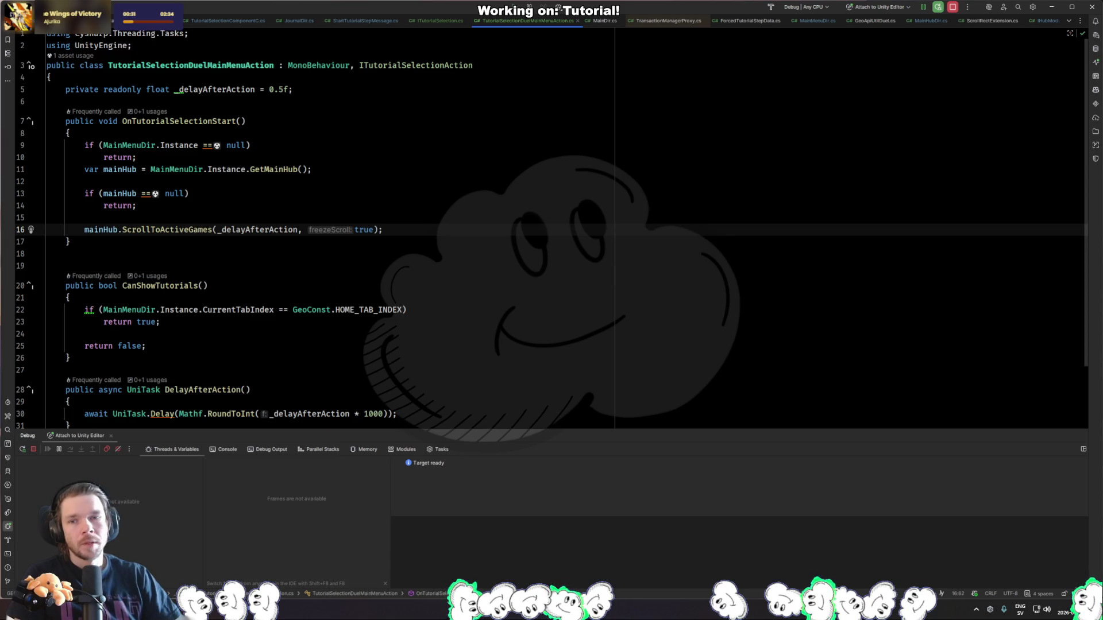
pyautogui.hotkey('alt', 'Tab')
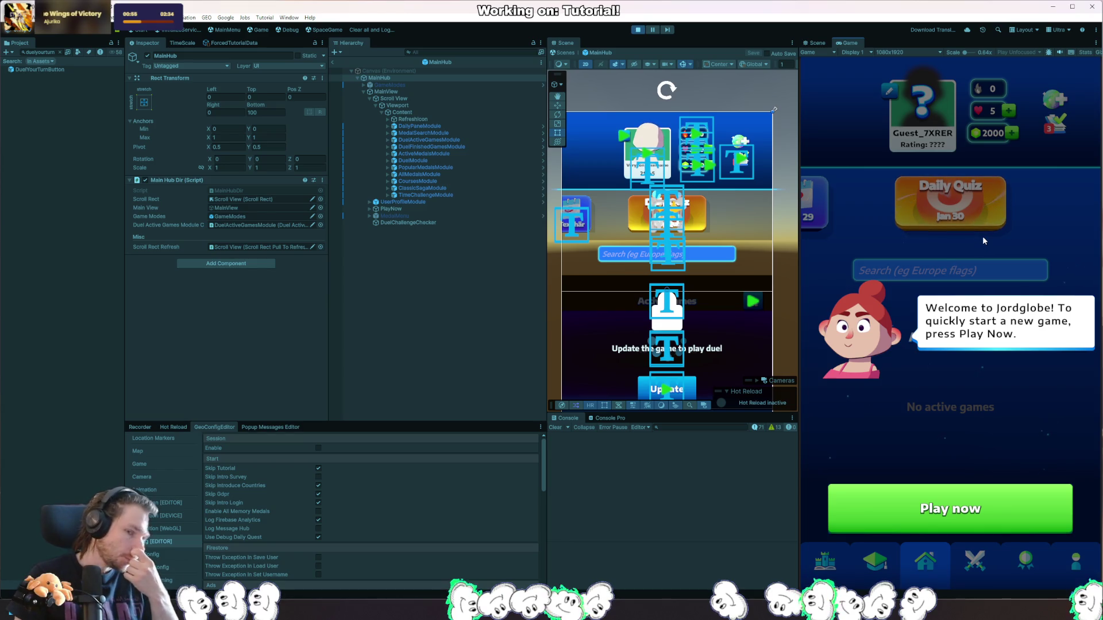
# Stop the play test and open ForcedTutorialDir via the OnTutorialSelectionStart usage.
pyautogui.click(638, 29)
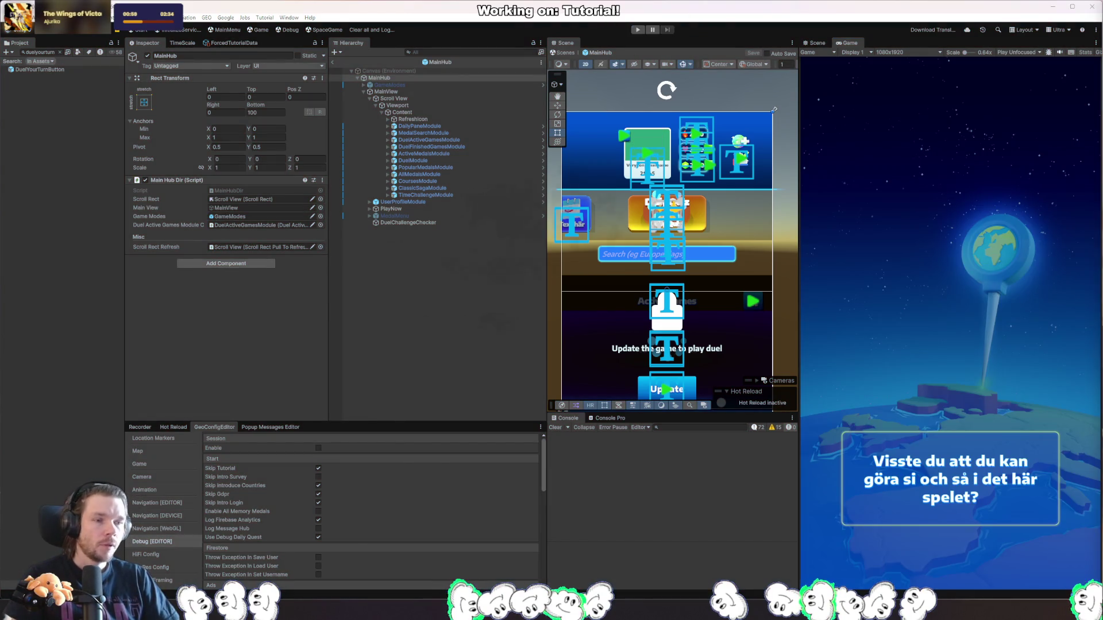
pyautogui.hotkey('alt', 'Tab')
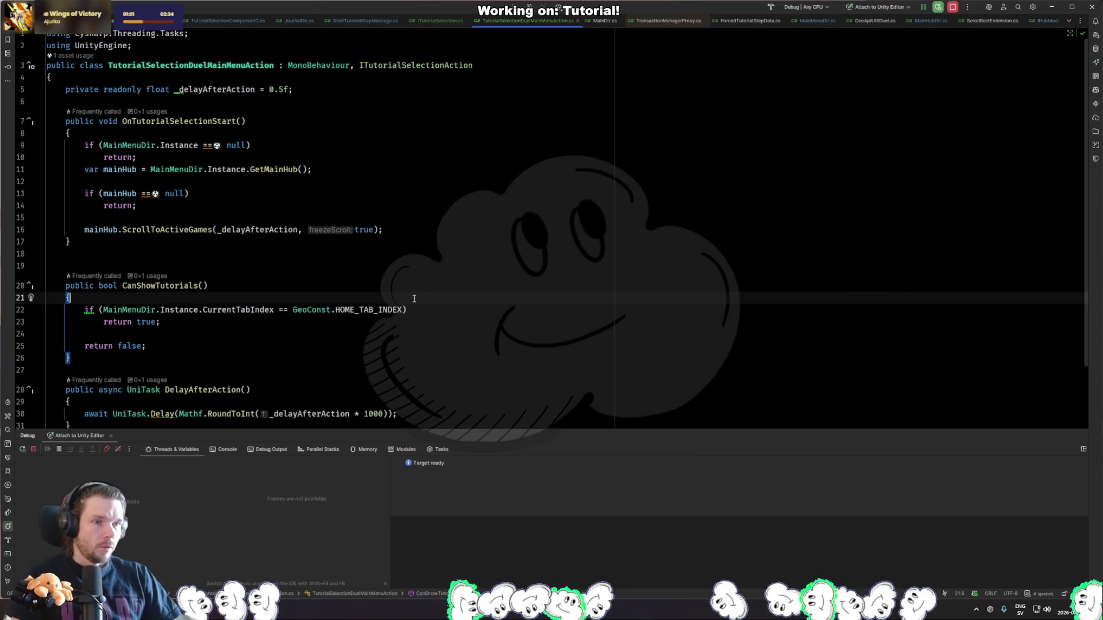
pyautogui.hotkey('ctrl', 'shift', 'f')
pyautogui.press('Return')
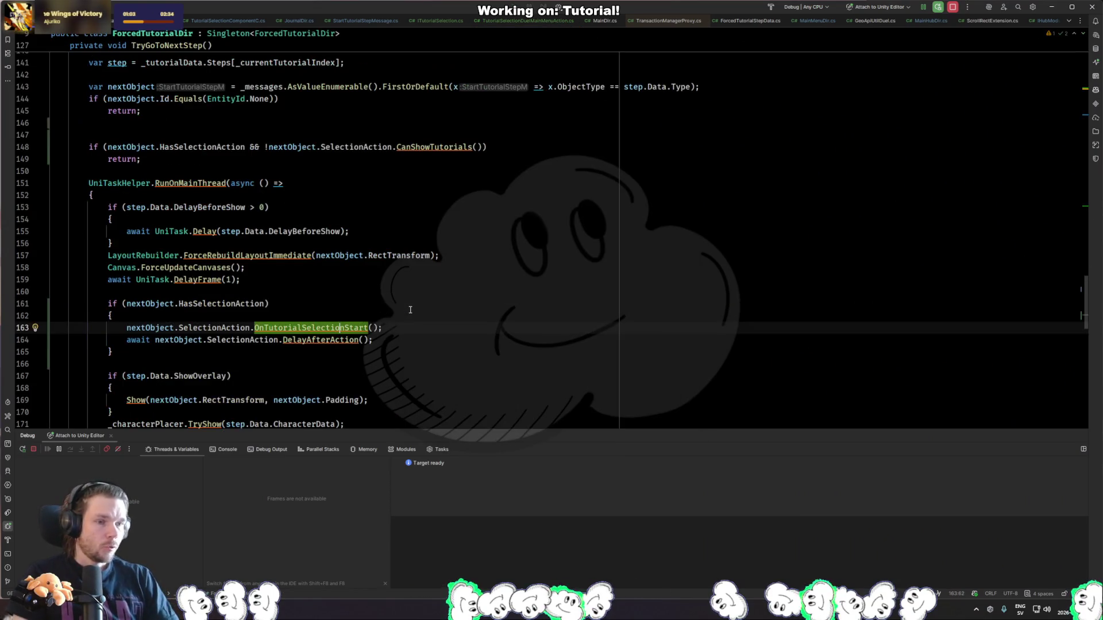
pyautogui.hotkey('ctrl', 'Home')
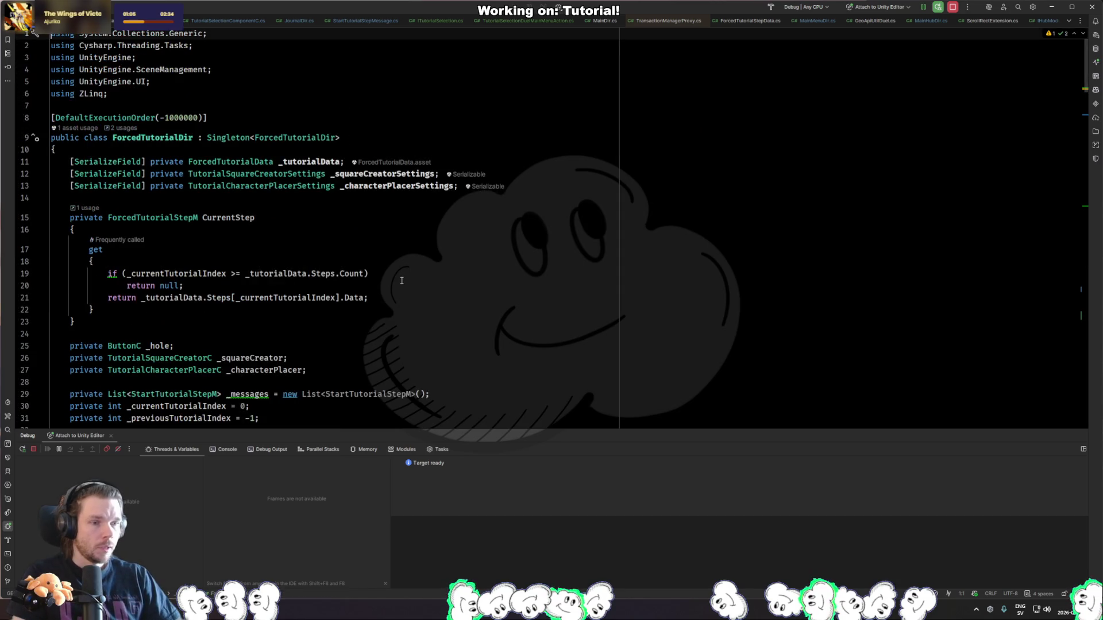
pyautogui.scroll(-4, 367, 276)
pyautogui.click(331, 274)
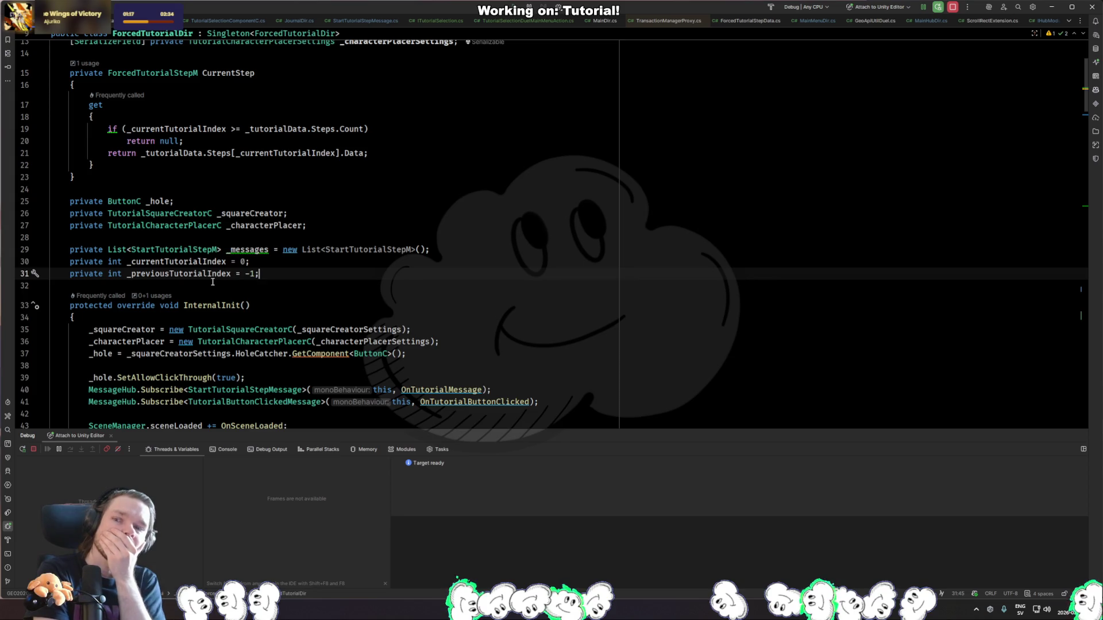
# Open DuelActiveGamesModuleC.cs and look at its OnEnable method.
pyautogui.hotkey('ctrl', 'shift', 'n')
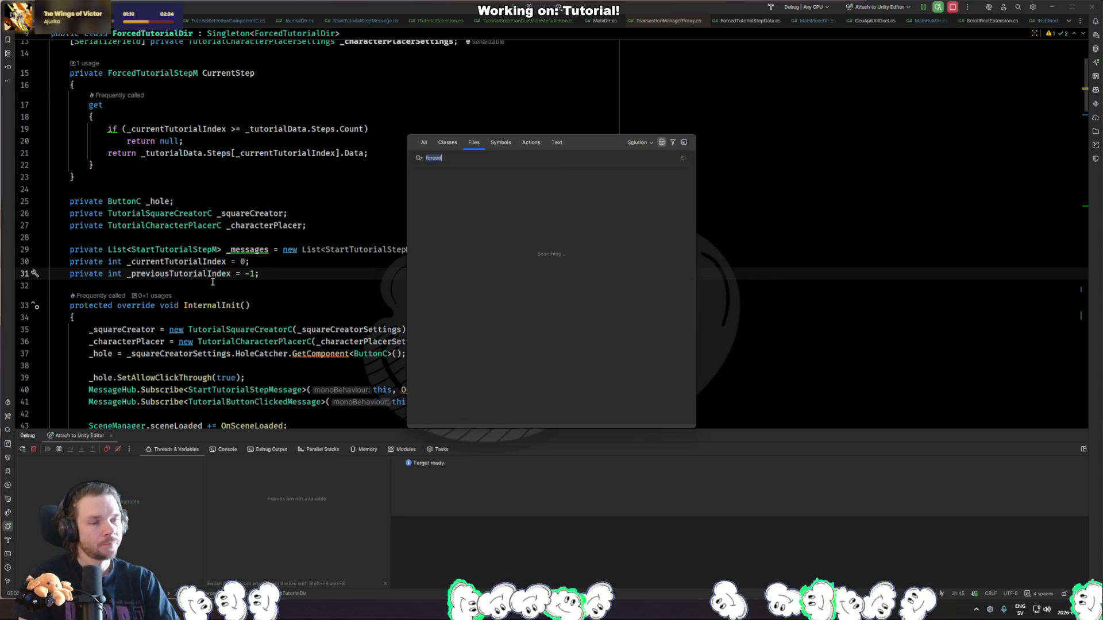
pyautogui.write('duelactive')
pyautogui.press('Return')
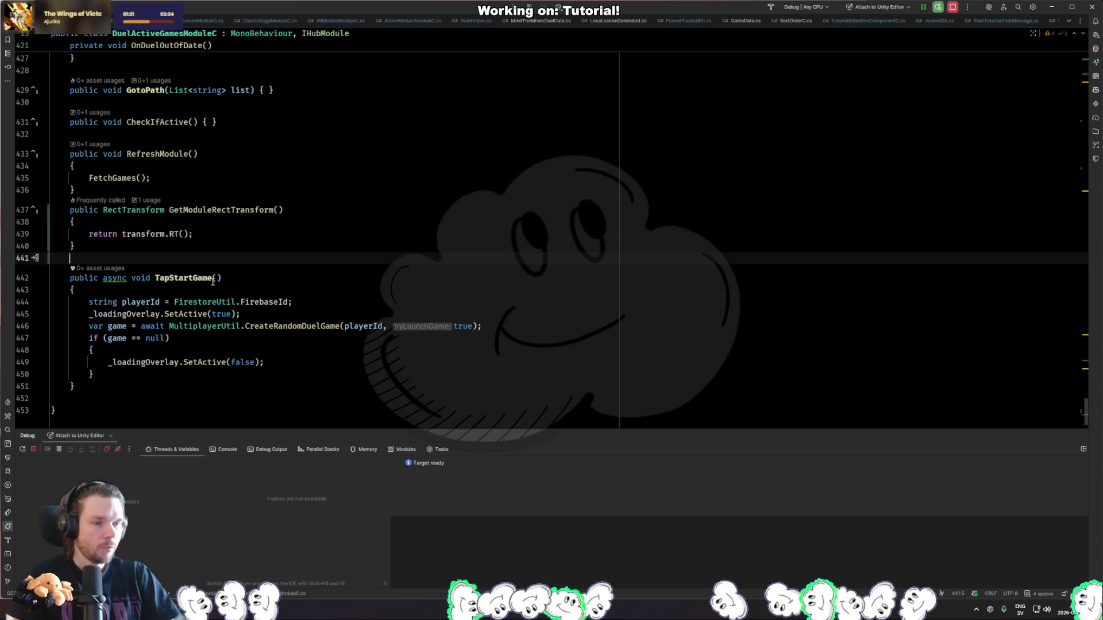
pyautogui.scroll(10, 204, 272)
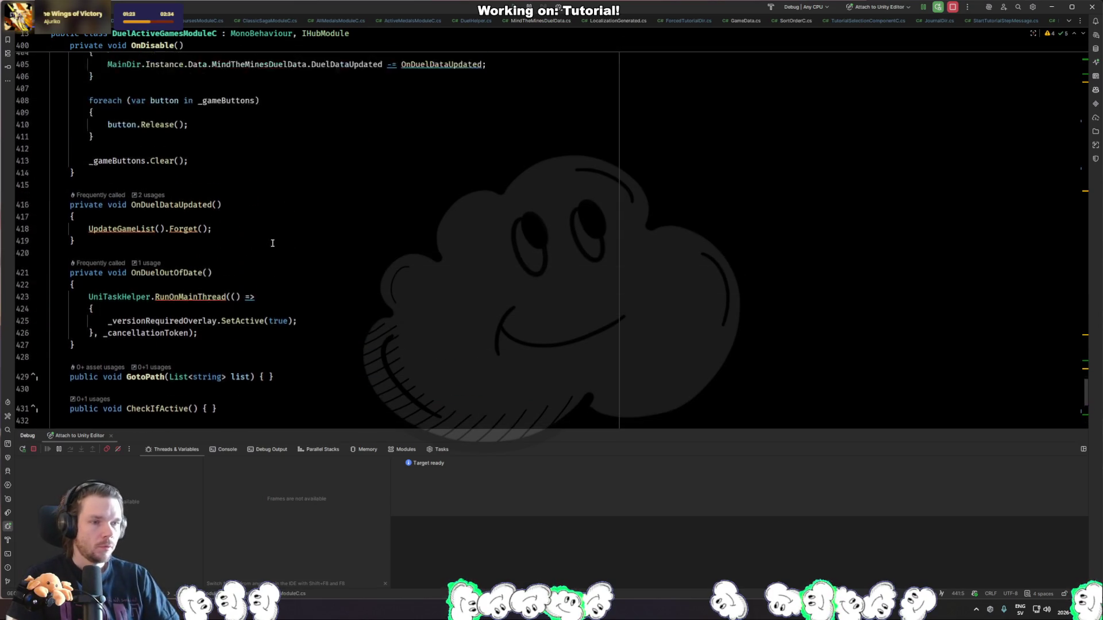
pyautogui.click(301, 241)
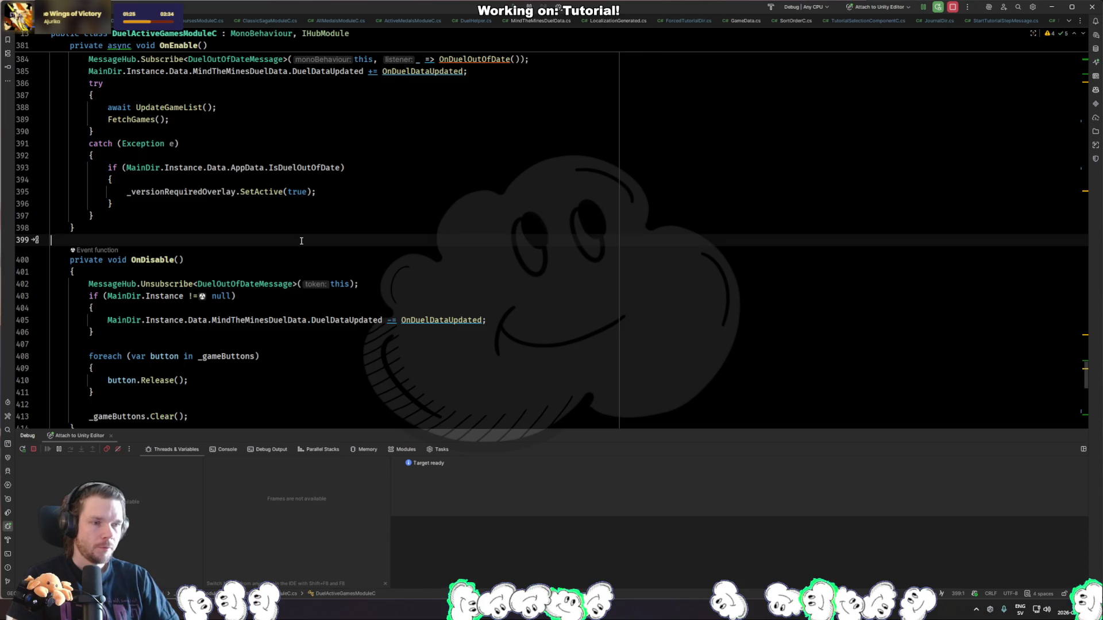
# Open MindTheMinesDuelData.cs and highlight the uses of _allowFetchGames.
pyautogui.hotkey('ctrl', 'shift', 'n')
pyautogui.write('mind')
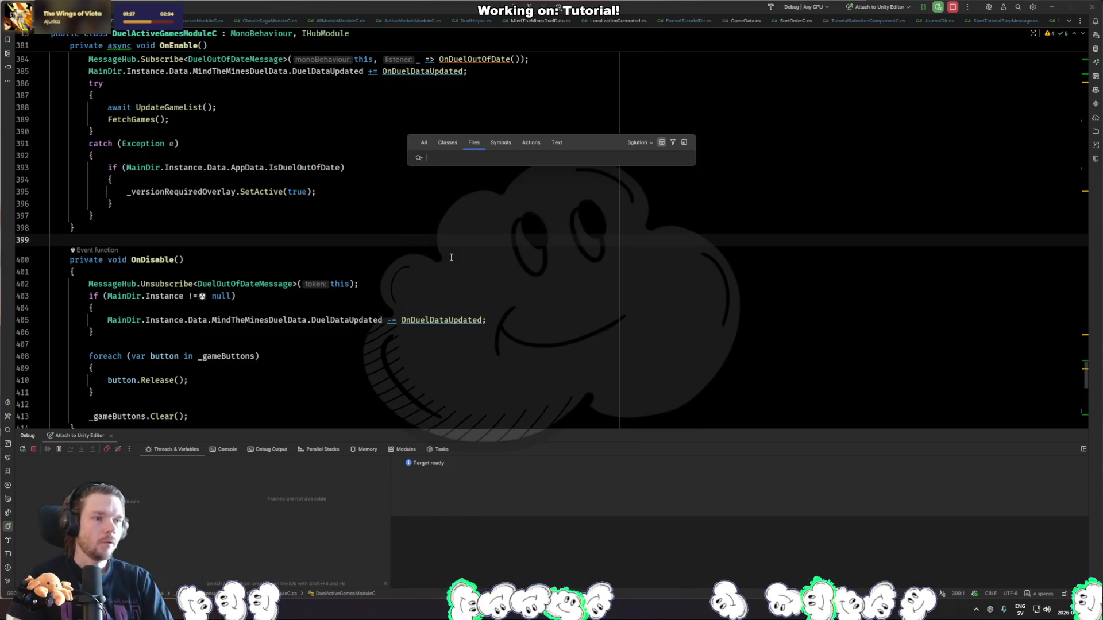
pyautogui.press('Return')
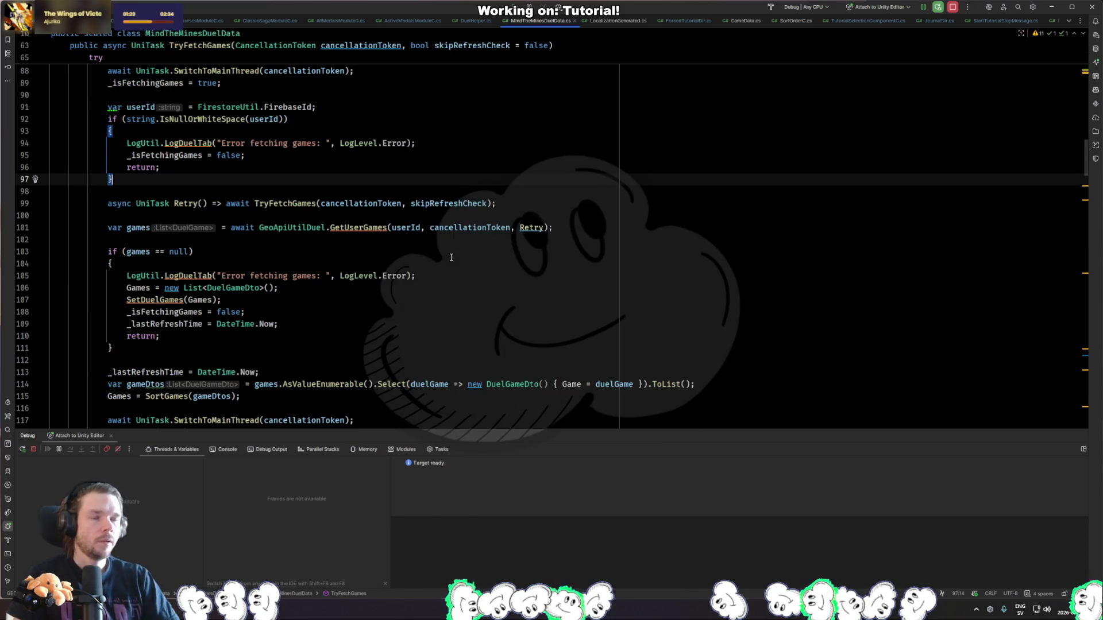
pyautogui.scroll(1, 413, 254)
pyautogui.scroll(4, 413, 253)
pyautogui.click(184, 276)
pyautogui.press('Up')
pyautogui.press('Up')
pyautogui.press('Up')
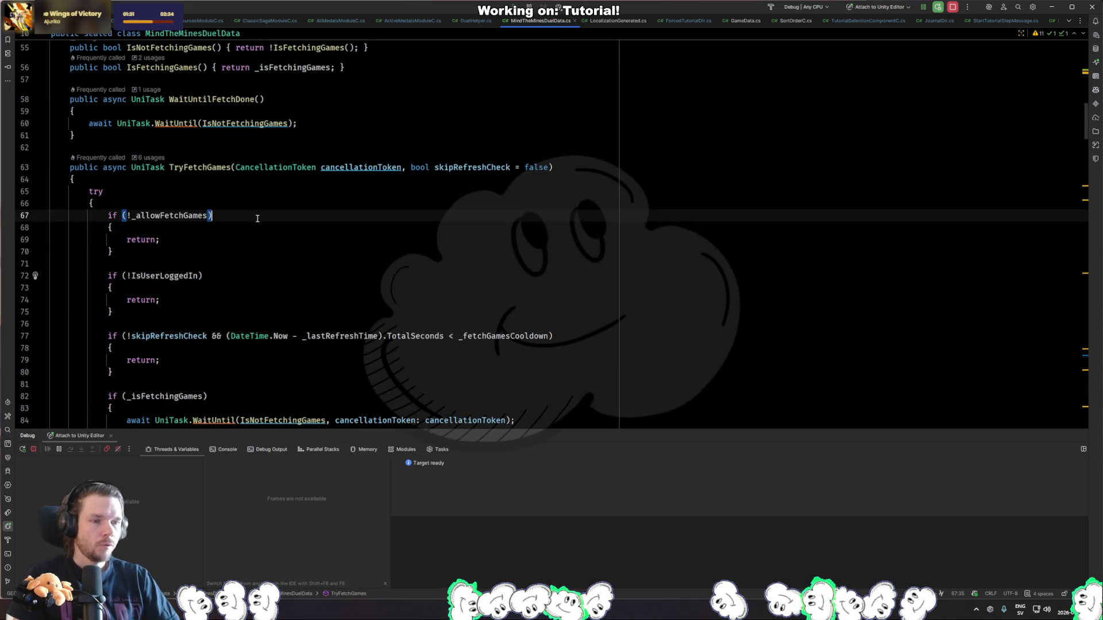
pyautogui.scroll(9, 289, 231)
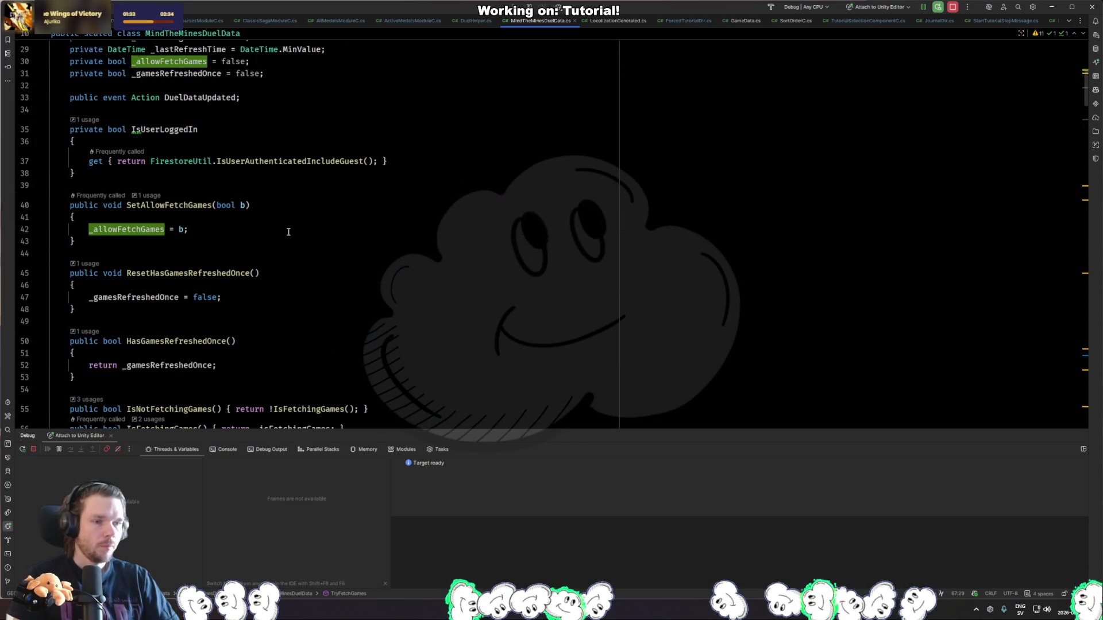
# Open ForcedTutorialDir and add a new line after the IsTutorialActive assignment in SetShowTutorial.
pyautogui.click(485, 251)
pyautogui.hotkey('ctrl', 't')
pyautogui.write('forced')
pyautogui.press('Return')
pyautogui.scroll(-7, 510, 253)
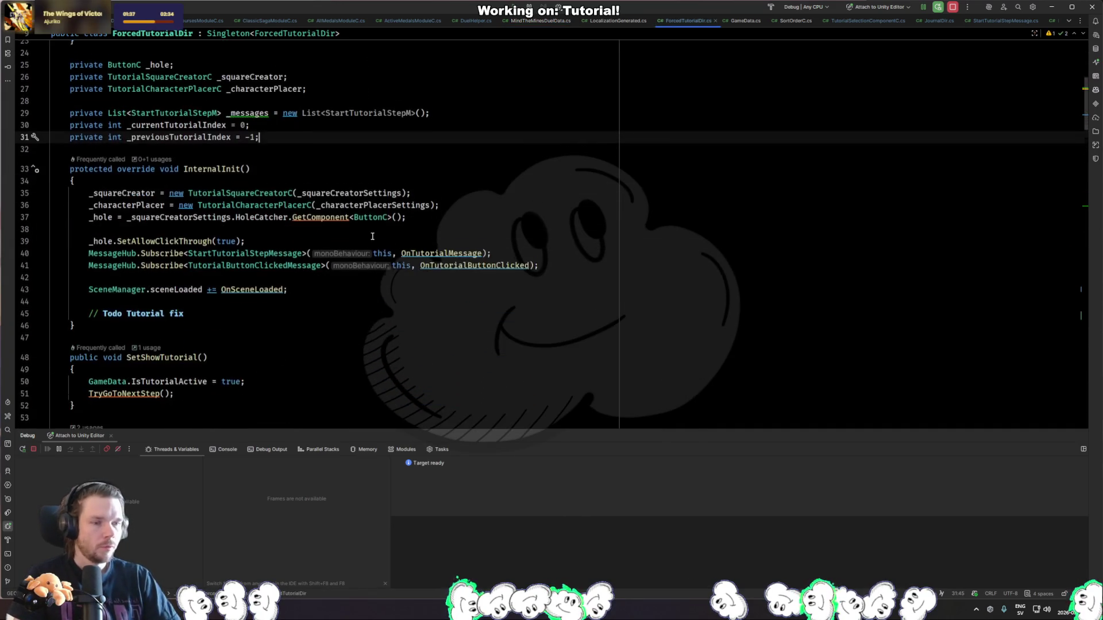
pyautogui.click(261, 276)
pyautogui.click(269, 265)
pyautogui.press('Return')
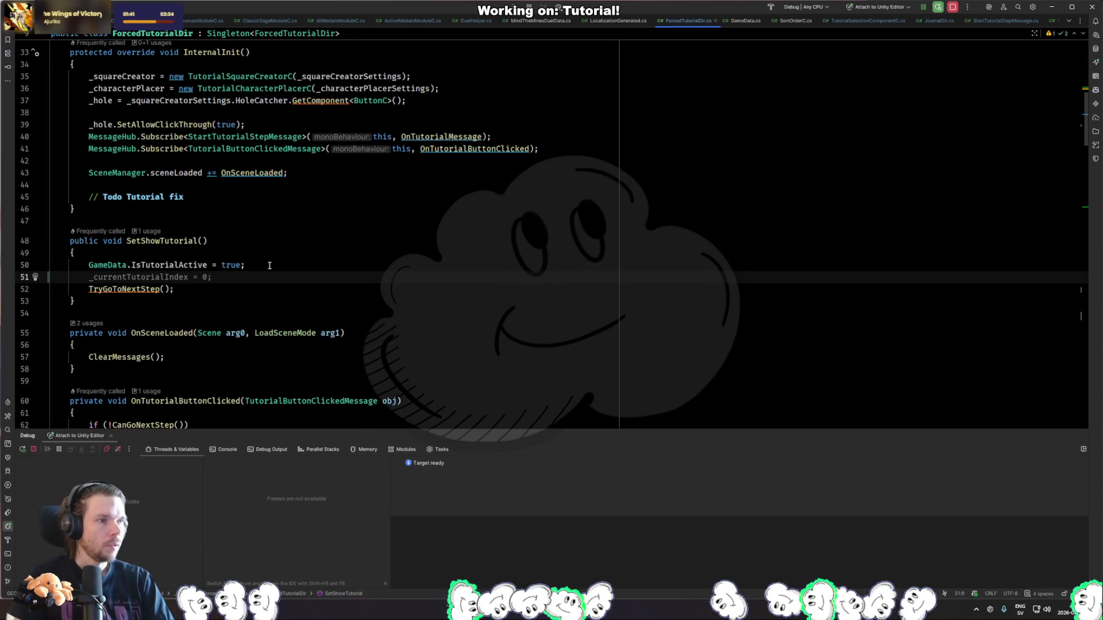
# Write MainDir.Instance.Data.MindTheMinesDuelData.SetAllowFetchGames(false); on that new line.
pyautogui.write('DuelActive')
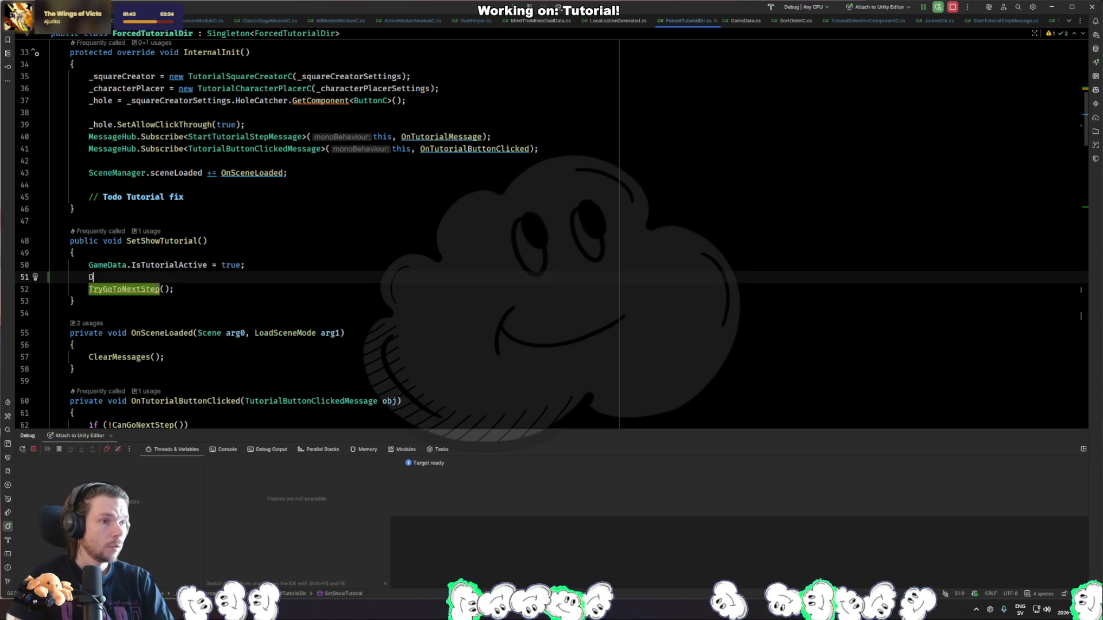
pyautogui.hotkey('ctrl', 'b')
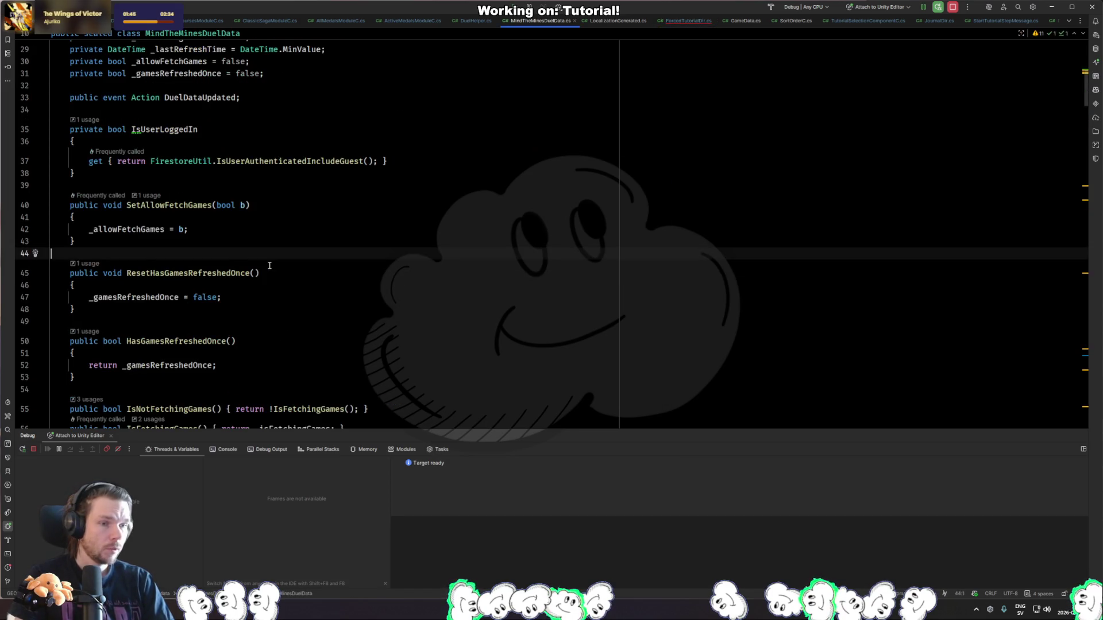
pyautogui.hotkey('ctrl', 'z')
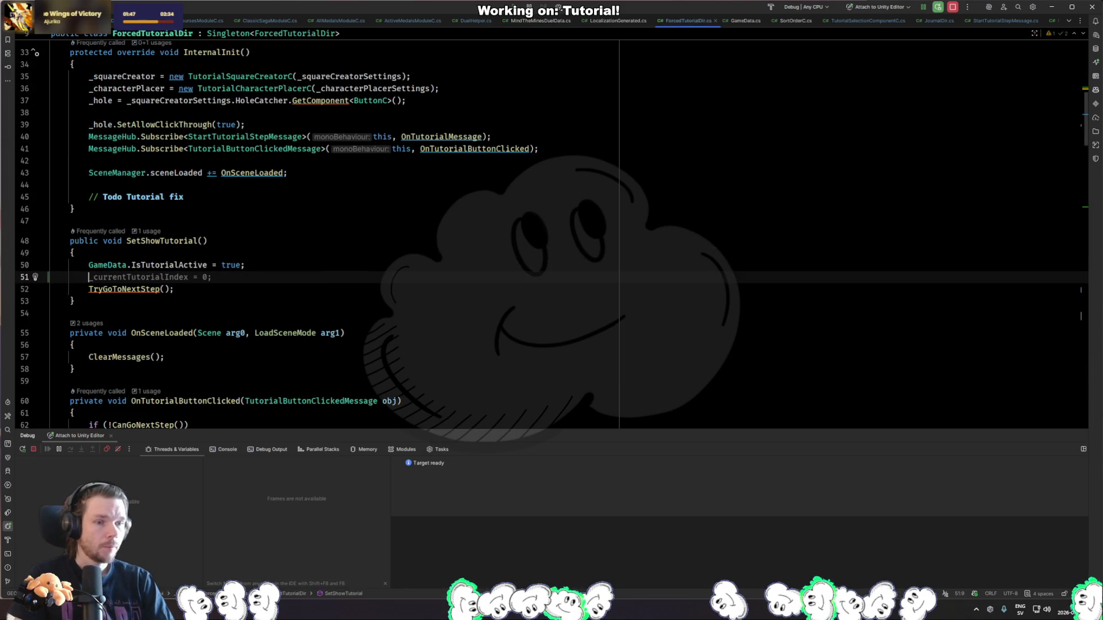
pyautogui.write('MainDir.Instance.Data.D')
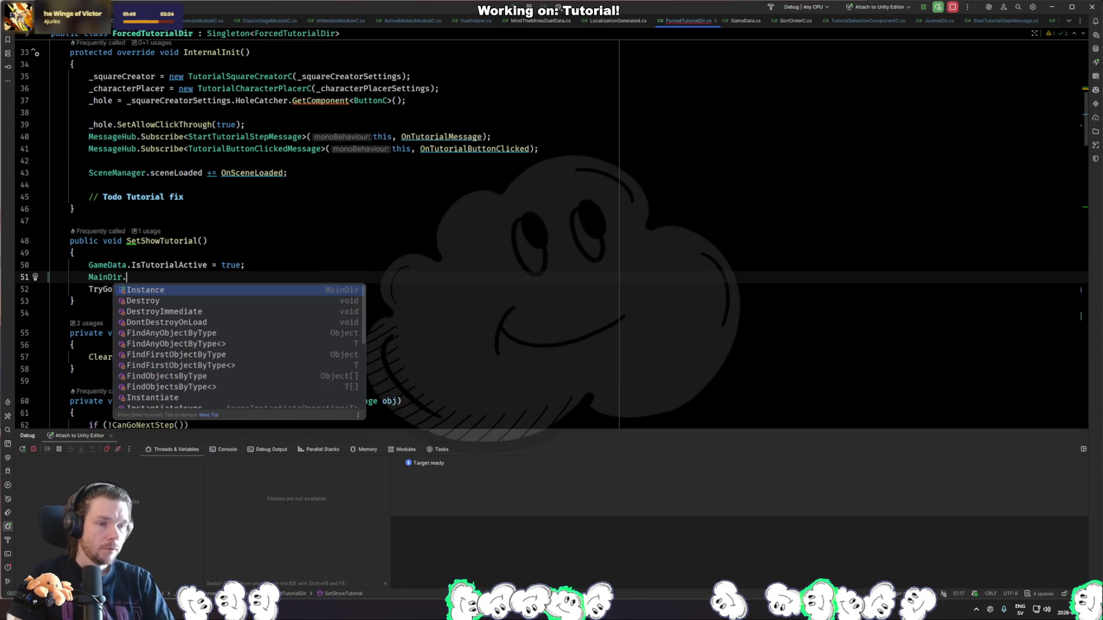
pyautogui.press('Down')
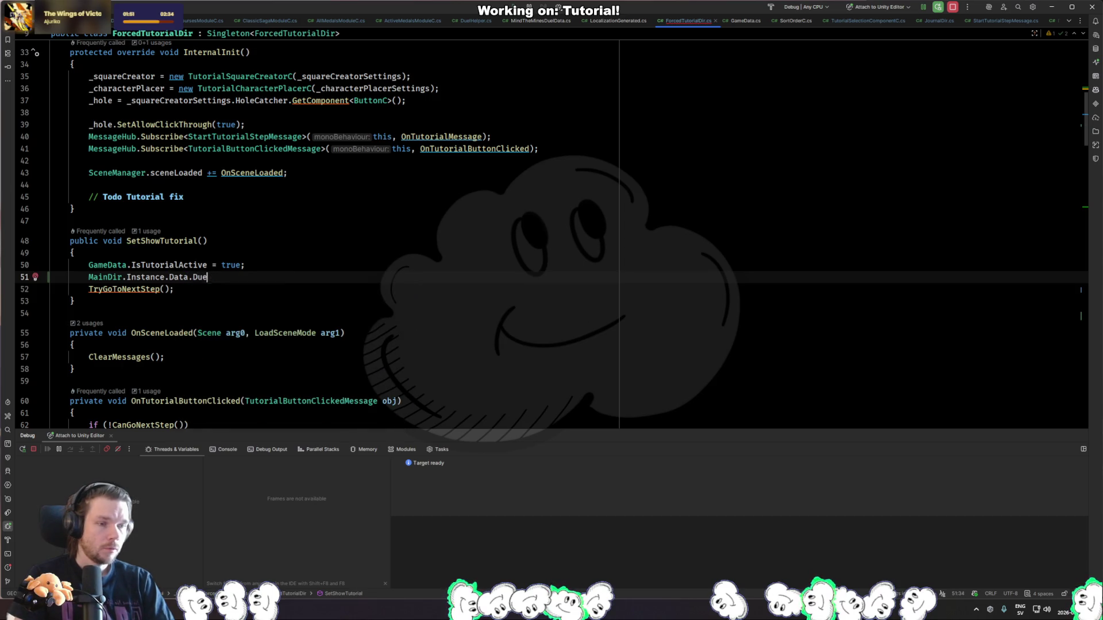
pyautogui.press('Return')
pyautogui.write('.')
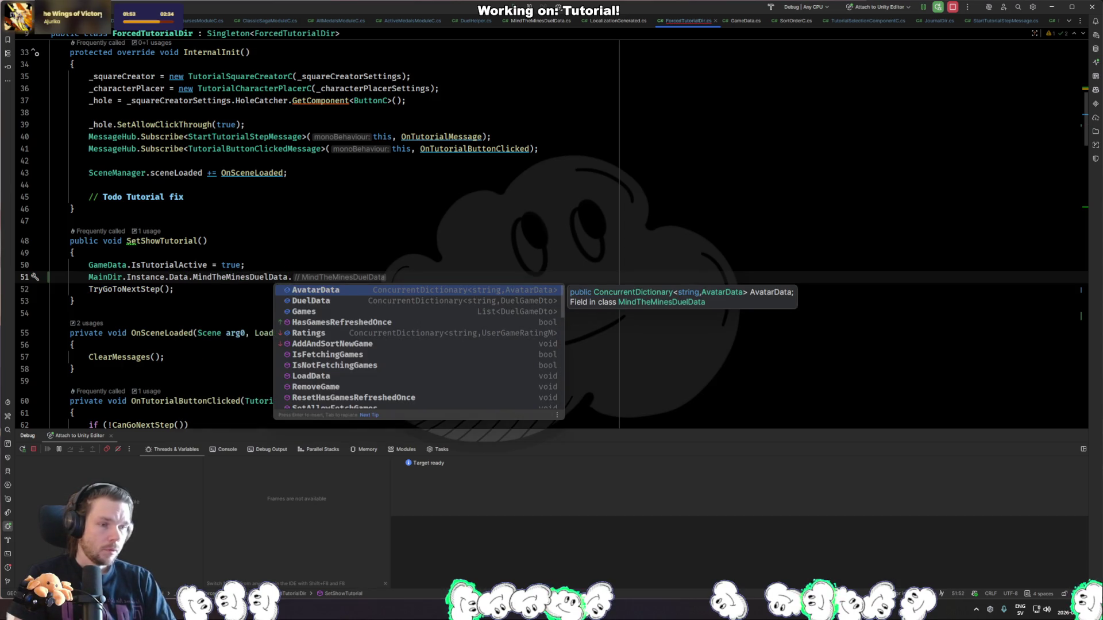
pyautogui.write('SetA')
pyautogui.press('Return')
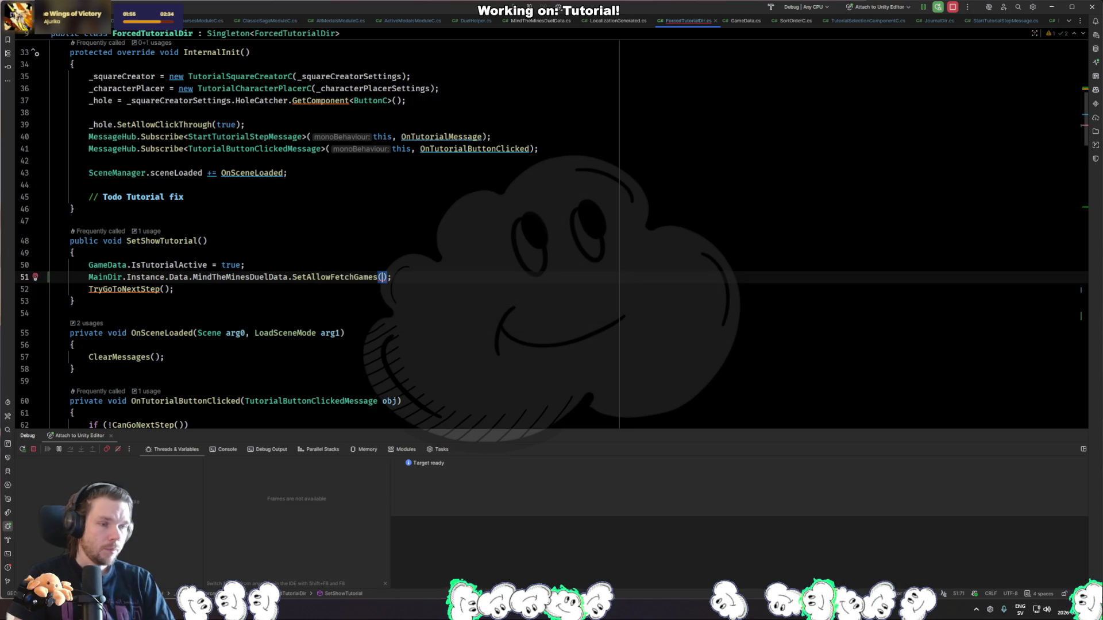
pyautogui.write('false')
pyautogui.press('End')
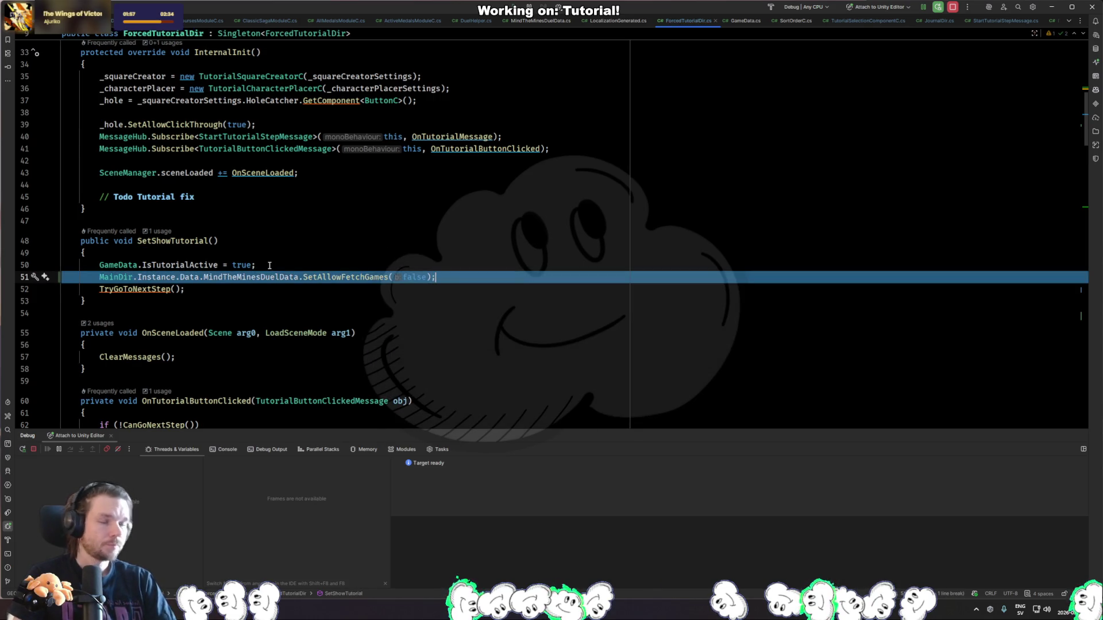
pyautogui.click(381, 331)
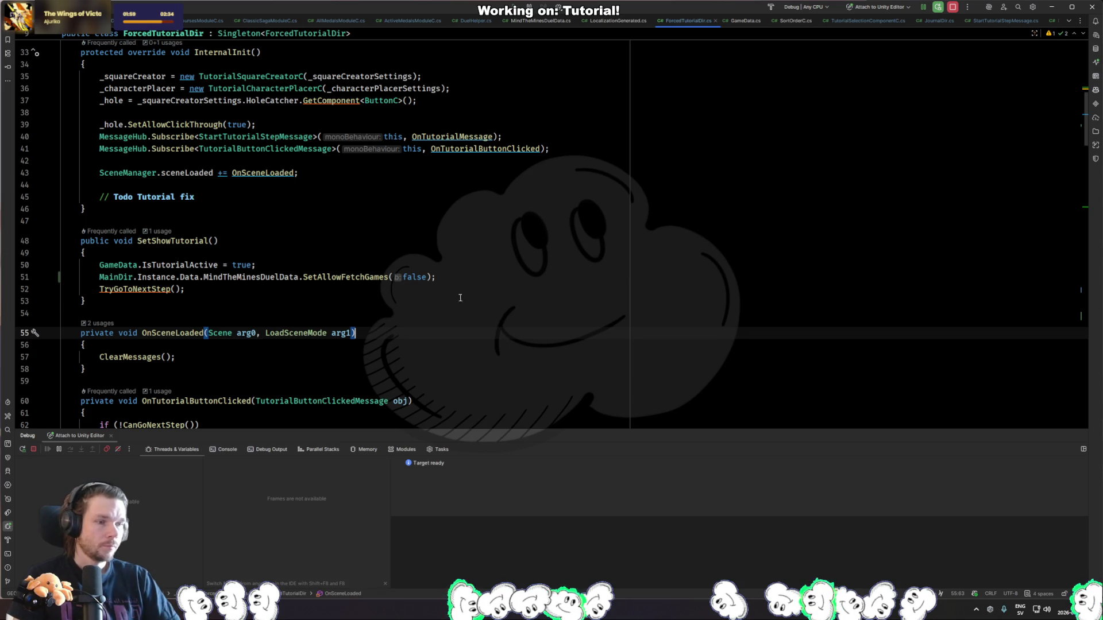
# Look through the button handler code and go to the TryGoToNextStep definition.
pyautogui.click(445, 278)
pyautogui.scroll(-4, 445, 282)
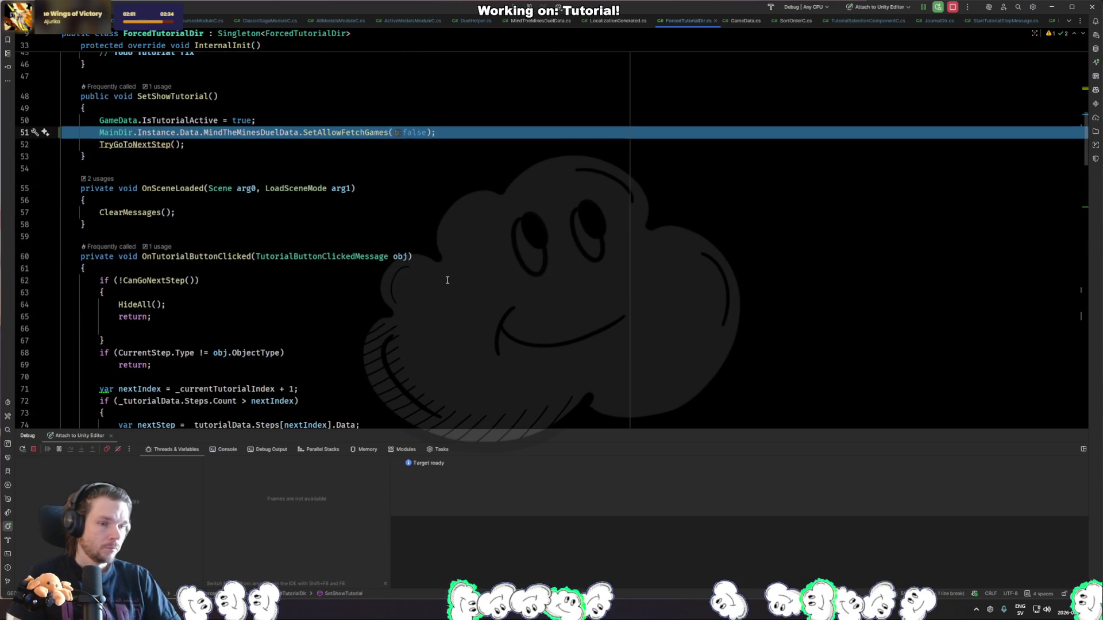
pyautogui.scroll(-5, 445, 281)
pyautogui.click(357, 316)
pyautogui.click(216, 343)
pyautogui.click(156, 349)
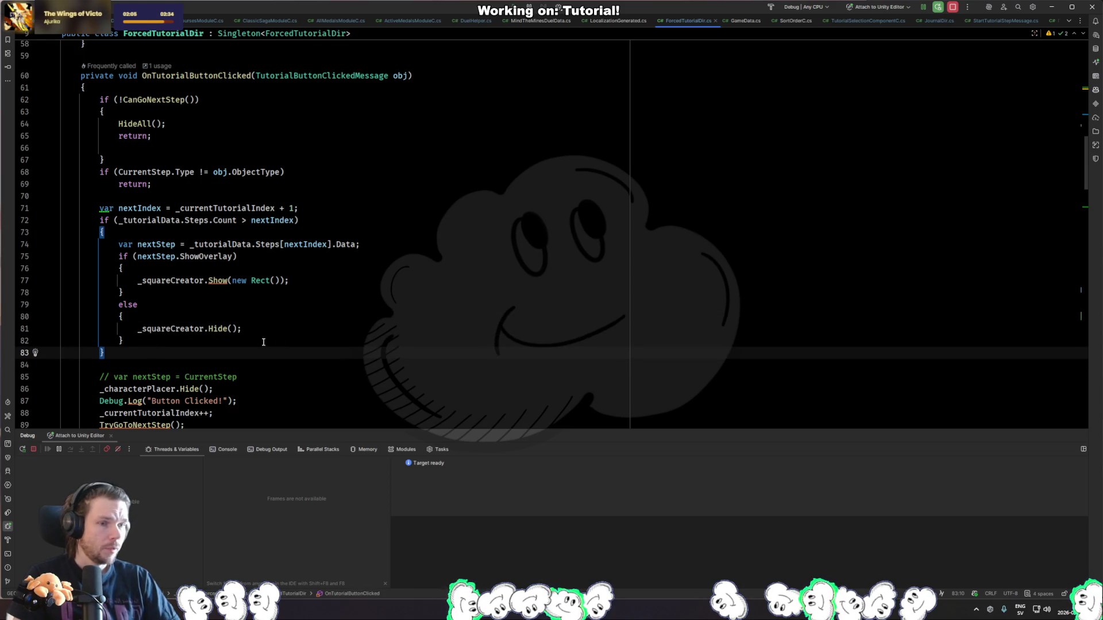
pyautogui.scroll(-4, 280, 343)
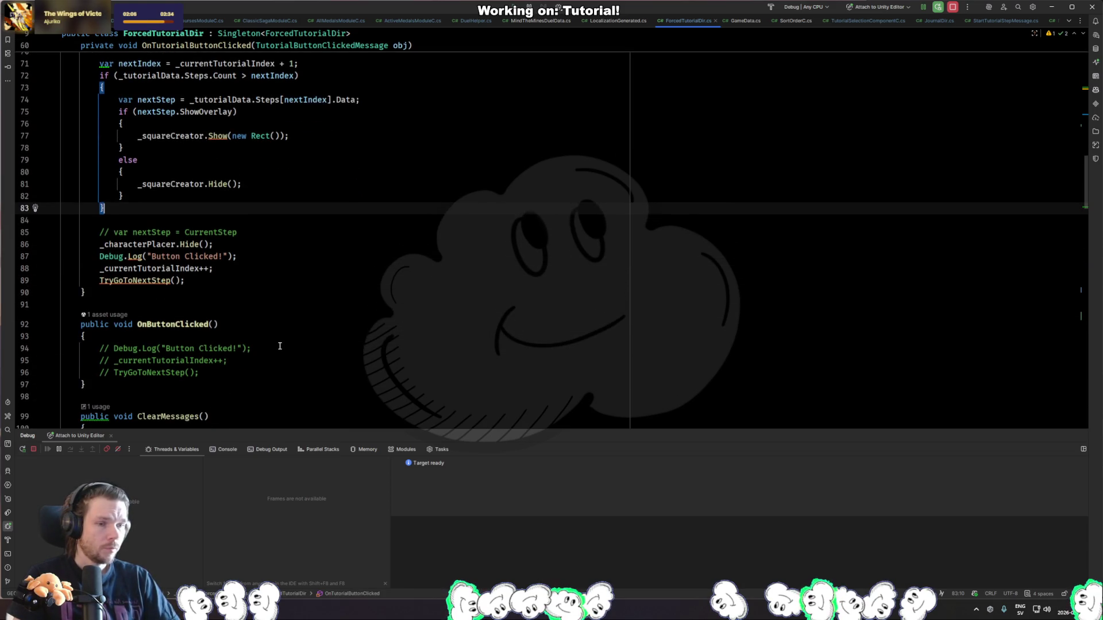
pyautogui.keyDown('ctrl'); pyautogui.click(163, 281); pyautogui.keyUp('ctrl')
pyautogui.scroll(-2, 233, 306)
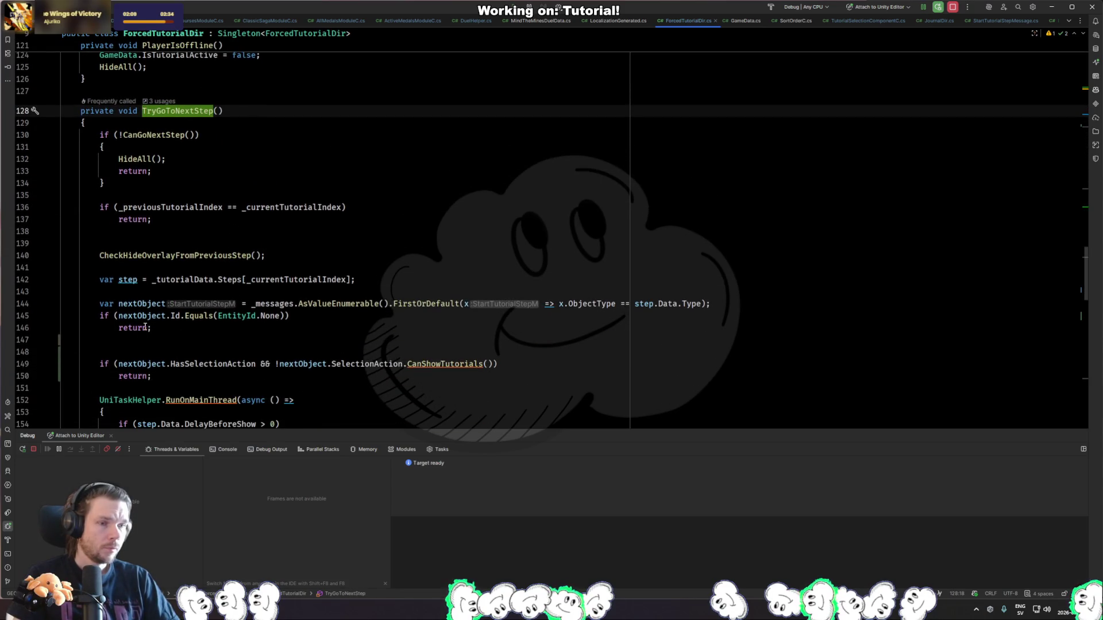
pyautogui.click(253, 344)
pyautogui.click(168, 348)
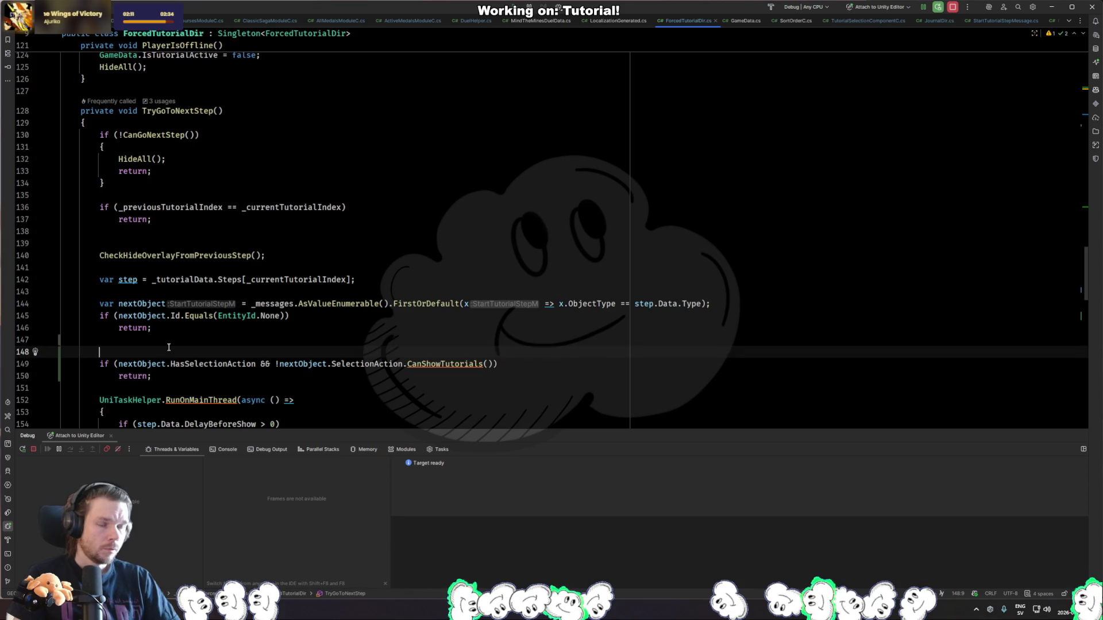
pyautogui.scroll(-9, 170, 342)
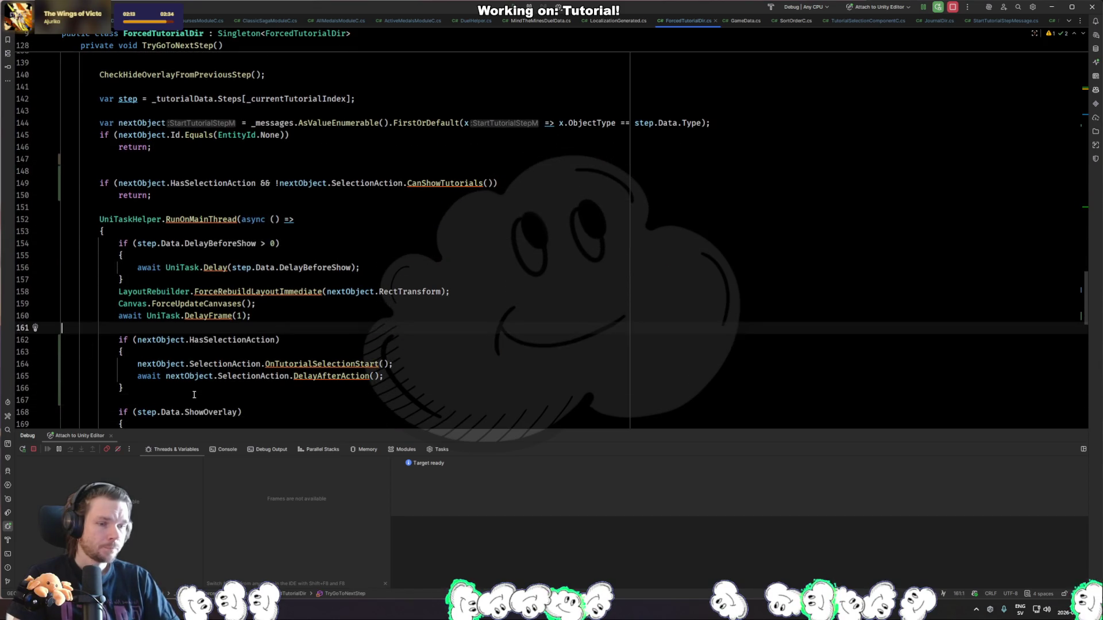
# Add an if (_currentTutorialIndex > 2) condition after the previous-index assignment.
pyautogui.click(199, 328)
pyautogui.press('Return')
pyautogui.press('Return')
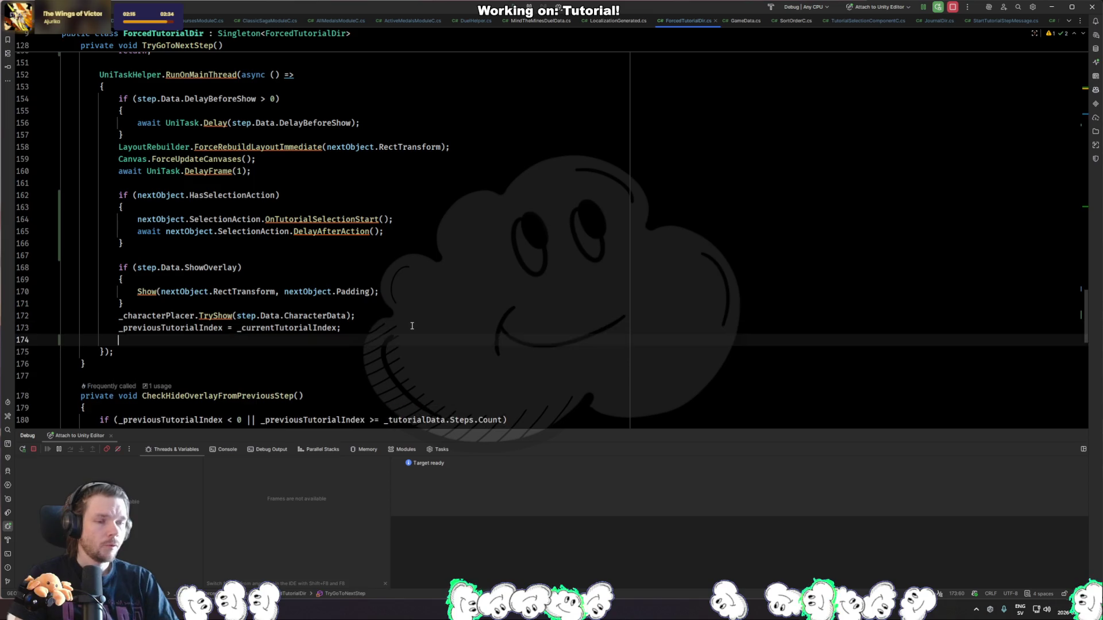
pyautogui.press('Up')
pyautogui.press('Return')
pyautogui.write('if (_cu')
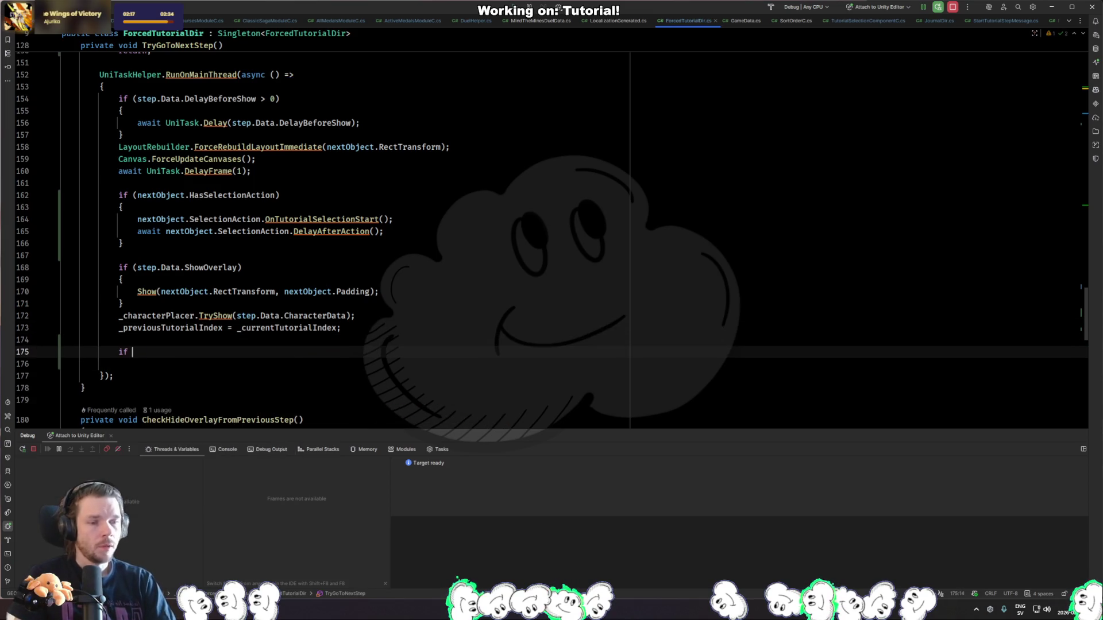
pyautogui.press('Return')
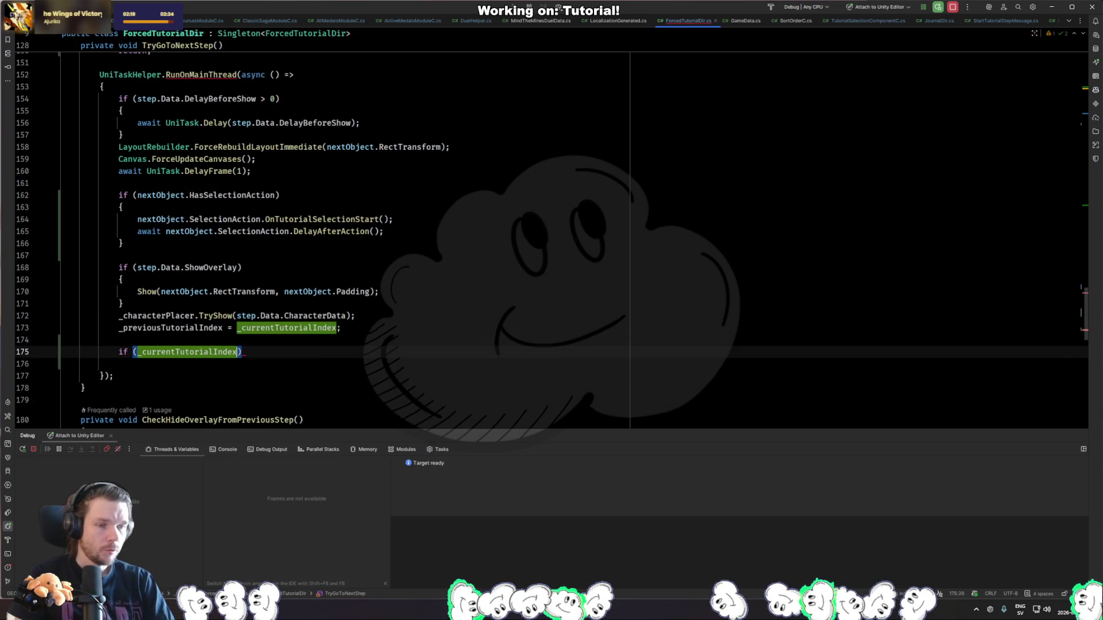
pyautogui.write('>')
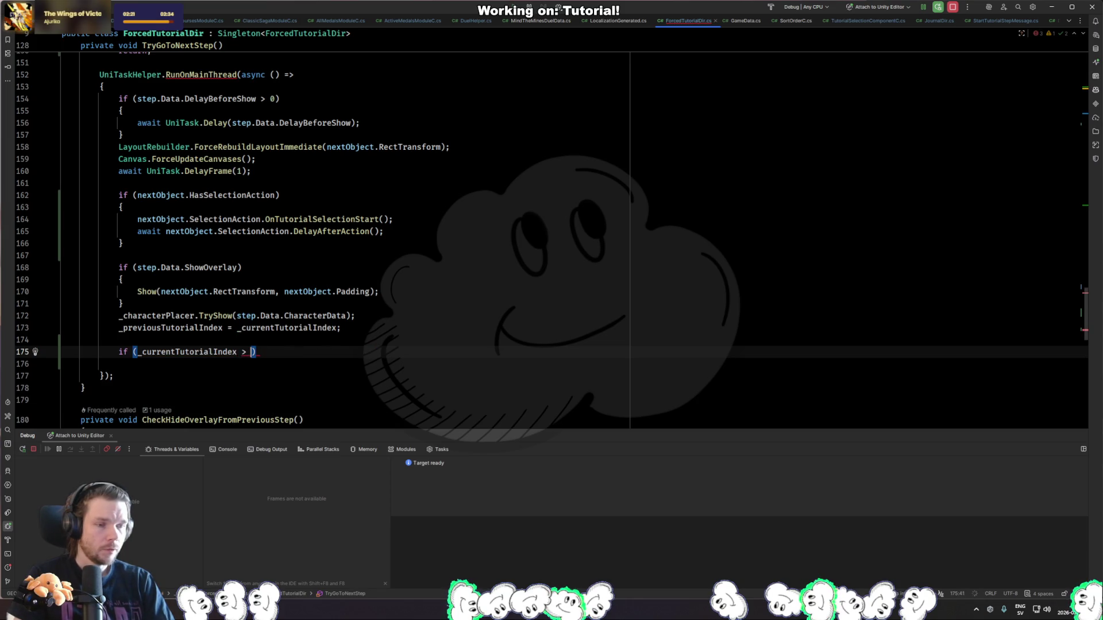
pyautogui.scroll(-1, 552, 242)
pyautogui.write('2)')
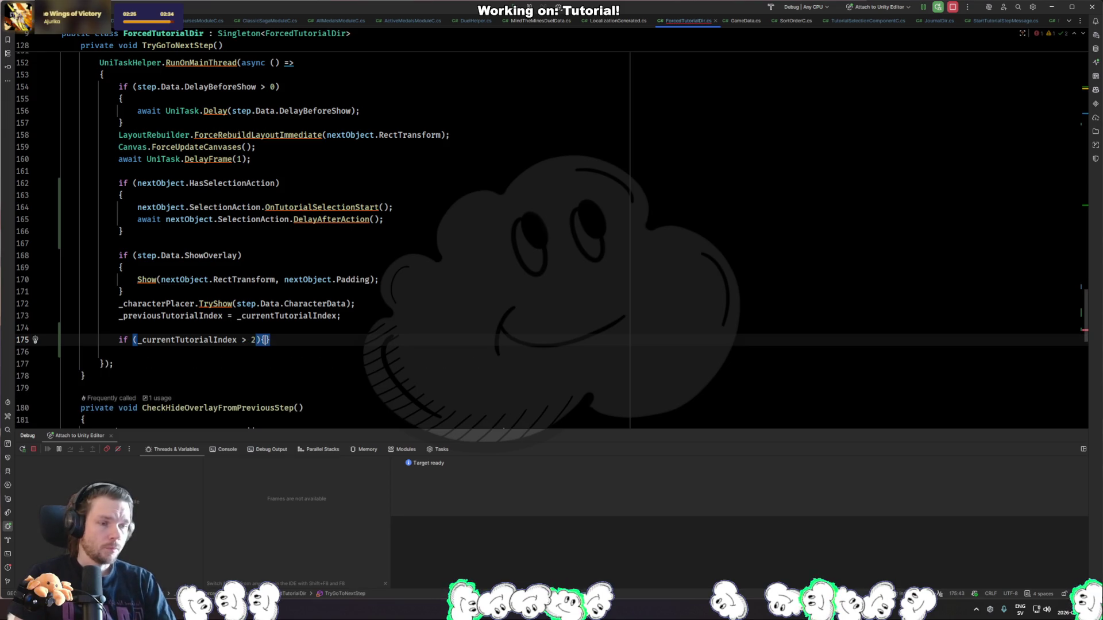
# Give the condition a body with the pasted SetAllowFetchGames call, changed to true.
pyautogui.press('Return')
pyautogui.write('{')
pyautogui.press('Return')
pyautogui.write('MainDir.Instance.Data.MindTheMinesDuelData.SetAllowFetchGames(false);')
pyautogui.press('Down')
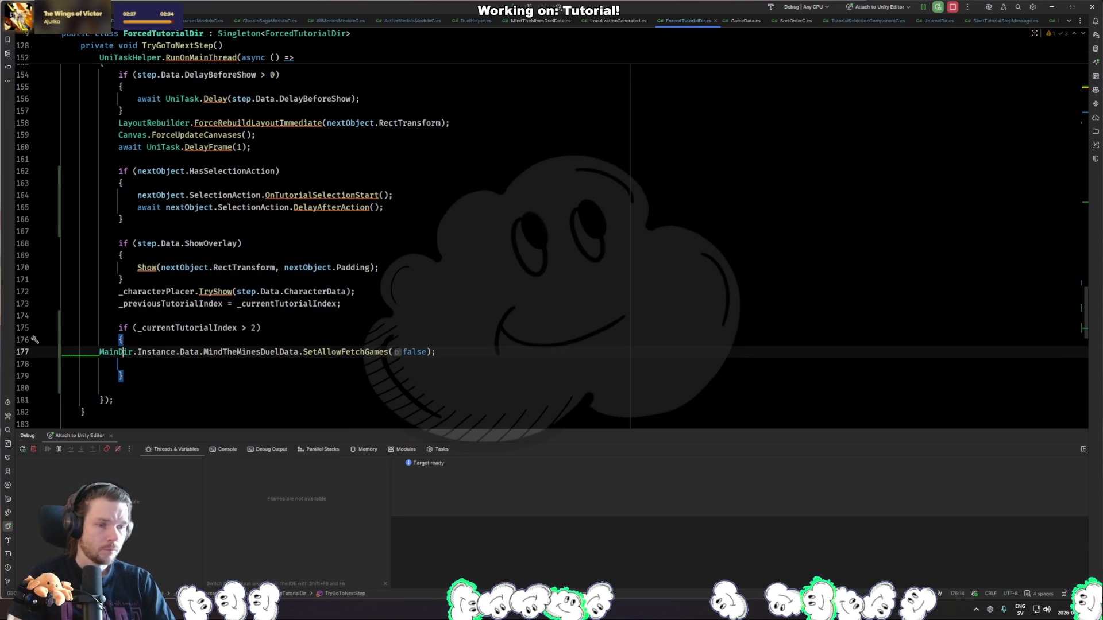
pyautogui.press('End')
pyautogui.hotkey('ctrl', 'alt', 'l')
pyautogui.hotkey('ctrl', 'BackSpace')
pyautogui.write('true')
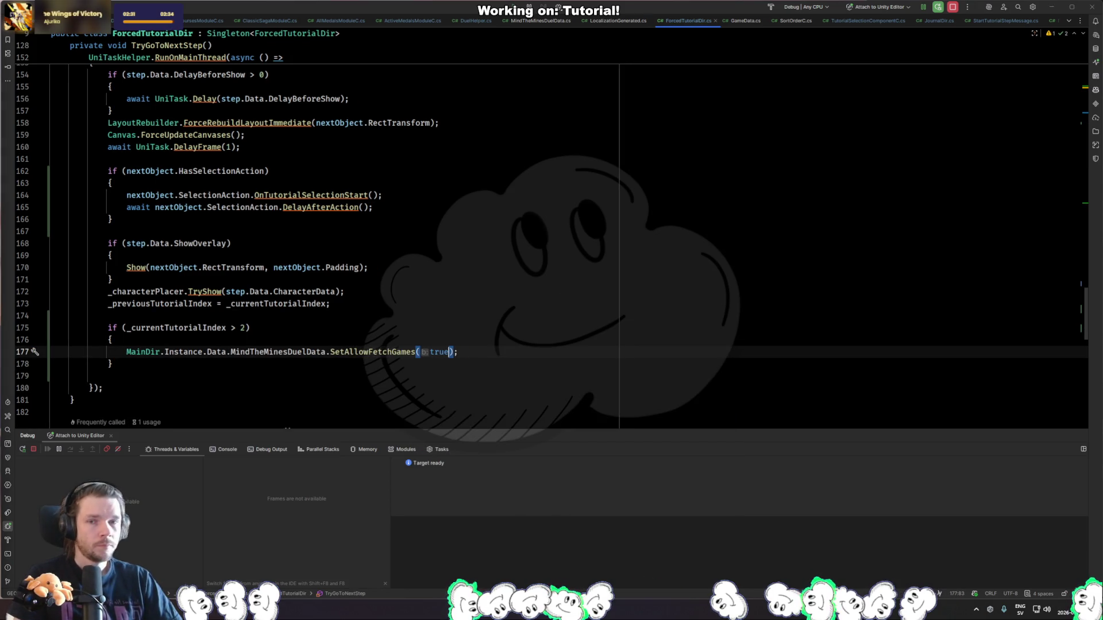
pyautogui.hotkey('alt', 'Tab')
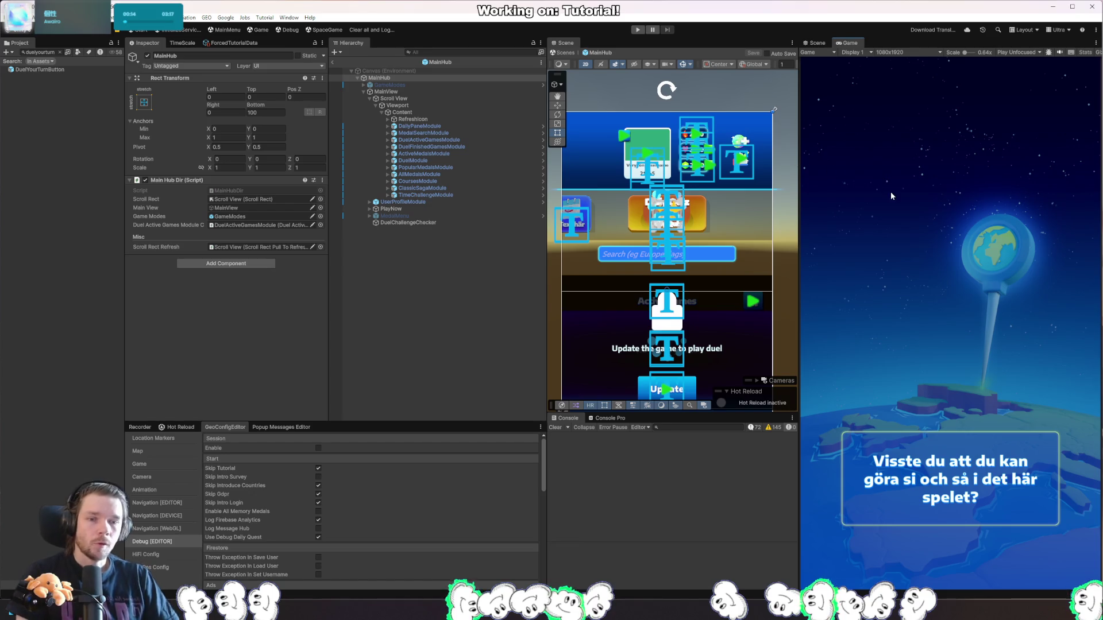
# Play-test up to the Welcome to Jordglobe popup, then select the fetch-enabling line 177 in Rider.
pyautogui.click(373, 30)
pyautogui.click(638, 29)
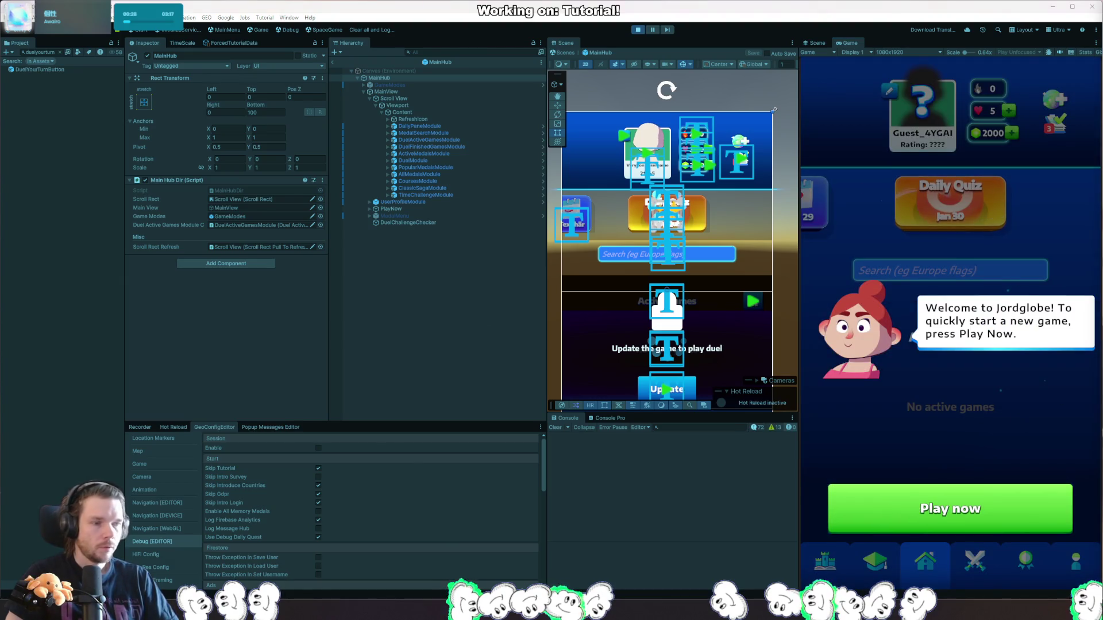
pyautogui.hotkey('alt', 'Tab')
pyautogui.tripleClick(472, 349)
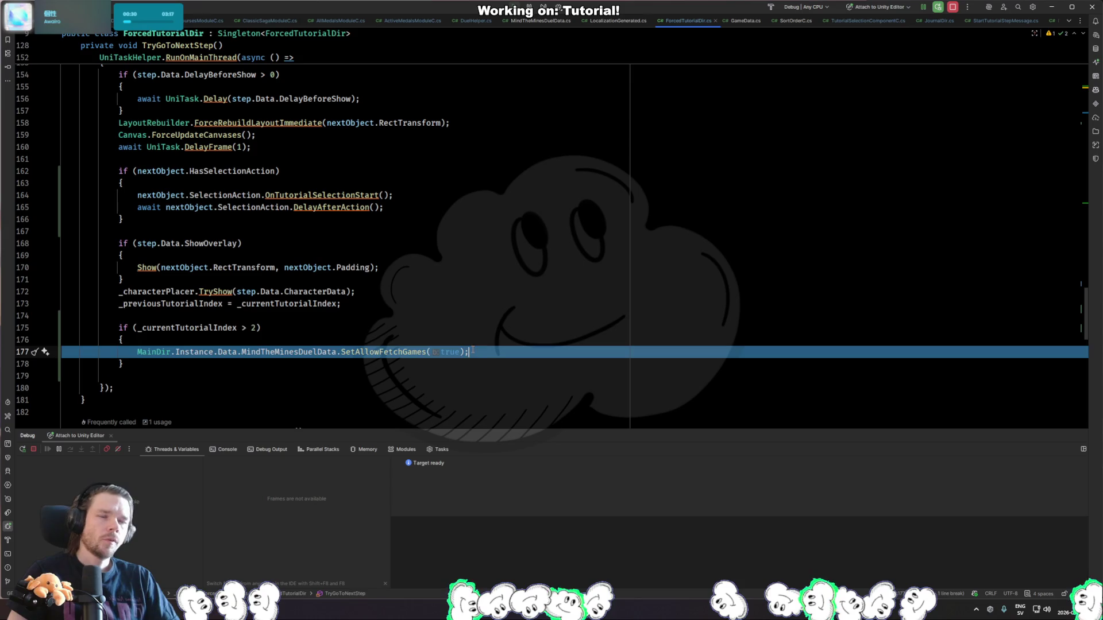
# In MindTheMinesDuelData.cs, add breakpoints on the _allowFetchGames check (line 67) and its assignment (line 42).
pyautogui.click(492, 352)
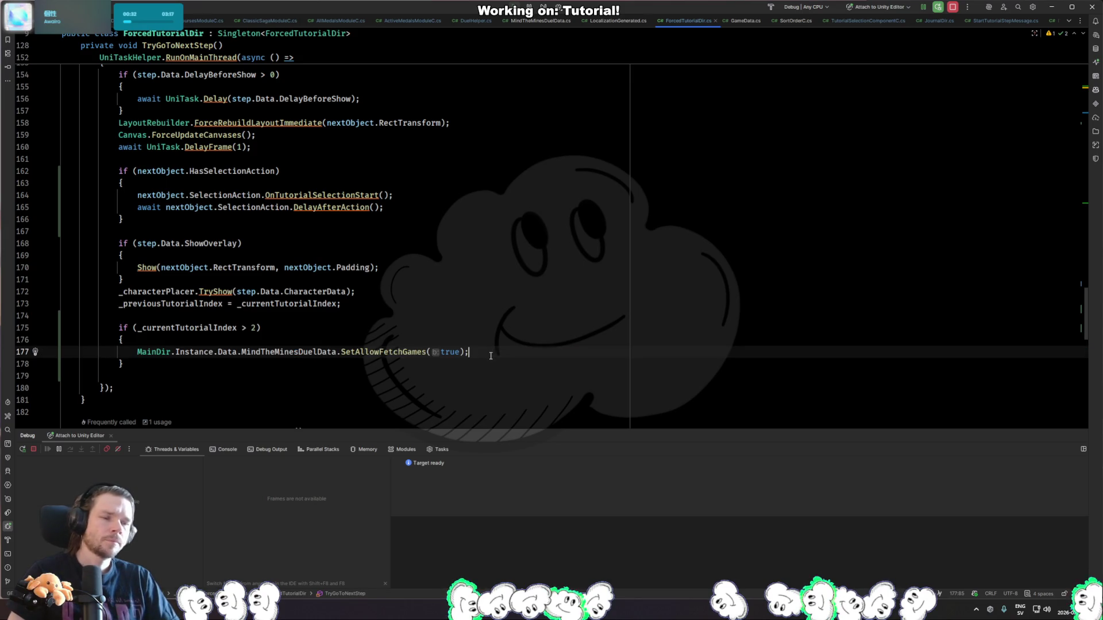
pyautogui.hotkey('ctrl', 'Tab')
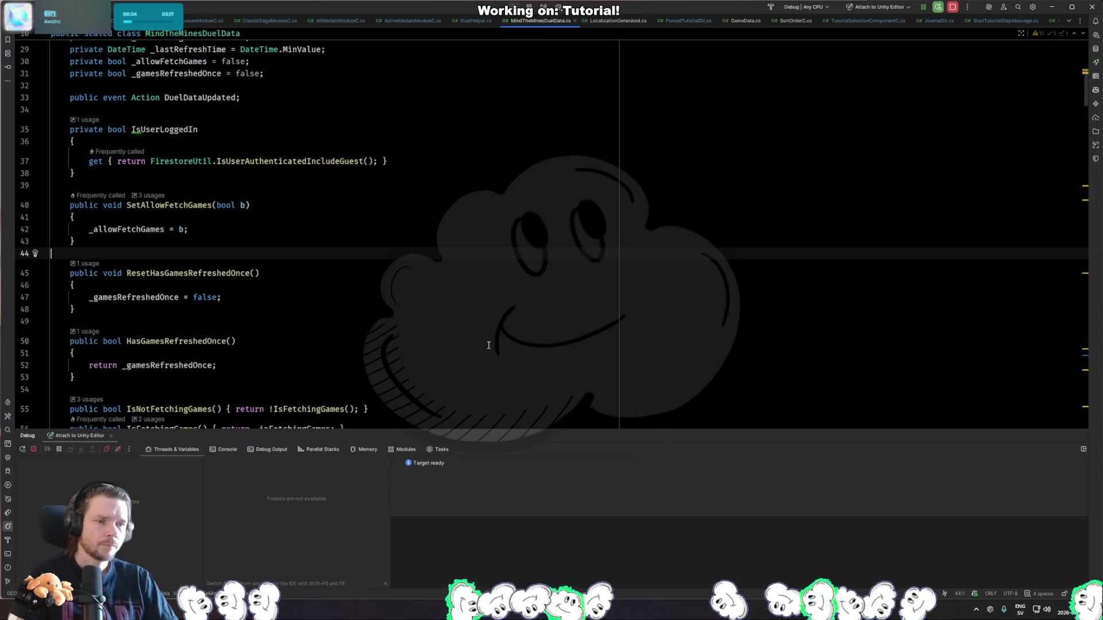
pyautogui.hotkey('ctrl', 'alt', 'Left')
pyautogui.hotkey('ctrl', 'alt', 'Left')
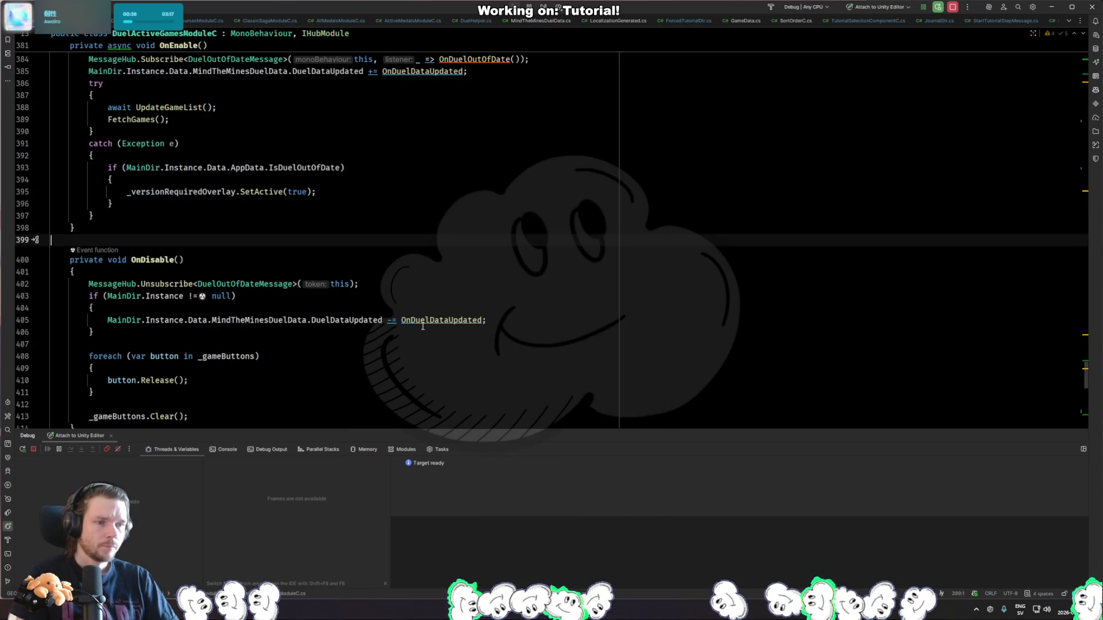
pyautogui.hotkey('ctrl', 'Tab')
pyautogui.hotkey('ctrl', 'Tab')
pyautogui.hotkey('ctrl', 'Tab')
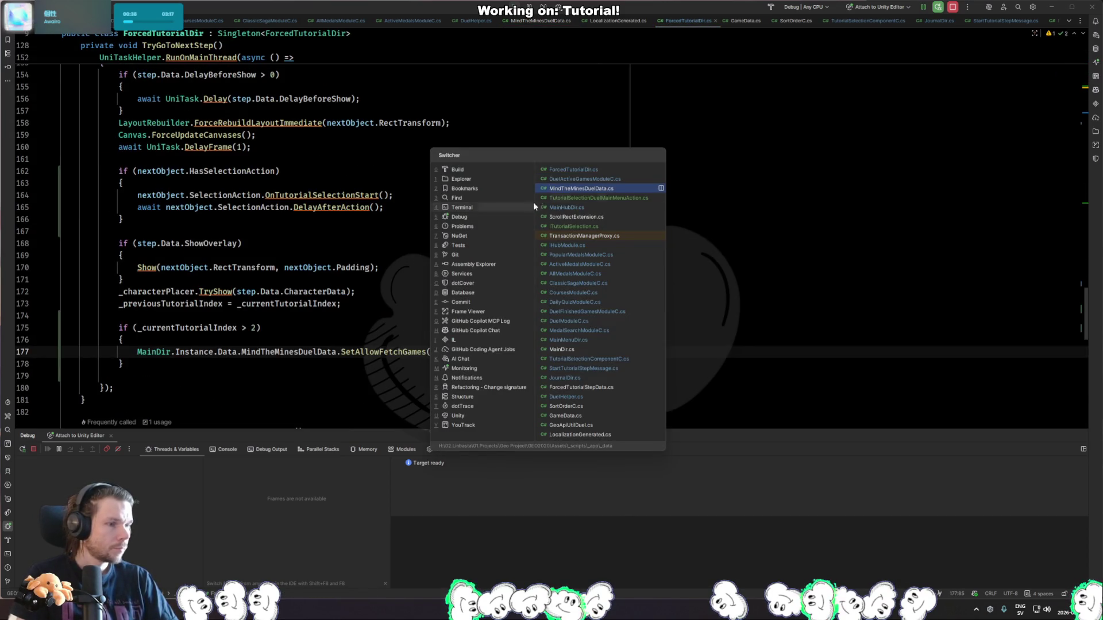
pyautogui.scroll(-8, 312, 261)
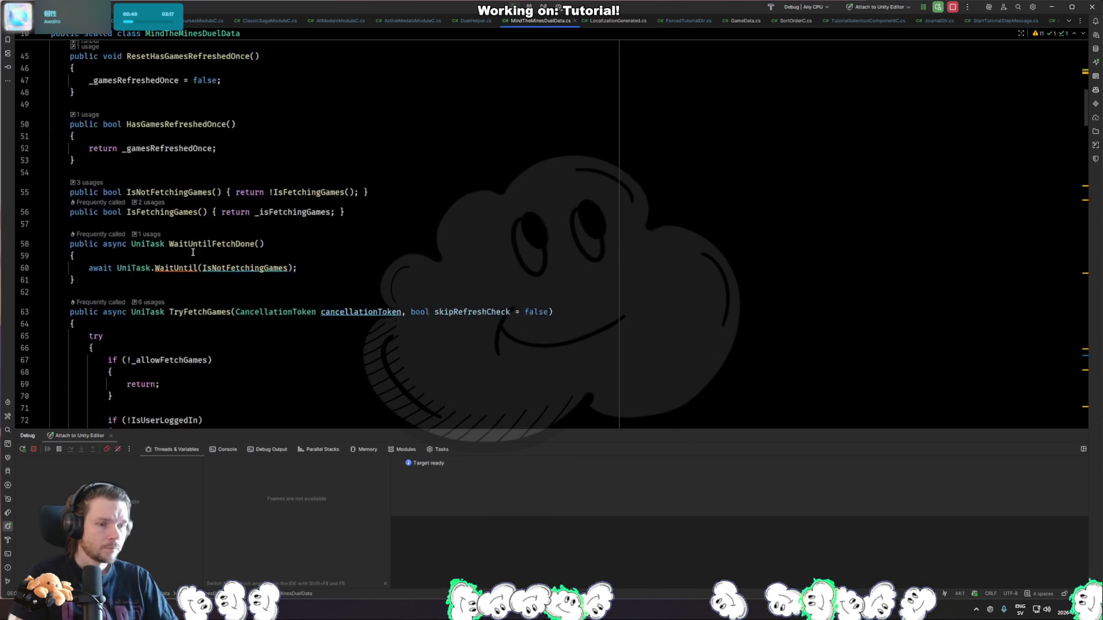
pyautogui.click(168, 251)
pyautogui.click(25, 251)
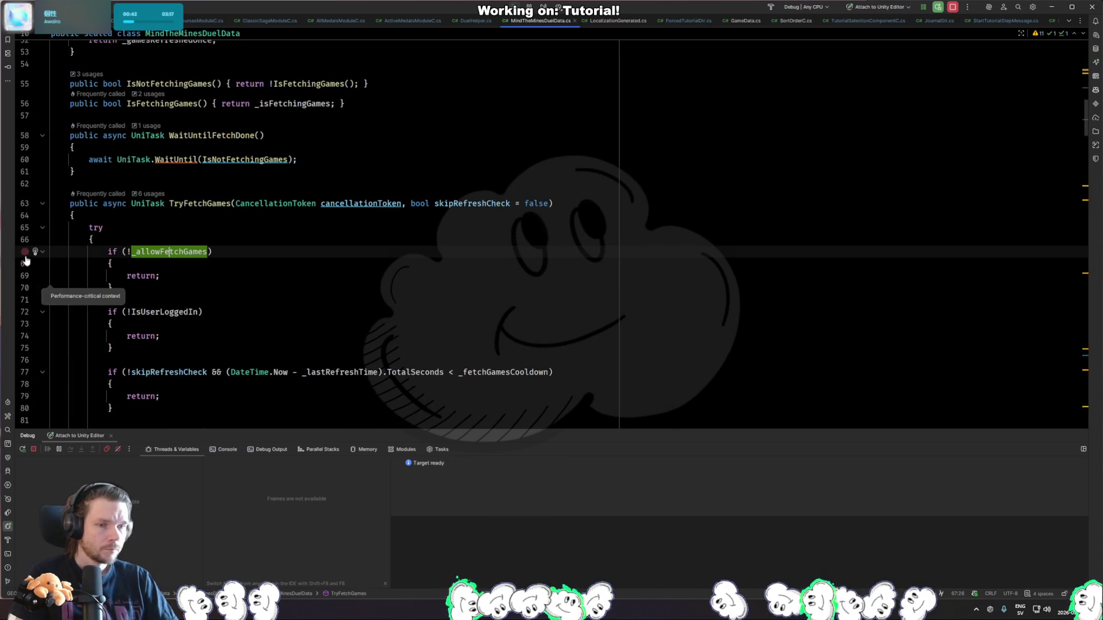
pyautogui.scroll(6, 59, 274)
pyautogui.click(24, 157)
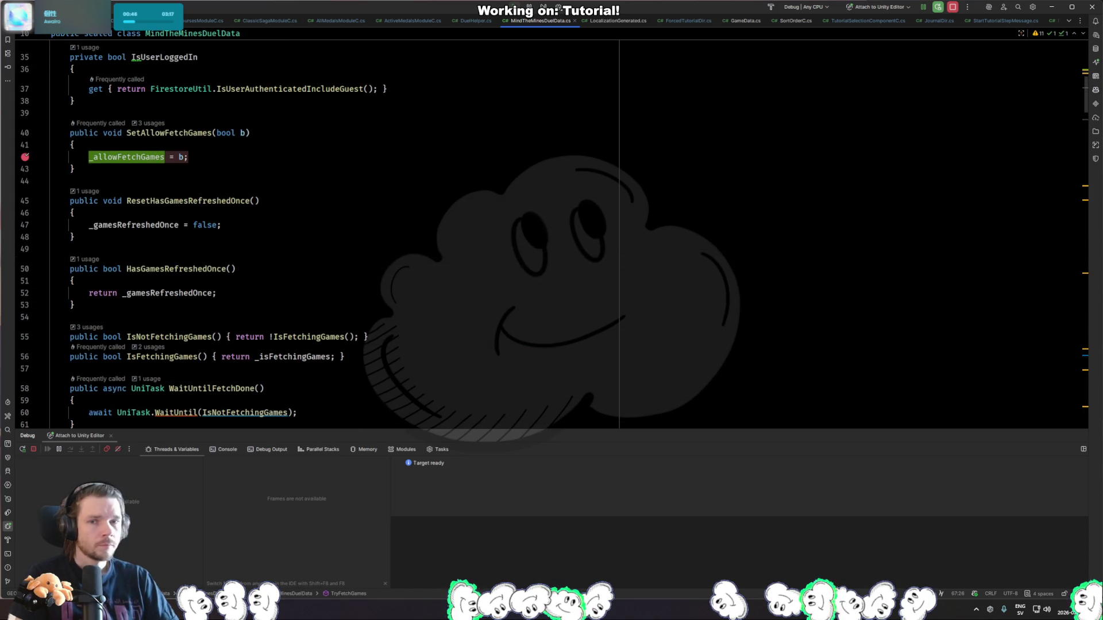
pyautogui.hotkey('alt', 'Tab')
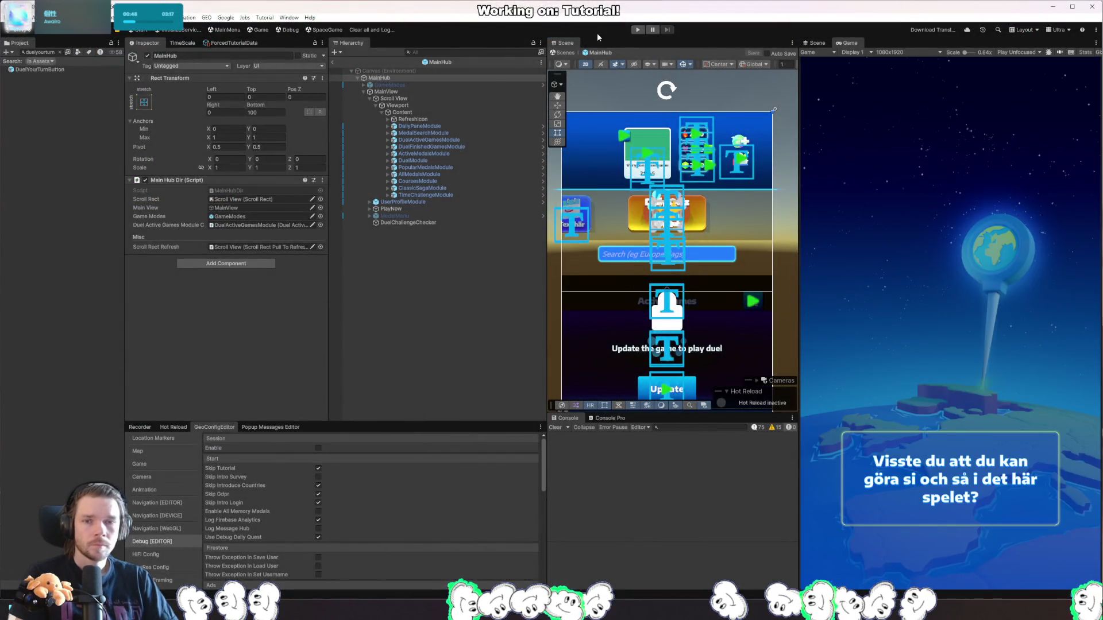
# Clear the console and enter Play mode, then continue past SetAllowFetchGames and breakpoint the IsUserLoggedIn check (line 72).
pyautogui.click(380, 29)
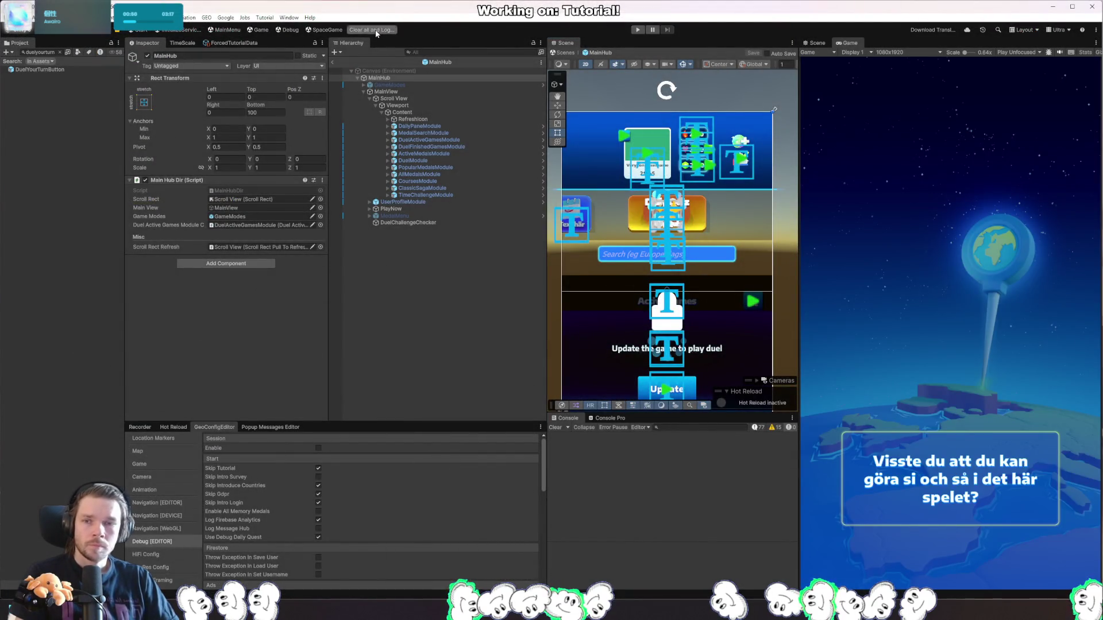
pyautogui.click(638, 30)
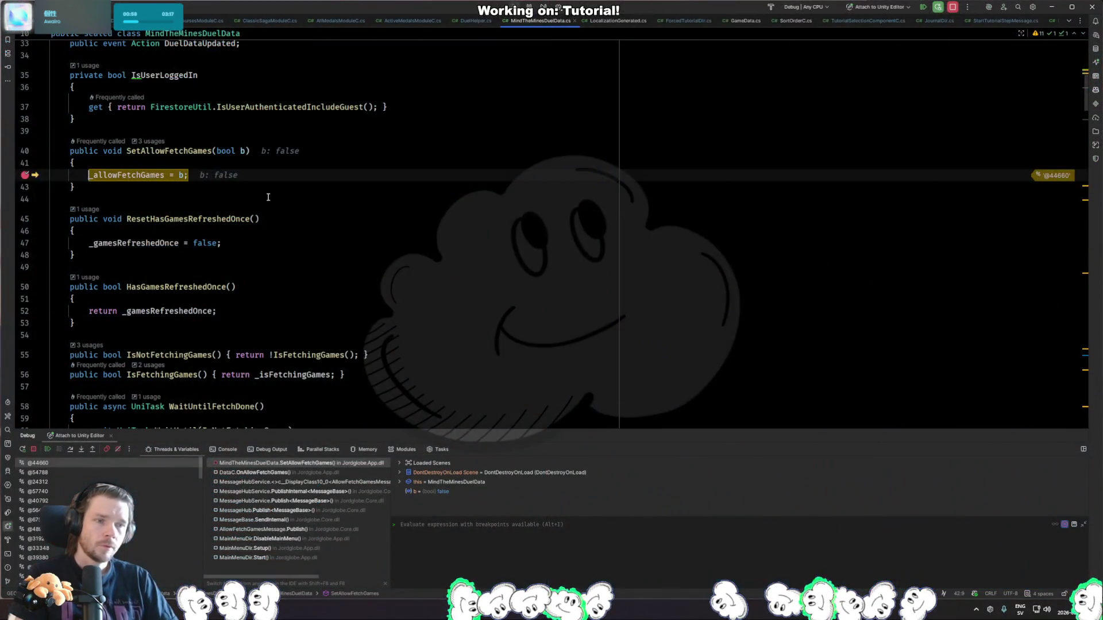
pyautogui.click(267, 197)
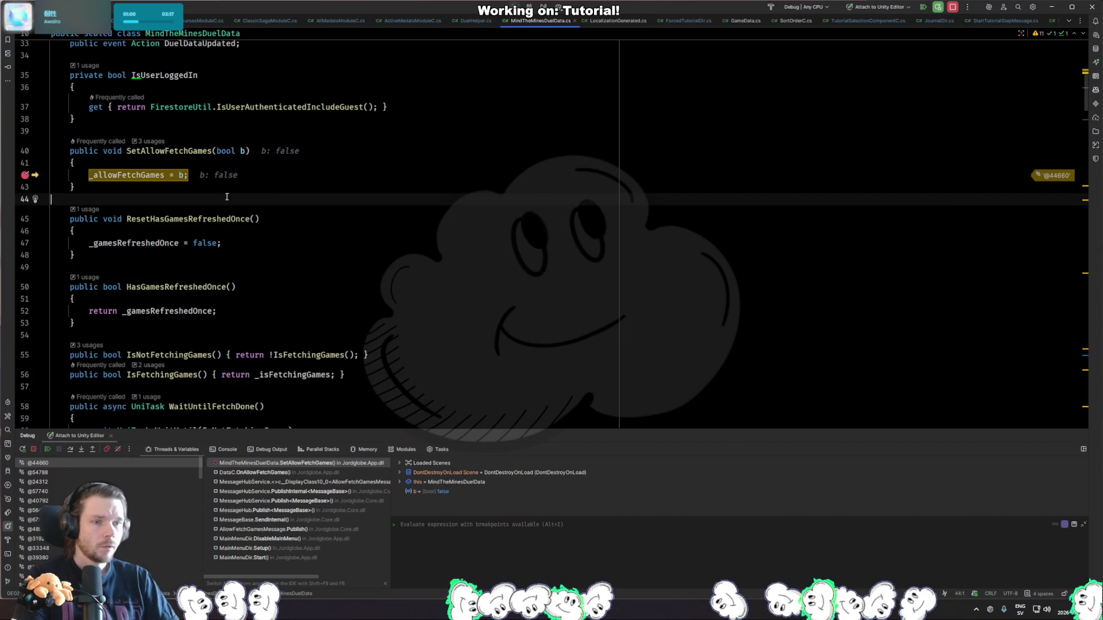
pyautogui.press('F9')
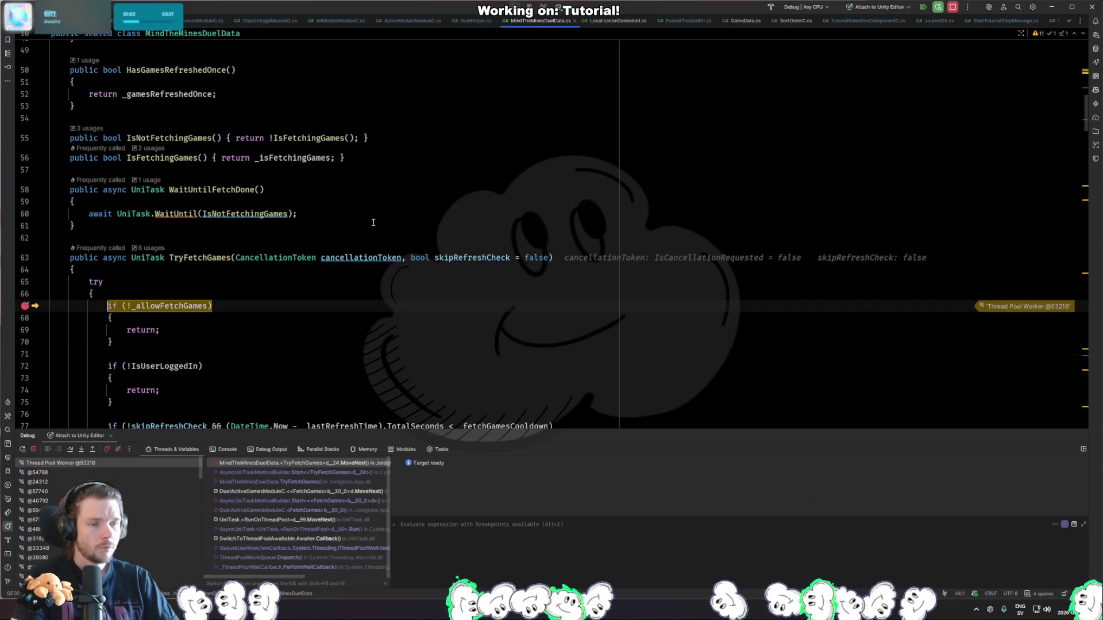
pyautogui.click(51, 366)
pyautogui.press('F9')
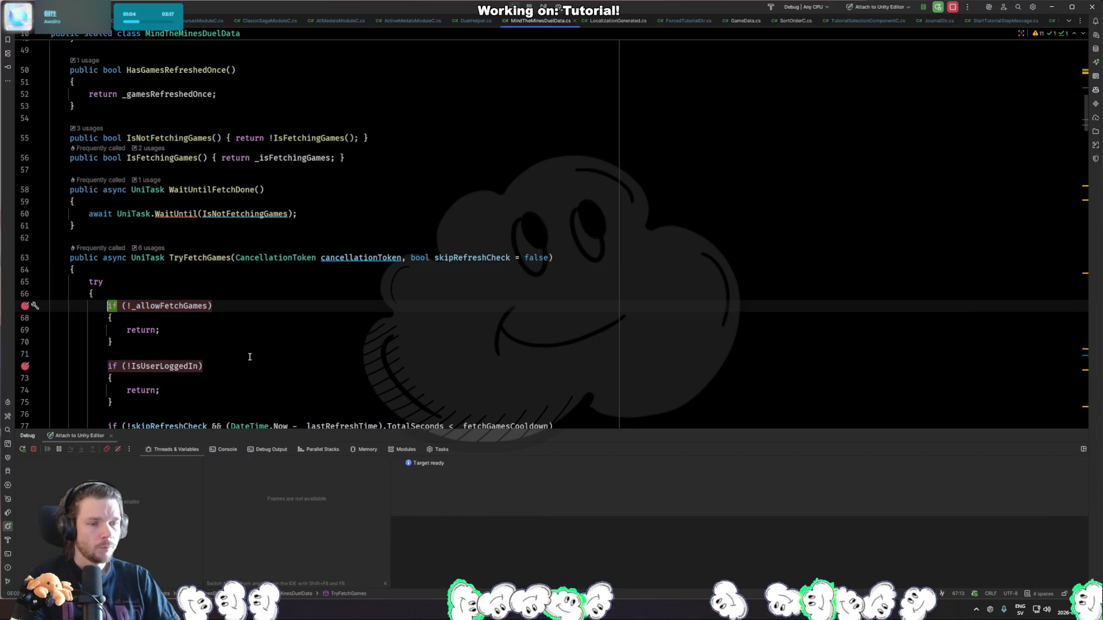
# Skip the game's intro survey and trace SetAllowFetchGames through DataC back to MainMenuDir.EnableMainMenu.
pyautogui.hotkey('alt', 'Tab')
pyautogui.click(948, 505)
pyautogui.click(316, 232)
pyautogui.press('F9')
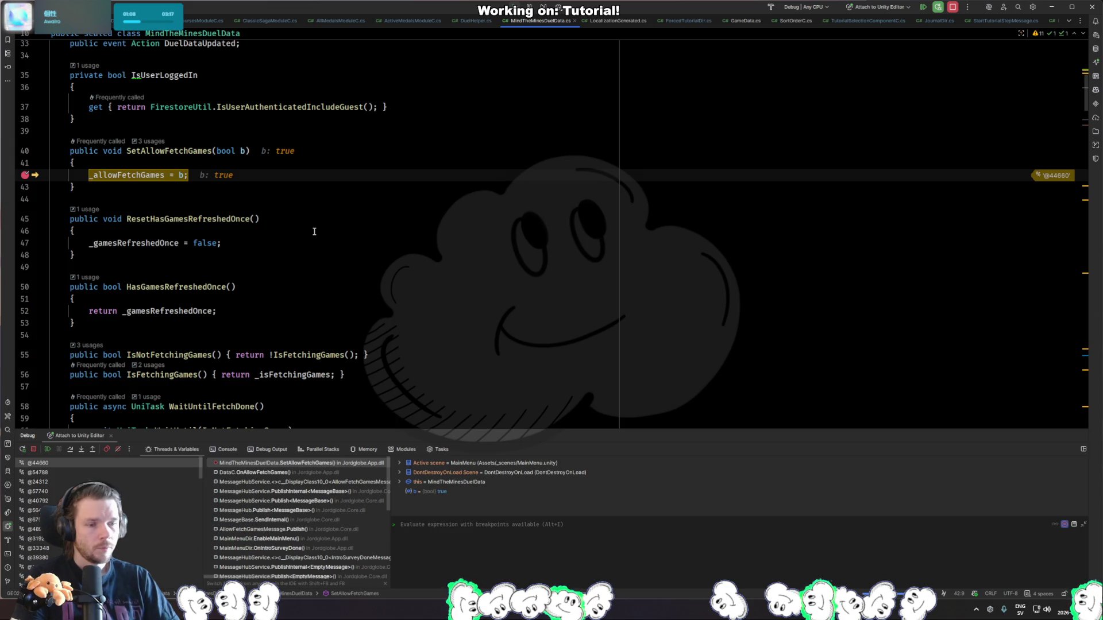
pyautogui.click(250, 474)
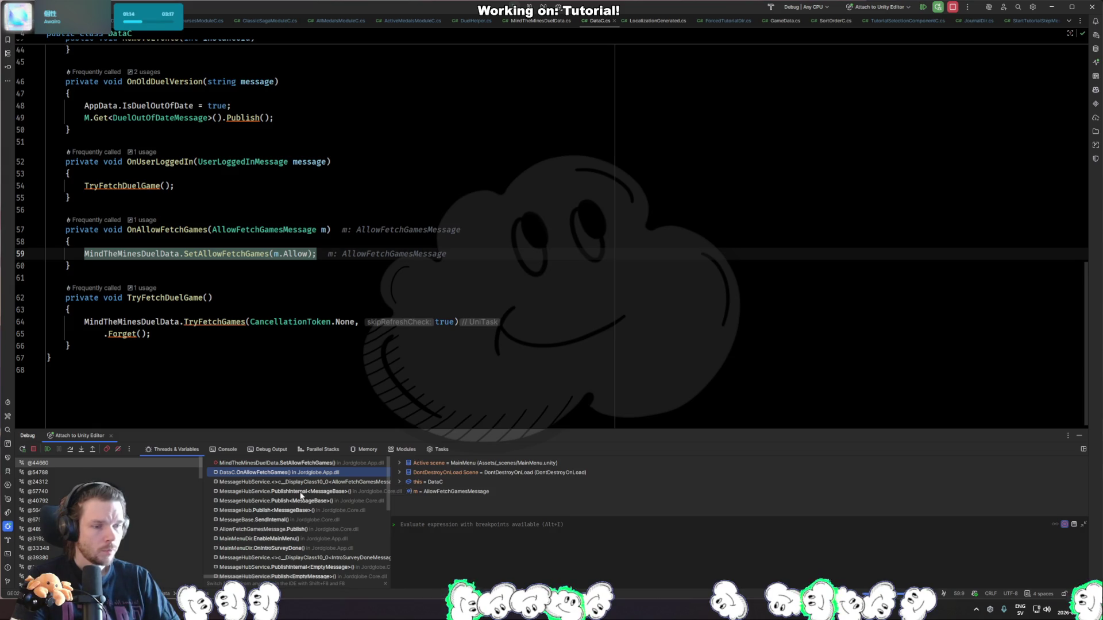
pyautogui.click(240, 539)
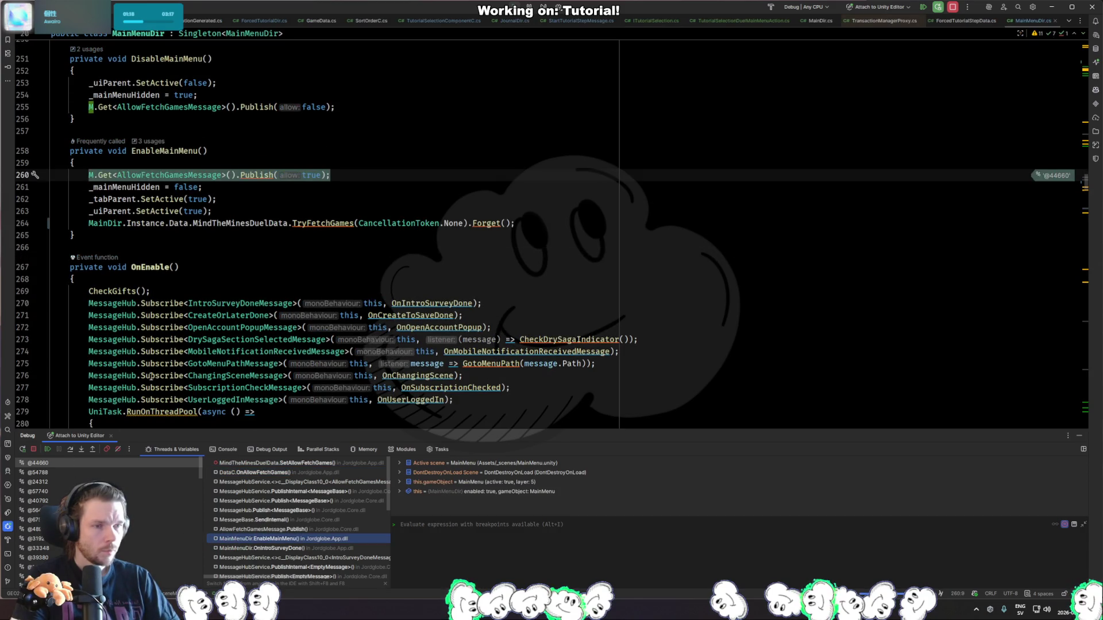
# Step through the remaining breakpoints, remove those on lines 67 and 72, and resume the game.
pyautogui.click(373, 292)
pyautogui.press('F9')
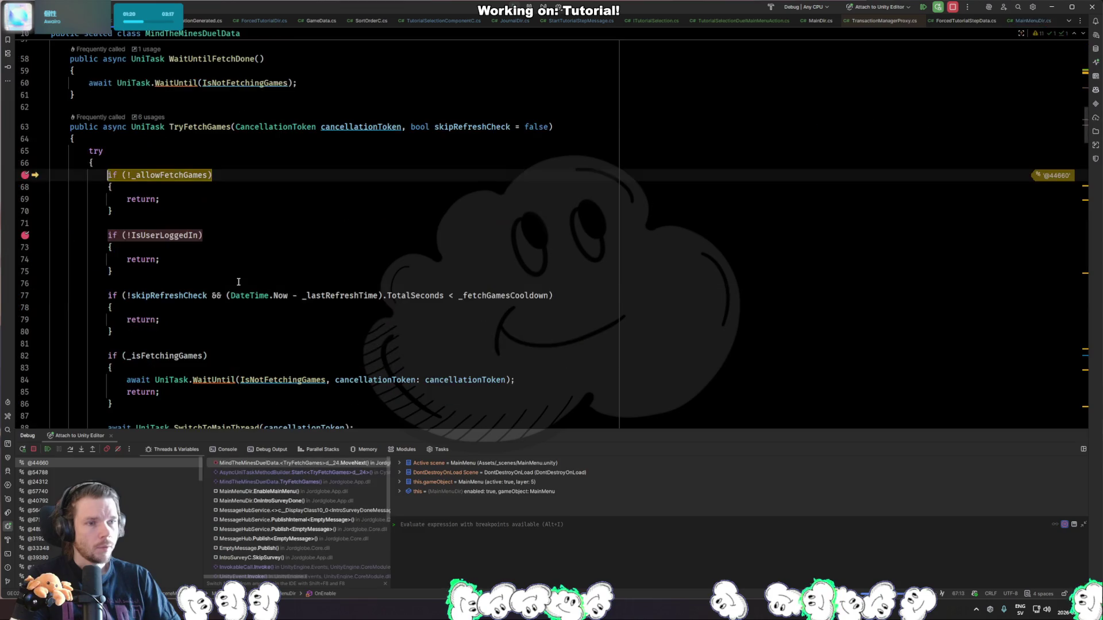
pyautogui.press('F9')
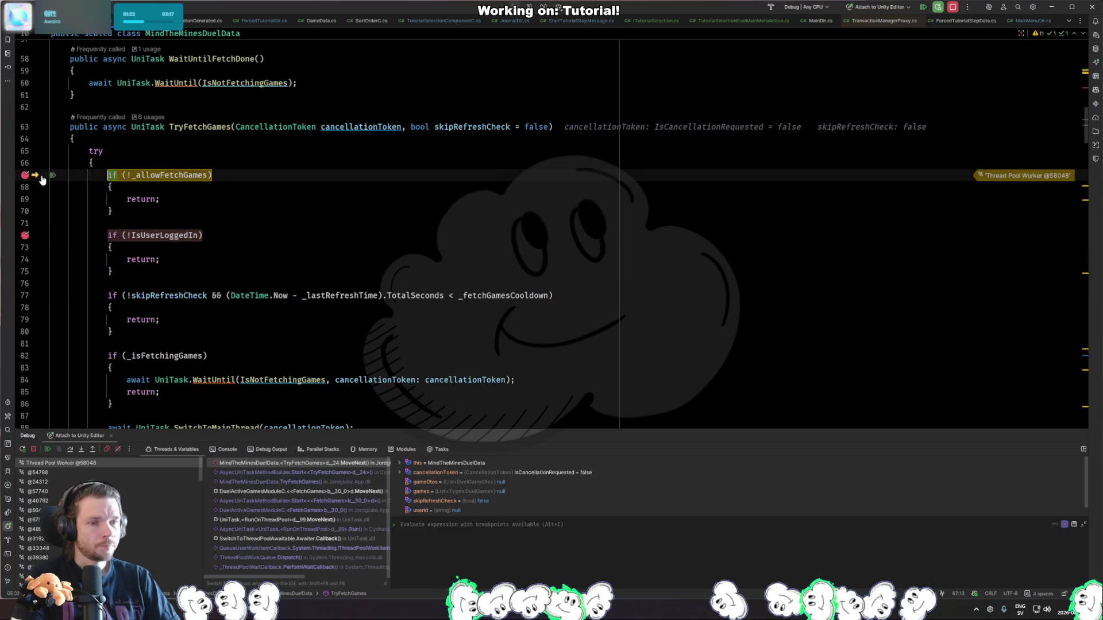
pyautogui.click(25, 175)
pyautogui.click(25, 235)
pyautogui.press('F9')
pyautogui.hotkey('ctrl', 'Tab')
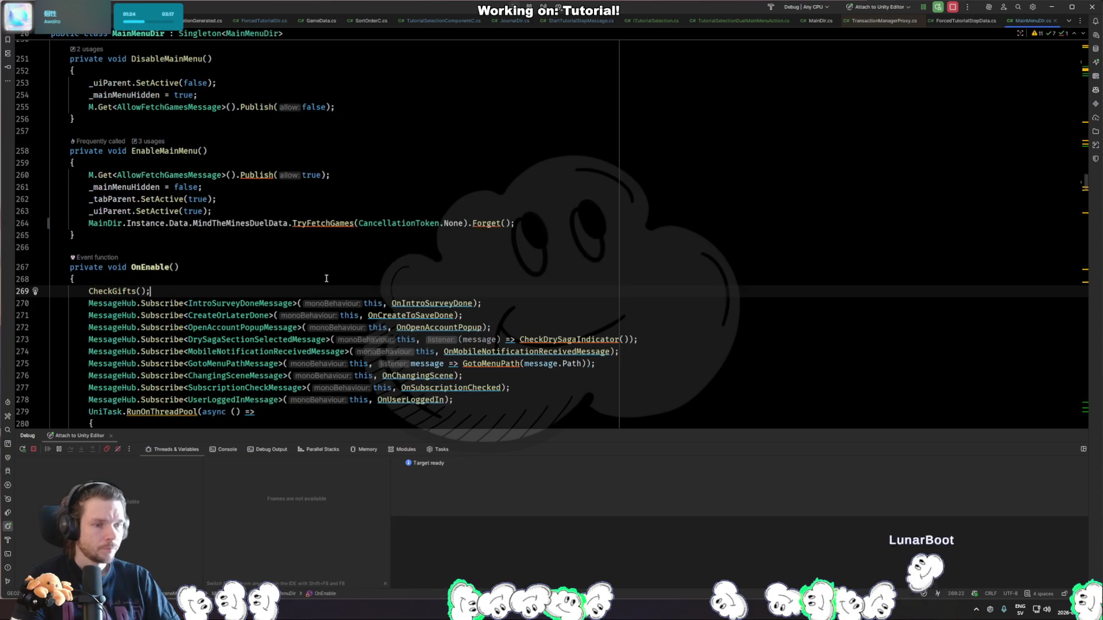
# In EnableMainMenu, add an if (GameData.IsTutorialActive) line above the AllowFetchGamesMessage publish call.
pyautogui.hotkey('alt', 'Tab')
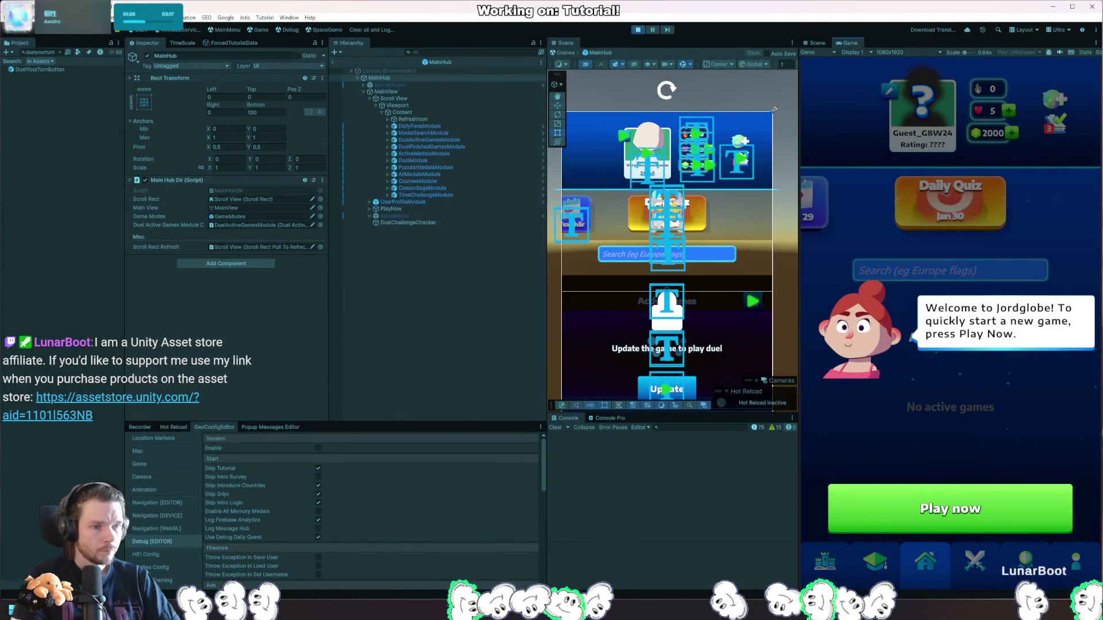
pyautogui.hotkey('alt', 'Tab')
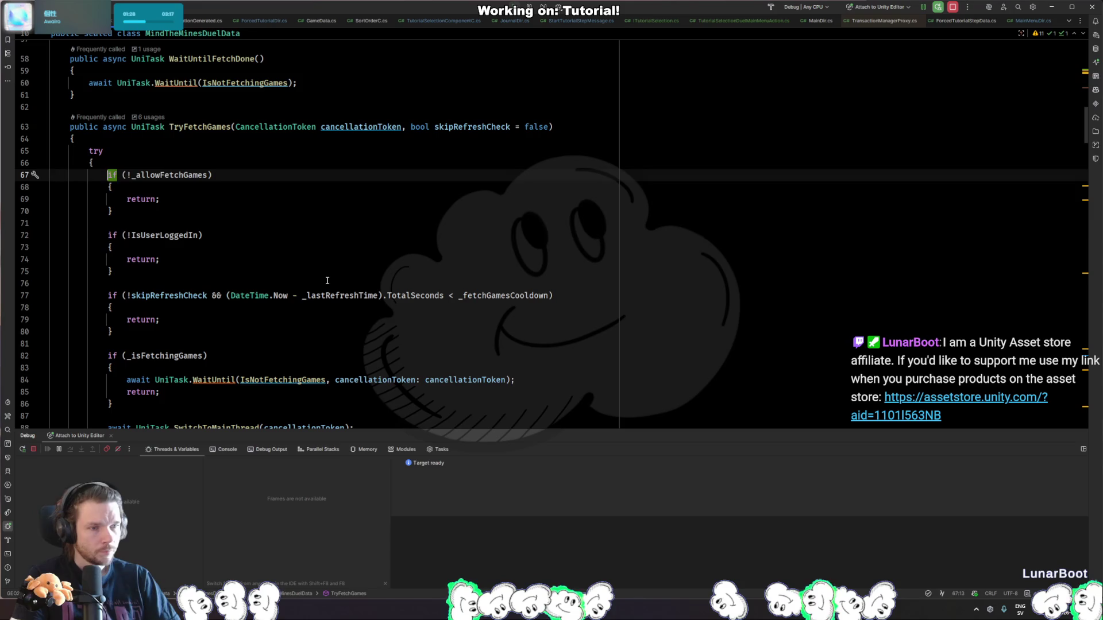
pyautogui.hotkey('ctrl', 'Tab')
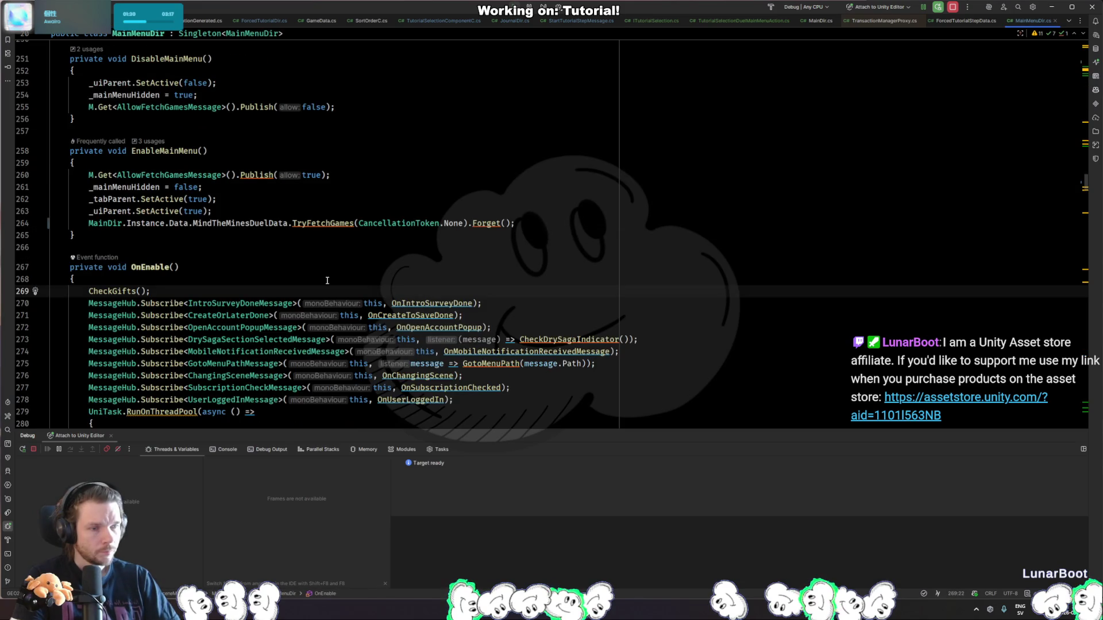
pyautogui.hotkey('ctrl', 'alt', 'Left')
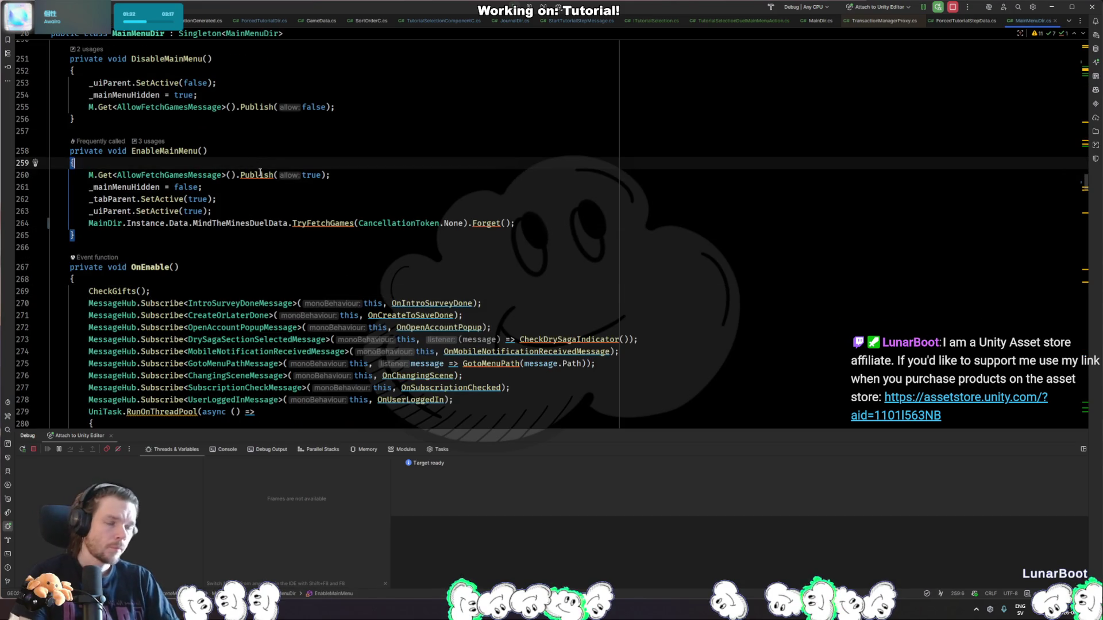
pyautogui.press('Return')
pyautogui.press('Up')
pyautogui.write('if (ForcedT')
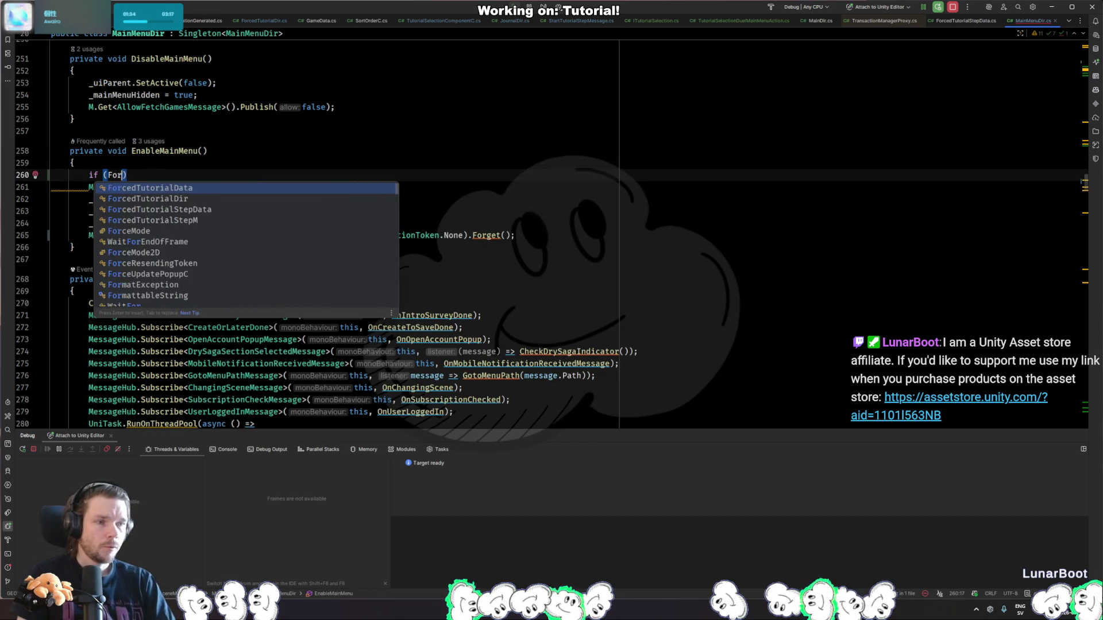
pyautogui.write('utorialDir.Instance.')
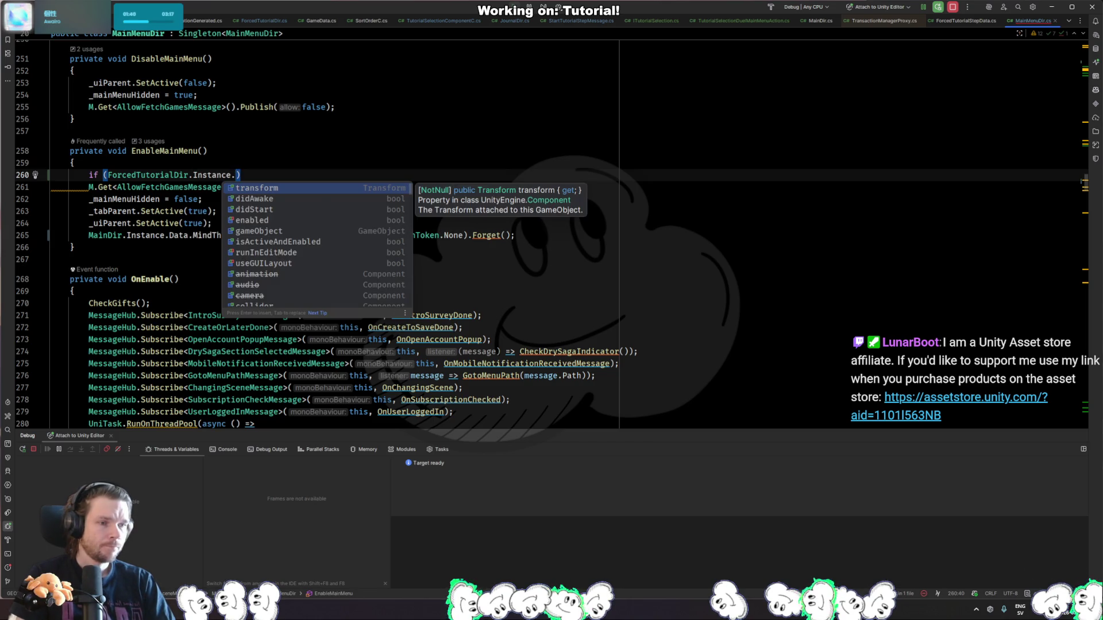
pyautogui.press('BackSpace')
pyautogui.press('BackSpace')
pyautogui.press('BackSpace')
pyautogui.write('GameData.')
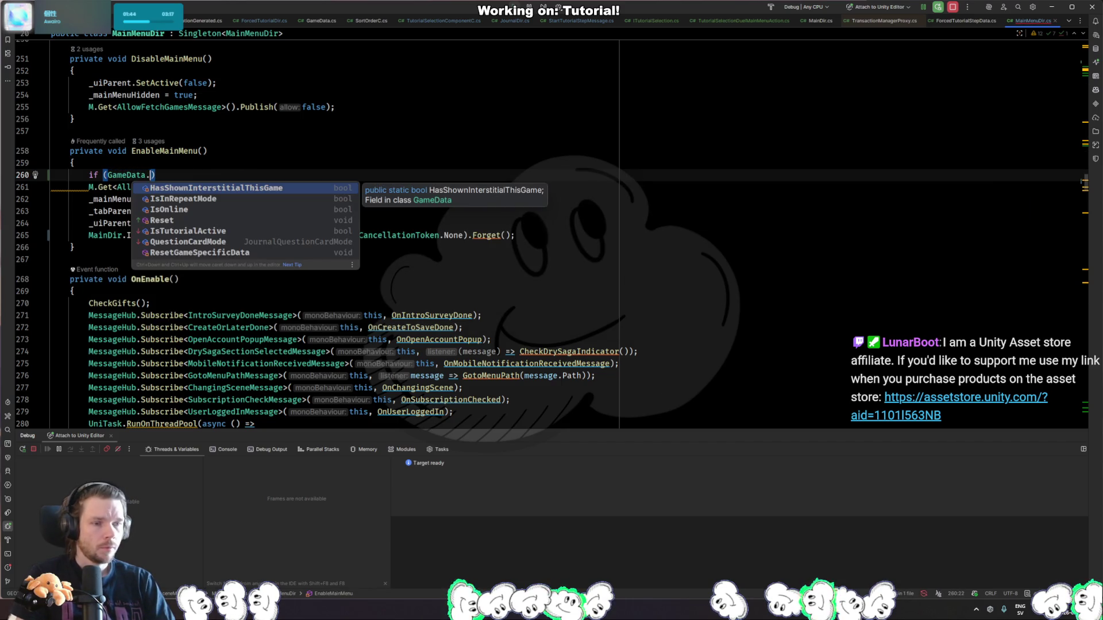
pyautogui.write('IsTut')
pyautogui.press('Return')
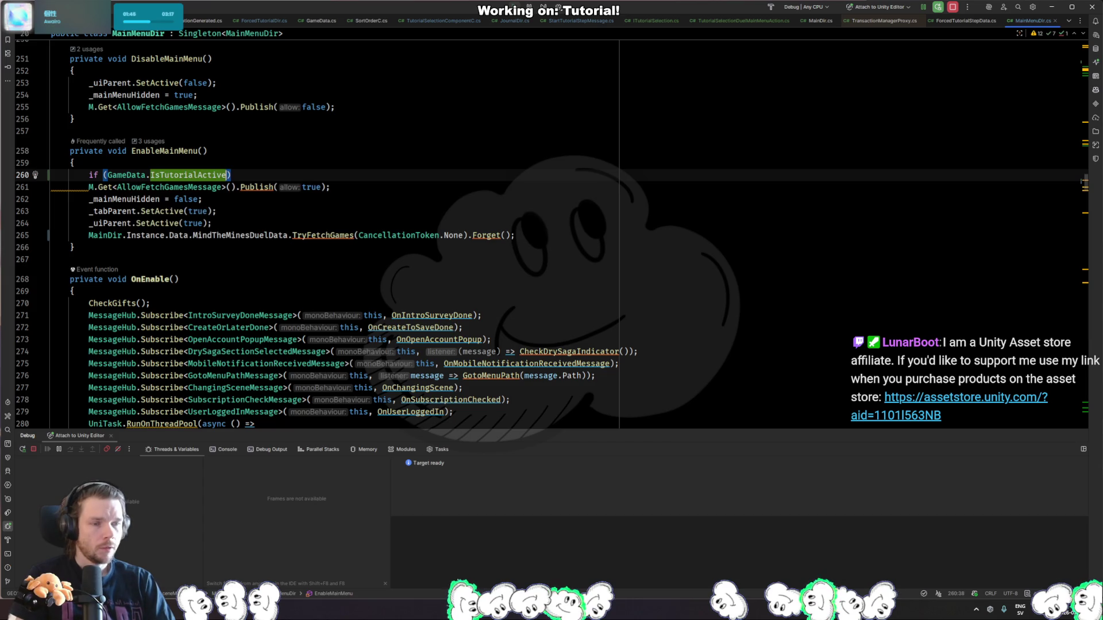
# Move the publish call into the if block, reformat it, and negate the condition to !GameData.IsTutorialActive.
pyautogui.press('Return')
pyautogui.write('{')
pyautogui.press('Return')
pyautogui.hotkey('alt', 'shift', 'Up')
pyautogui.hotkey('alt', 'shift', 'Up')
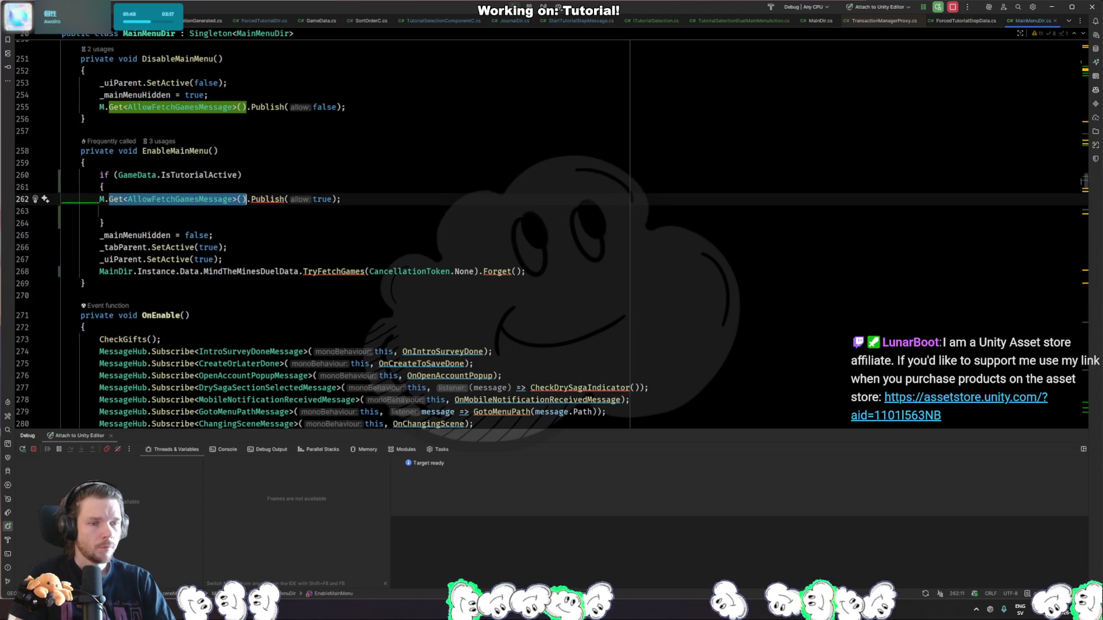
pyautogui.hotkey('ctrl', 'alt', 'l')
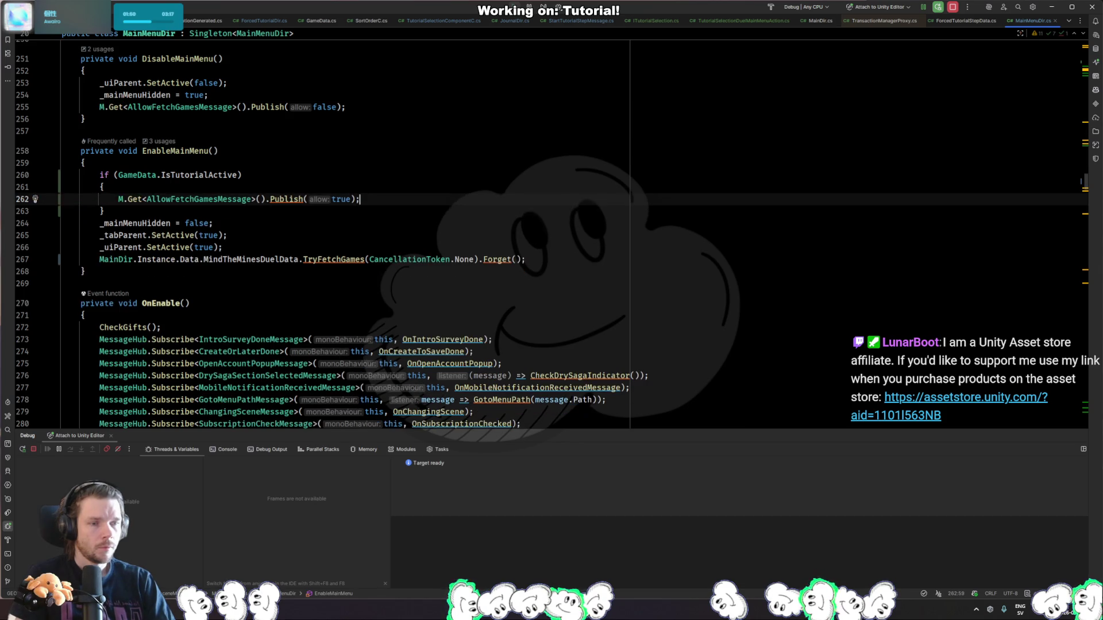
pyautogui.click(85, 162)
pyautogui.click(118, 175)
pyautogui.write('!')
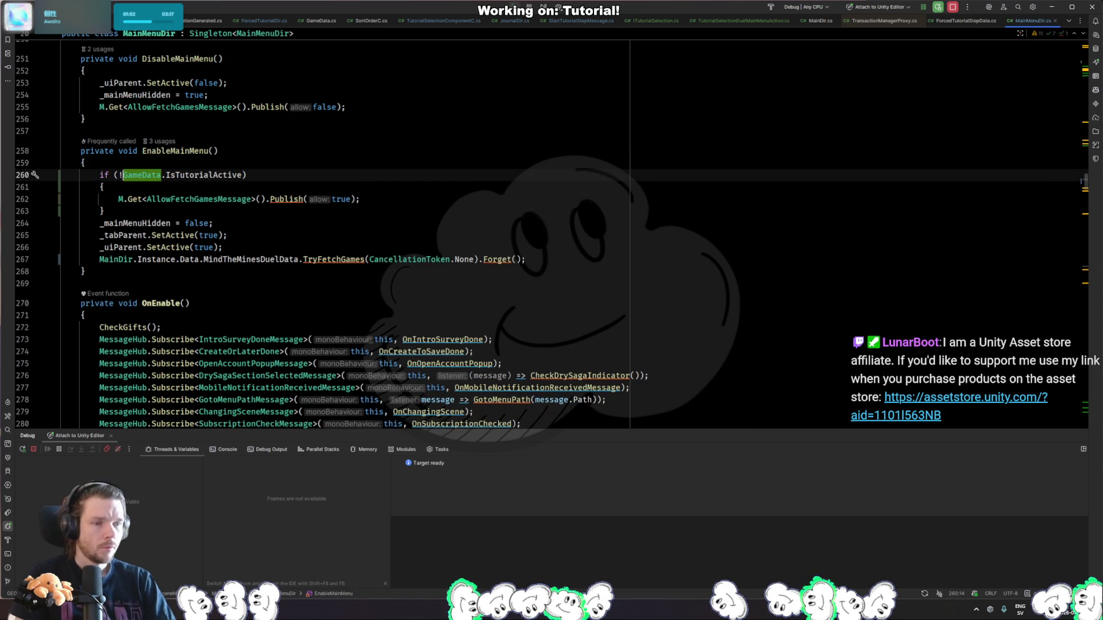
pyautogui.hotkey('alt', 'Tab')
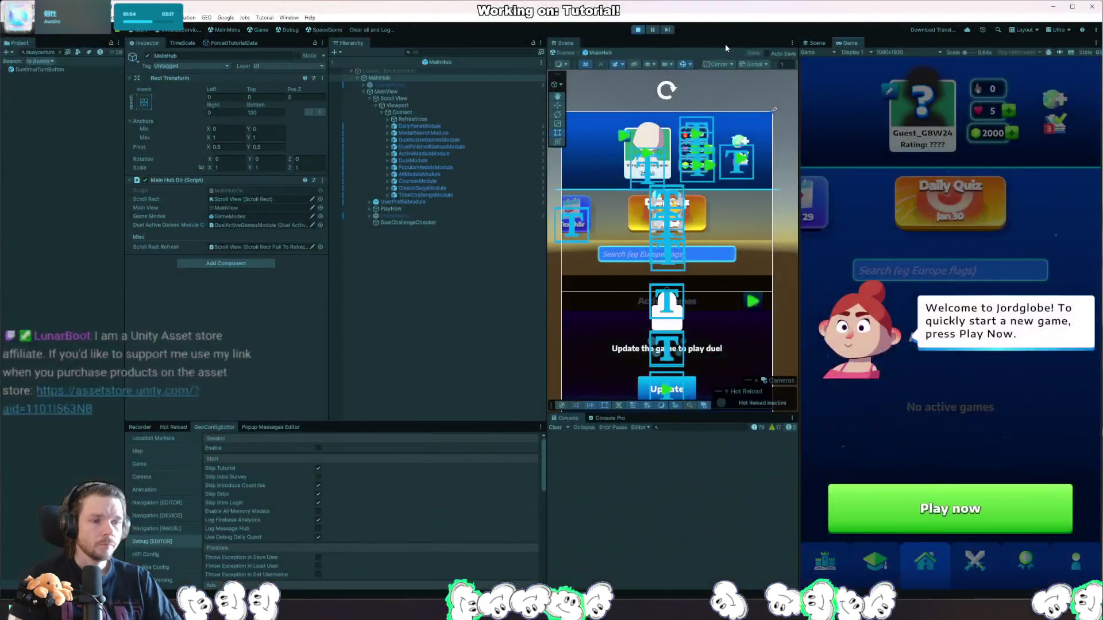
# Let Unity recompile the EnableMainMenu change and relaunch Play mode to the tutorial's opening tip.
pyautogui.hotkey('alt', 'Tab')
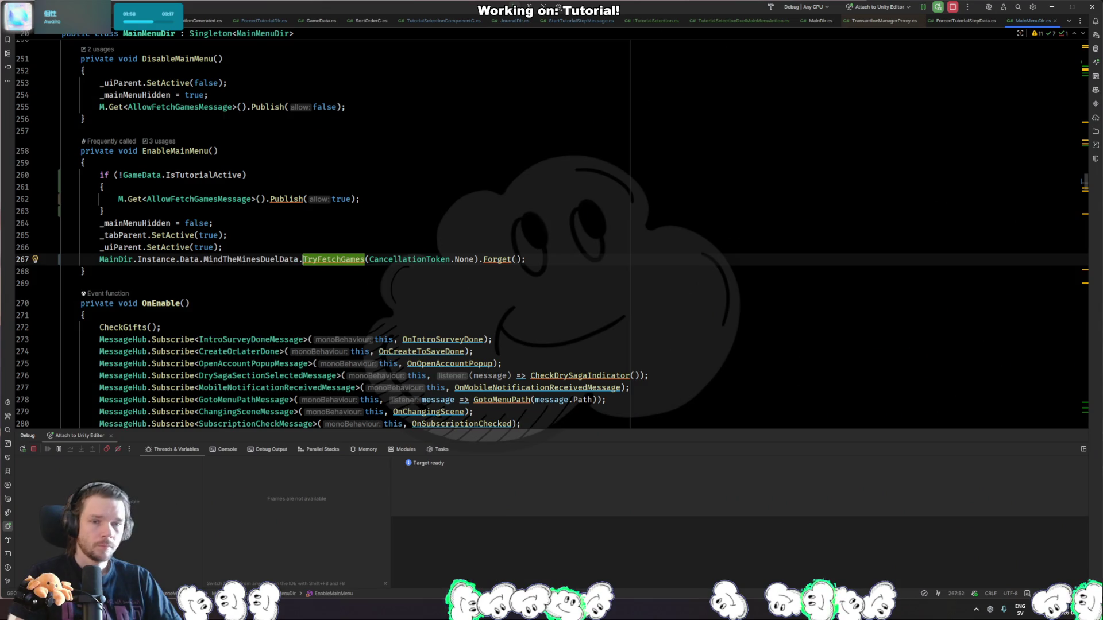
pyautogui.hotkey('alt', 'Tab')
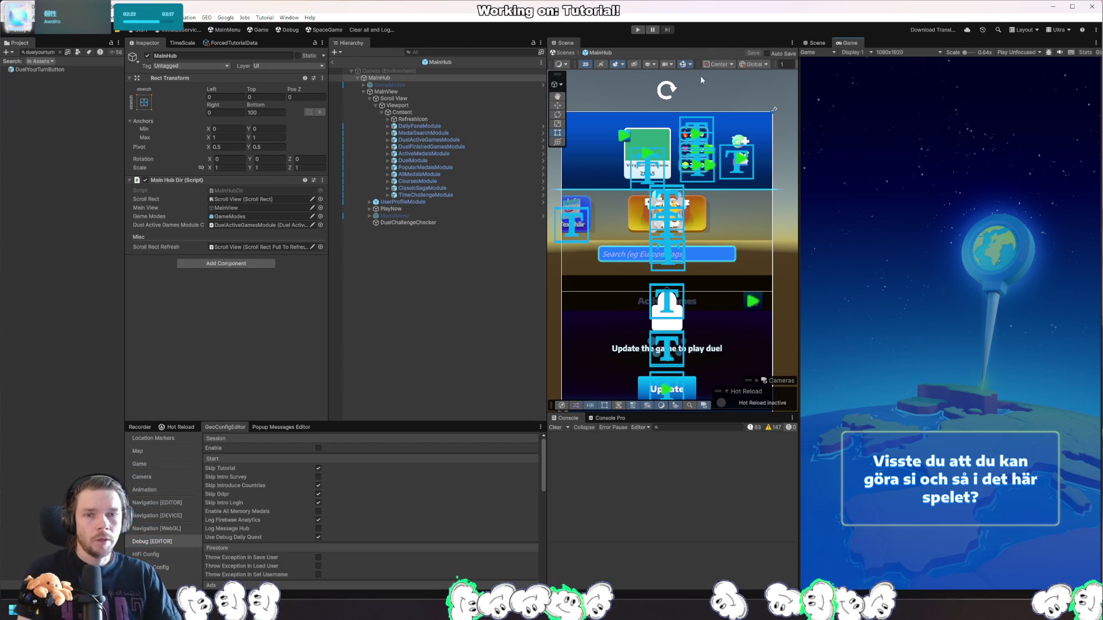
pyautogui.hotkey('alt', 'Tab')
# Open DuelActiveGamesModuleC.cs and jump to the UpdateGameList definition.
pyautogui.hotkey('ctrl', 'shift', 'n')
pyautogui.write('duelactive')
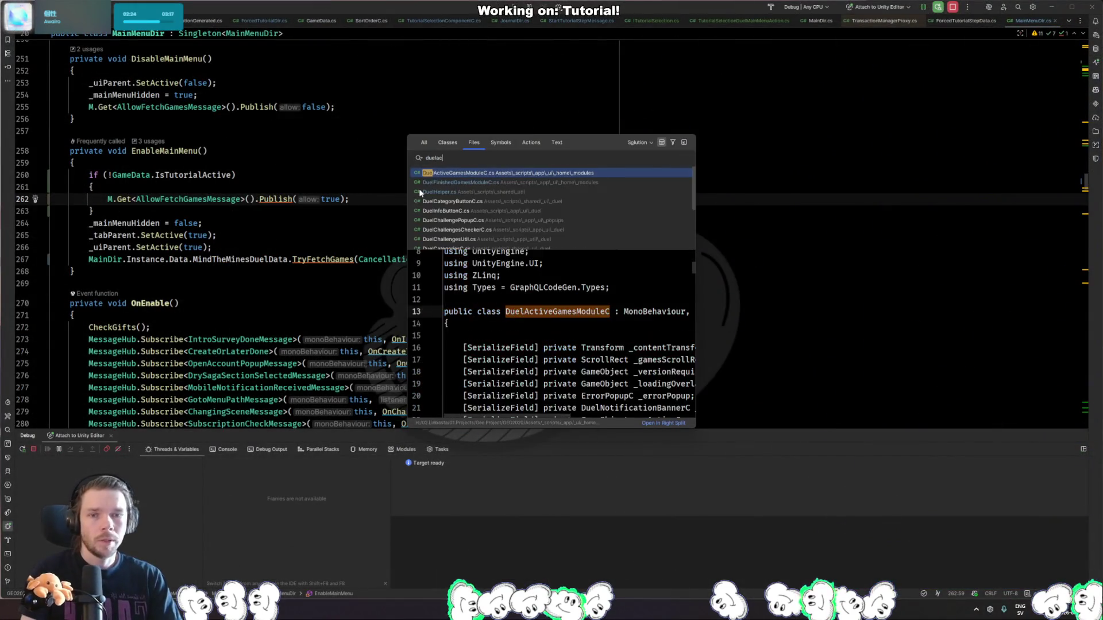
pyautogui.press('Return')
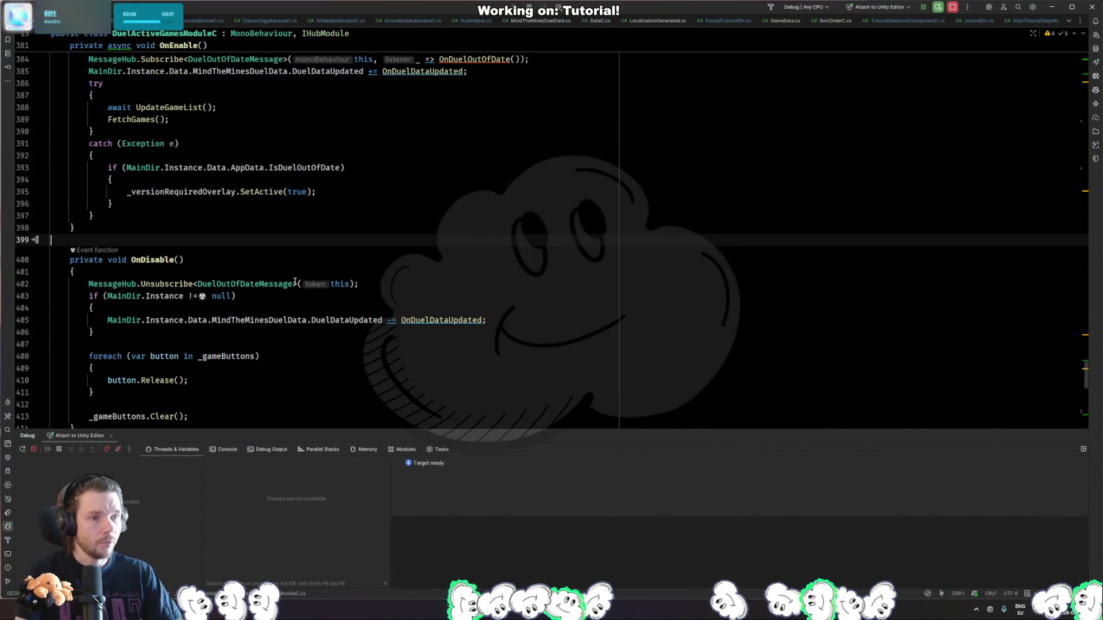
pyautogui.click(174, 107)
pyautogui.scroll(5, 182, 289)
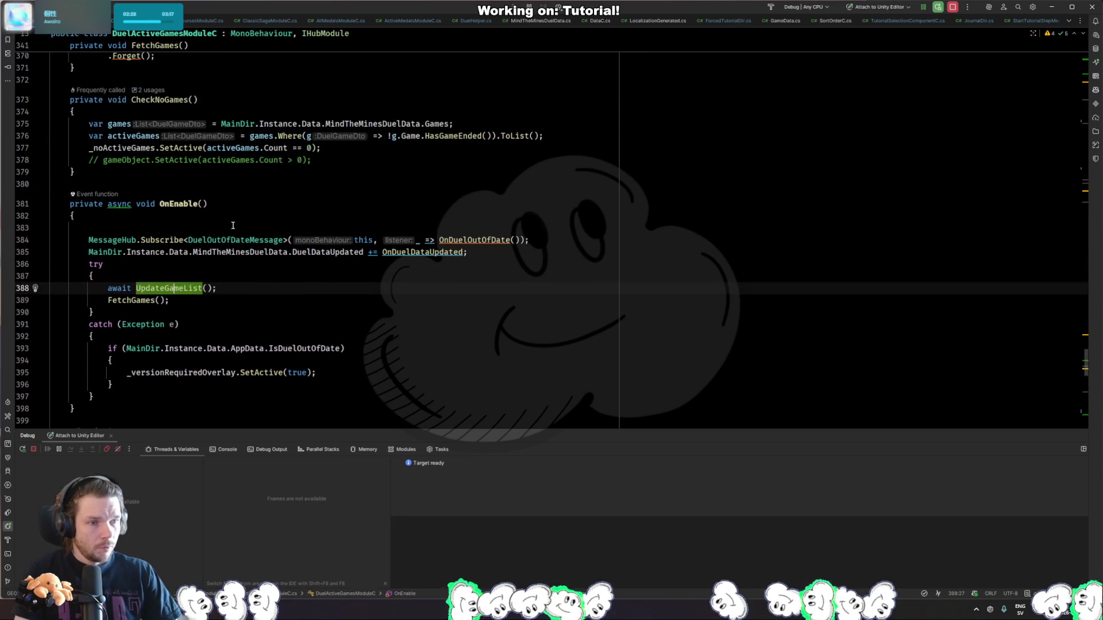
pyautogui.keyDown('ctrl'); pyautogui.click(183, 288); pyautogui.keyUp('ctrl')
# Read through UpdateGameList, then return to OnEnable and go to the FetchGames declaration.
pyautogui.scroll(-4, 311, 275)
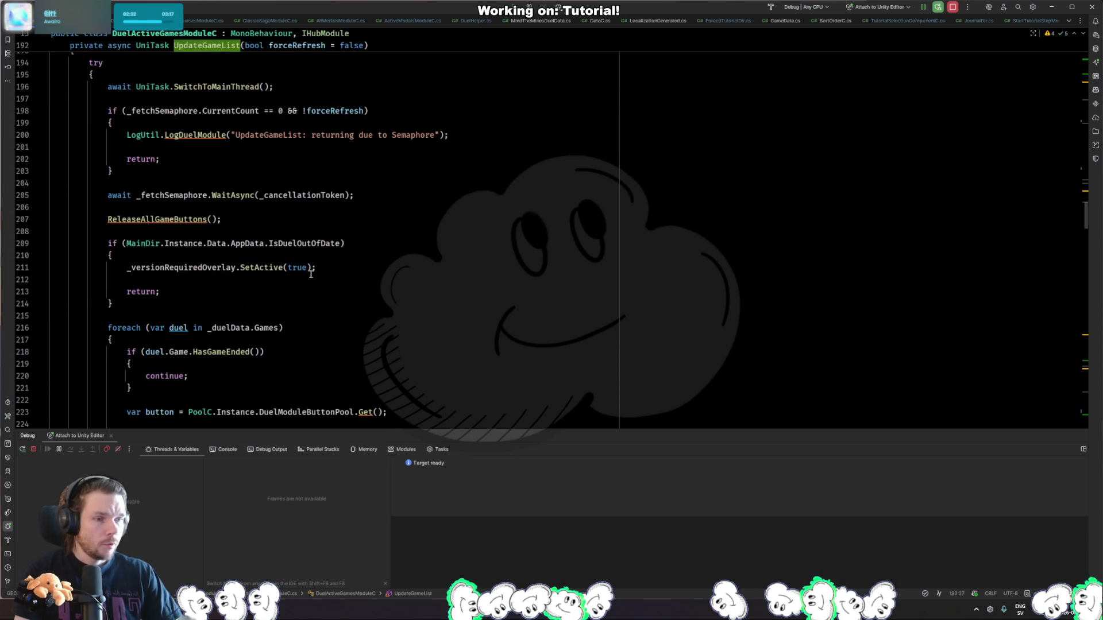
pyautogui.scroll(-3, 155, 199)
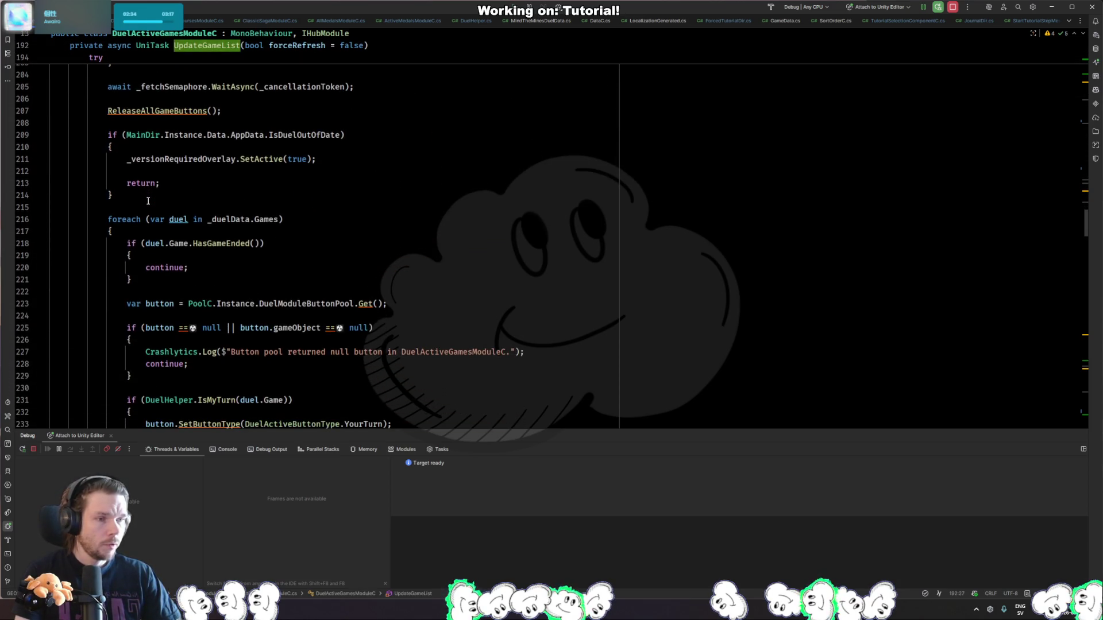
pyautogui.scroll(-3, 148, 202)
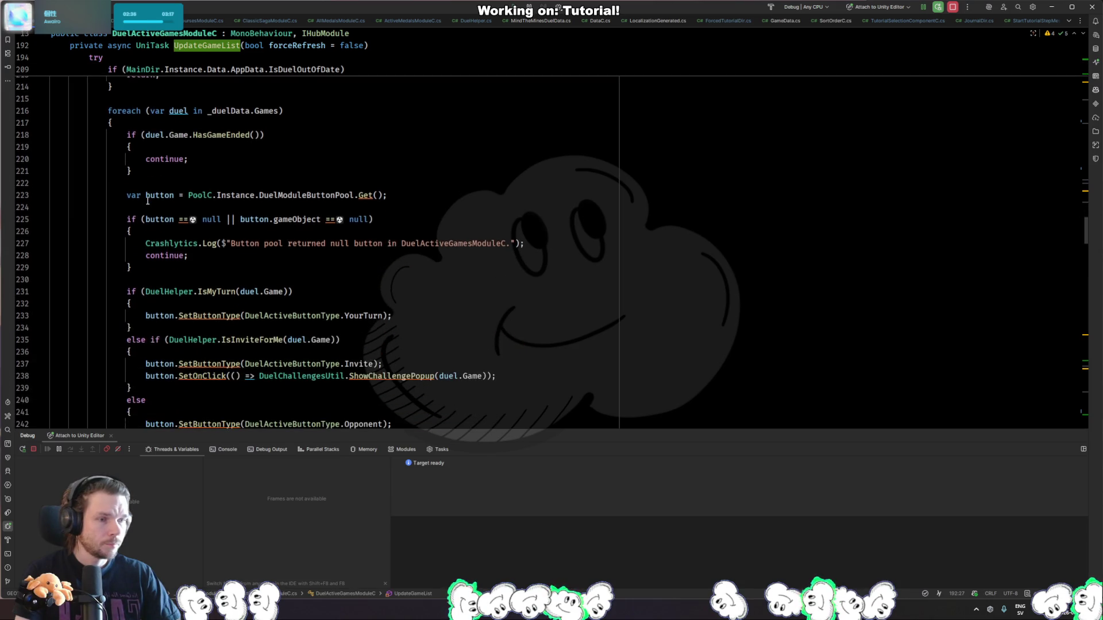
pyautogui.scroll(-13, 148, 201)
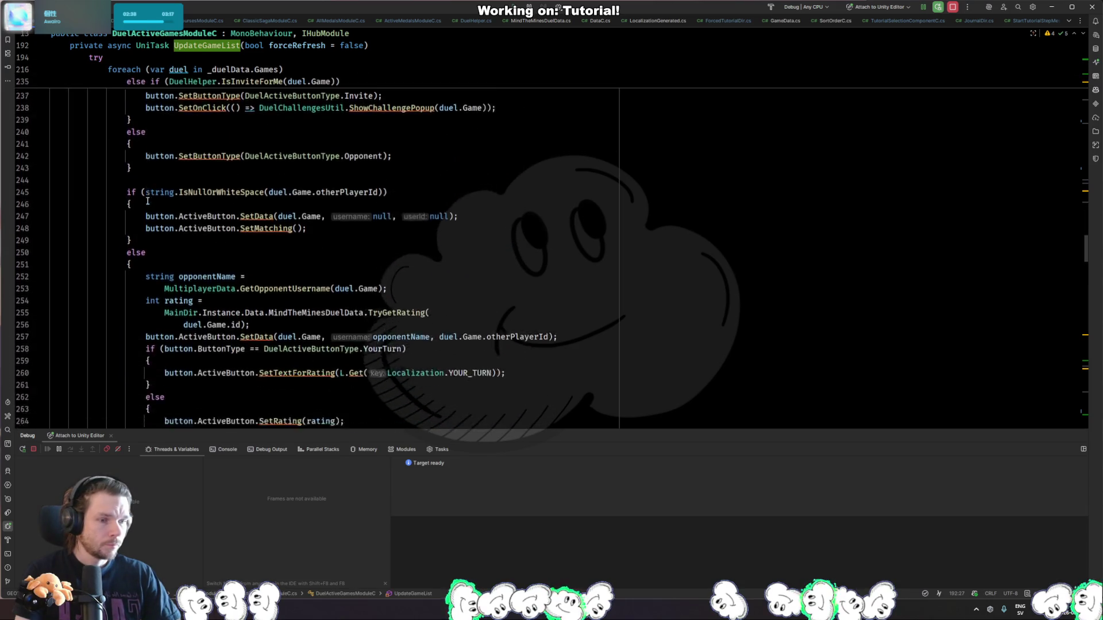
pyautogui.scroll(-10, 148, 201)
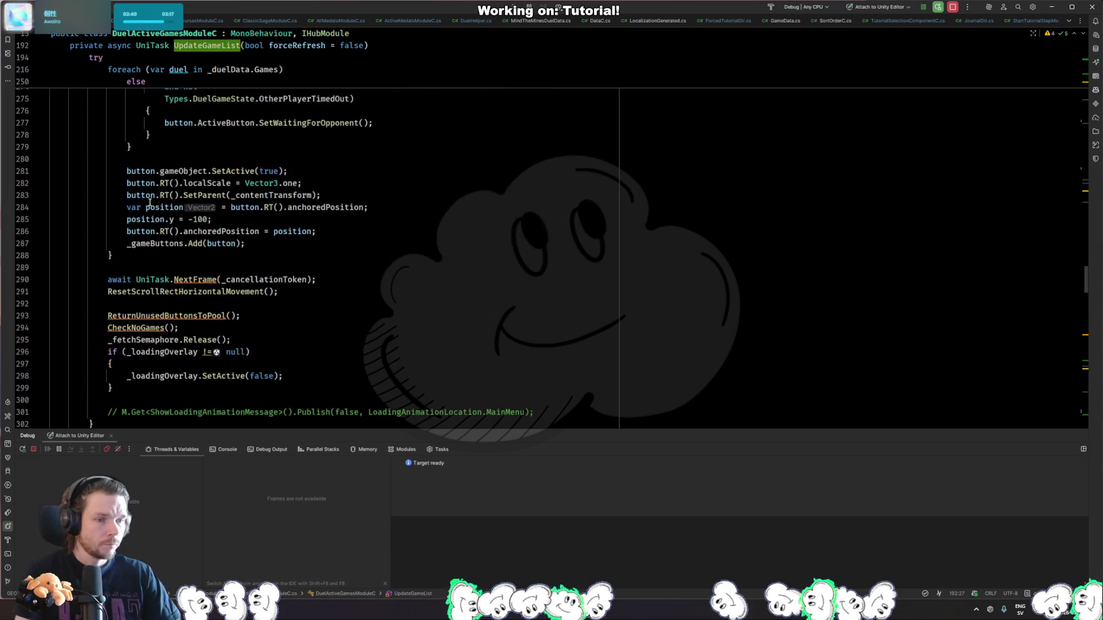
pyautogui.scroll(-20, 149, 203)
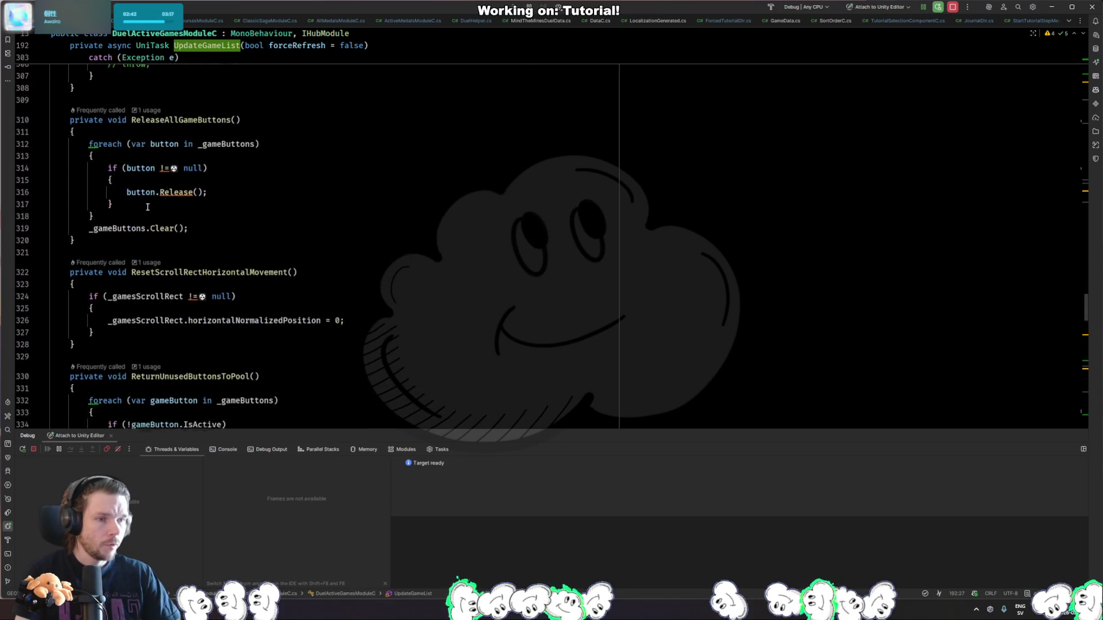
pyautogui.hotkey('ctrl', 'alt', 'Down')
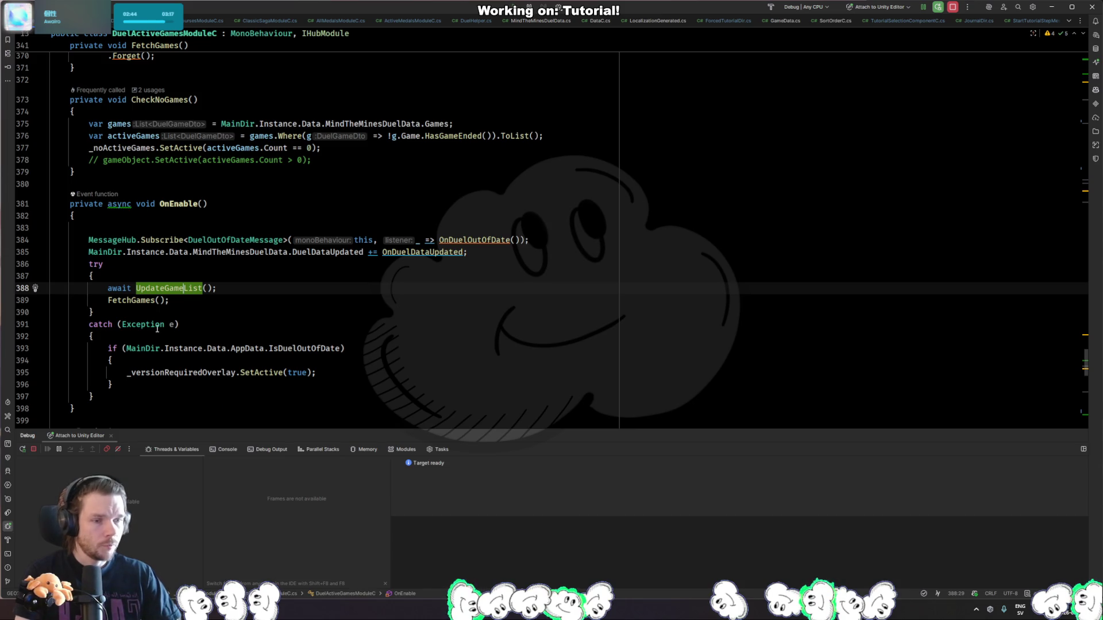
pyautogui.keyDown('ctrl'); pyautogui.click(132, 300); pyautogui.keyUp('ctrl')
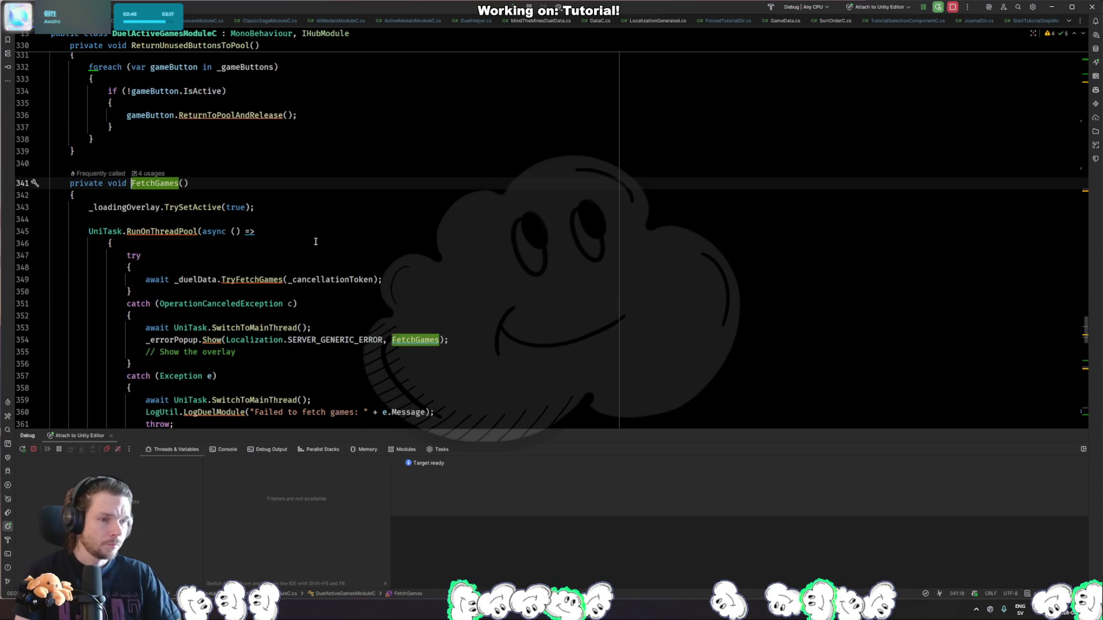
# Start an if guard at the top of FetchGames on MainDir.Instance.Data.MindTheMinesDuelData's fetch permission.
pyautogui.press('Down')
pyautogui.press('Return')
pyautogui.write('if (')
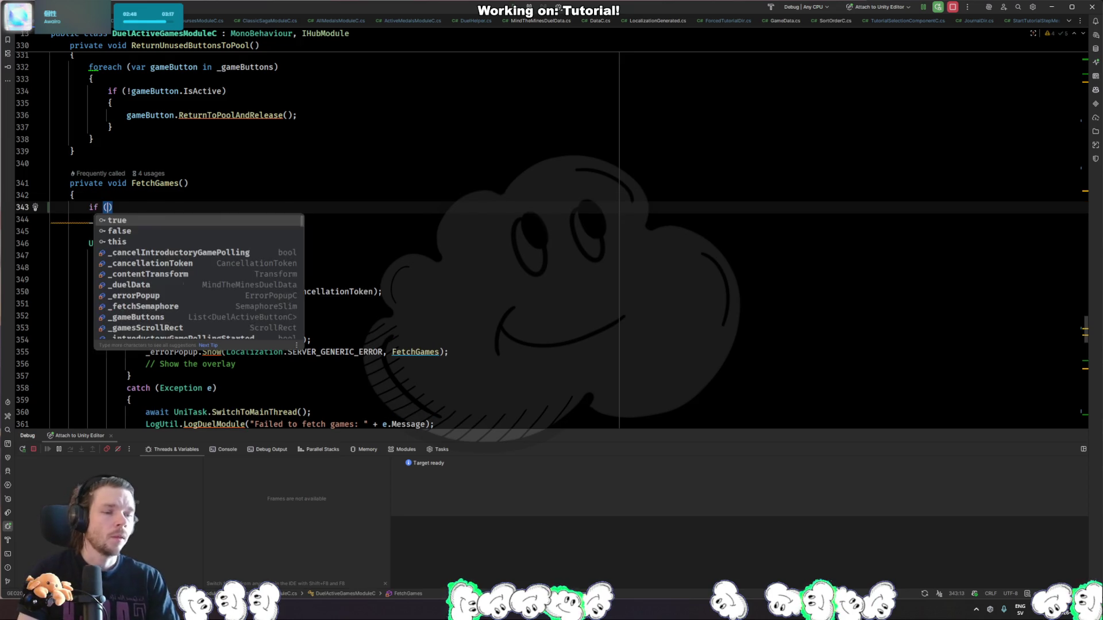
pyautogui.write('MainDir.Instance.')
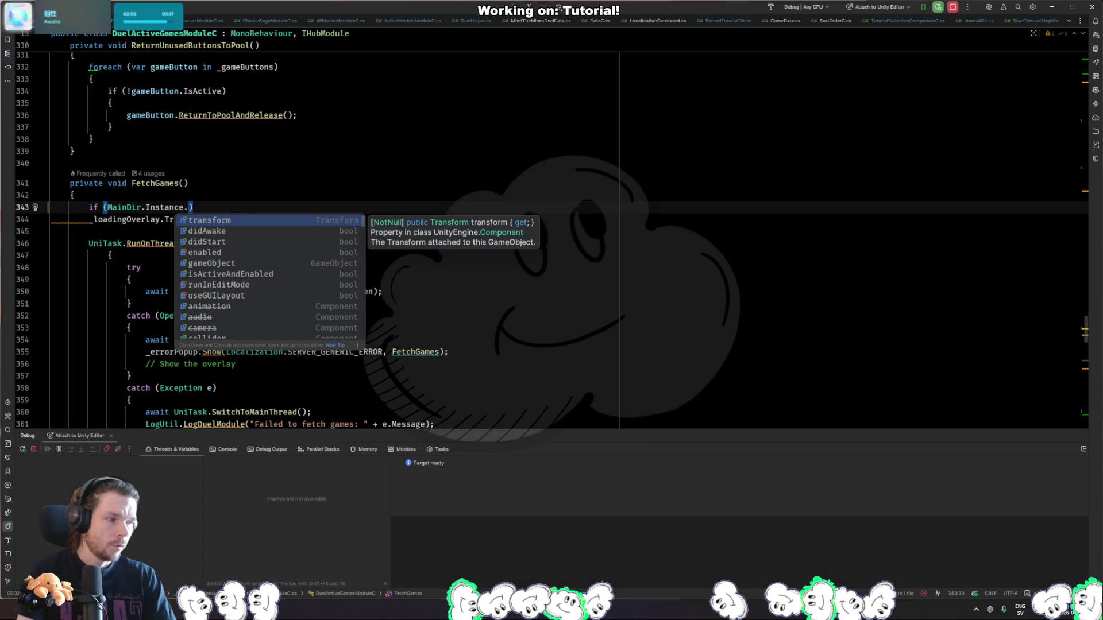
pyautogui.write('i')
pyautogui.press('BackSpace')
pyautogui.press('BackSpace')
pyautogui.write('.')
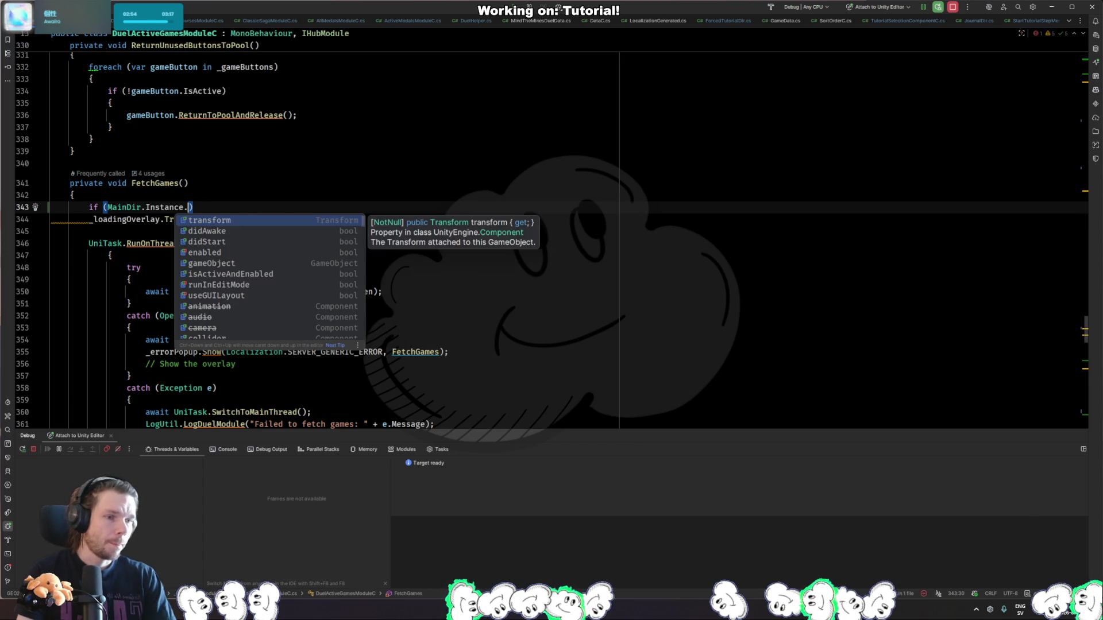
pyautogui.press('BackSpace')
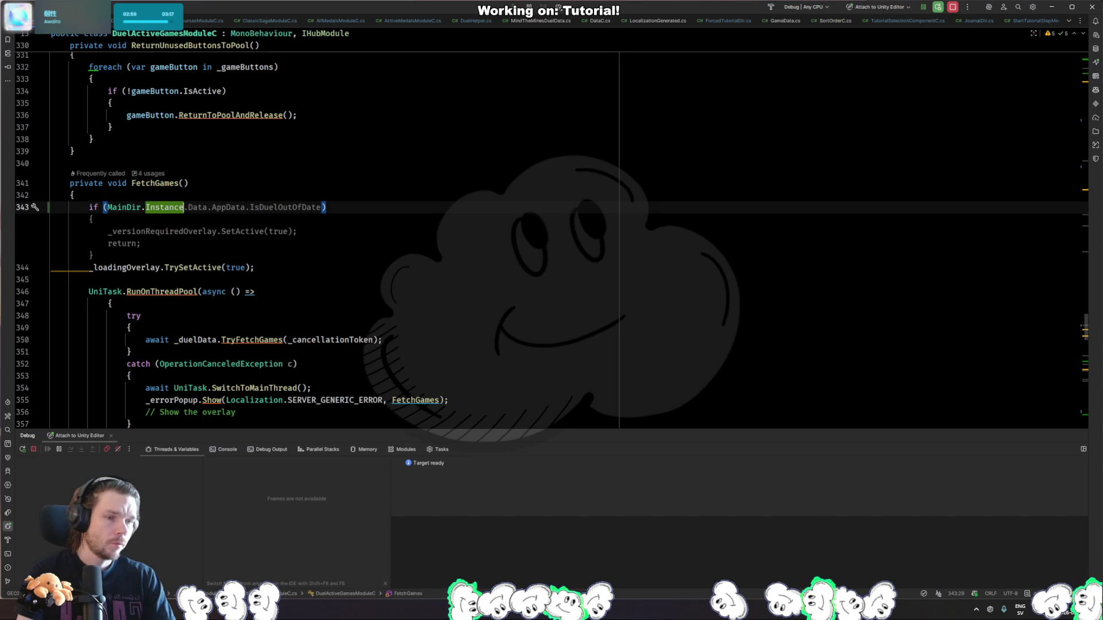
pyautogui.write('.d')
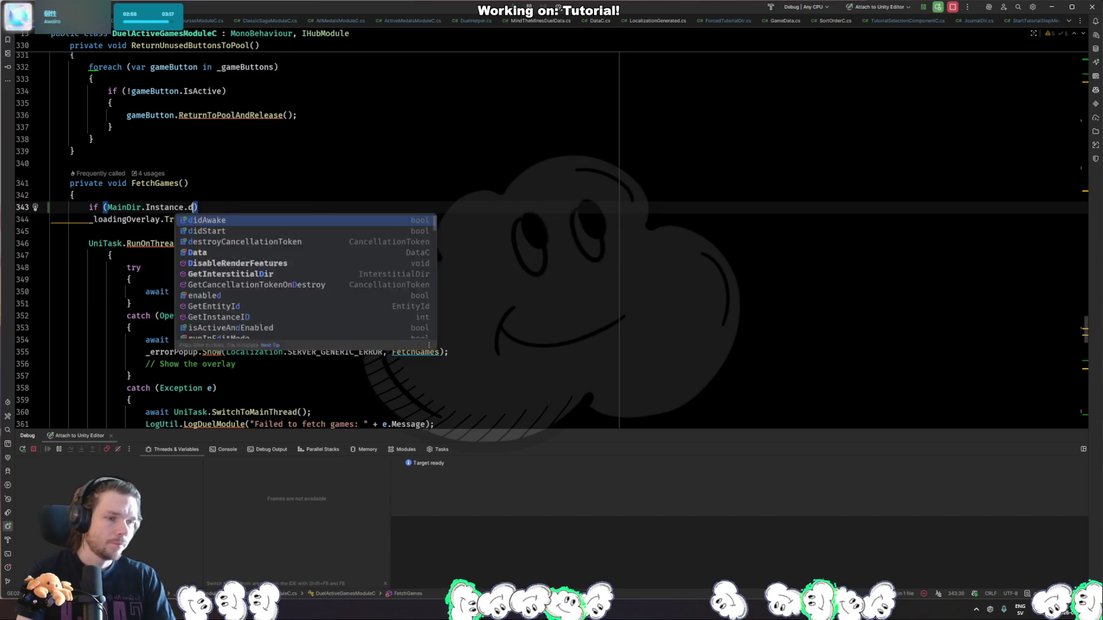
pyautogui.write('ata.Mi')
pyautogui.press('Tab')
pyautogui.write('.')
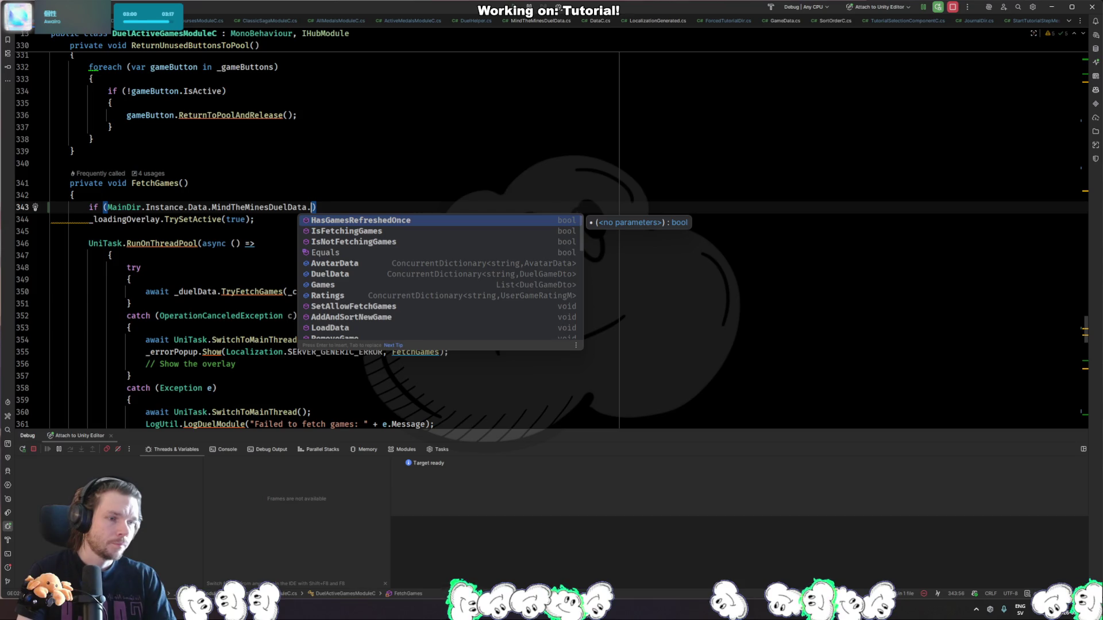
pyautogui.write('fetch')
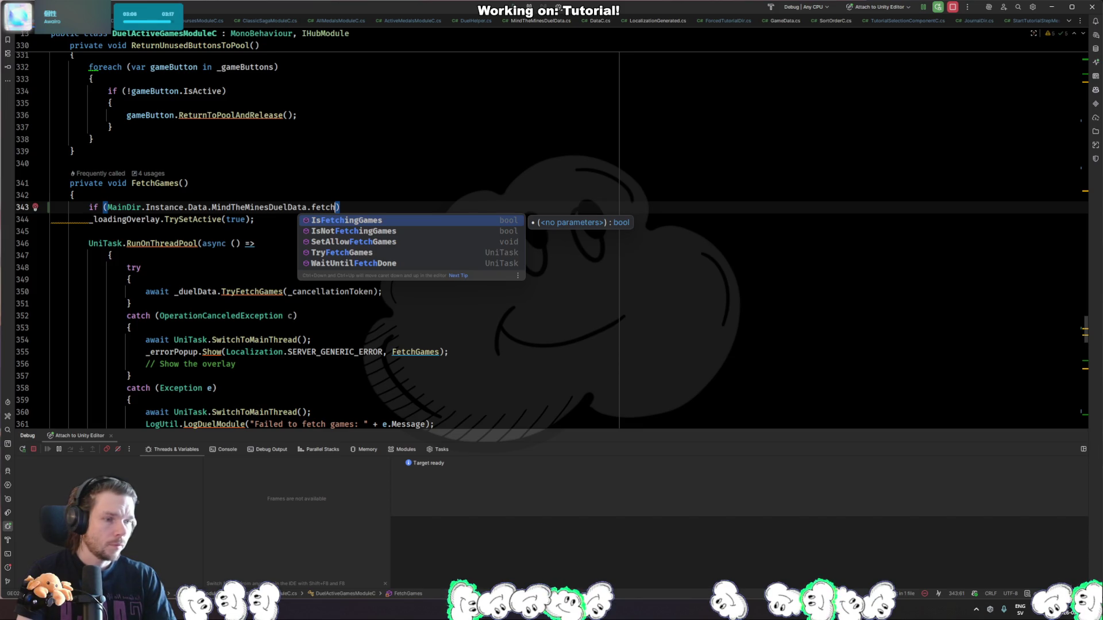
pyautogui.press('Down')
pyautogui.press('Down')
pyautogui.press('Return')
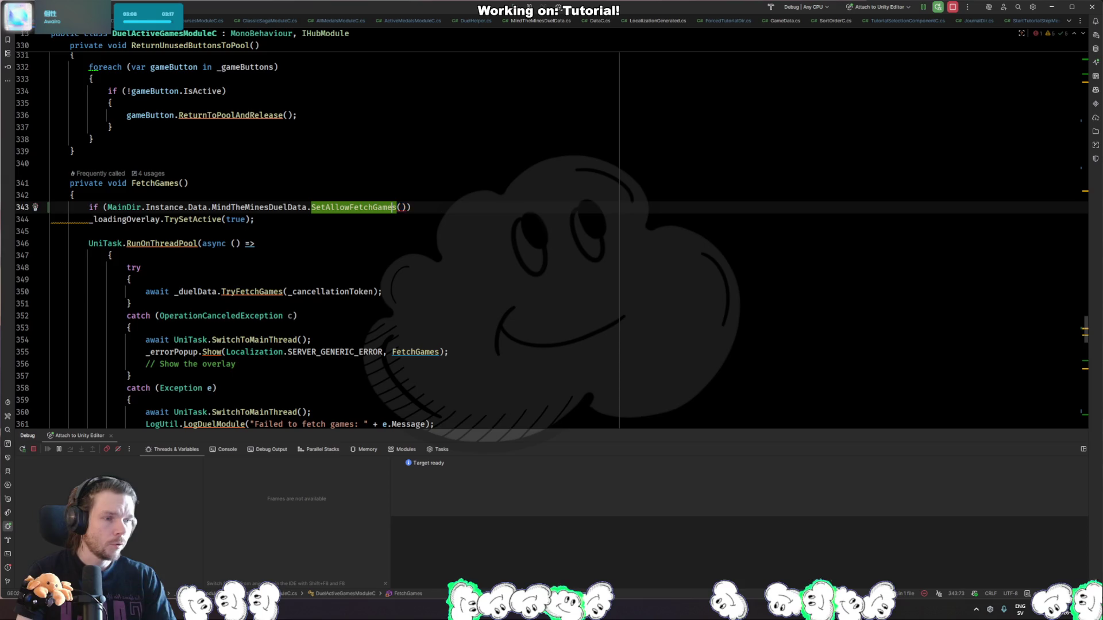
# Add a public bool CanFetchGames property to MindTheMinesDuelData.cs.
pyautogui.press('F12')
pyautogui.click(155, 198)
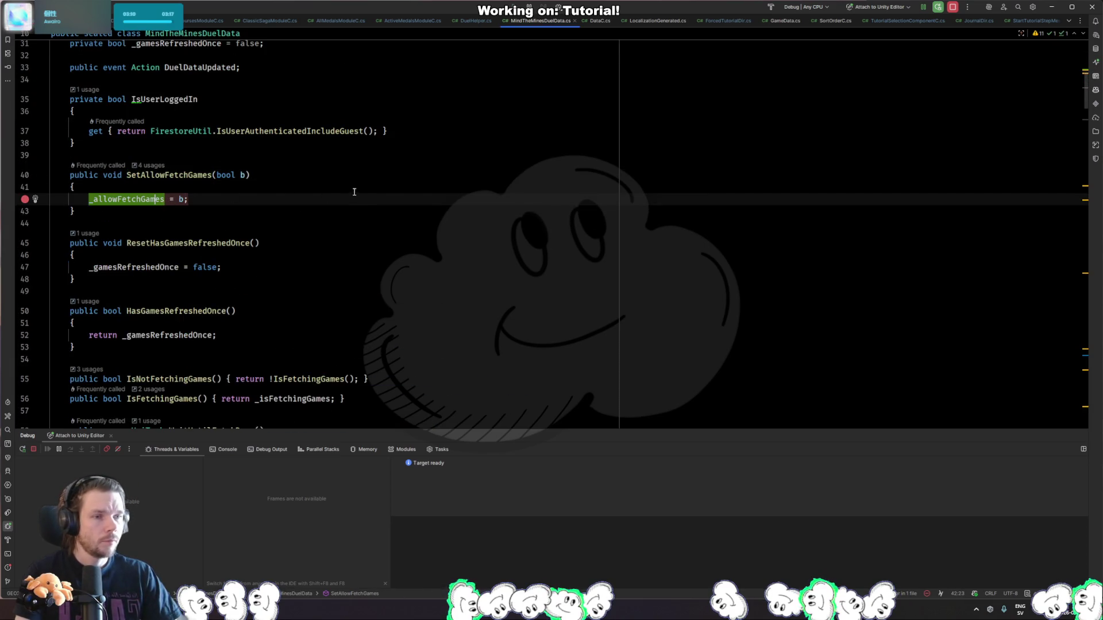
pyautogui.scroll(5, 349, 191)
pyautogui.click(322, 284)
pyautogui.press('Down')
pyautogui.press('Down')
pyautogui.press('Down')
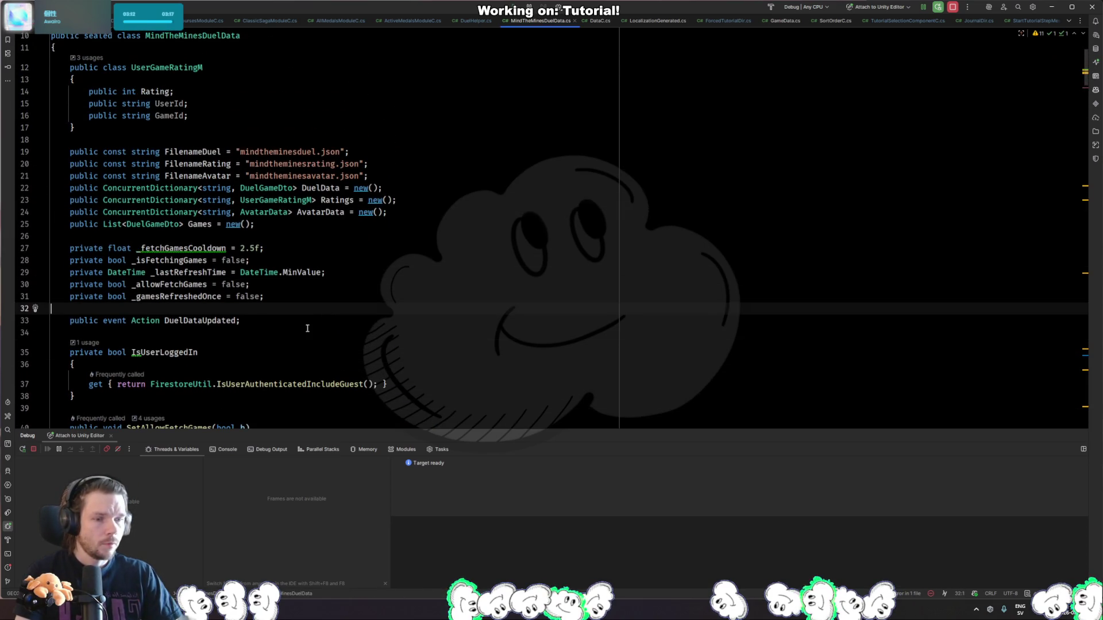
pyautogui.press('Return')
pyautogui.write('public boo')
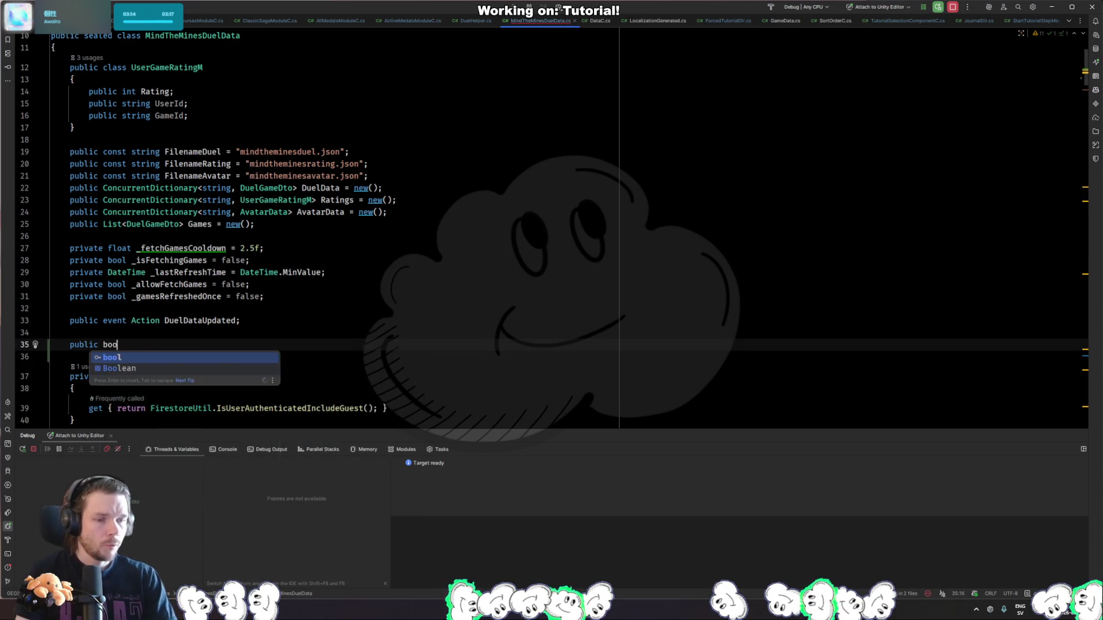
pyautogui.write('l CanFetchGames')
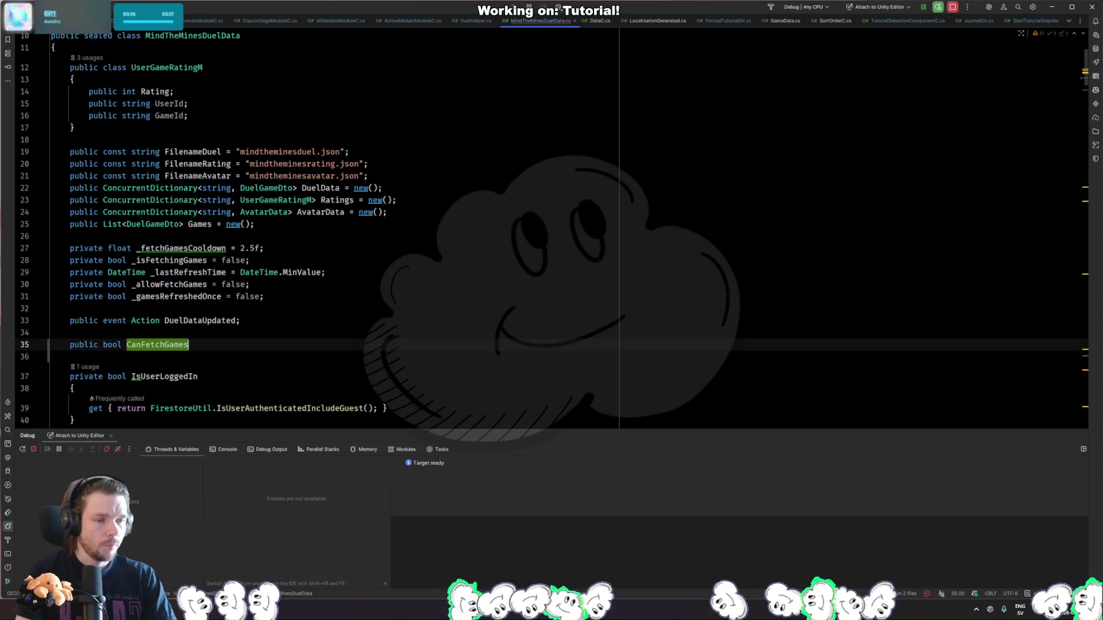
pyautogui.press('Tab')
# Finish the FetchGames guard as if (!…MindTheMinesDuelData.CanFetchGames) return;.
pyautogui.hotkey('ctrl', 'Tab')
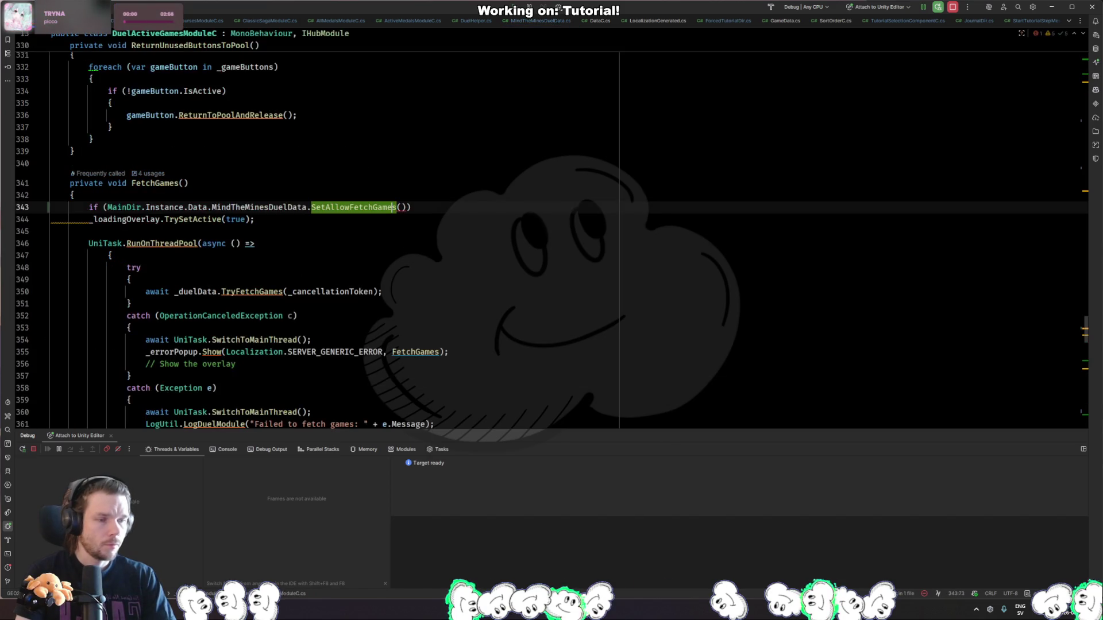
pyautogui.hotkey('ctrl', 'w')
pyautogui.hotkey('ctrl', 'w')
pyautogui.write('Cang')
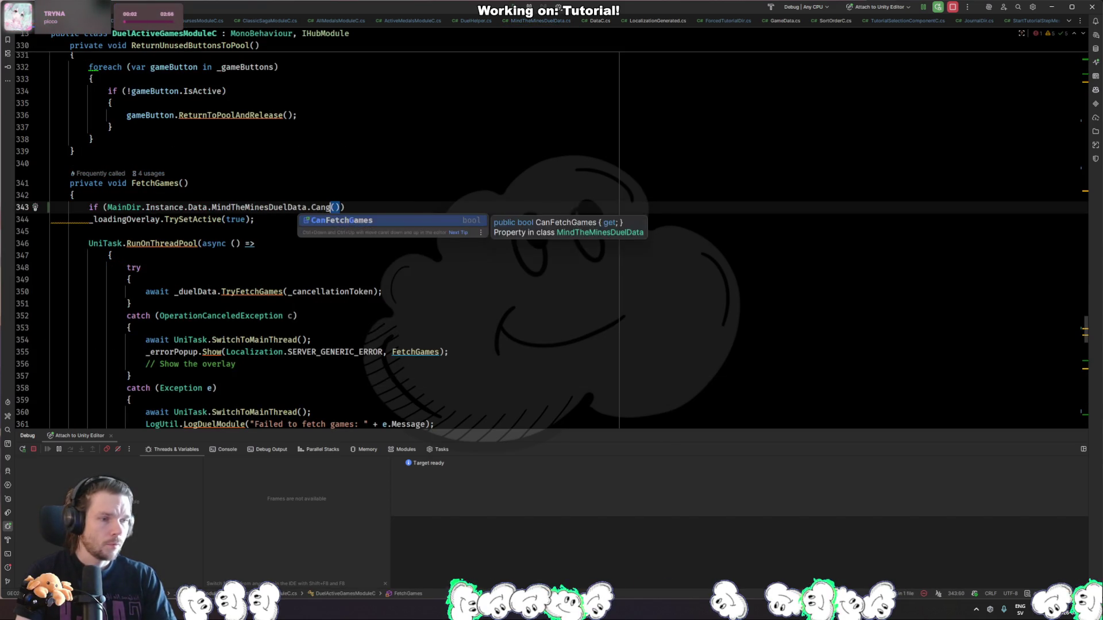
pyautogui.press('Return')
pyautogui.press('Home')
pyautogui.press('Right')
pyautogui.press('Right')
pyautogui.press('Right')
pyautogui.write('!')
pyautogui.press('End')
pyautogui.press('Return')
pyautogui.write('r')
pyautogui.press('Return')
pyautogui.press('Return')
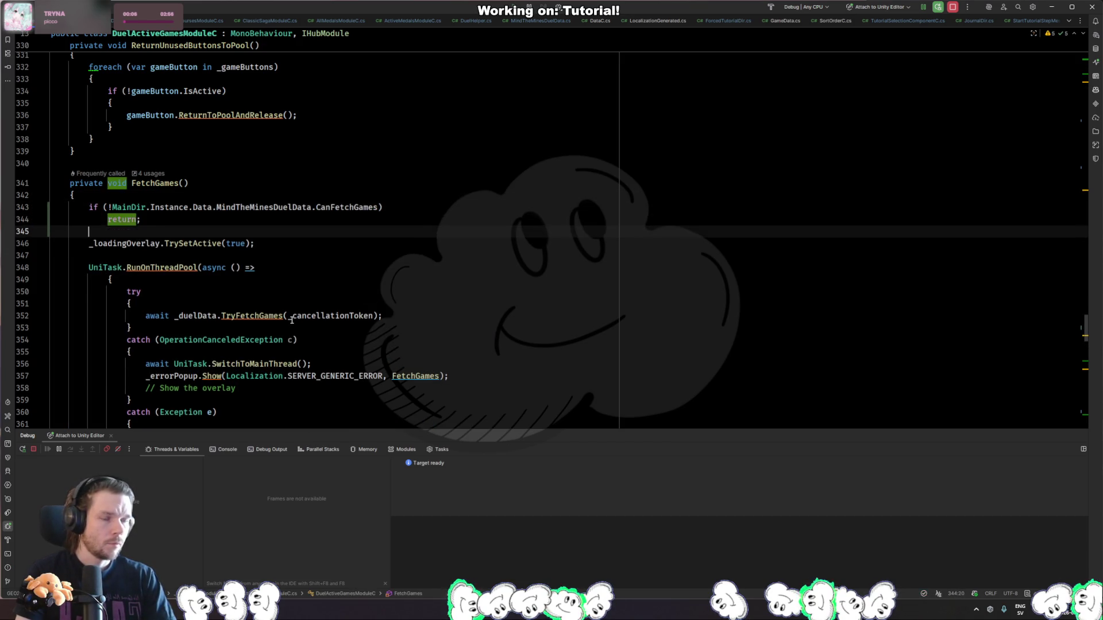
pyautogui.hotkey('alt', 'Tab')
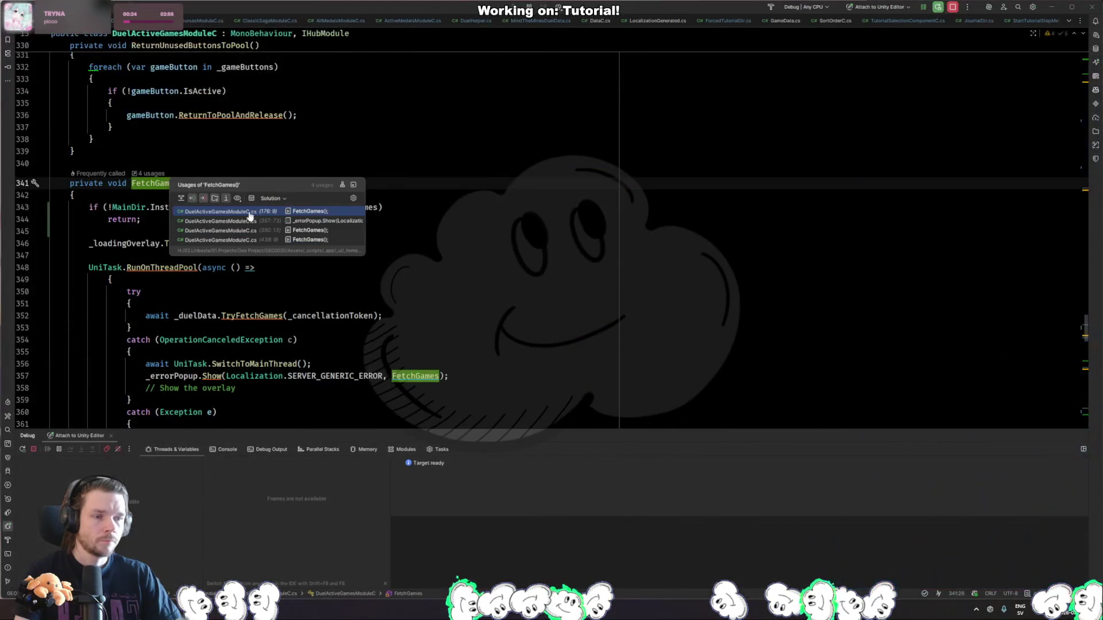
# Review the FetchGames usages, including the calls in OnPushReceived and OnEnable.
pyautogui.click(261, 216)
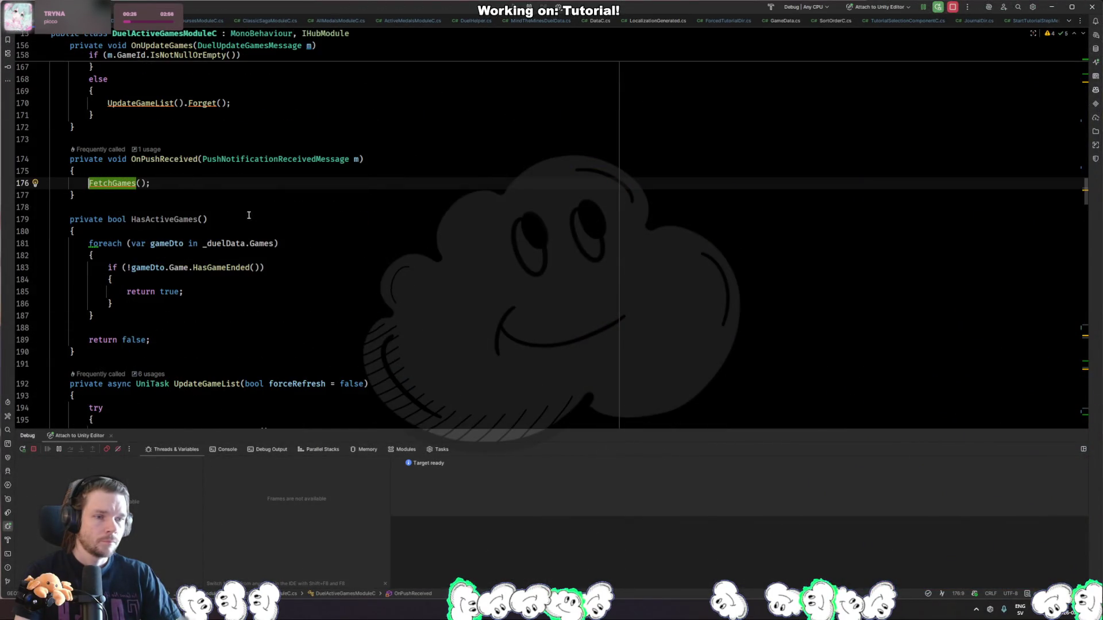
pyautogui.keyDown('ctrl'); pyautogui.click(140, 184); pyautogui.keyUp('ctrl')
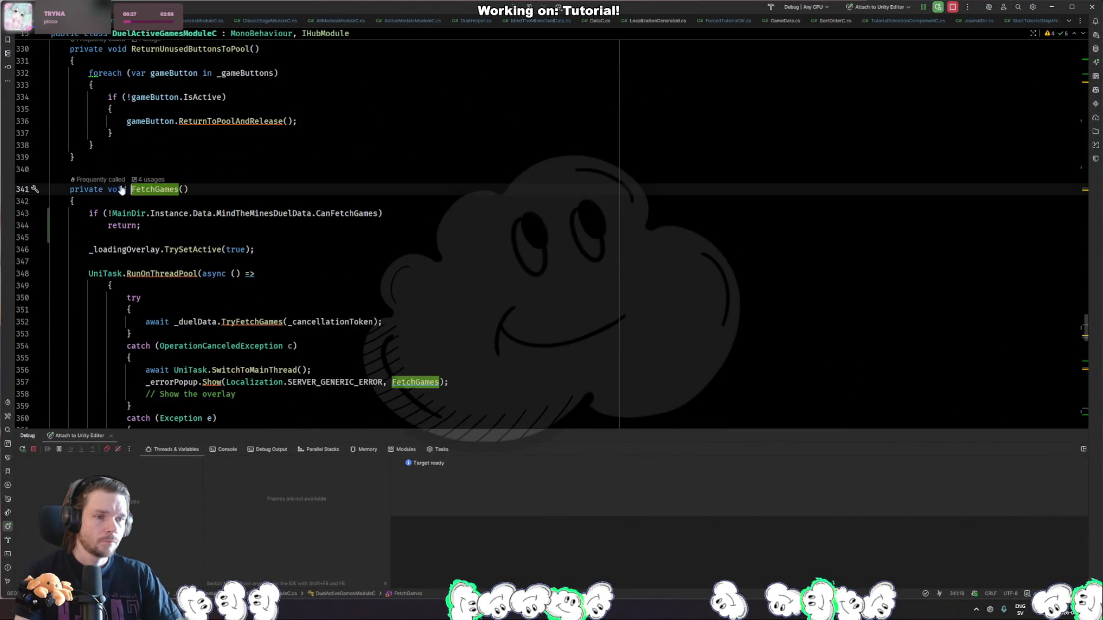
pyautogui.keyDown('ctrl'); pyautogui.click(173, 192); pyautogui.keyUp('ctrl')
pyautogui.click(313, 237)
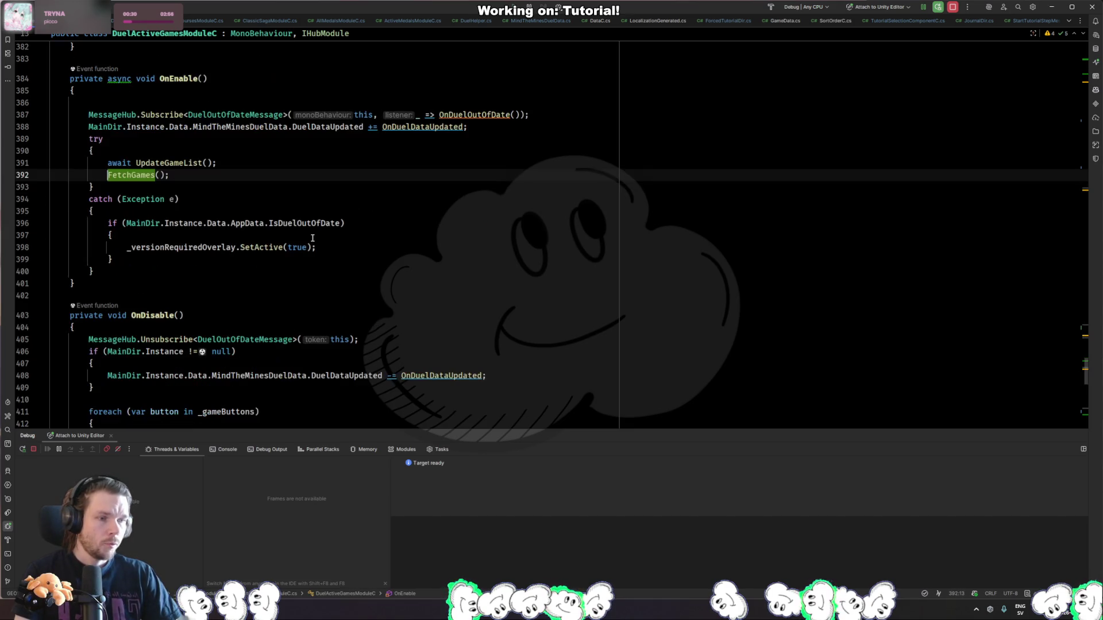
pyautogui.click(183, 163)
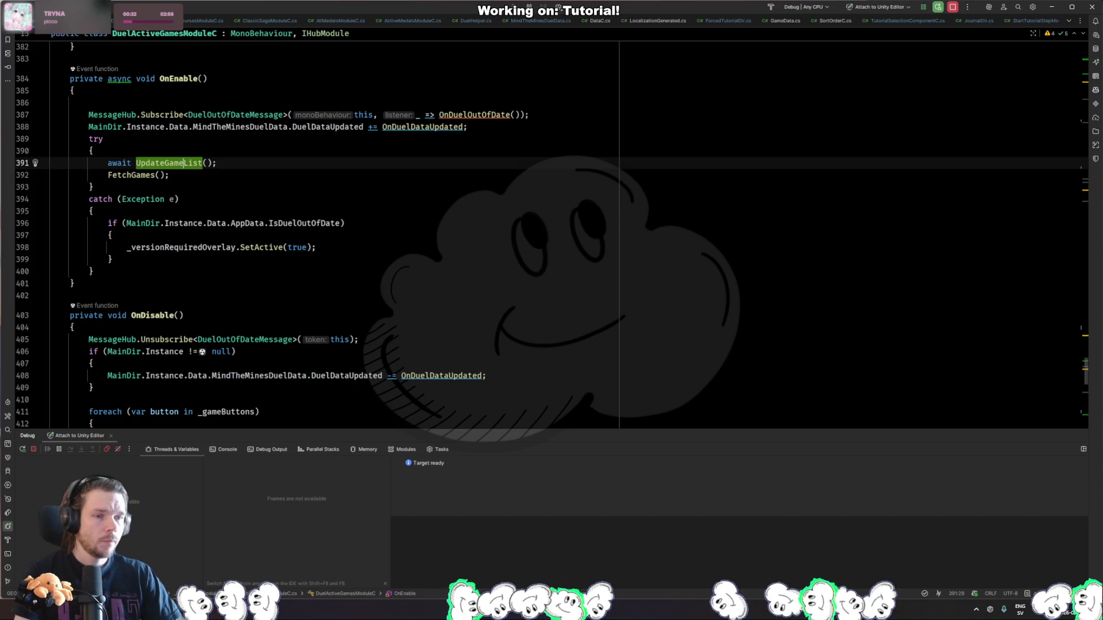
# Relaunch the game in Unity until Rider pauses at SetAllowFetchGames with b true.
pyautogui.hotkey('alt', 'Tab')
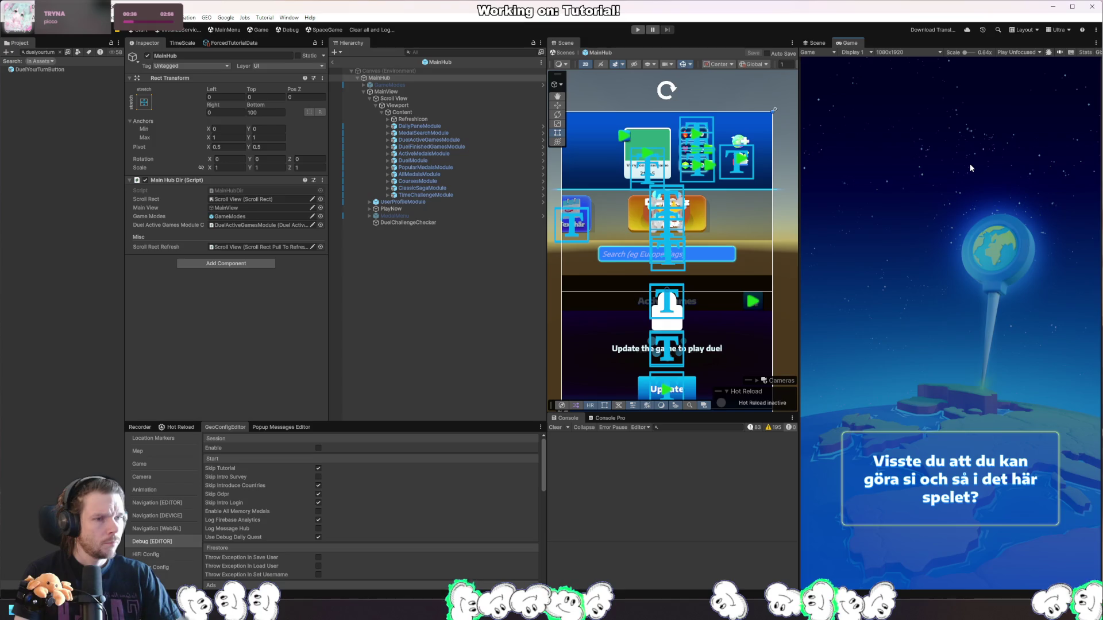
pyautogui.hotkey('alt', 'Tab')
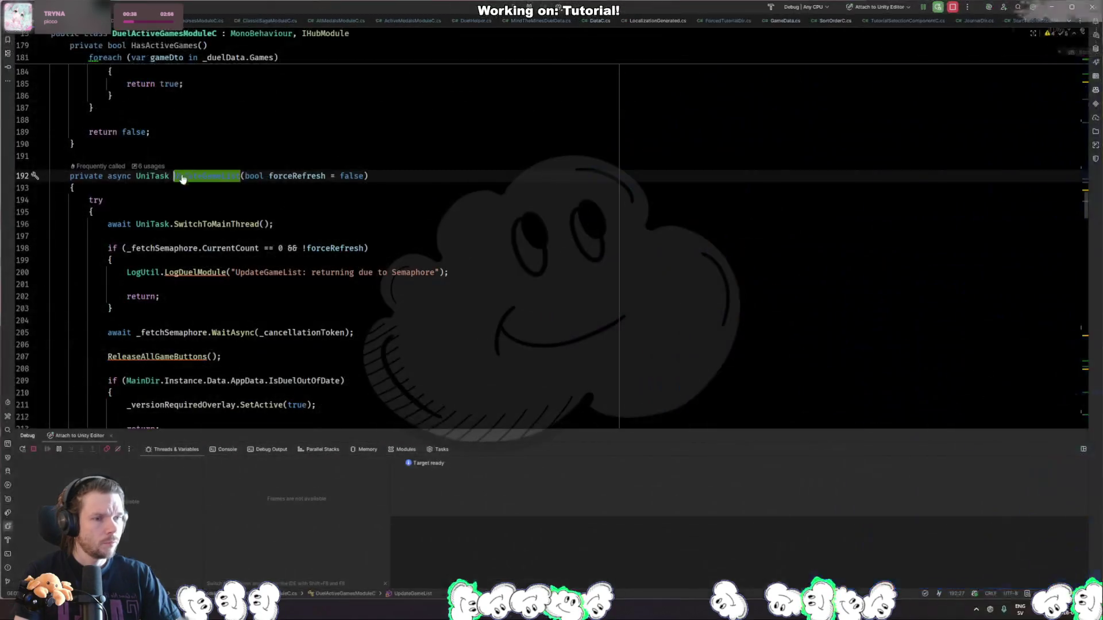
pyautogui.hotkey('alt', 'Tab')
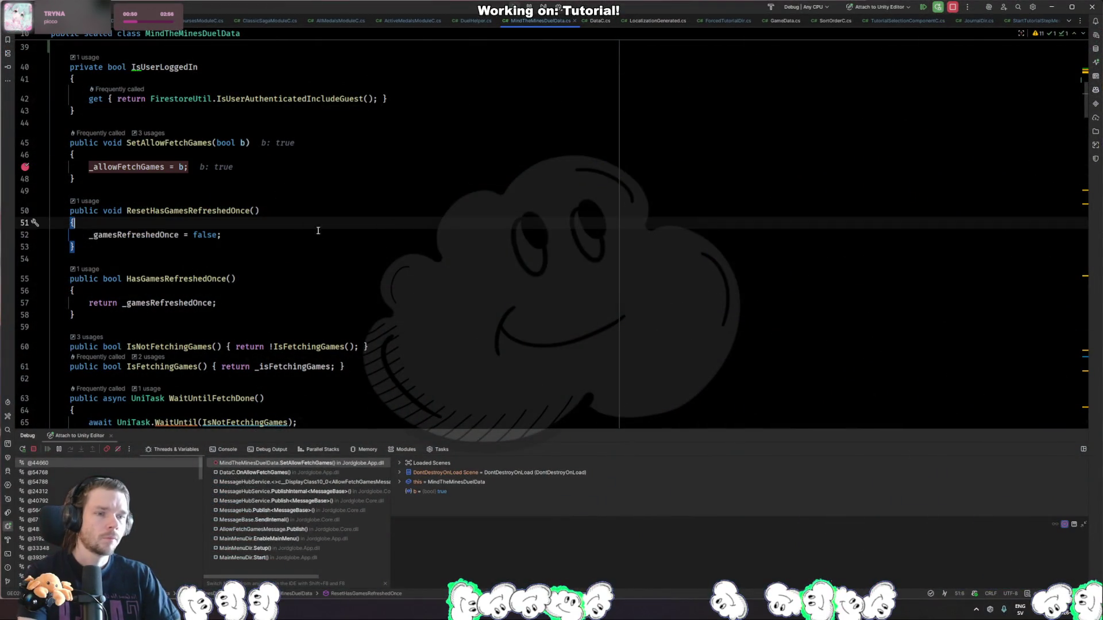
# Restart Play mode, delete a stray trailing space on line 52, and resume from the breakpoint.
pyautogui.press('F9')
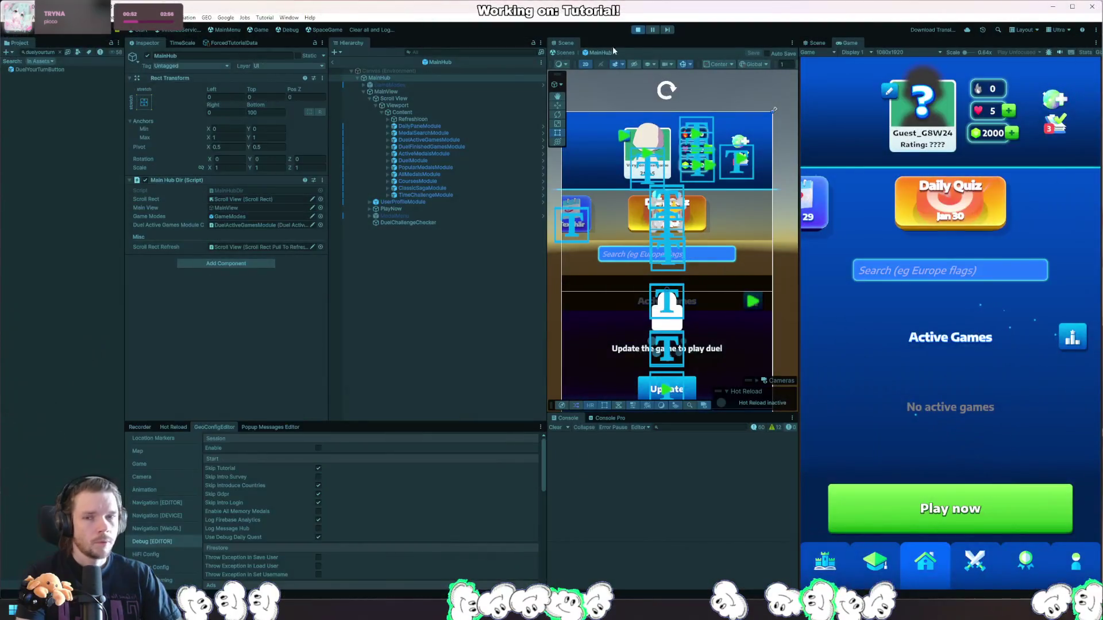
pyautogui.click(639, 30)
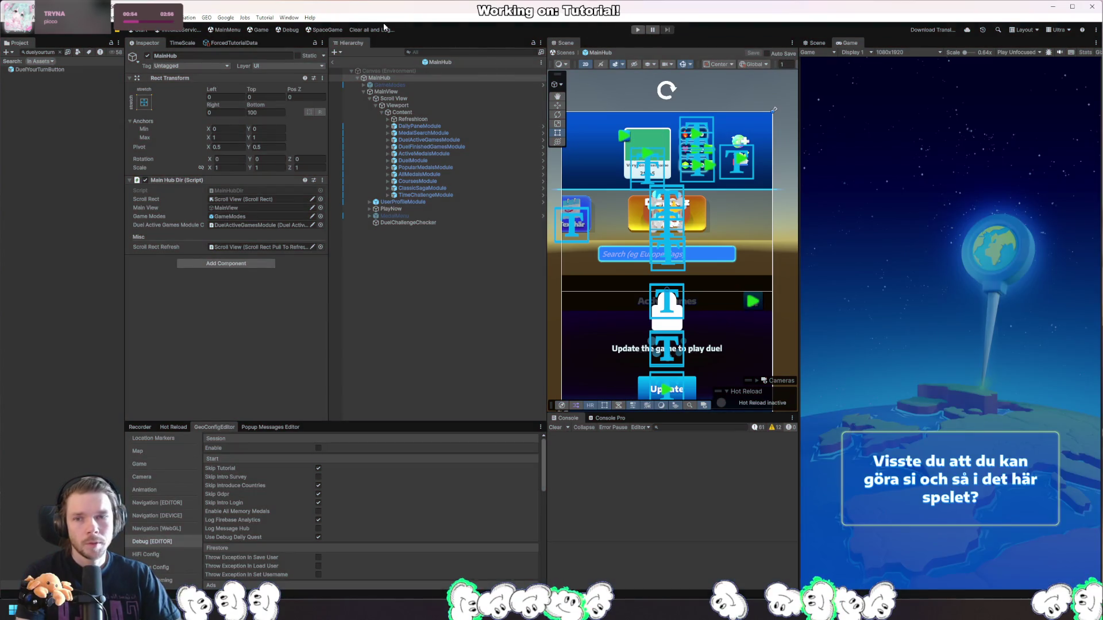
pyautogui.click(639, 29)
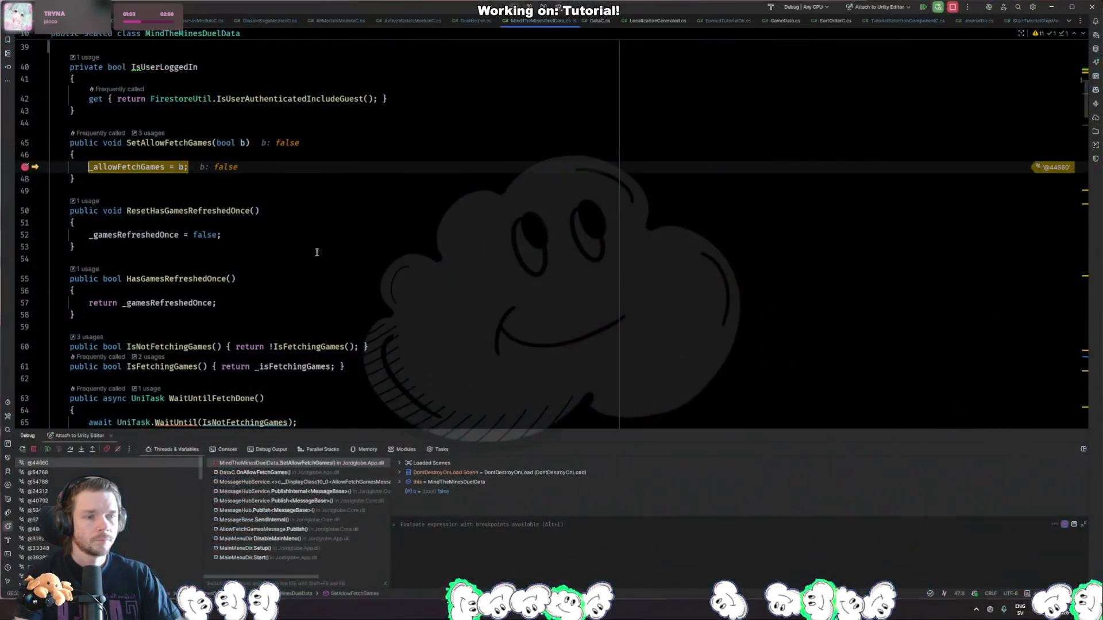
pyautogui.click(310, 235)
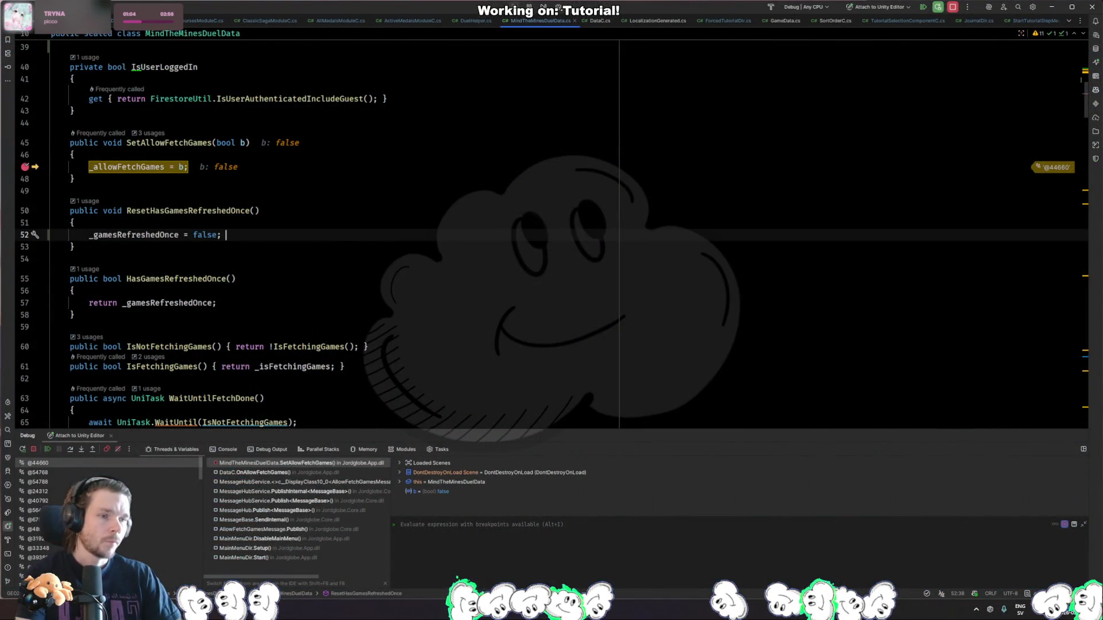
pyautogui.press('BackSpace')
pyautogui.press('F9')
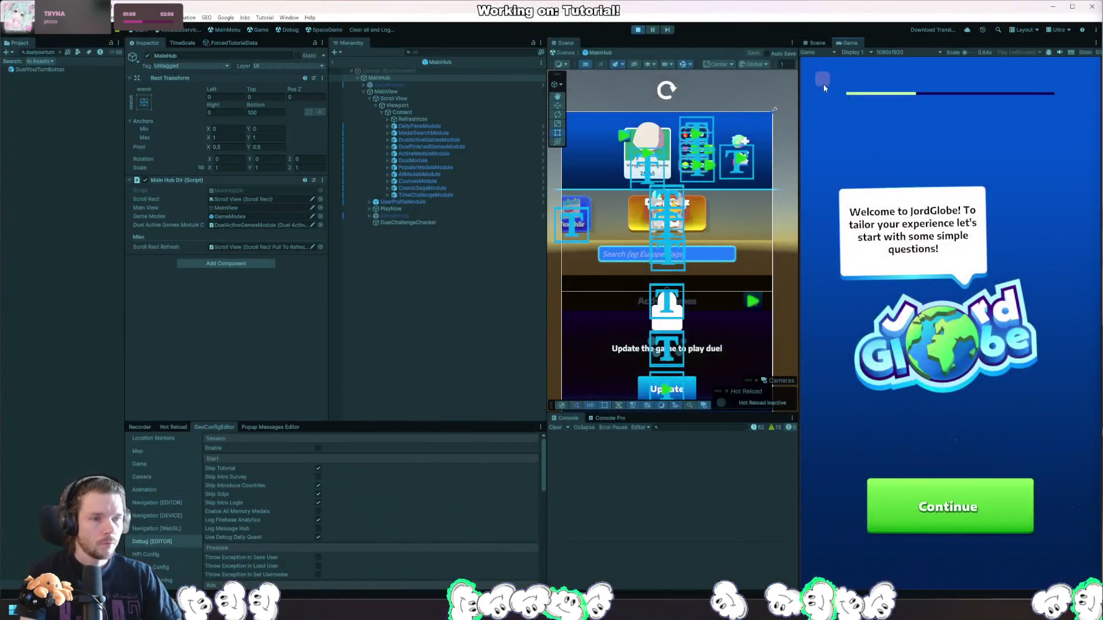
# Advance past the survey to the Welcome to Jordglobe hub, then bring up DuelActiveGamesModuleC.cs.
pyautogui.click(822, 84)
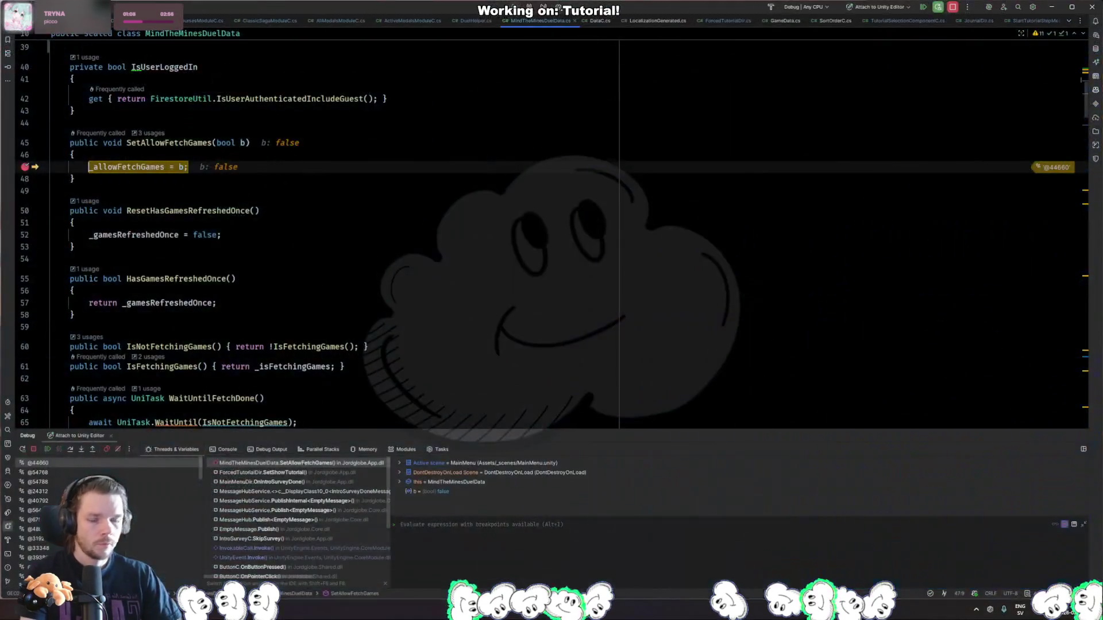
pyautogui.press('F9')
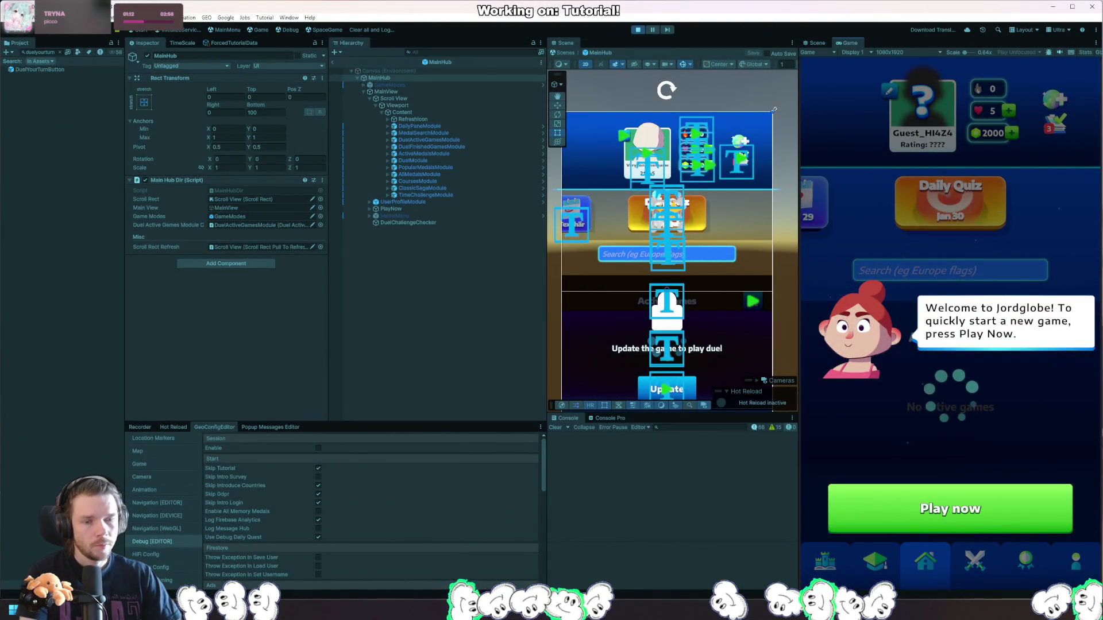
pyautogui.hotkey('alt', 'Tab')
pyautogui.hotkey('ctrl', 'Tab')
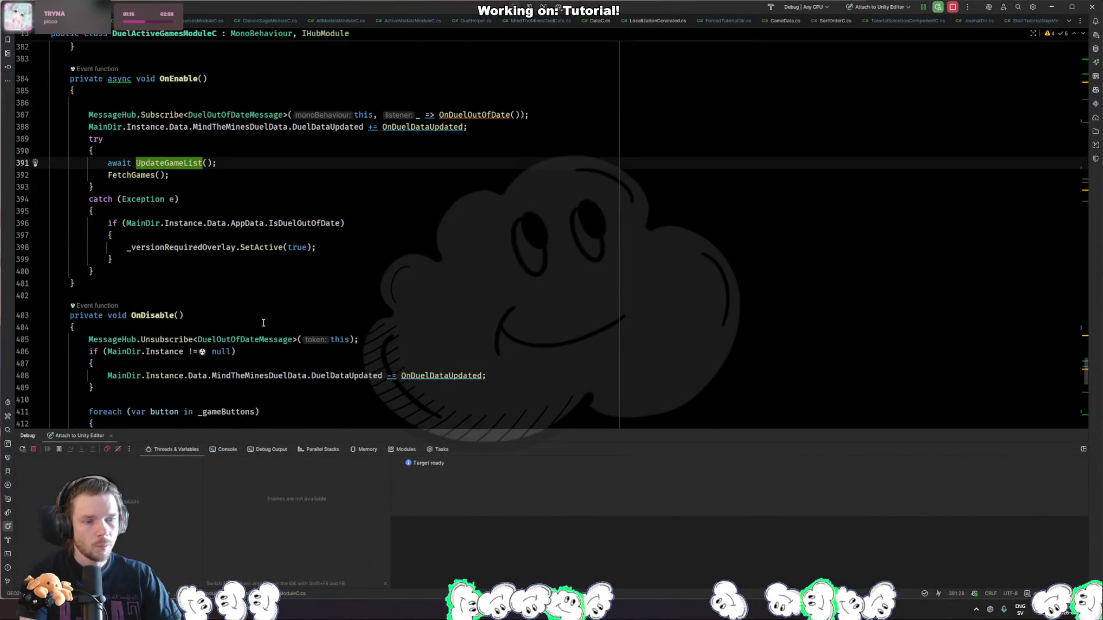
# Jump to UpdateGameList, then search 'loading' and step through each overlay match, ending at OnUserLoggedIn.
pyautogui.keyDown('ctrl'); pyautogui.click(172, 163); pyautogui.keyUp('ctrl')
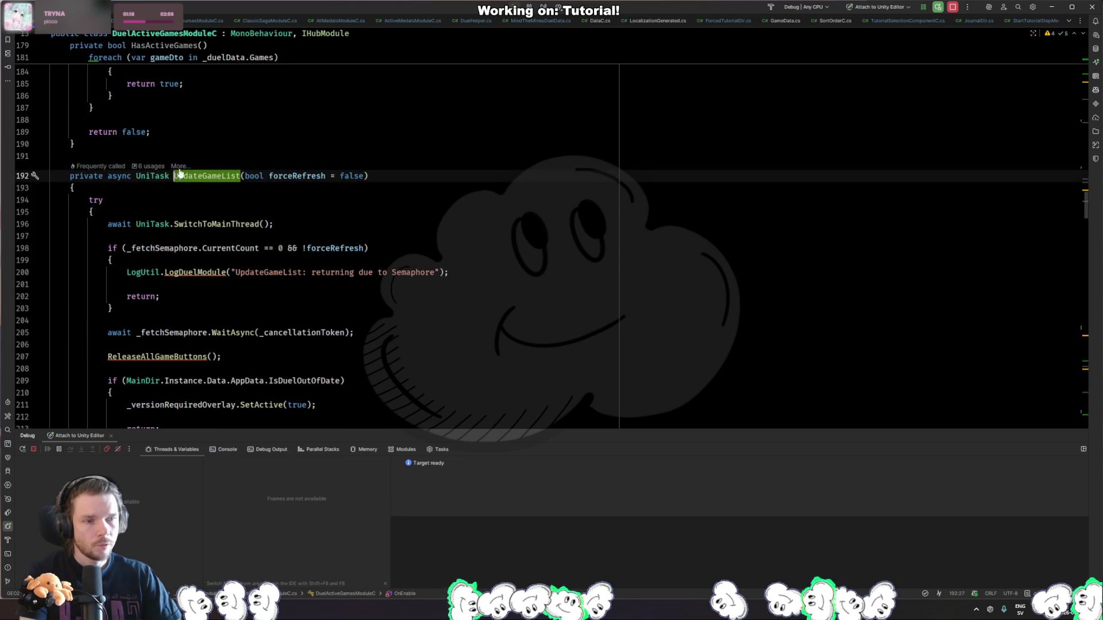
pyautogui.hotkey('ctrl', 'f')
pyautogui.write('loading')
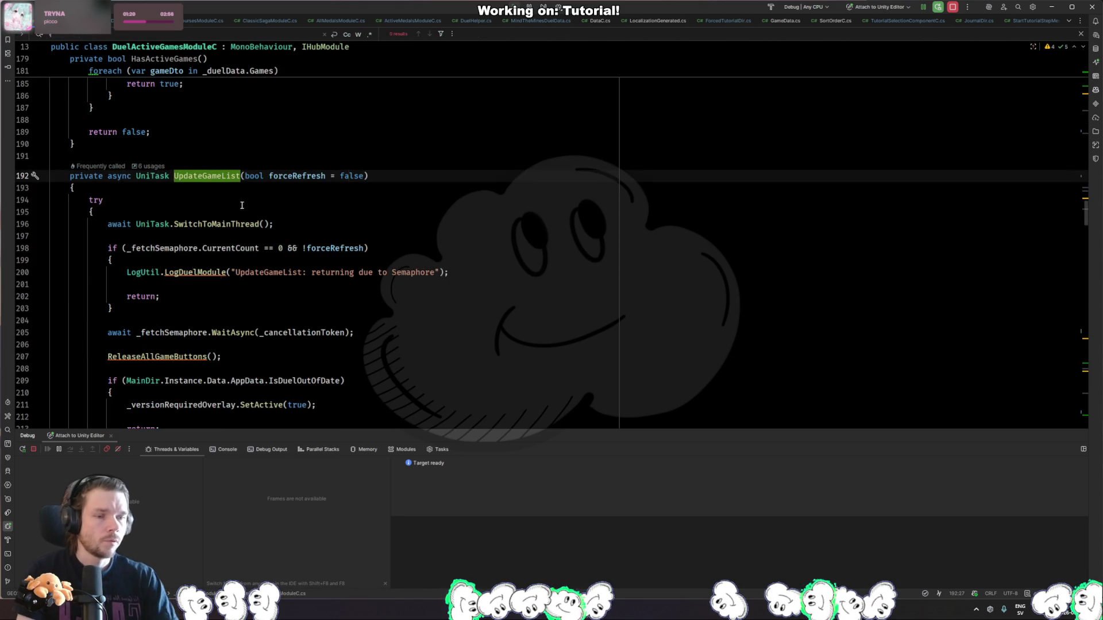
pyautogui.press('Return')
pyautogui.press('Return')
pyautogui.press('Return')
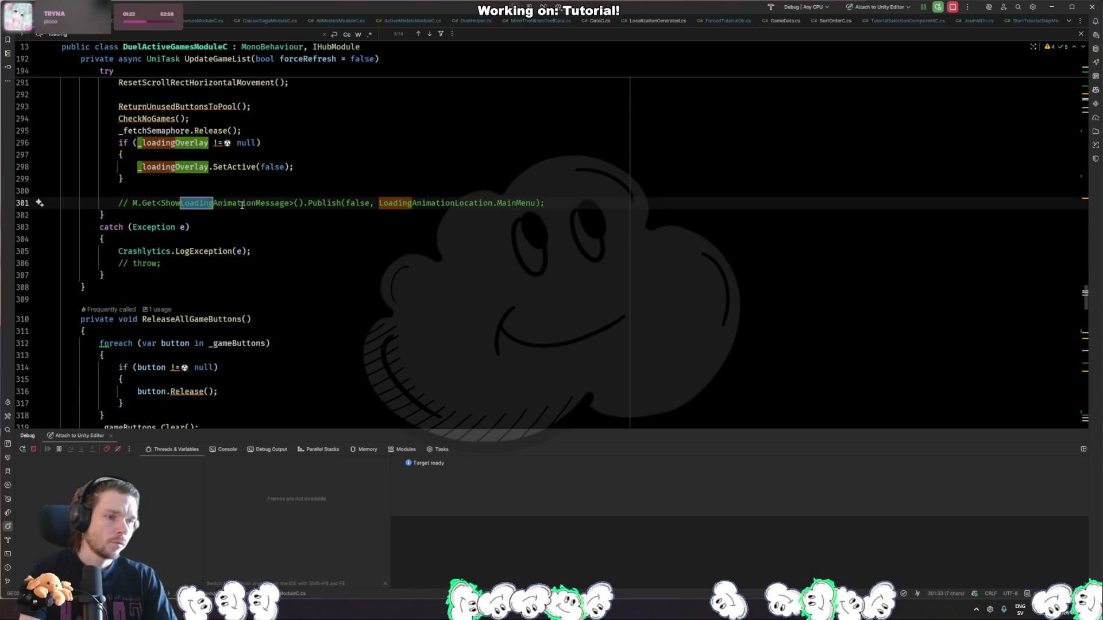
pyautogui.press('Return')
pyautogui.press('Return')
pyautogui.press('Return')
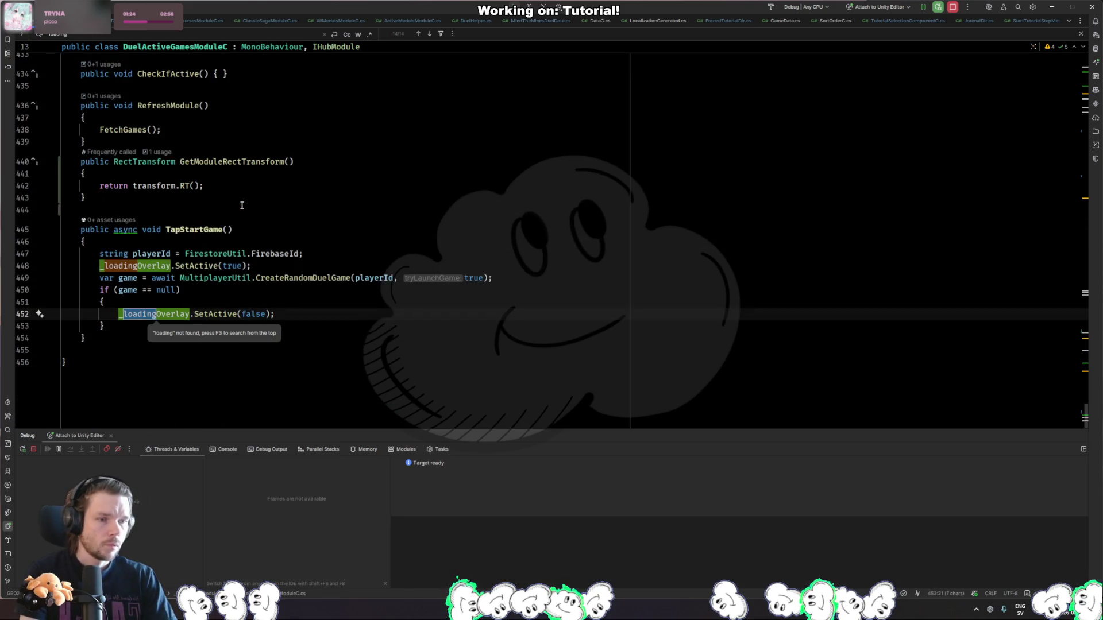
pyautogui.press('Return')
pyautogui.press('Return')
pyautogui.press('Return')
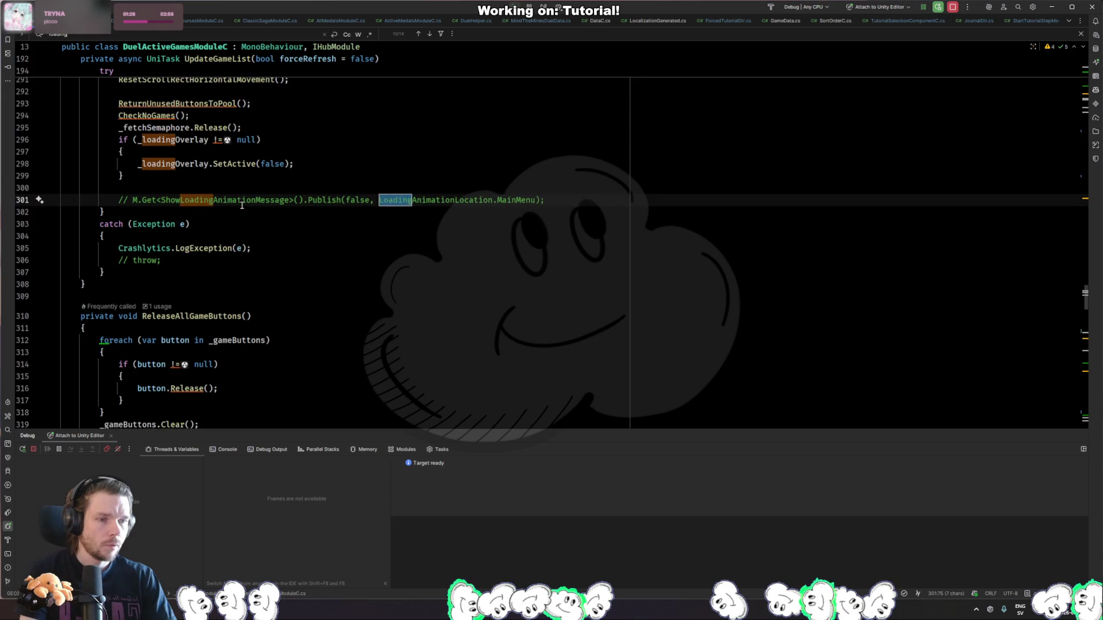
pyautogui.press('Return')
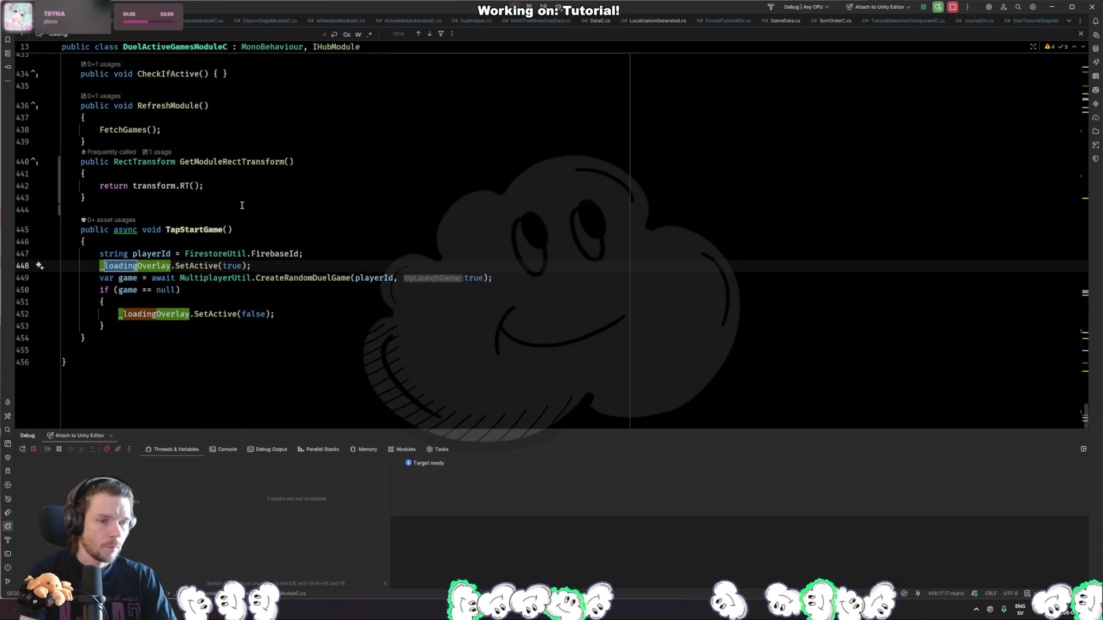
pyautogui.press('Return')
pyautogui.press('Return')
pyautogui.press('Return')
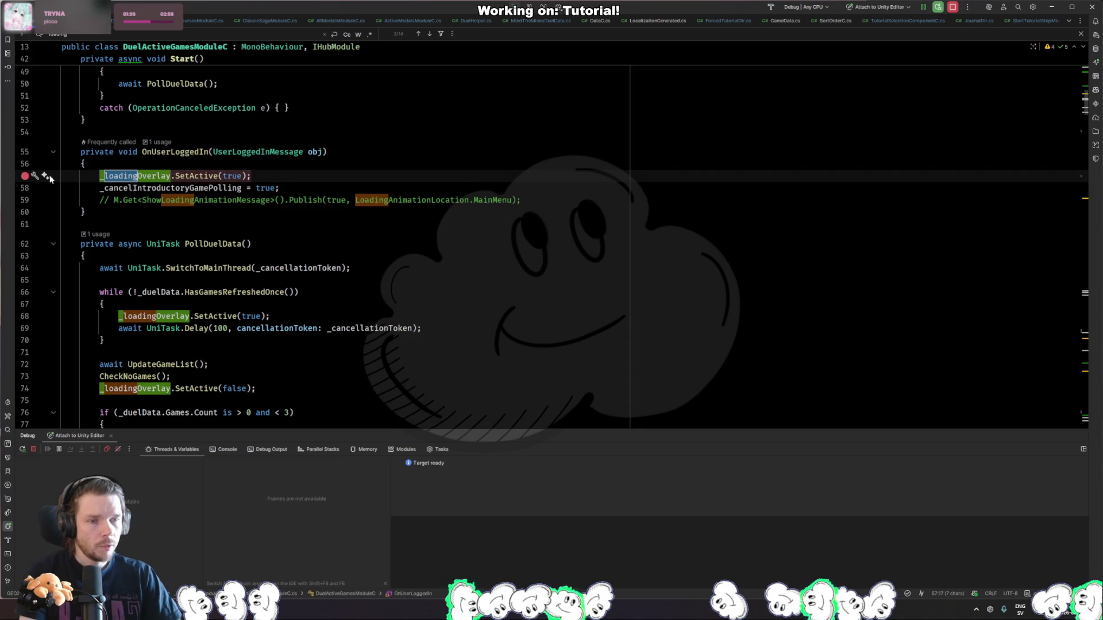
# Add an if (GameData.IsTutorialActive) block inside PollDuelData's waiting loop.
pyautogui.press('Return')
pyautogui.press('Return')
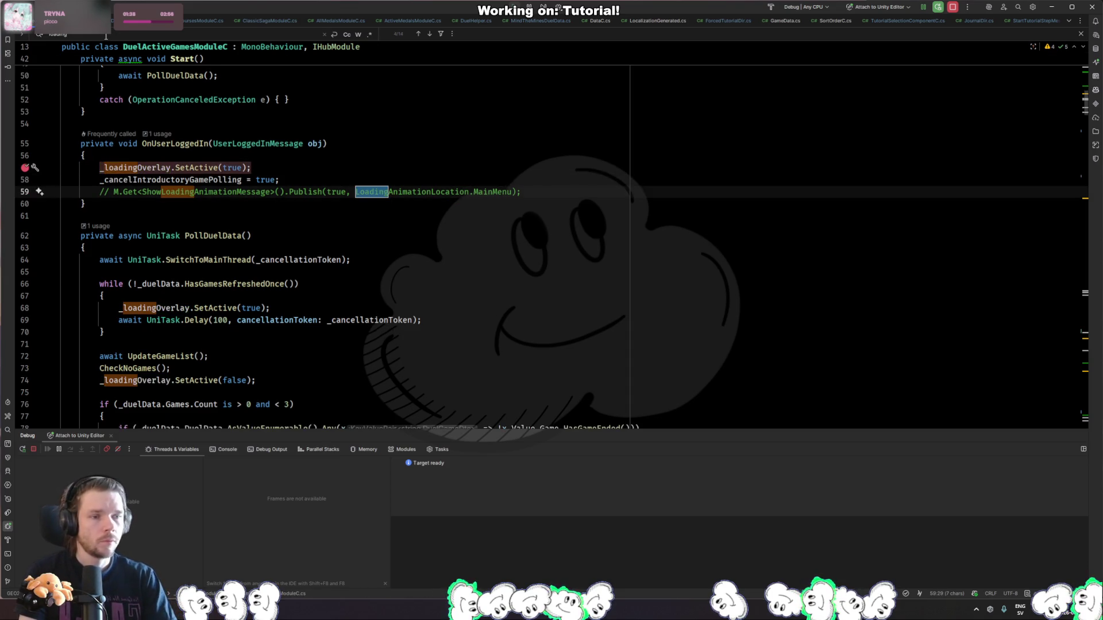
pyautogui.press('Return')
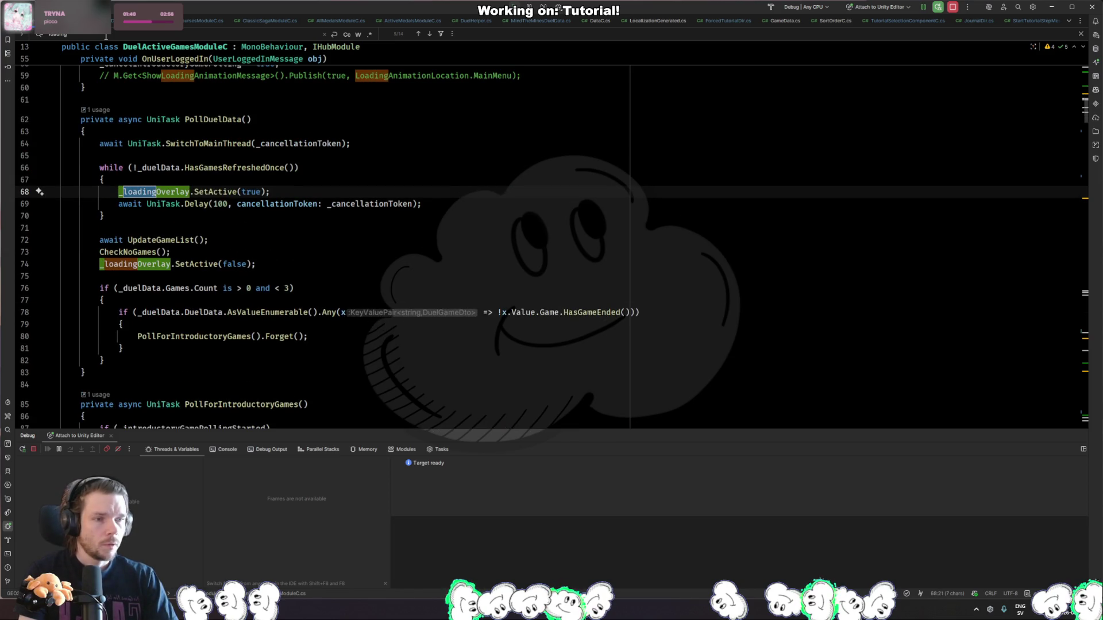
pyautogui.click(182, 194)
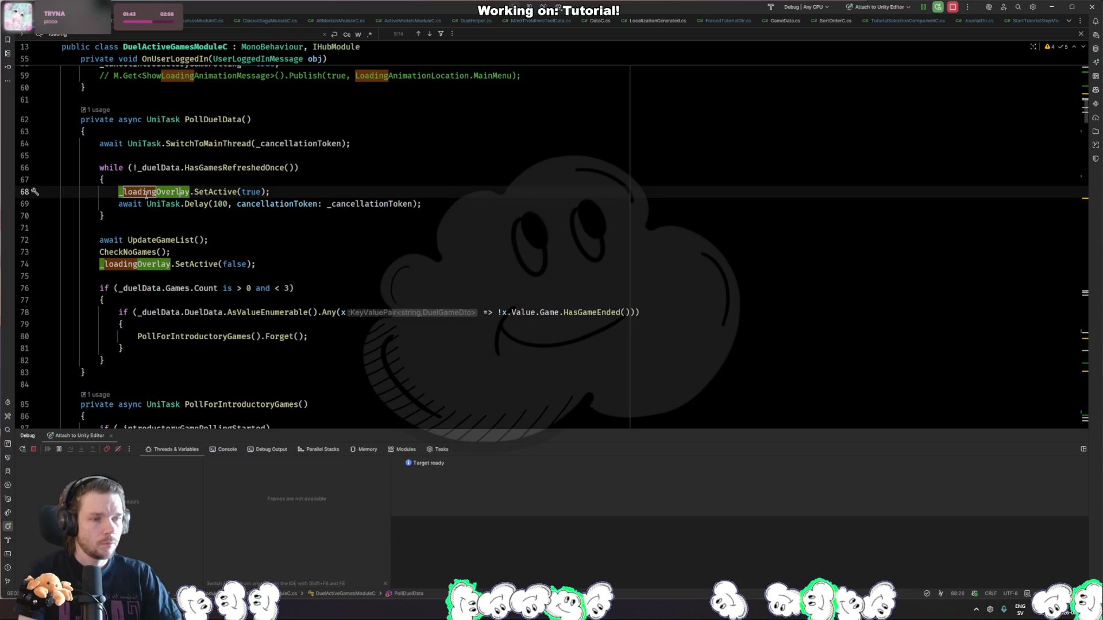
pyautogui.click(139, 178)
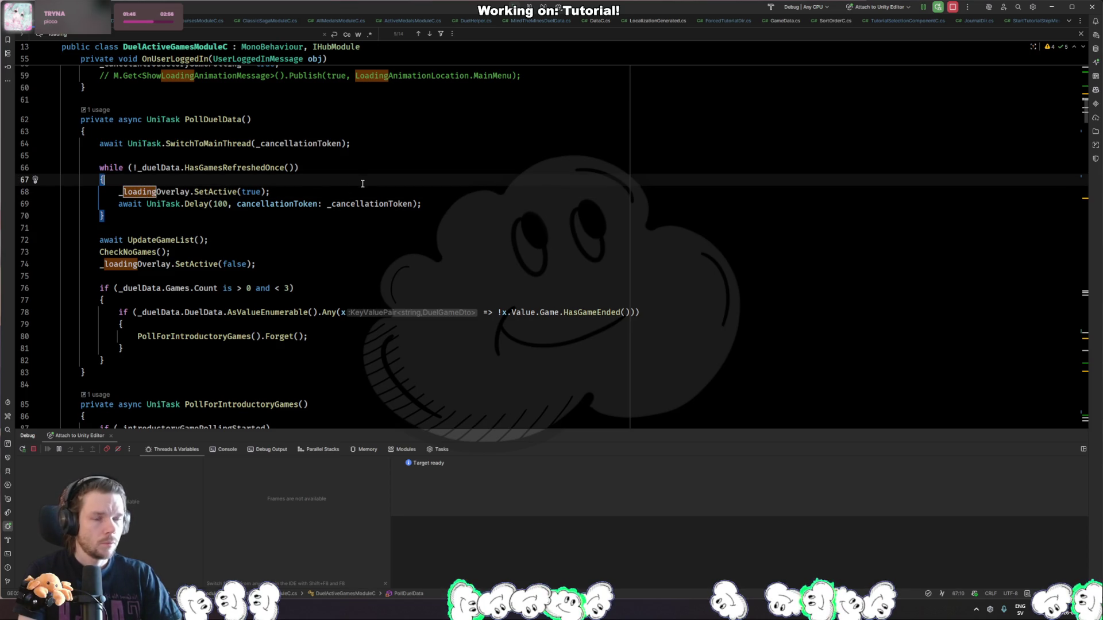
pyautogui.press('Return')
pyautogui.write('if ')
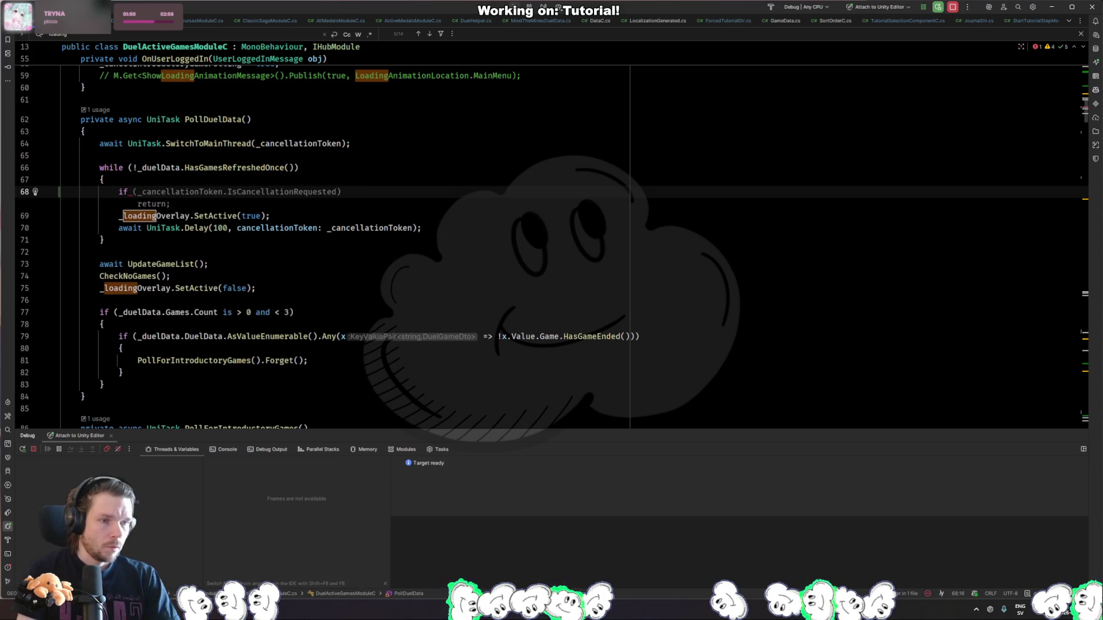
pyautogui.write('(')
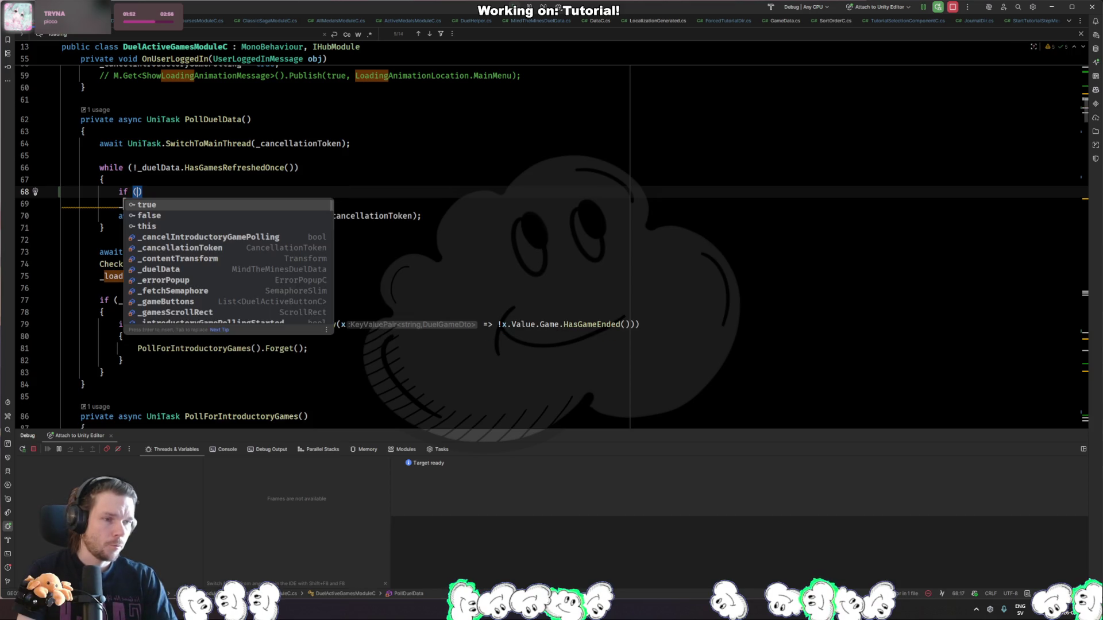
pyautogui.write('GameData.')
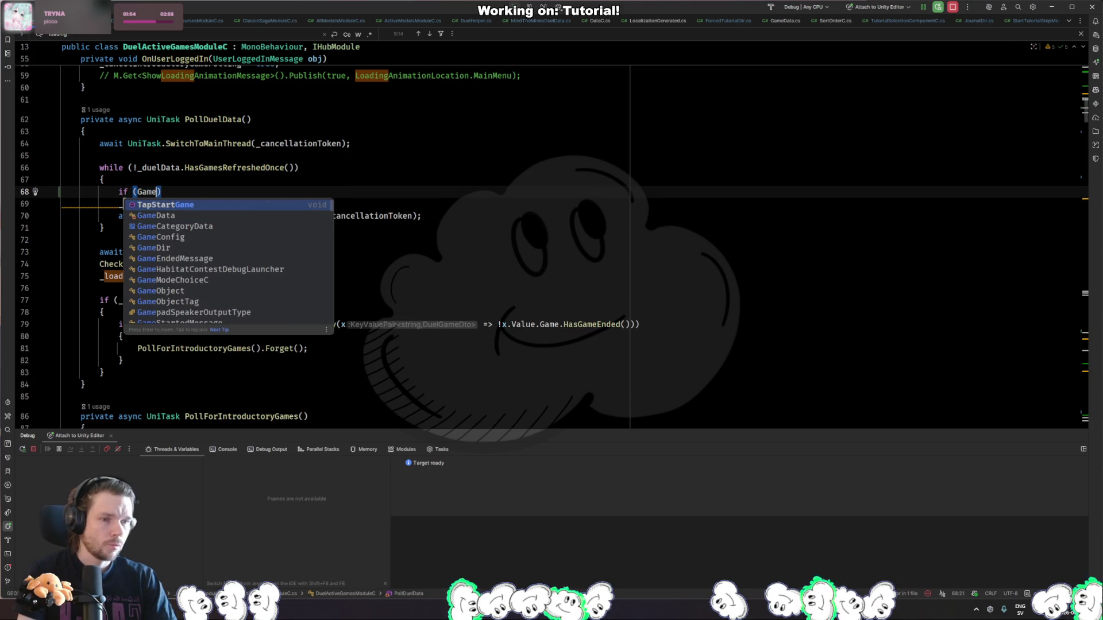
pyautogui.press('Return')
pyautogui.press('End')
pyautogui.press('Return')
pyautogui.write('{')
pyautogui.press('Return')
# Move _loadingOverlay.SetActive(true) into the block, negate the condition, and replay in Unity.
pyautogui.hotkey('ctrl', 'shift', 'alt', 'Up')
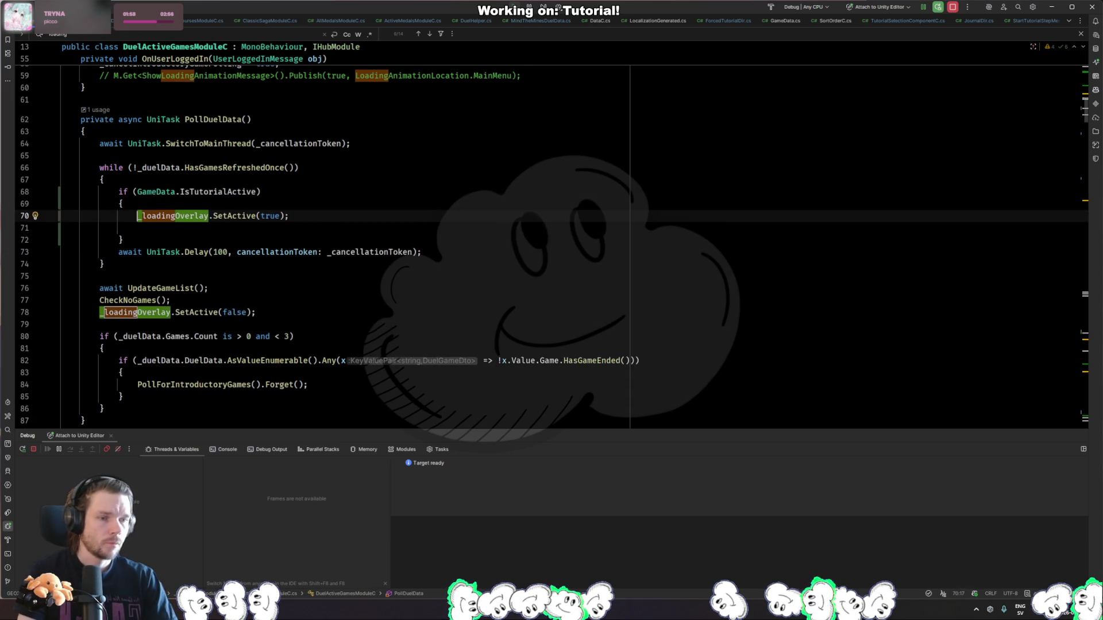
pyautogui.click(137, 191)
pyautogui.write('!')
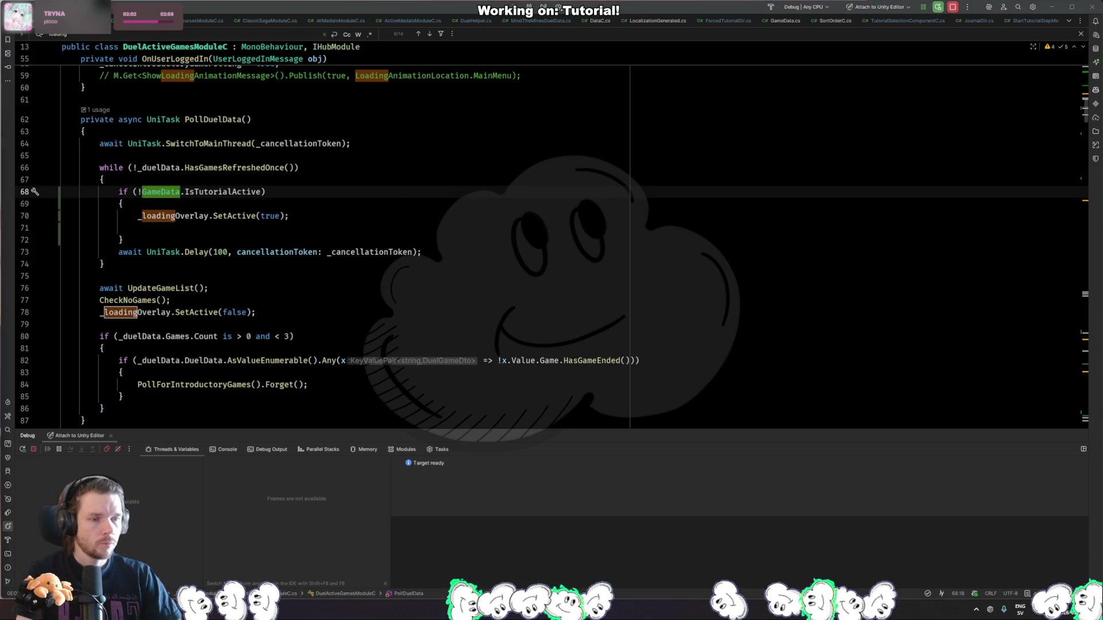
pyautogui.hotkey('alt', 'Tab')
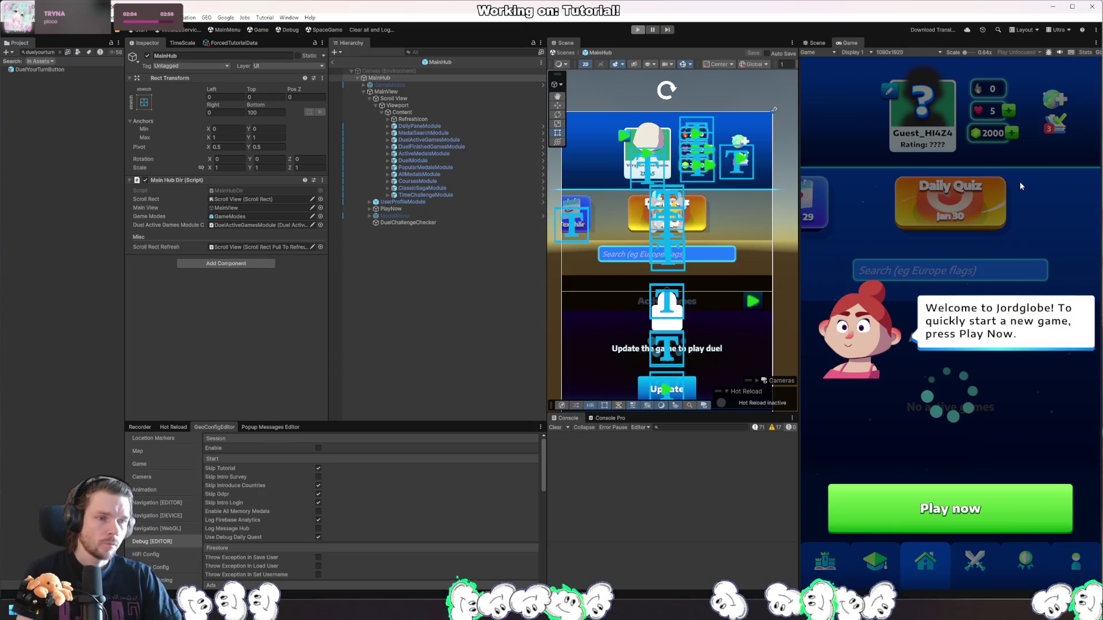
pyautogui.click(1019, 182)
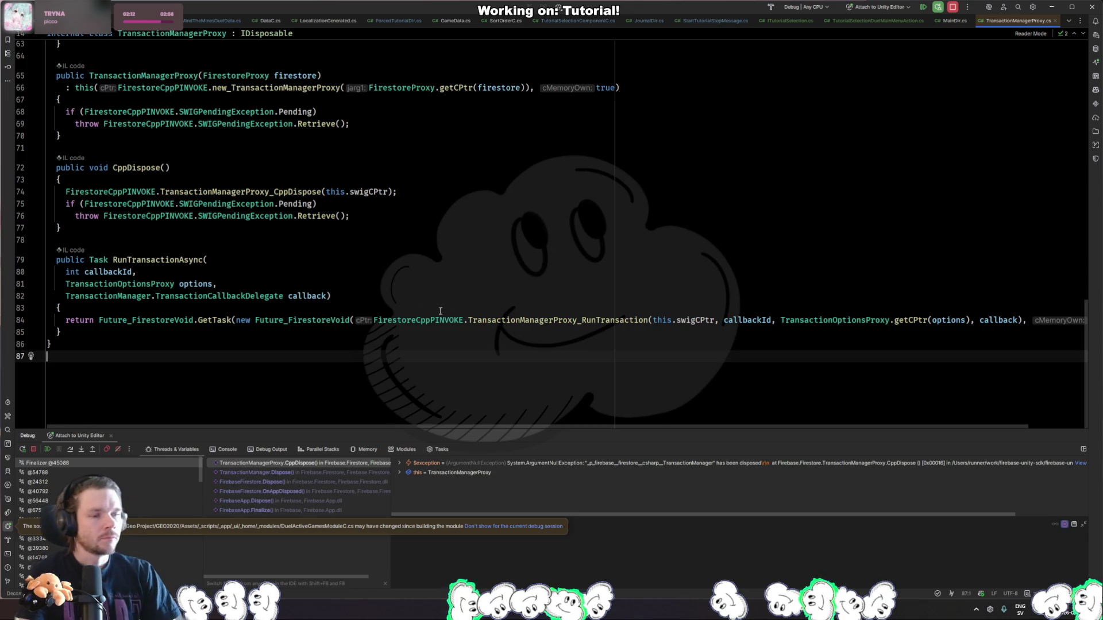
# Resume past the paused Firestore exception with F9 and return to Unity.
pyautogui.press('F9')
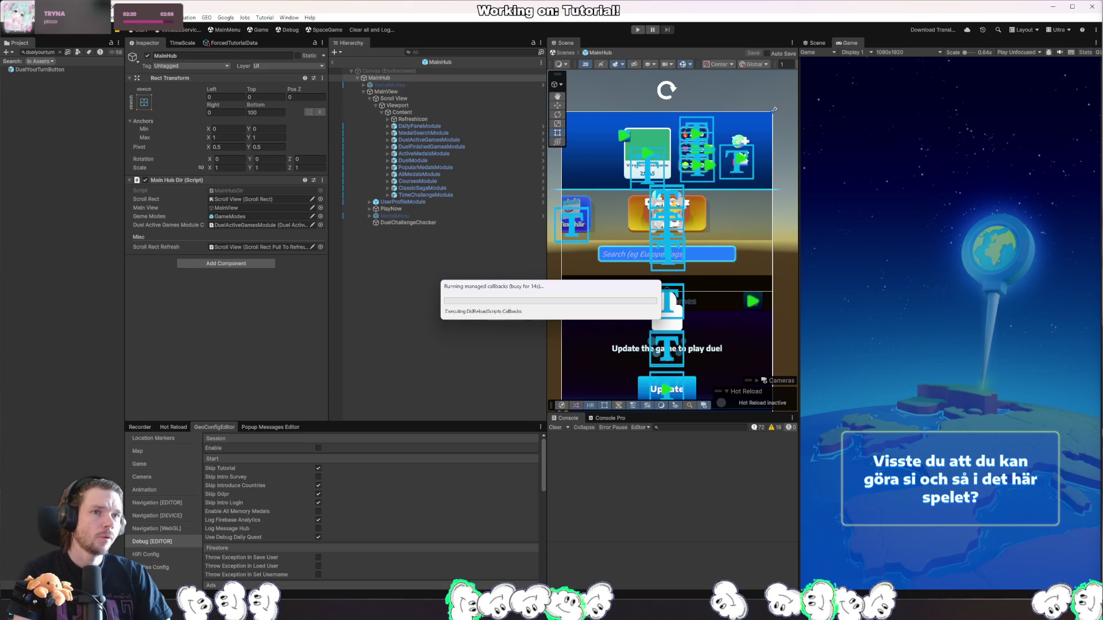
pyautogui.hotkey('alt', 'Tab')
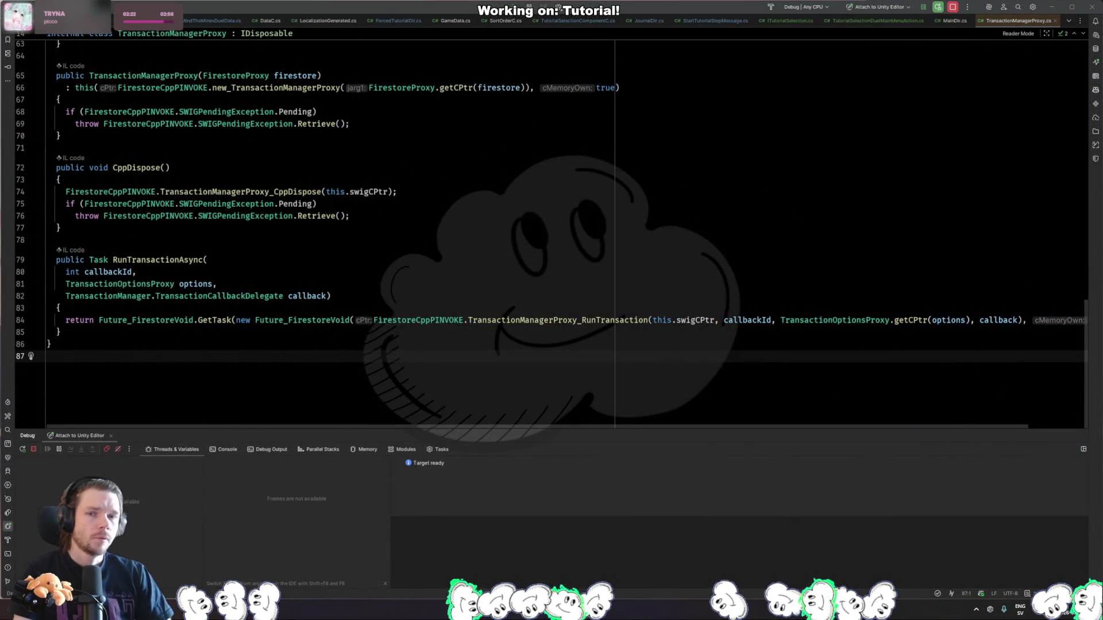
pyautogui.hotkey('alt', 'Tab')
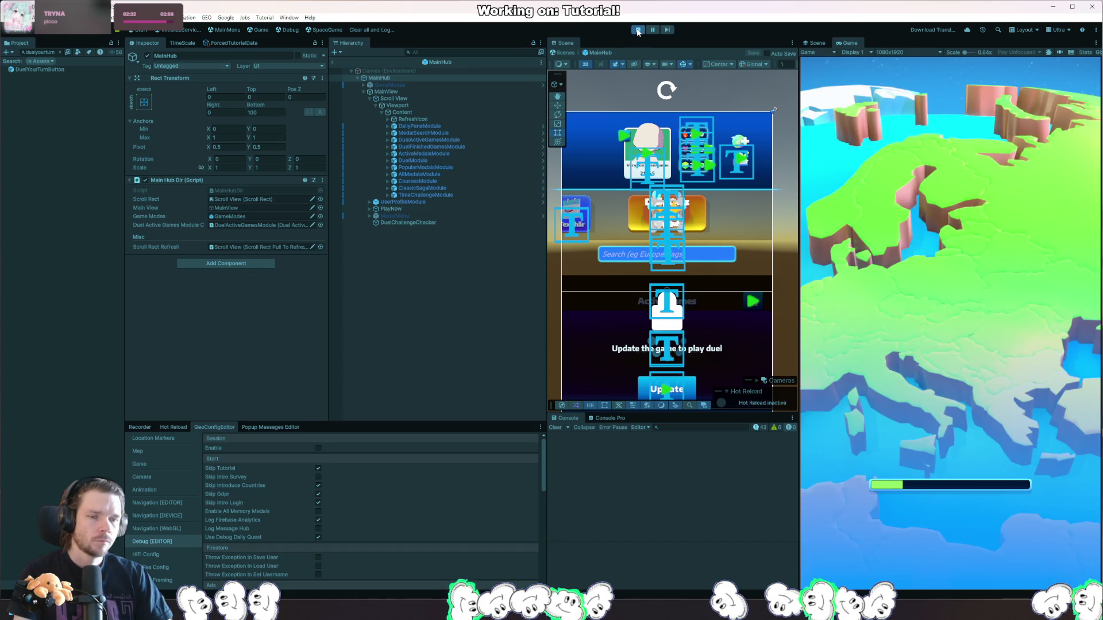
# Resume from the breakpoint and relaunch the game to replay the tutorial.
pyautogui.press('F5')
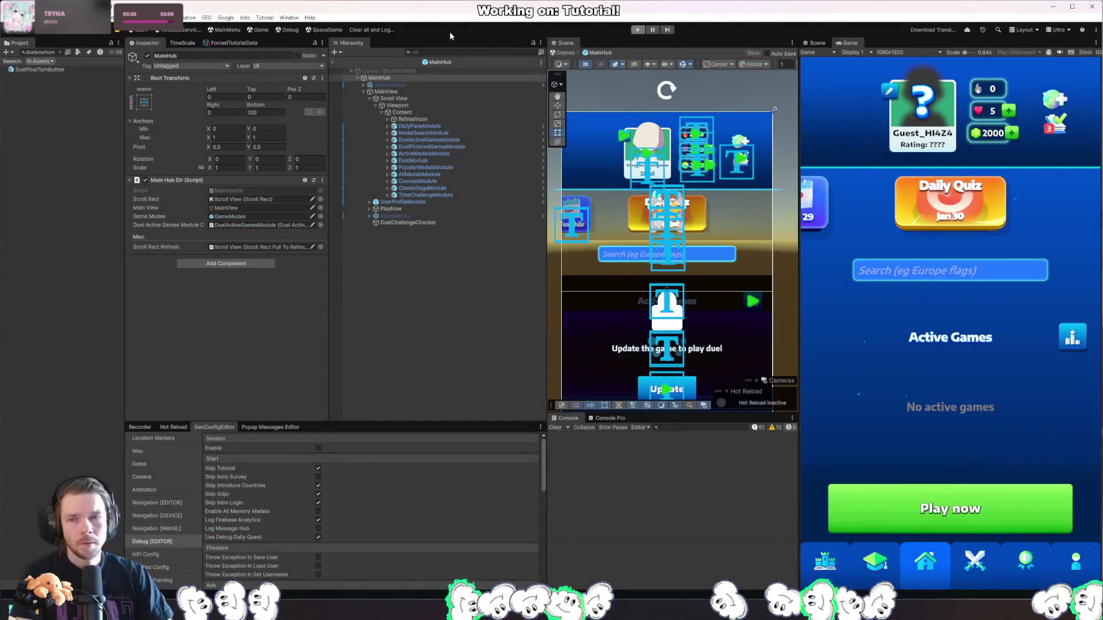
pyautogui.click(637, 31)
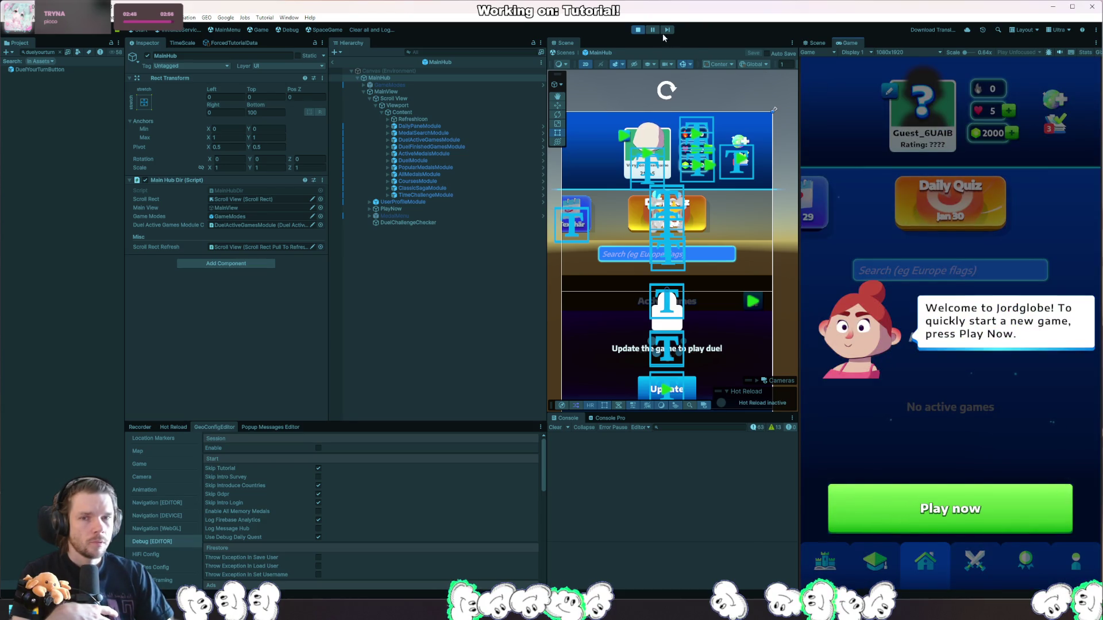
pyautogui.click(638, 30)
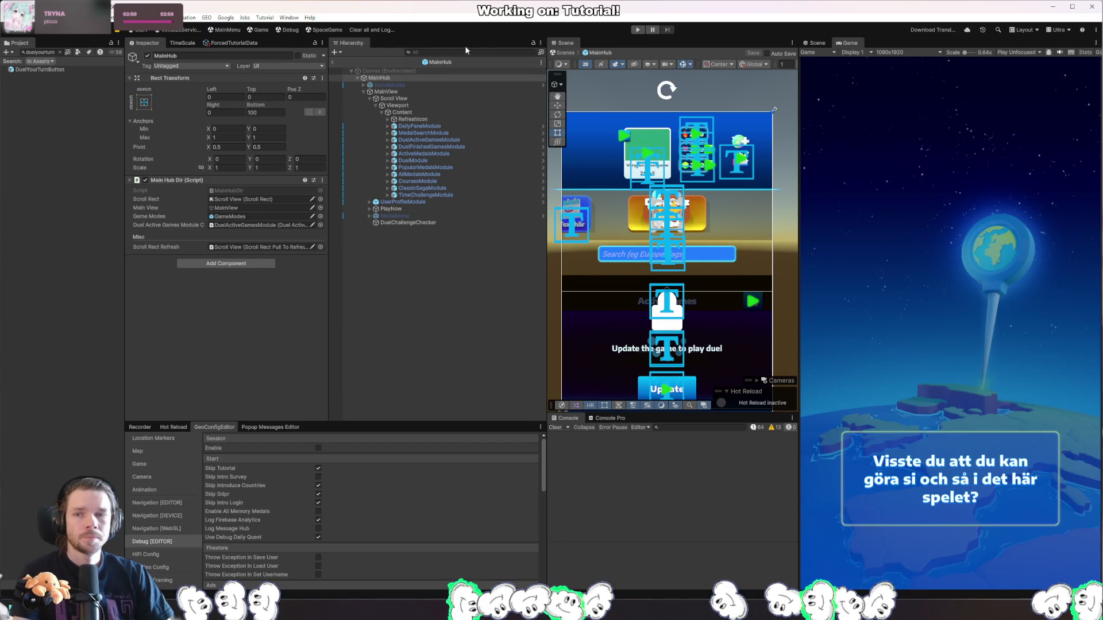
pyautogui.click(639, 30)
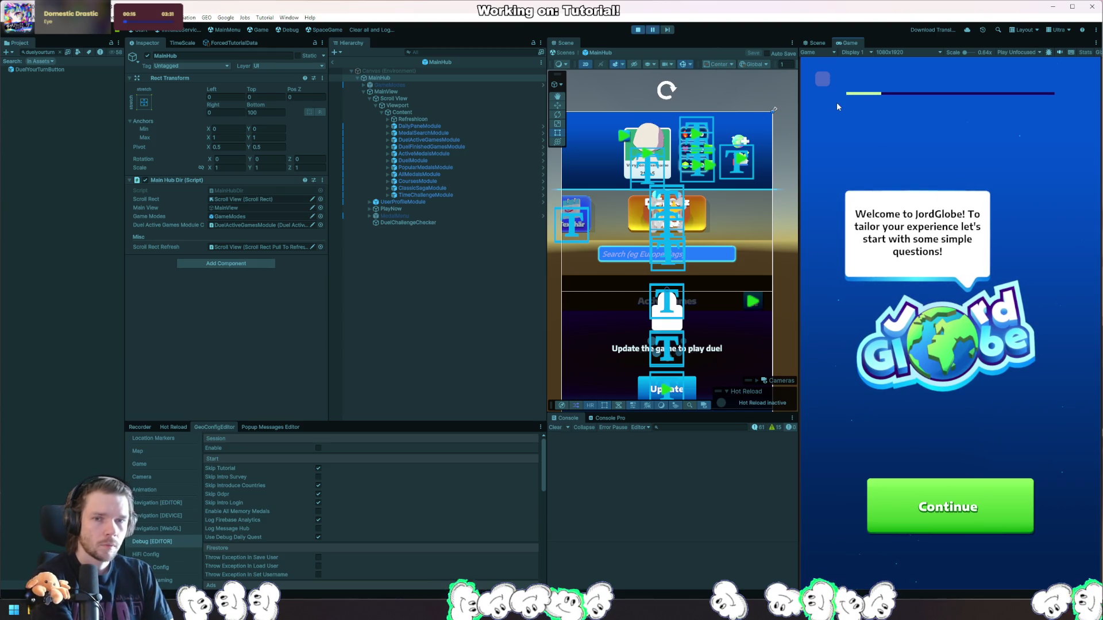
# Pause, continue past the JordGlobe welcome screen, and step to the hub's tutorial popup.
pyautogui.click(659, 31)
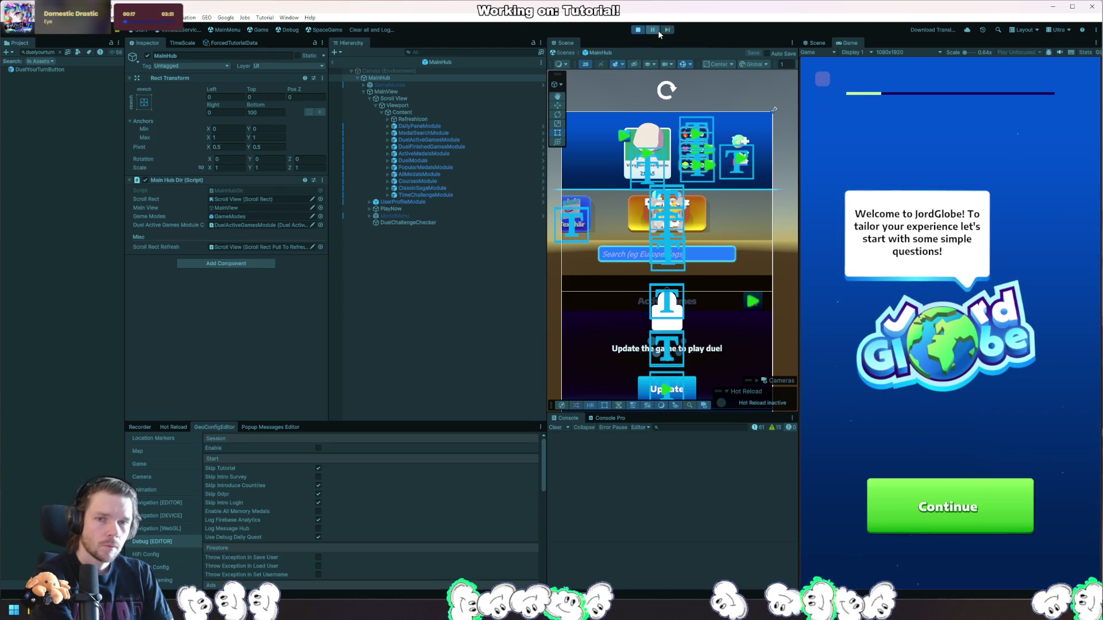
pyautogui.click(822, 79)
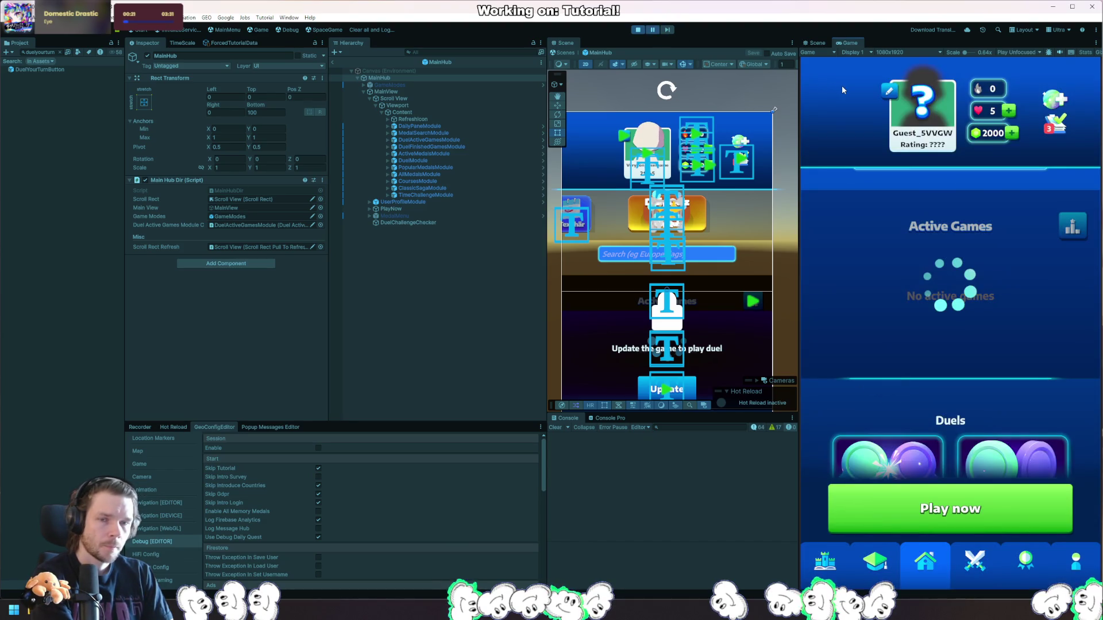
pyautogui.click(668, 30)
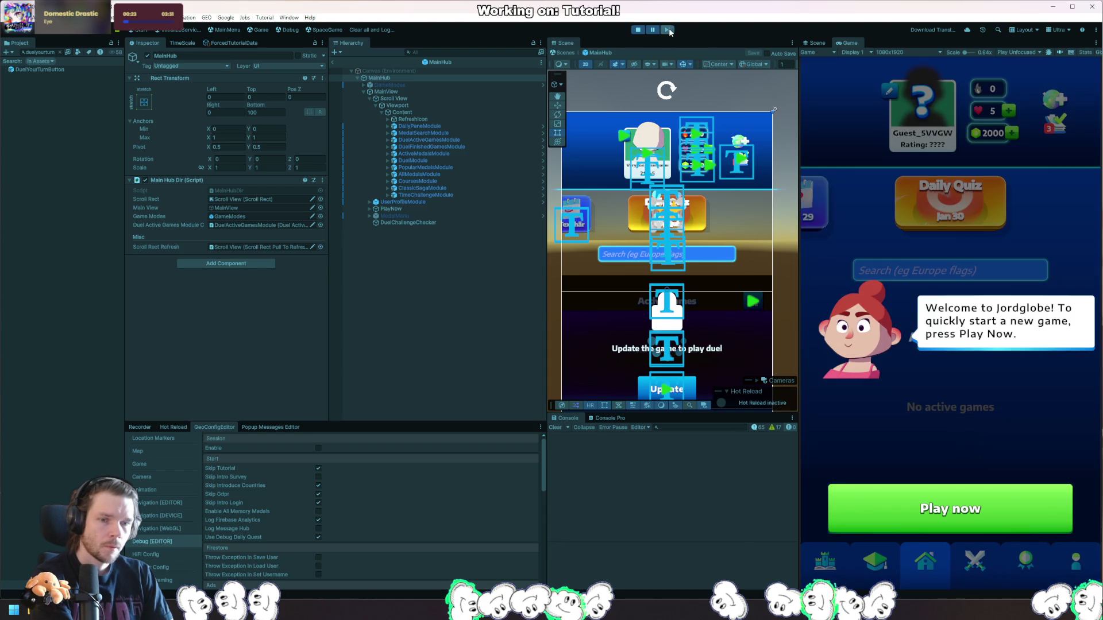
# Restart the game at the welcome screen with the Recorder controls shown.
pyautogui.click(638, 31)
pyautogui.click(638, 31)
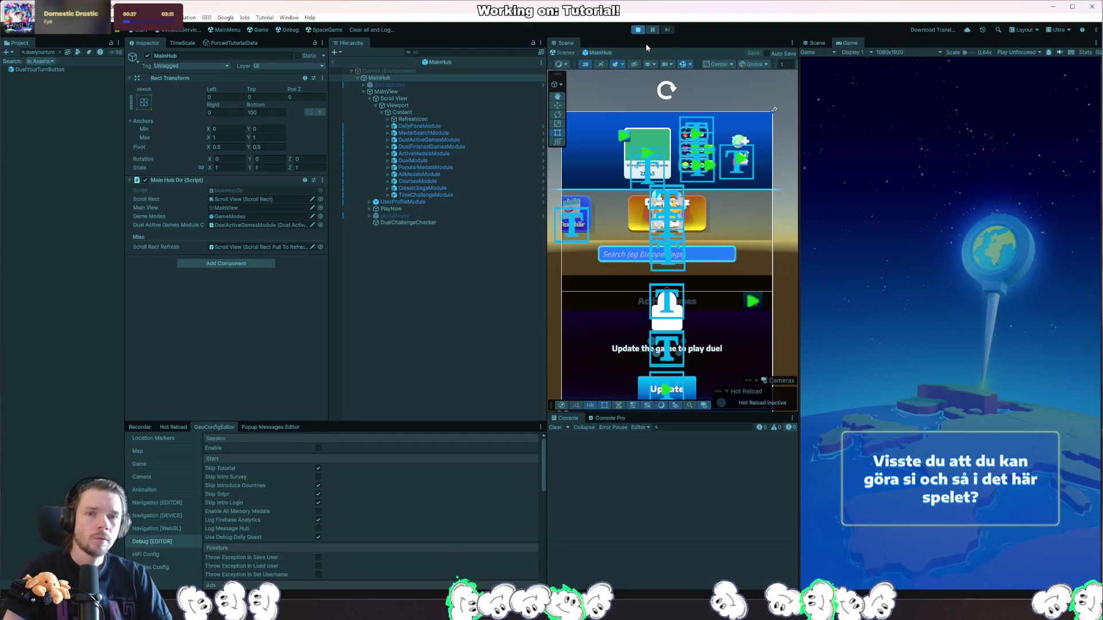
pyautogui.click(638, 30)
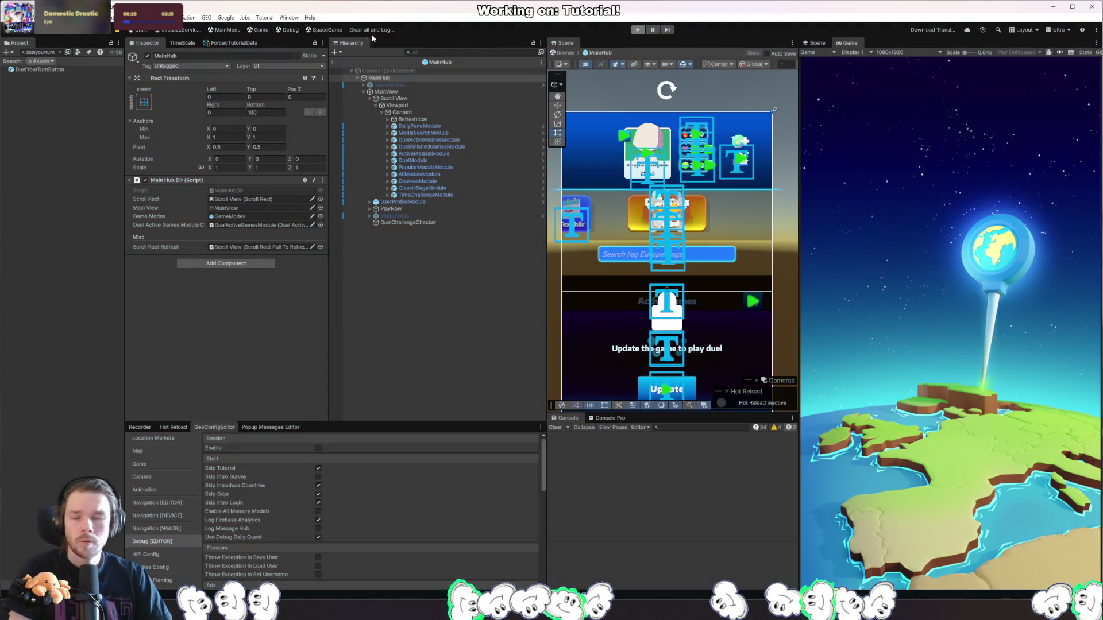
pyautogui.click(638, 29)
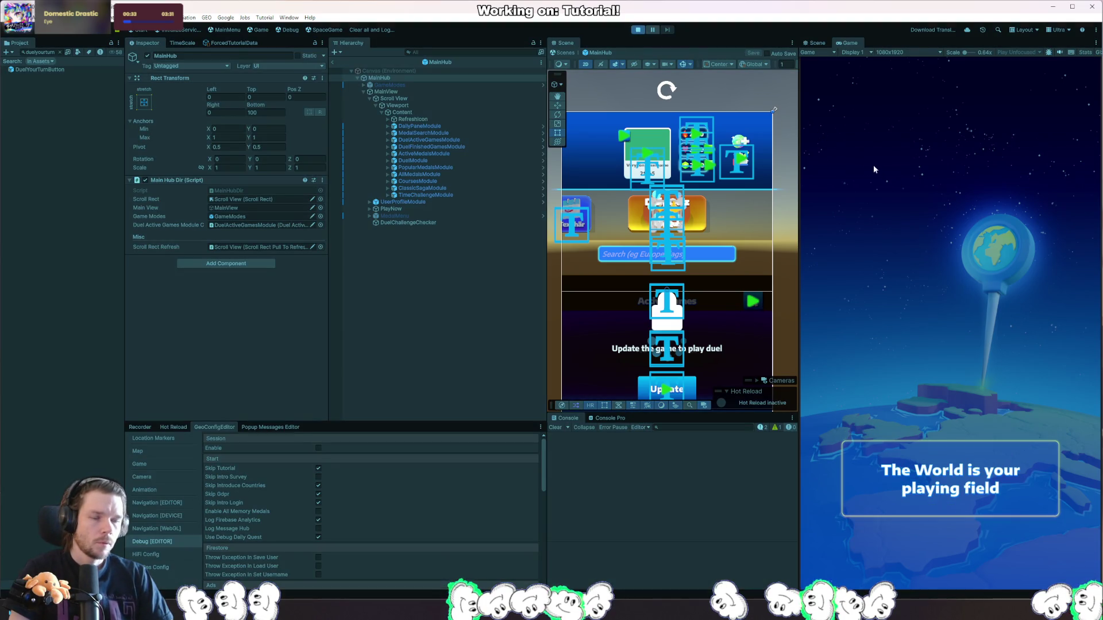
pyautogui.click(138, 427)
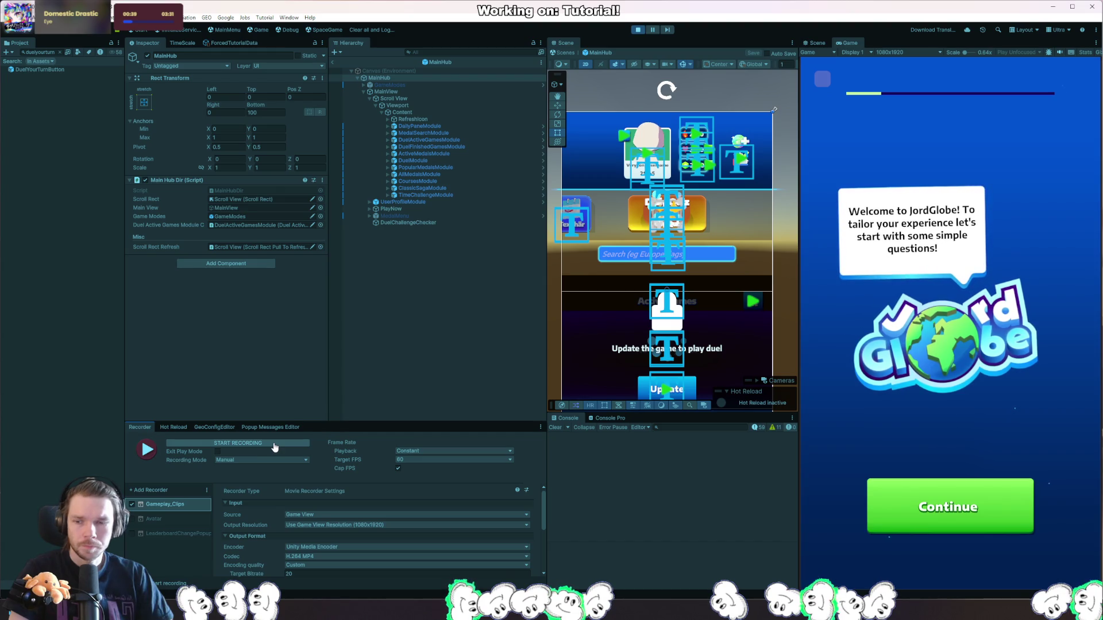
# Record the tutorial from the JordGlobe welcome screen to the hub's Play now prompt, then stop.
pyautogui.click(275, 448)
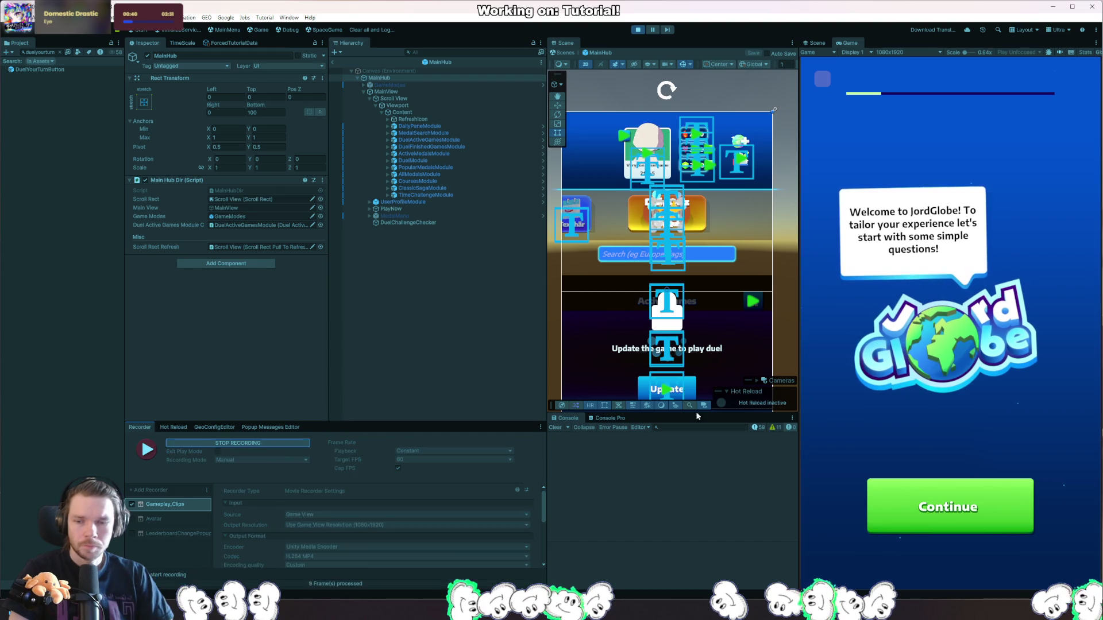
pyautogui.click(823, 79)
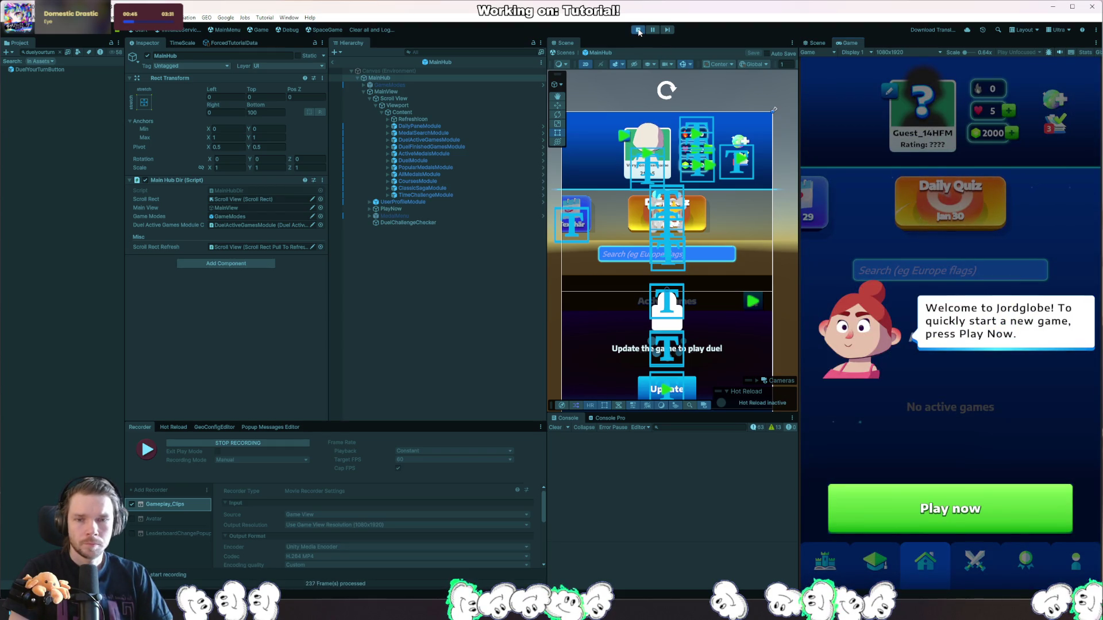
pyautogui.click(639, 29)
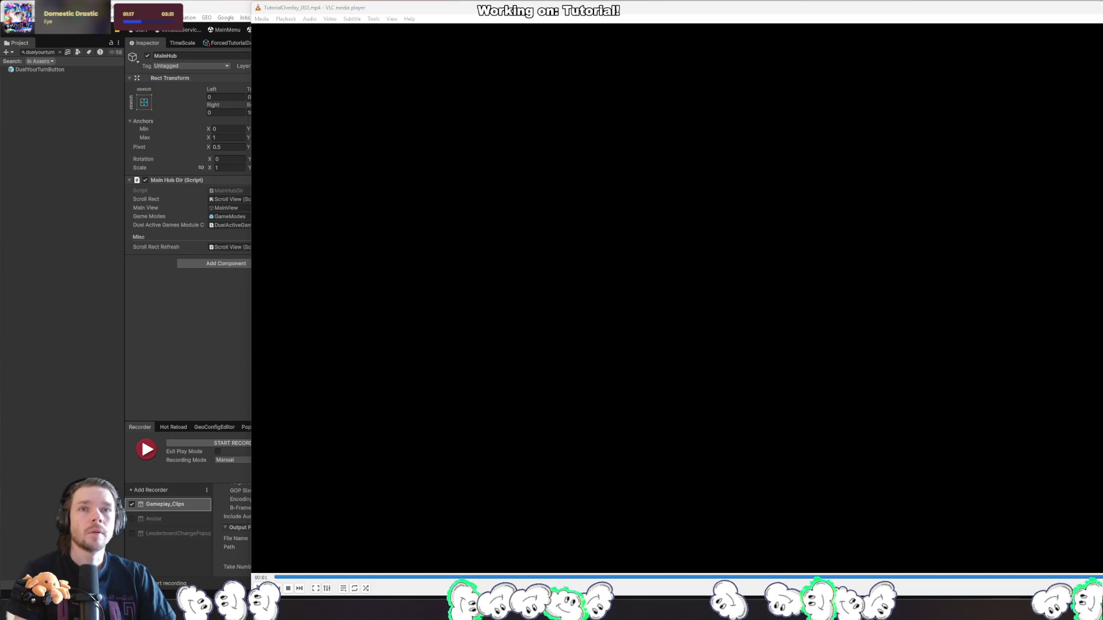
pyautogui.click(1038, 69)
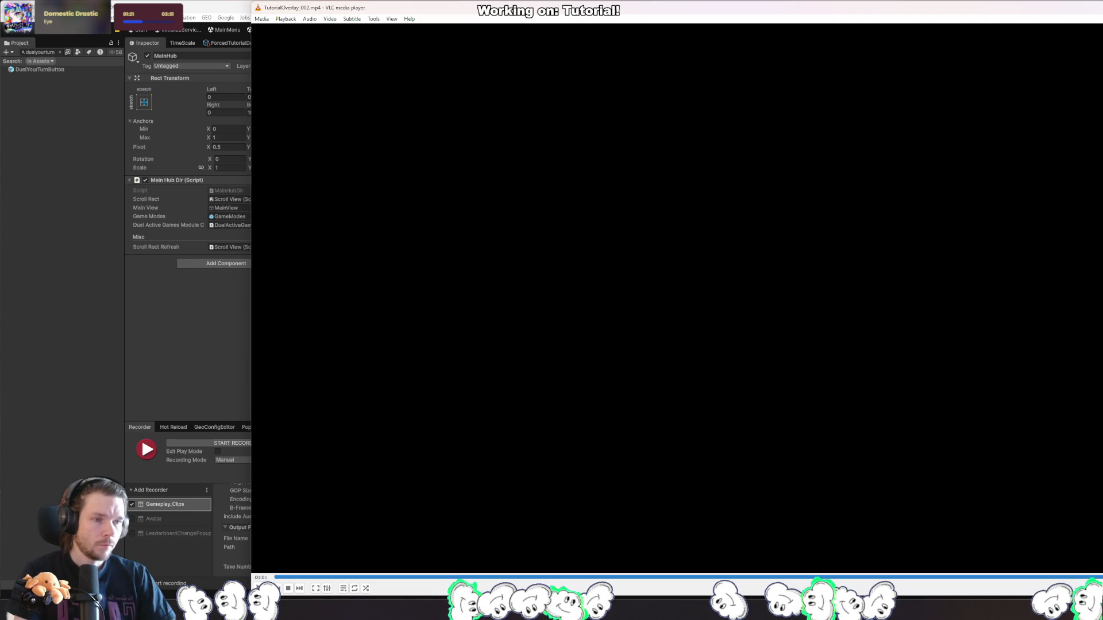
pyautogui.press('f')
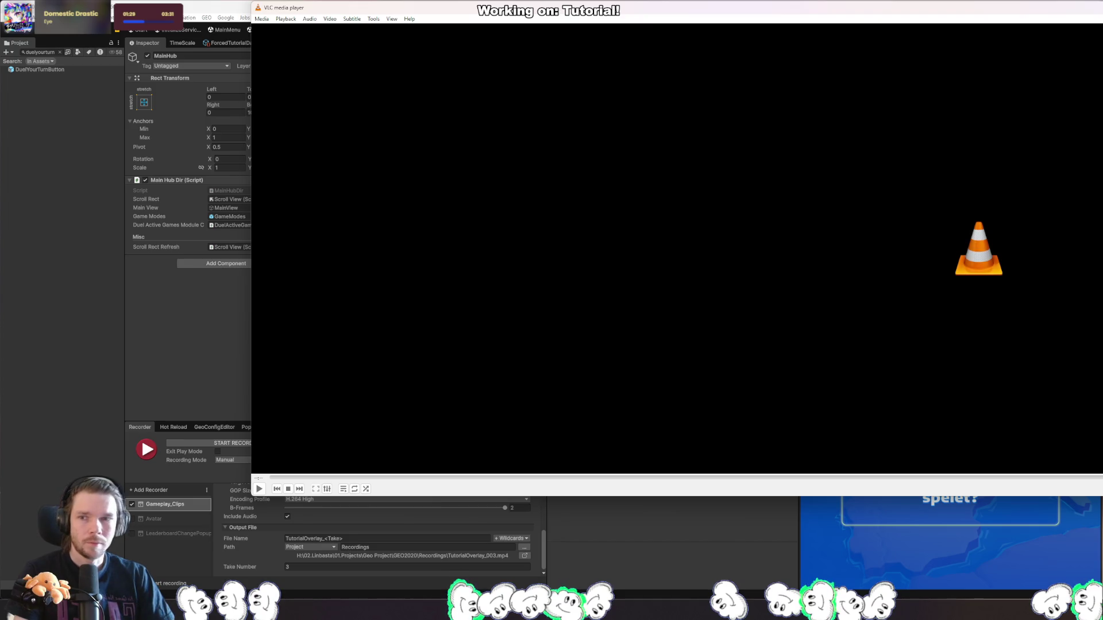
pyautogui.hotkey('ctrl', 'q')
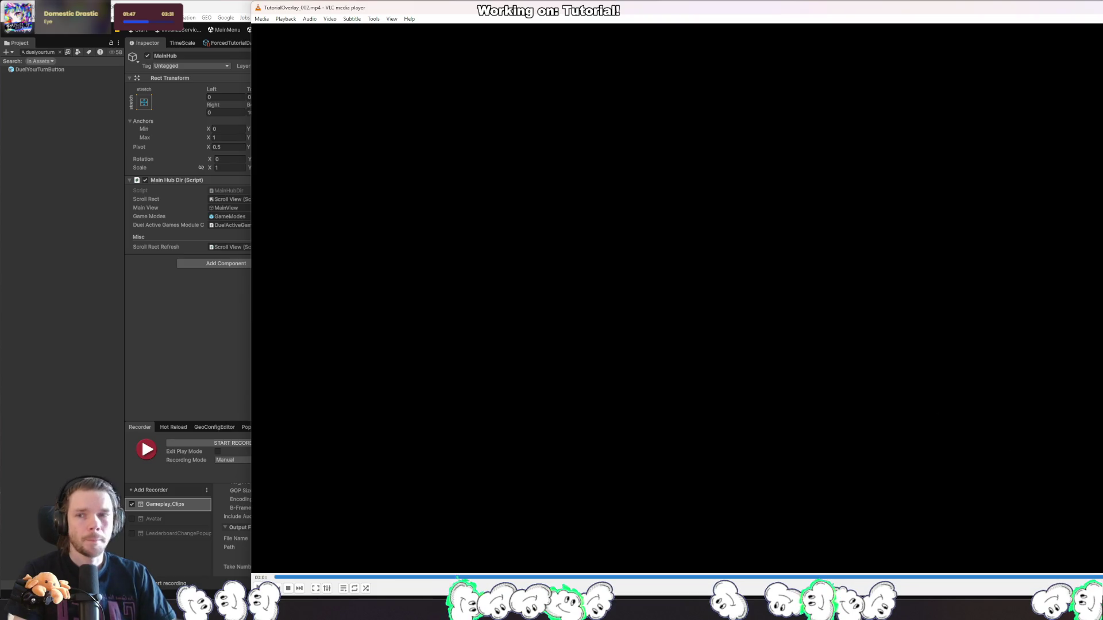
# Close the video player and set the Scroll View Content's Pos Y to 0.
pyautogui.click(261, 19)
pyautogui.click(270, 71)
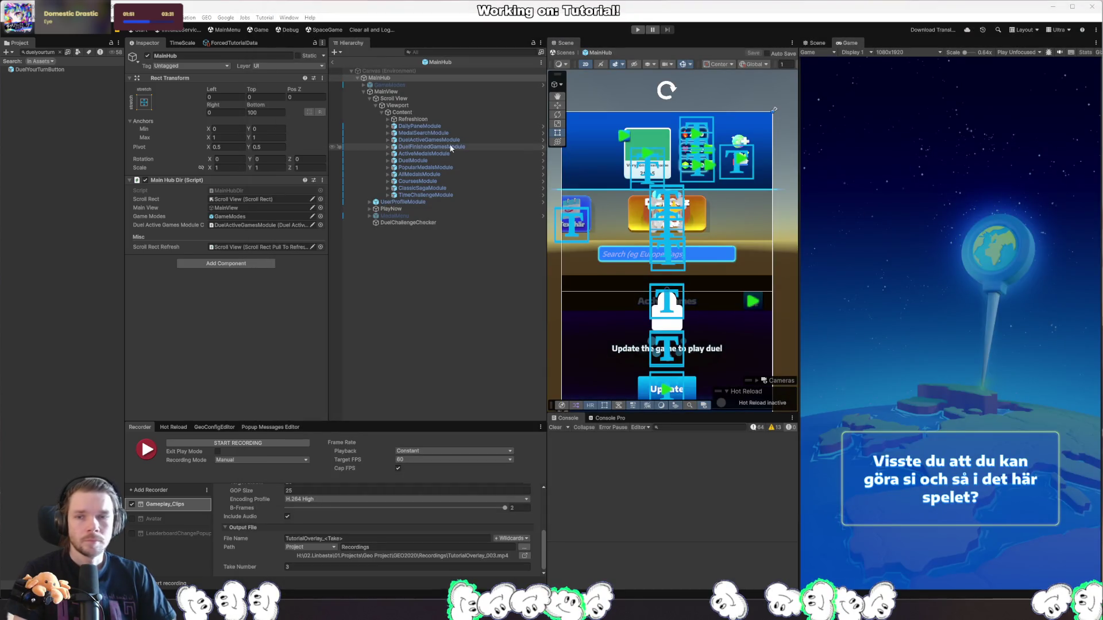
pyautogui.click(412, 98)
pyautogui.click(423, 113)
pyautogui.doubleClick(265, 105)
pyautogui.write('0')
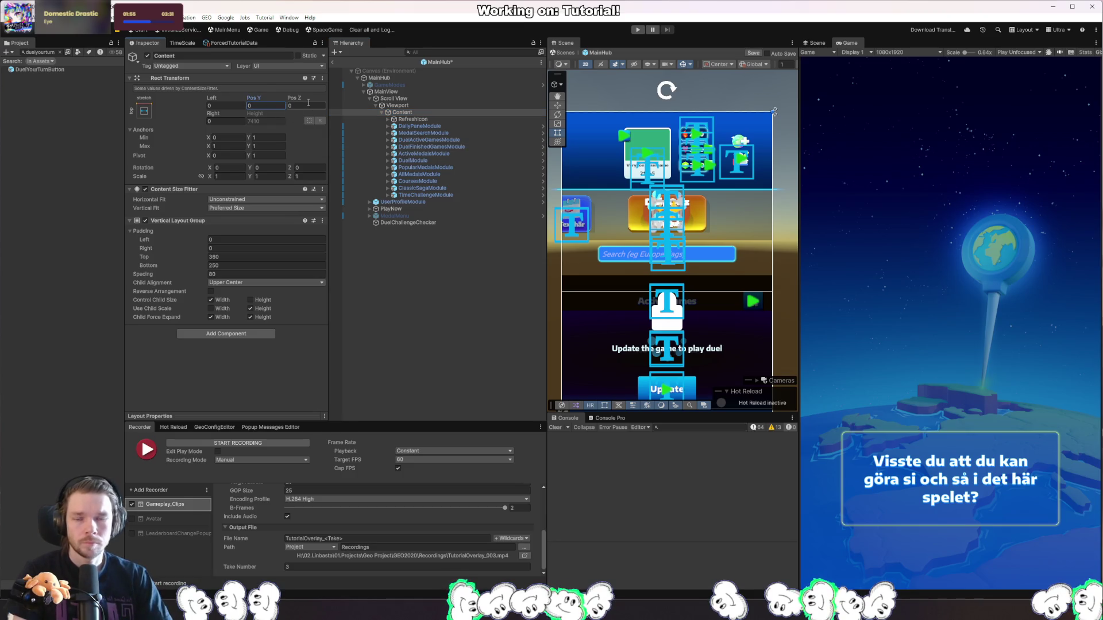
# In Rider, check PollDuelData's overlay-hiding line, then open ForcedTutorialDir.cs.
pyautogui.hotkey('alt', 'Tab')
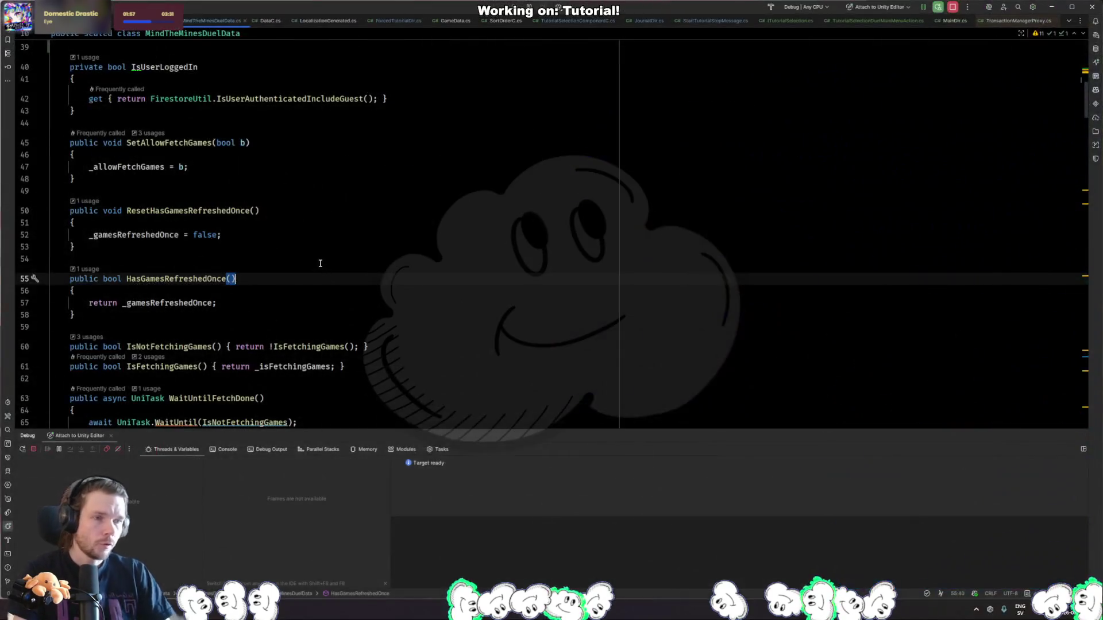
pyautogui.hotkey('ctrl', 'Tab')
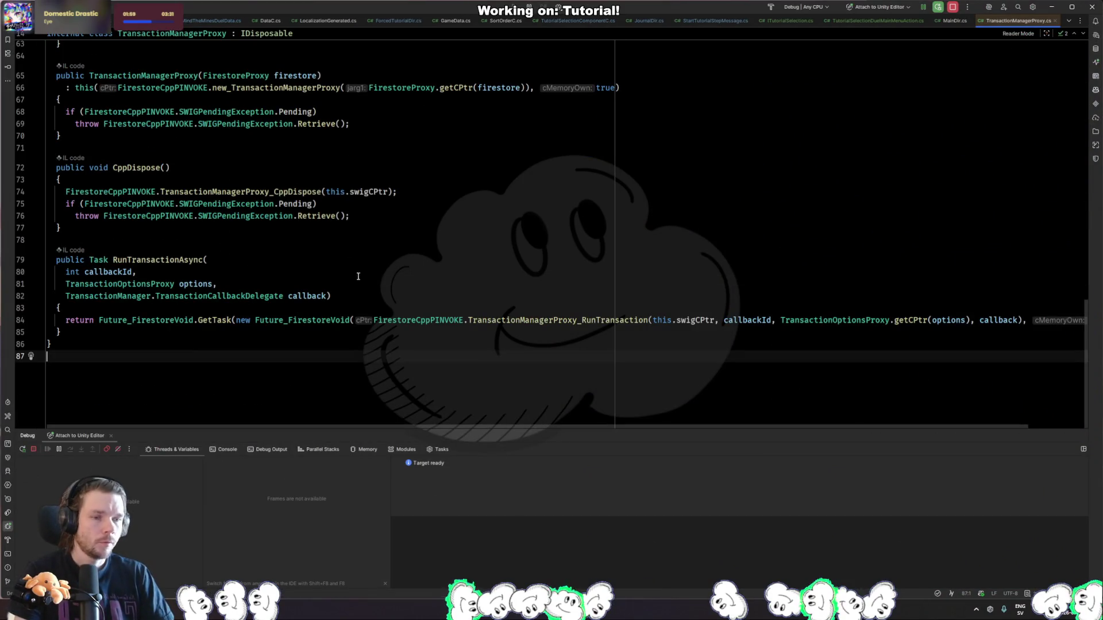
pyautogui.hotkey('ctrl', 'Tab')
pyautogui.hotkey('ctrl', 'Tab')
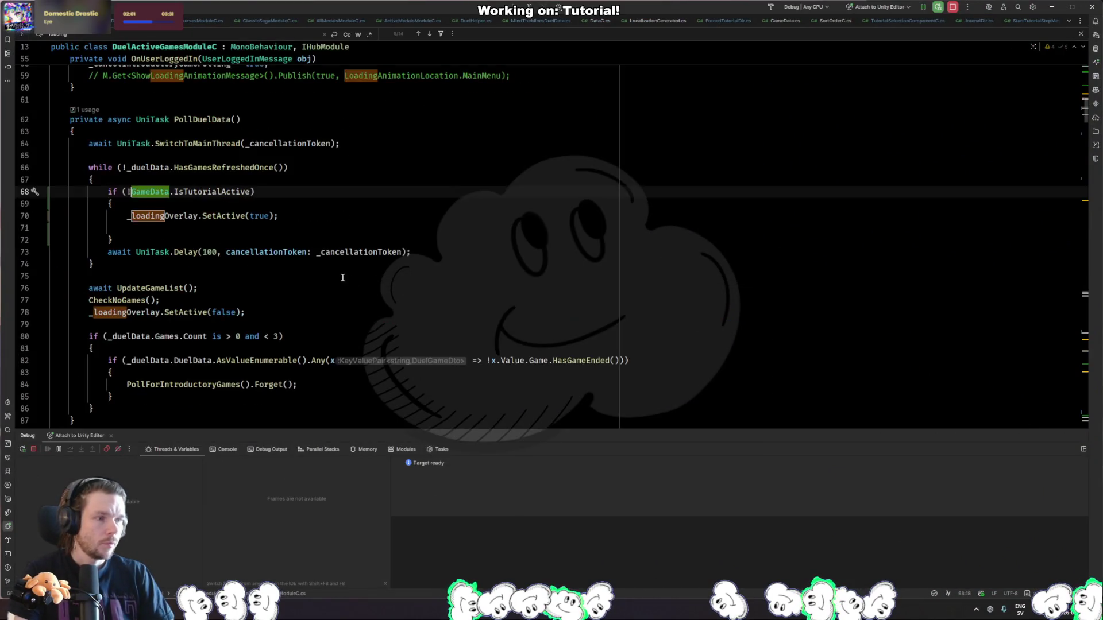
pyautogui.click(336, 308)
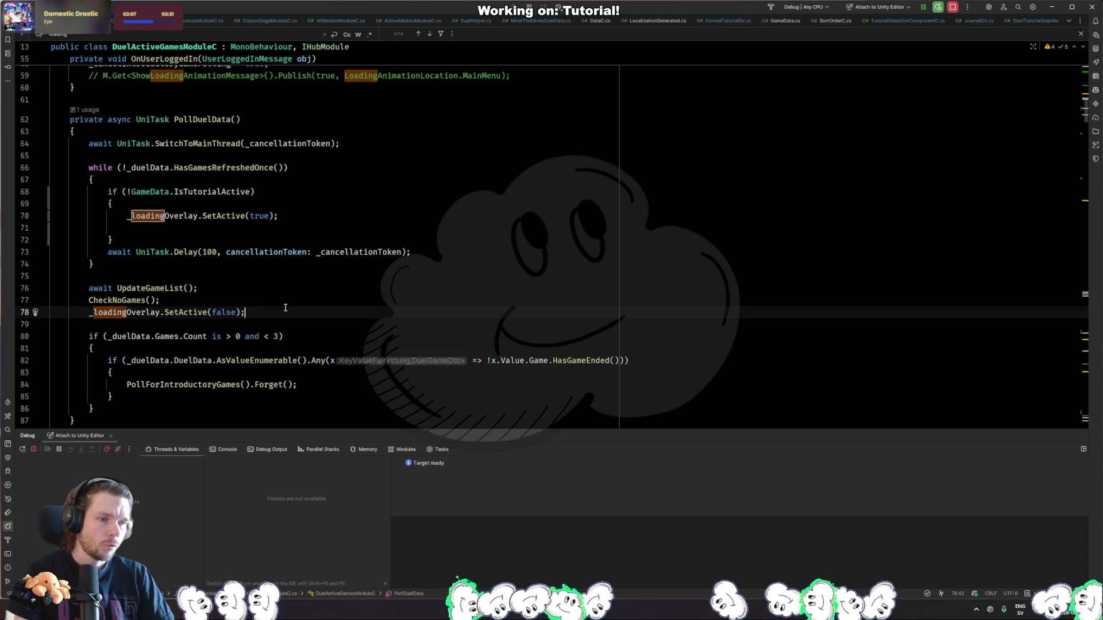
pyautogui.hotkey('ctrl', 'Tab')
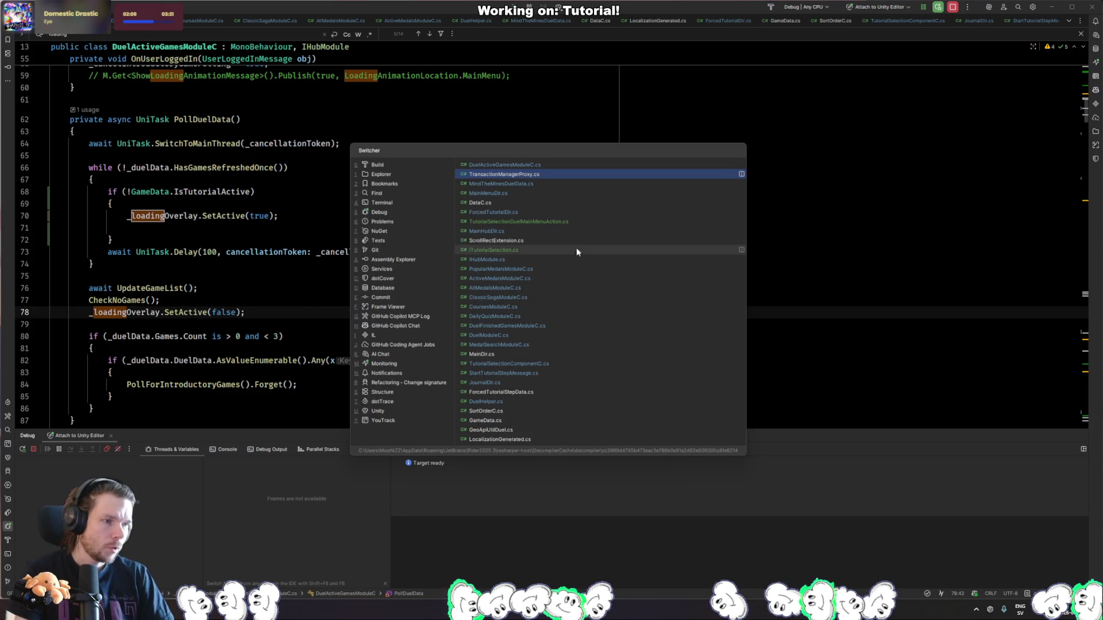
pyautogui.click(550, 211)
# Review TryGoToNextStep's early return before the RunOnMainThread call on line 152.
pyautogui.press('Up')
pyautogui.press('Up')
pyautogui.press('Up')
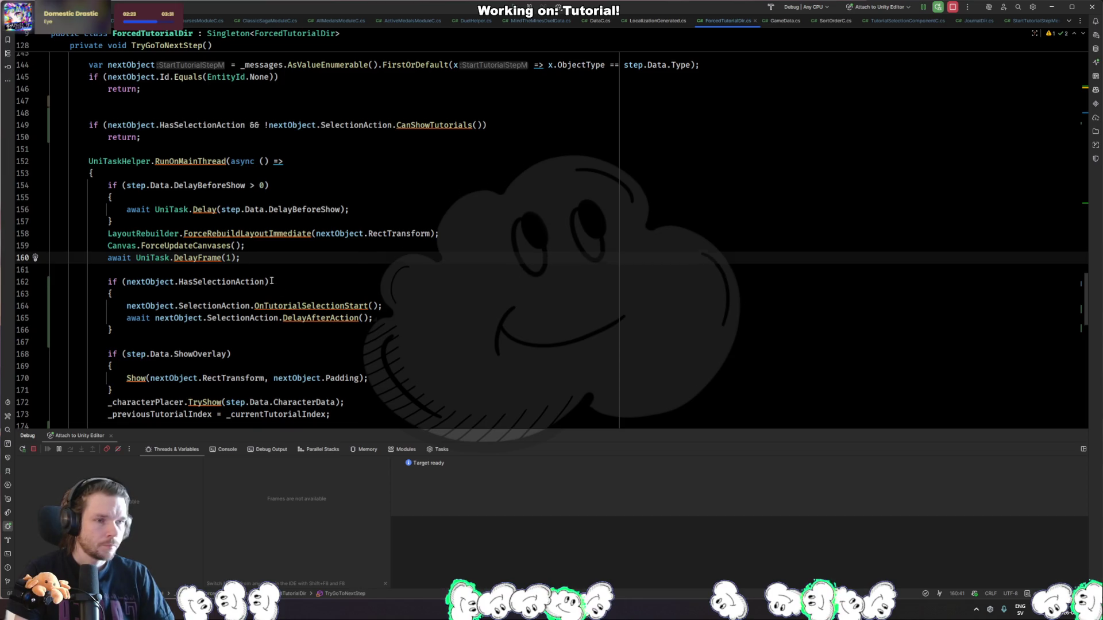
pyautogui.scroll(3, 289, 274)
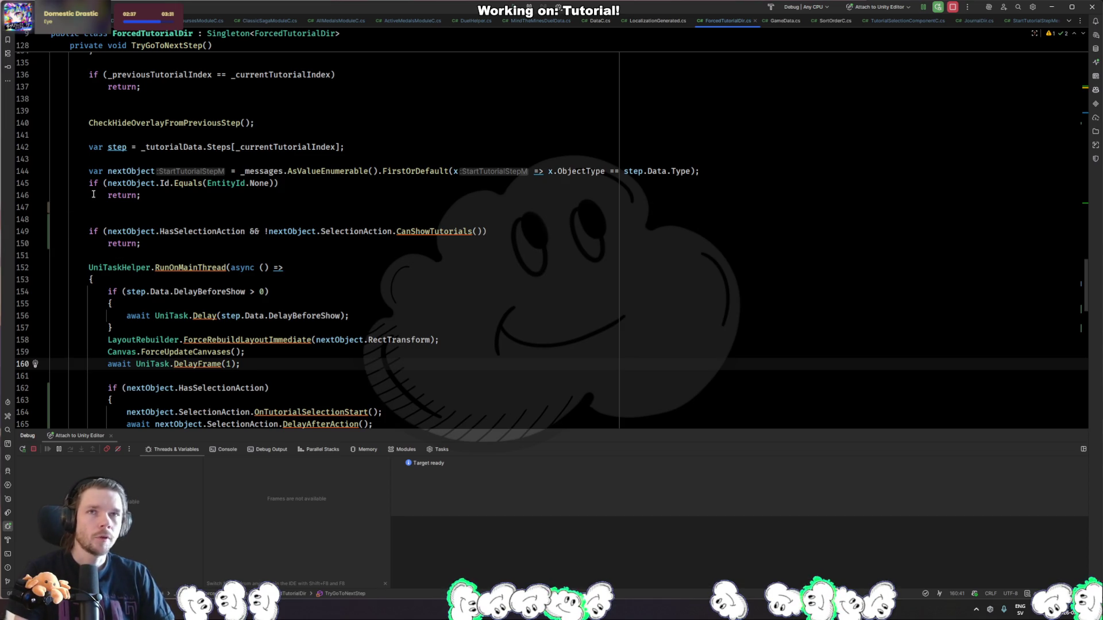
pyautogui.click(81, 247)
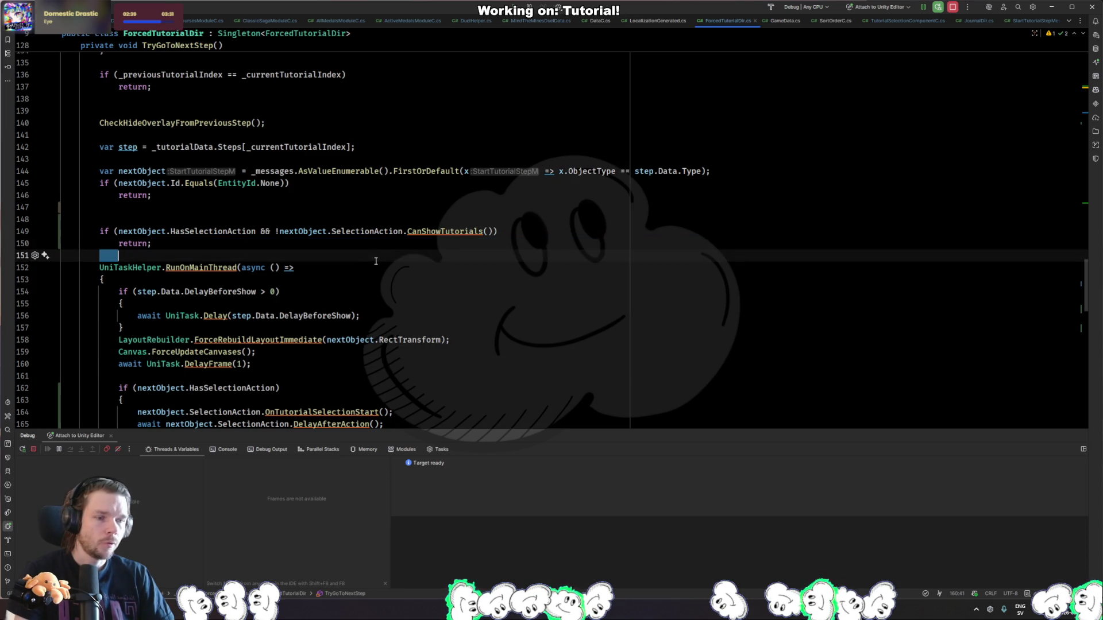
pyautogui.click(356, 267)
pyautogui.scroll(5, 344, 249)
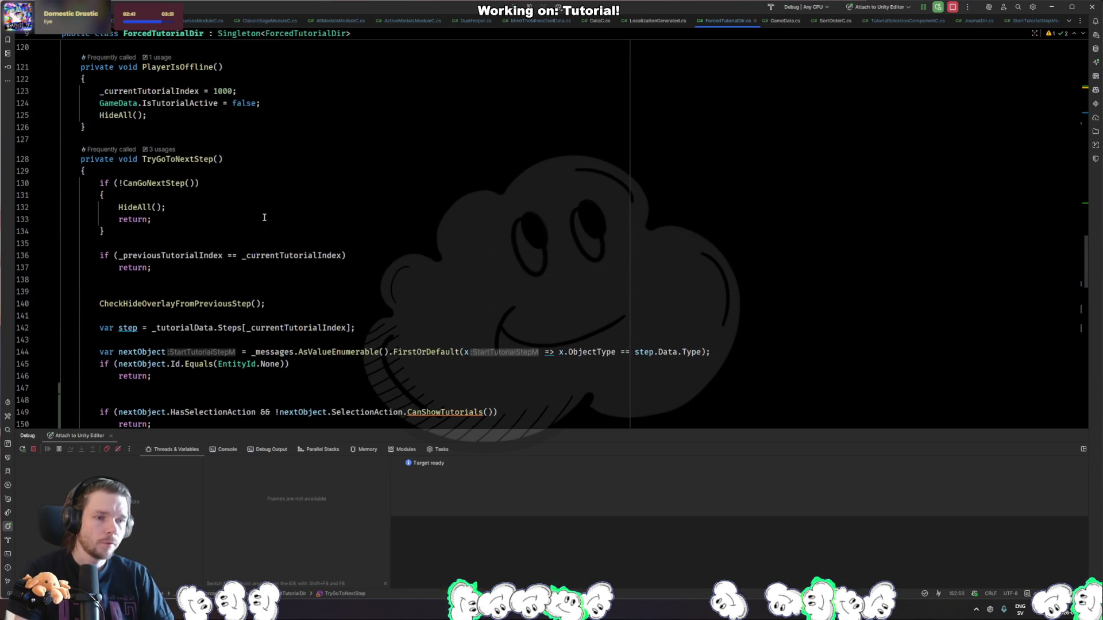
pyautogui.scroll(-4, 246, 223)
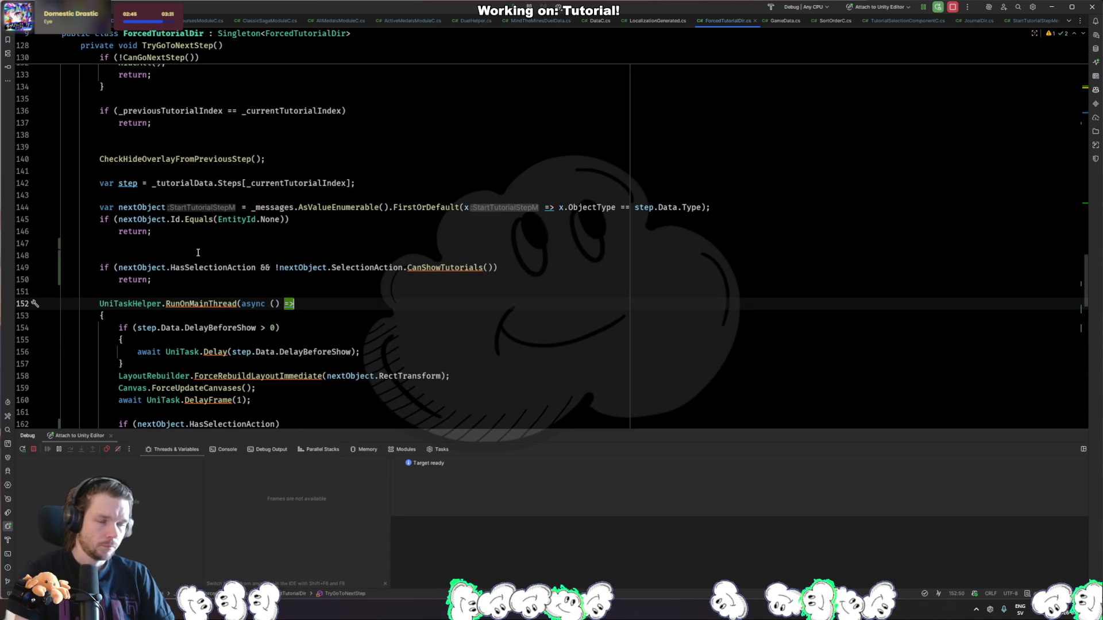
pyautogui.scroll(-4, 195, 256)
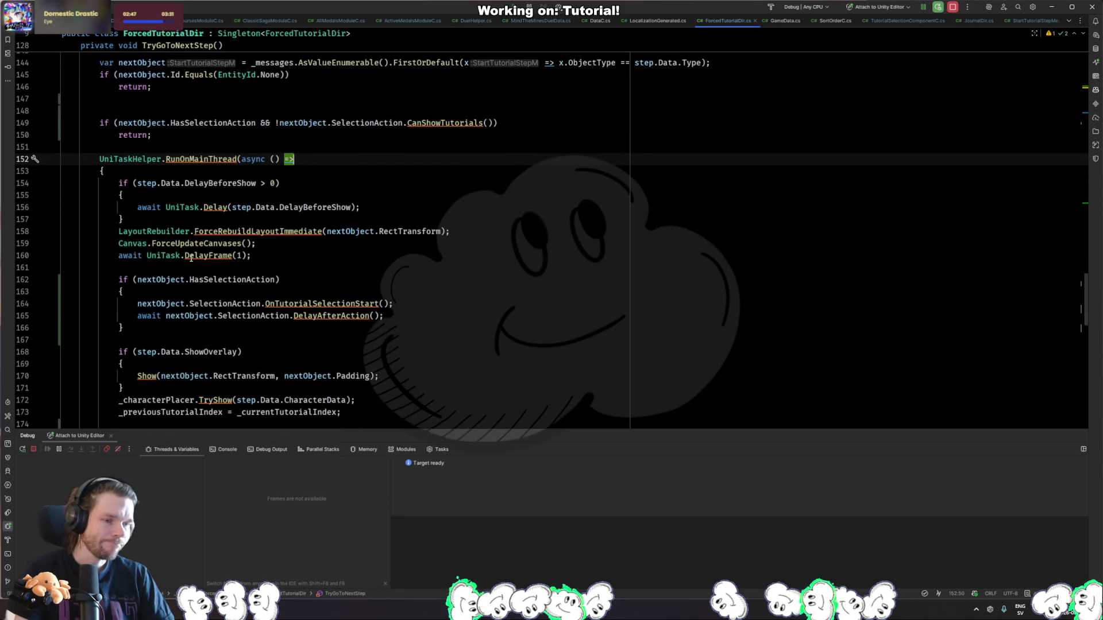
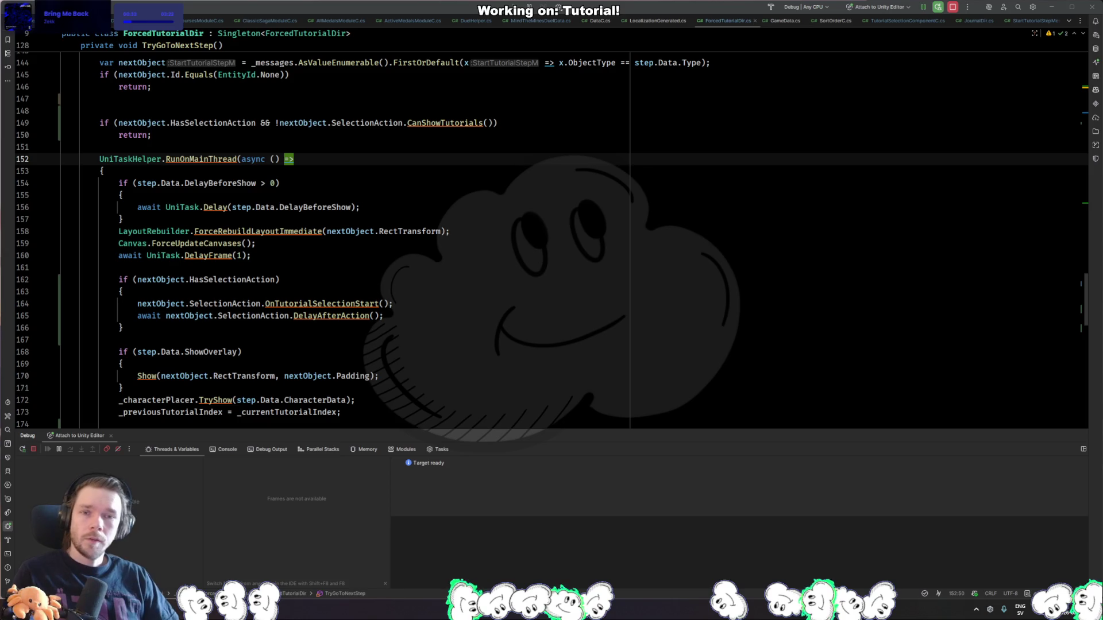
# Switch from Rider's tutorial code to the Unity Editor and start the game in Play mode.
pyautogui.hotkey('alt', 'Tab')
pyautogui.click(637, 30)
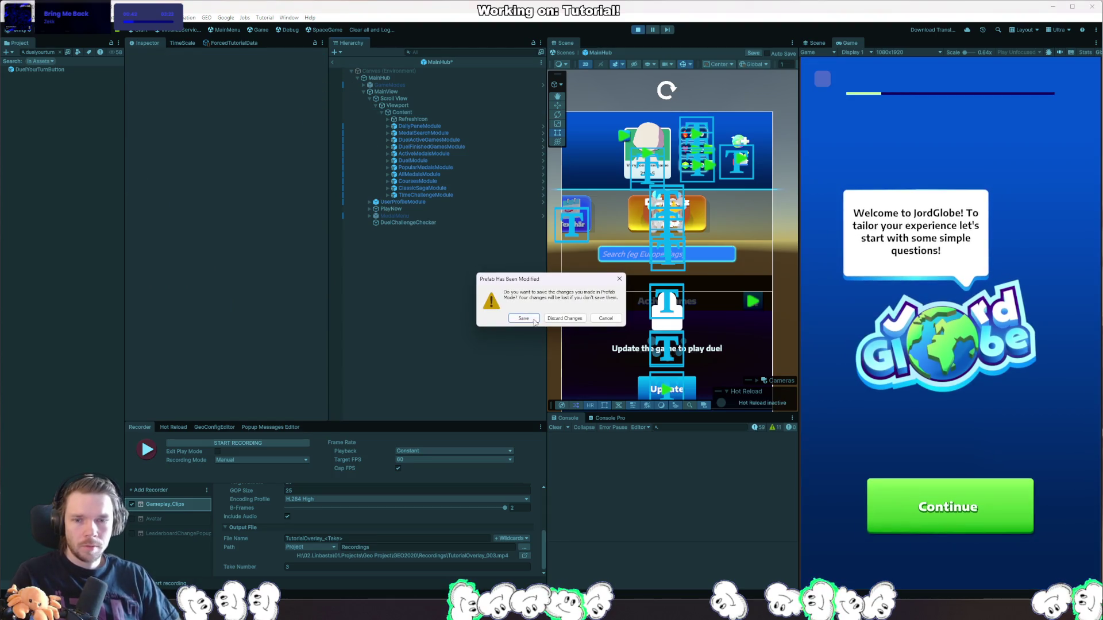
# Save the modified prefab, then locate the survey Board and TabMenu objects in the Hierarchy.
pyautogui.click(563, 319)
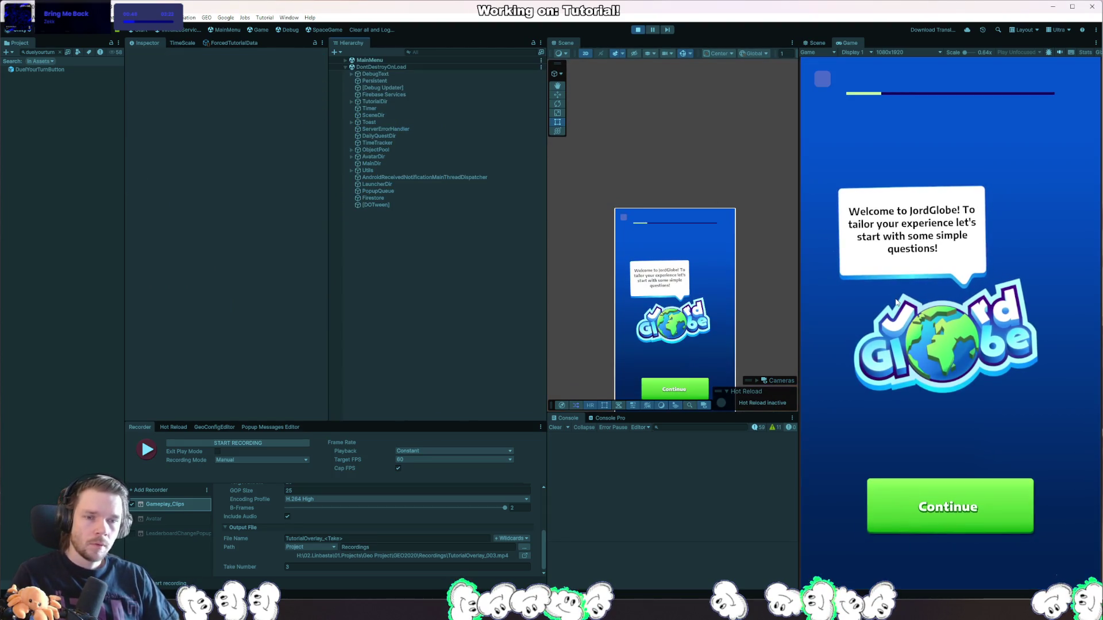
pyautogui.rightClick(712, 287)
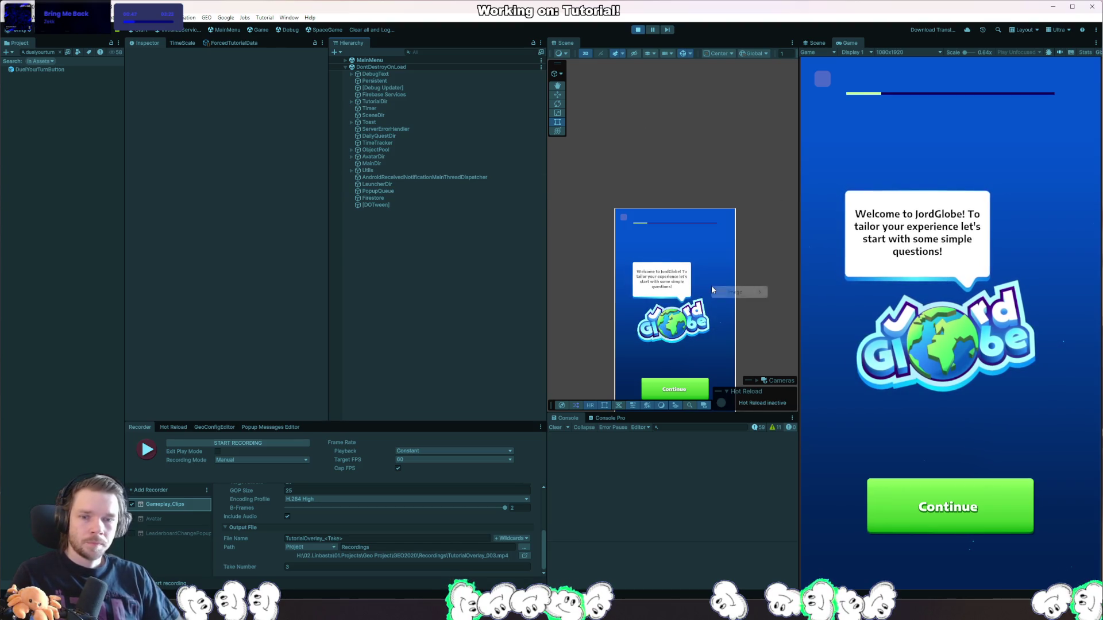
pyautogui.click(801, 292)
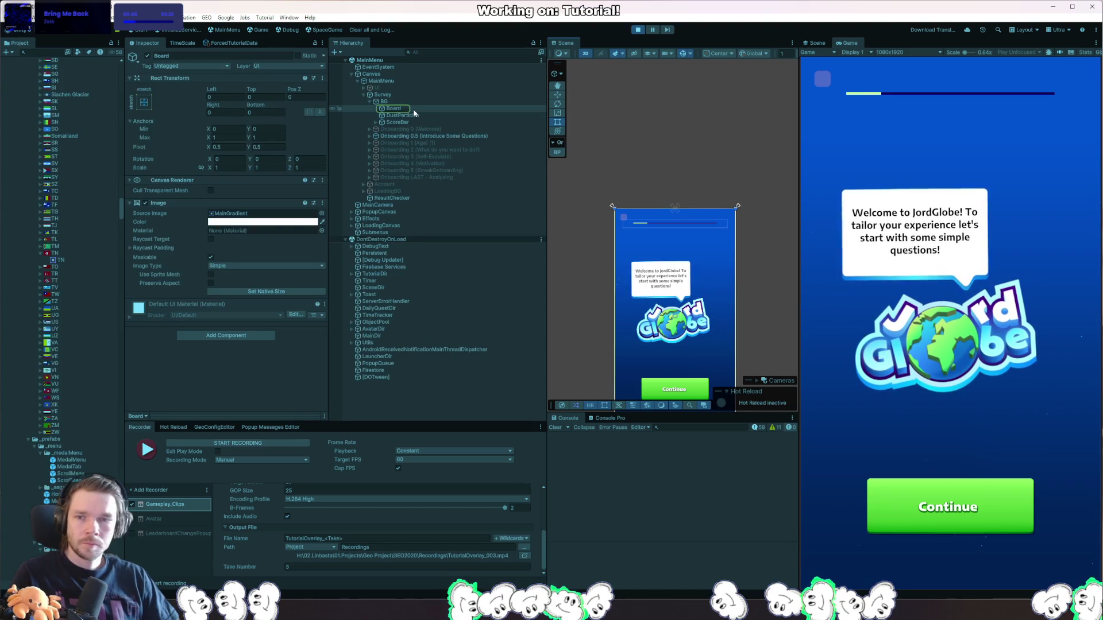
pyautogui.click(364, 88)
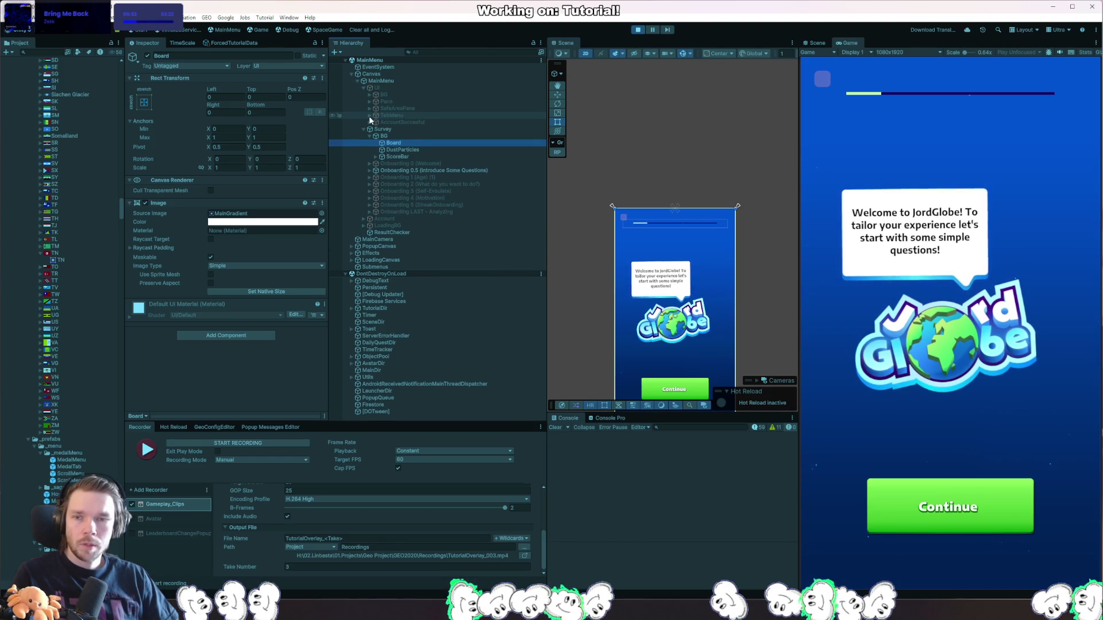
pyautogui.click(370, 116)
pyautogui.click(387, 115)
# Expand UI > Pane > SafeAreaPane and inspect its Follow Top Bar component.
pyautogui.click(369, 95)
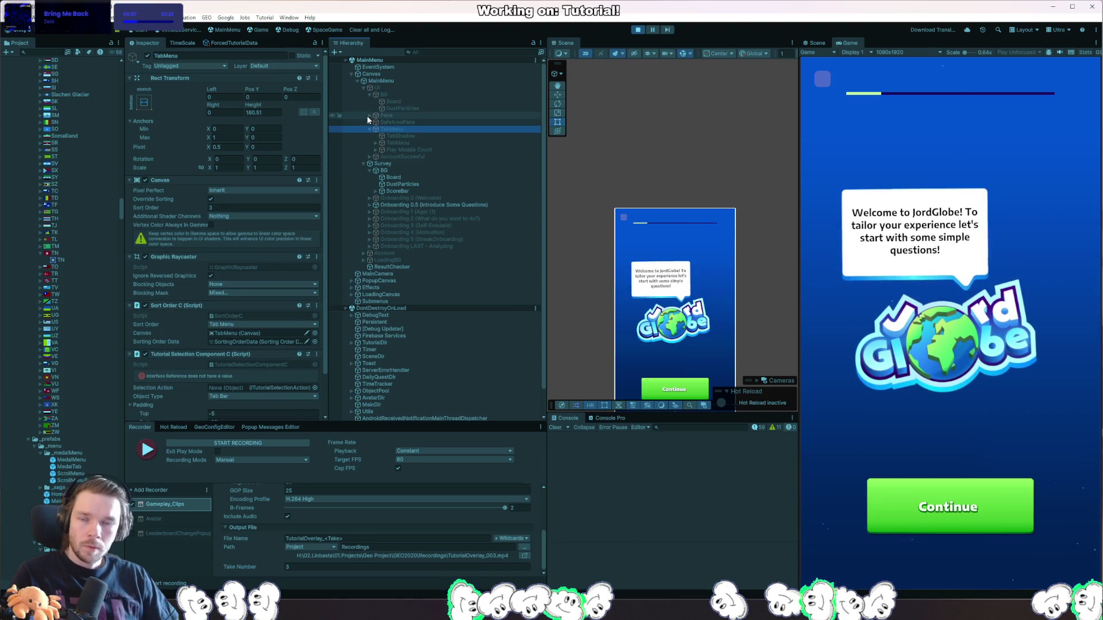
pyautogui.click(366, 115)
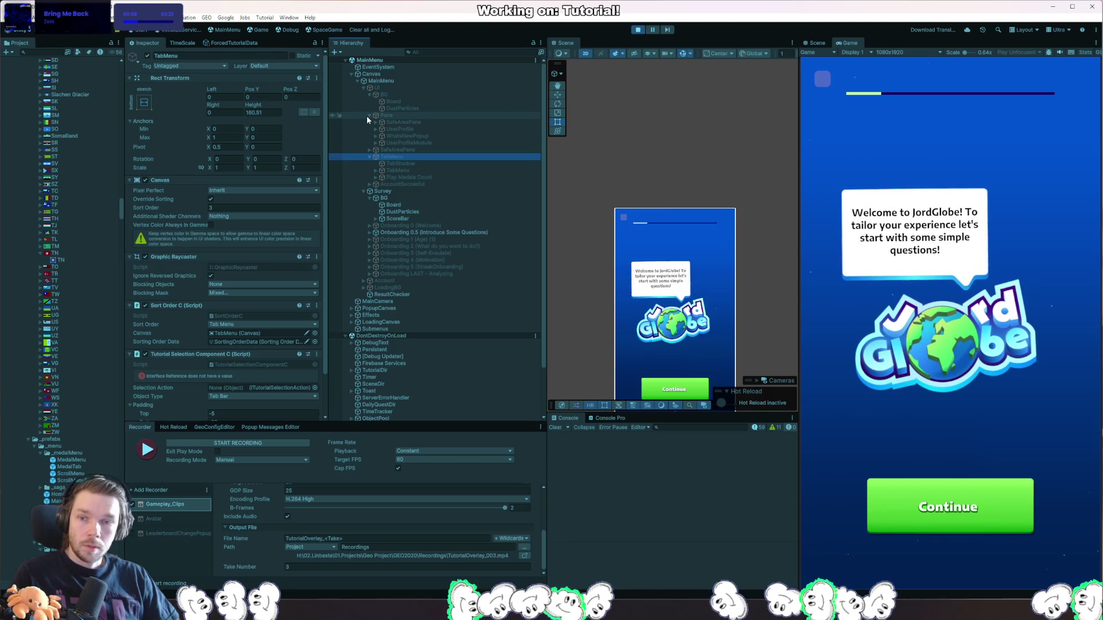
pyautogui.click(365, 149)
pyautogui.click(370, 151)
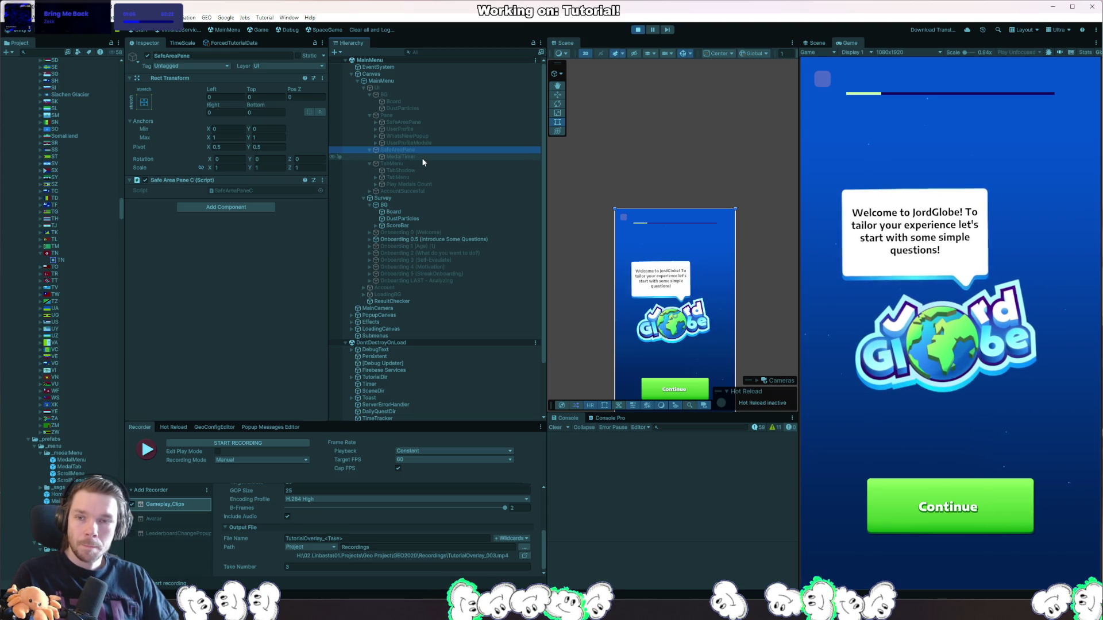
pyautogui.click(438, 129)
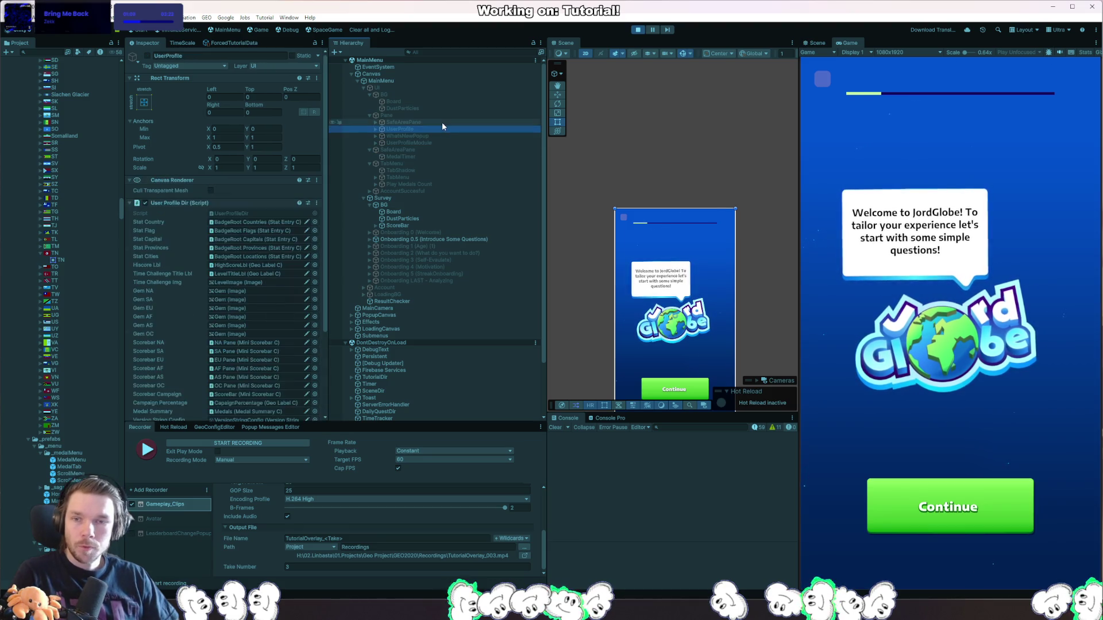
pyautogui.click(442, 123)
# Drill through MainHub > MainView > Scroll View > Viewport to select Content.
pyautogui.click(375, 123)
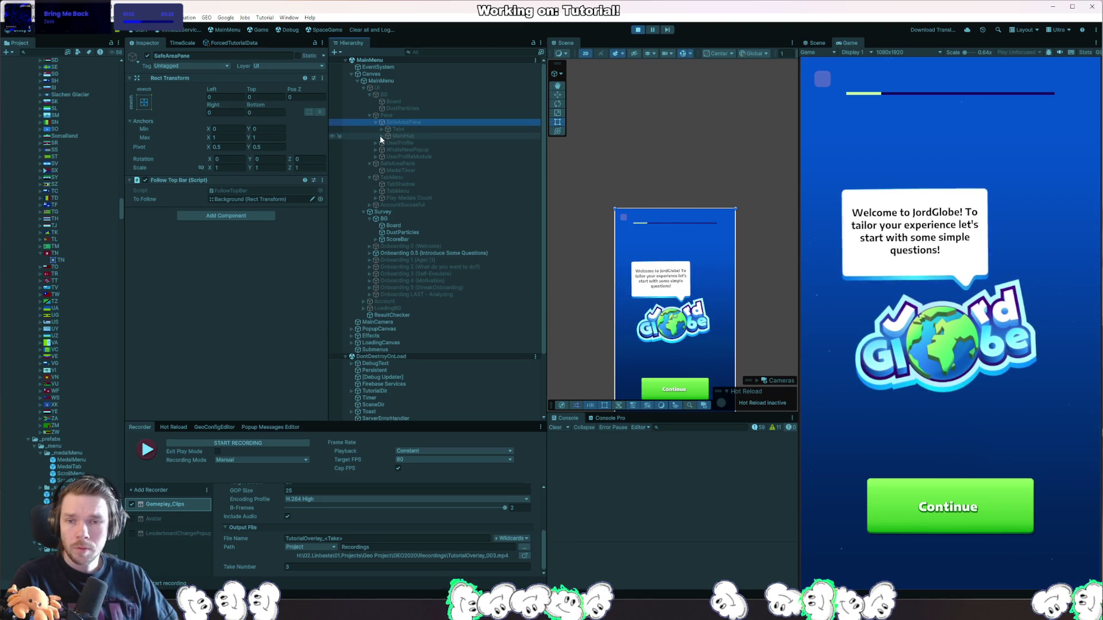
pyautogui.click(381, 136)
pyautogui.click(388, 150)
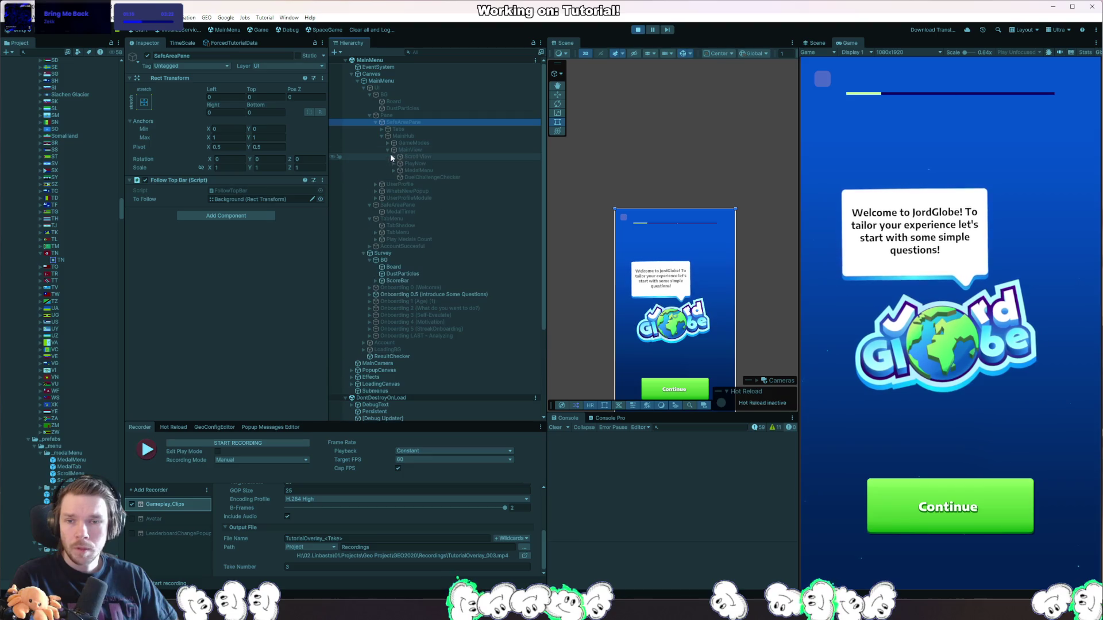
pyautogui.click(394, 164)
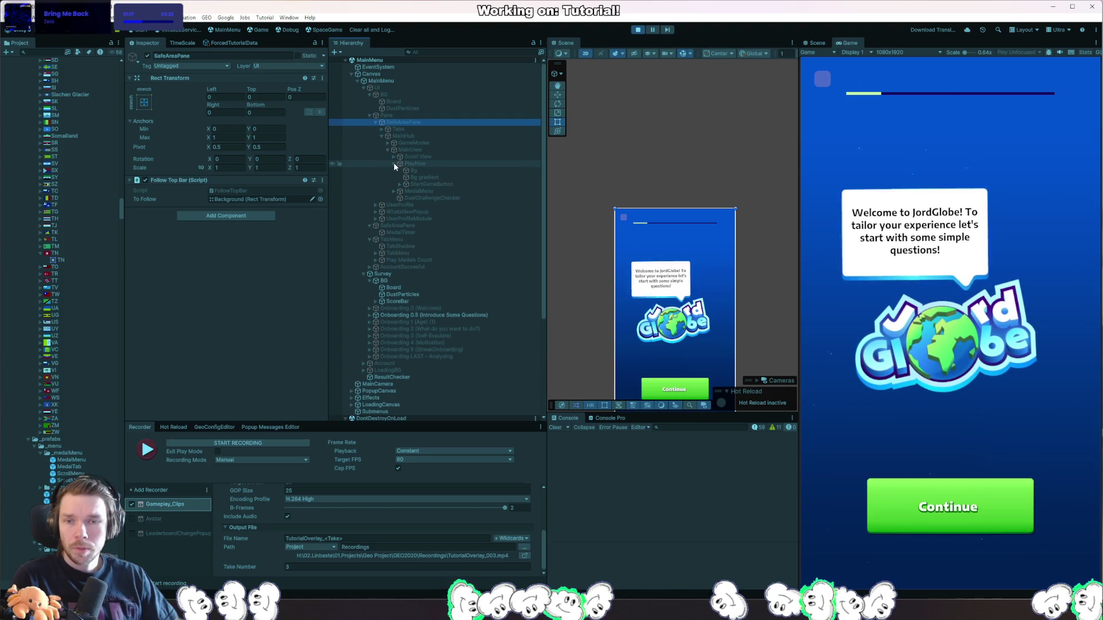
pyautogui.click(394, 156)
pyautogui.click(415, 156)
pyautogui.click(400, 164)
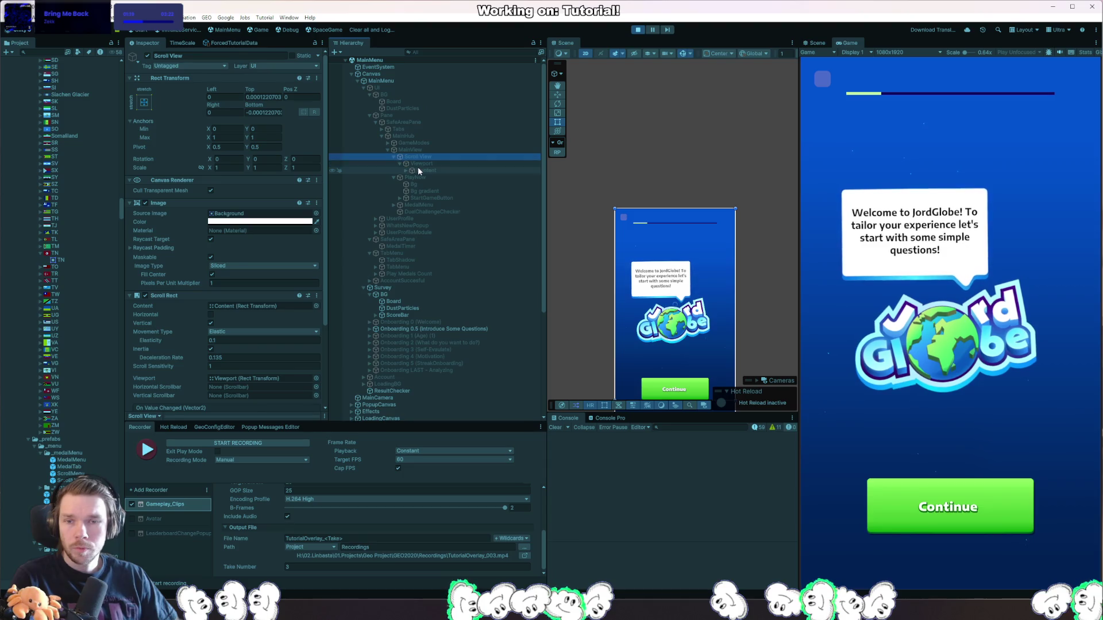
pyautogui.click(419, 170)
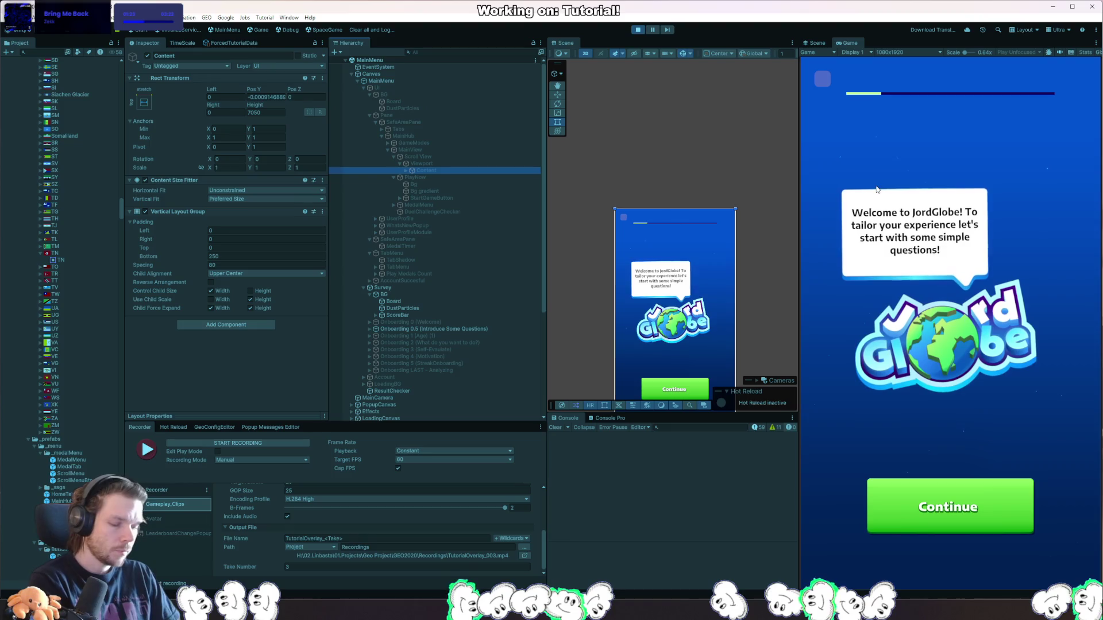
pyautogui.click(862, 148)
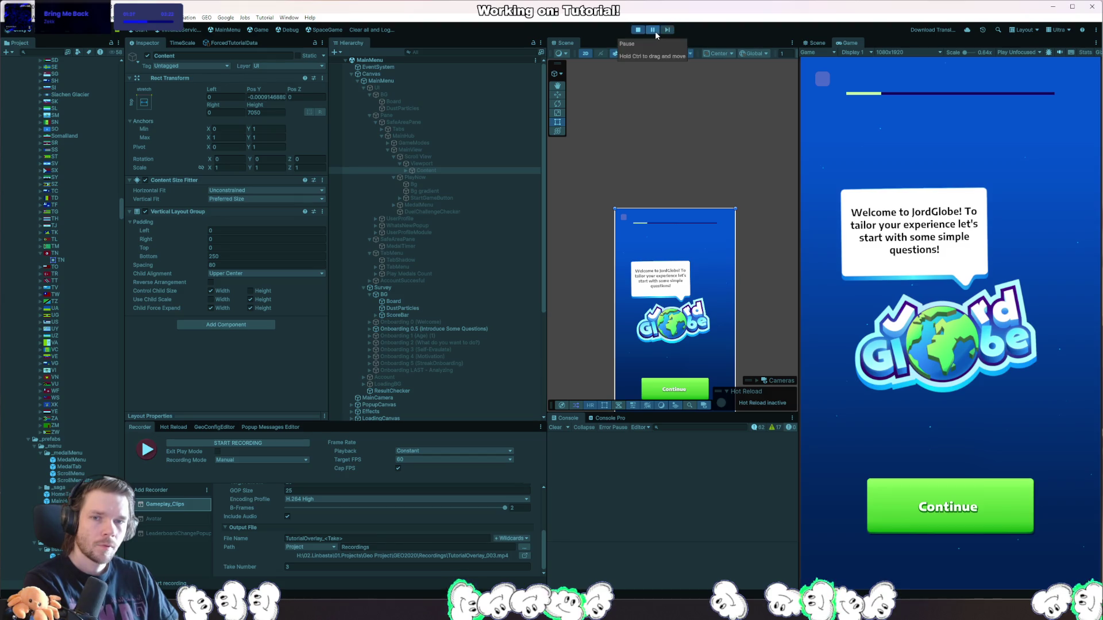
# Skip the survey to the main hub and drag Content's Pos Y to -91.44.
pyautogui.click(822, 79)
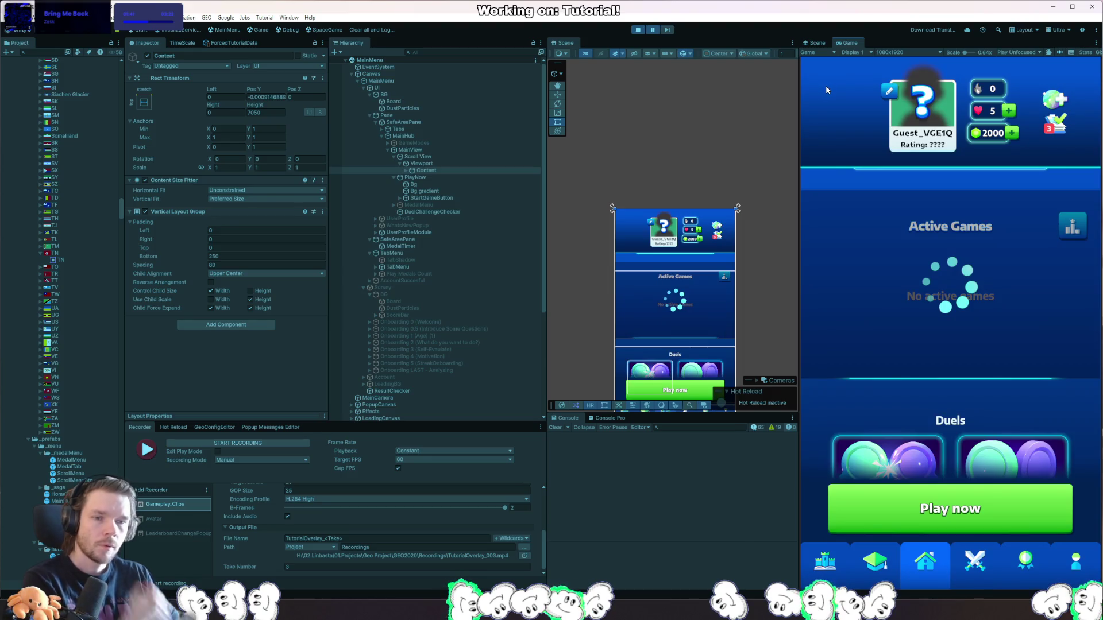
pyautogui.click(440, 170)
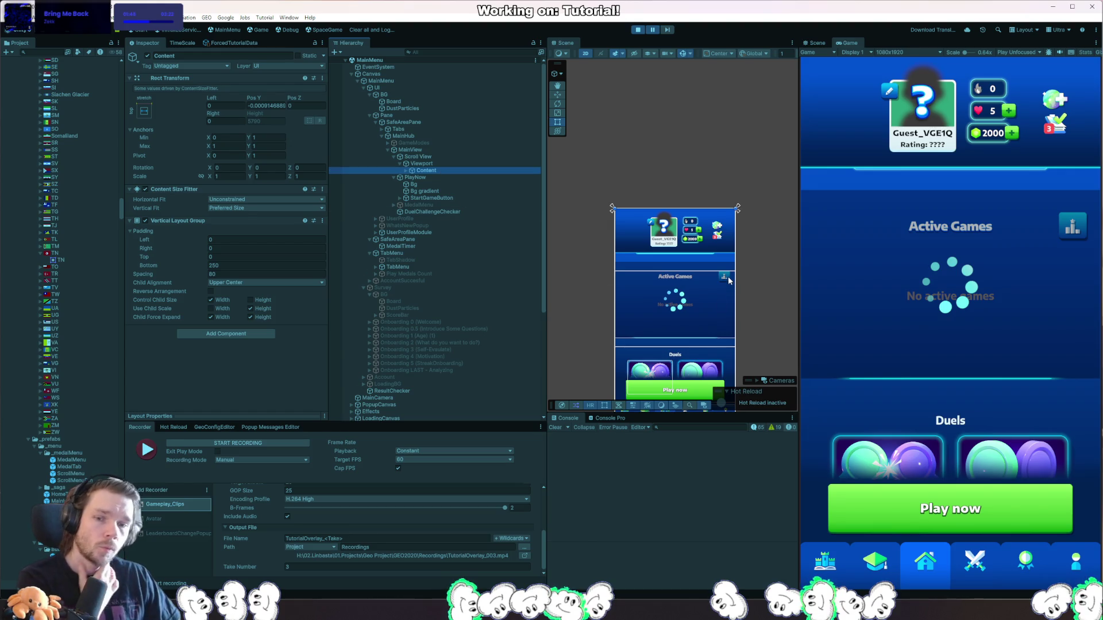
pyautogui.moveTo(252, 101); pyautogui.dragTo(299, 102)
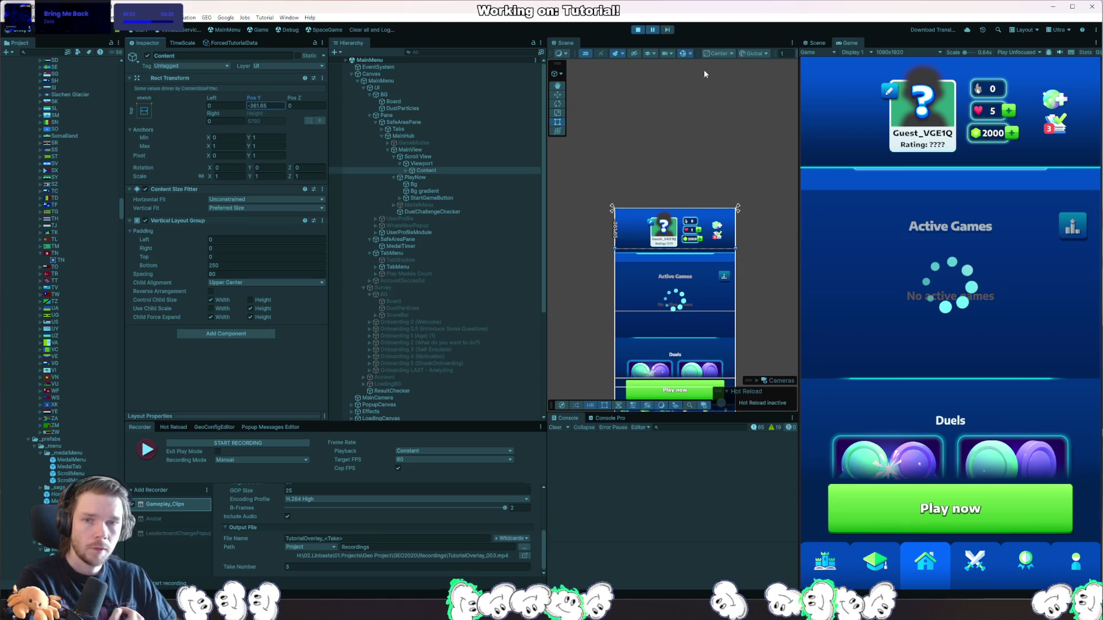
# Step one frame, resume the game, then stop and restart Play mode.
pyautogui.click(668, 30)
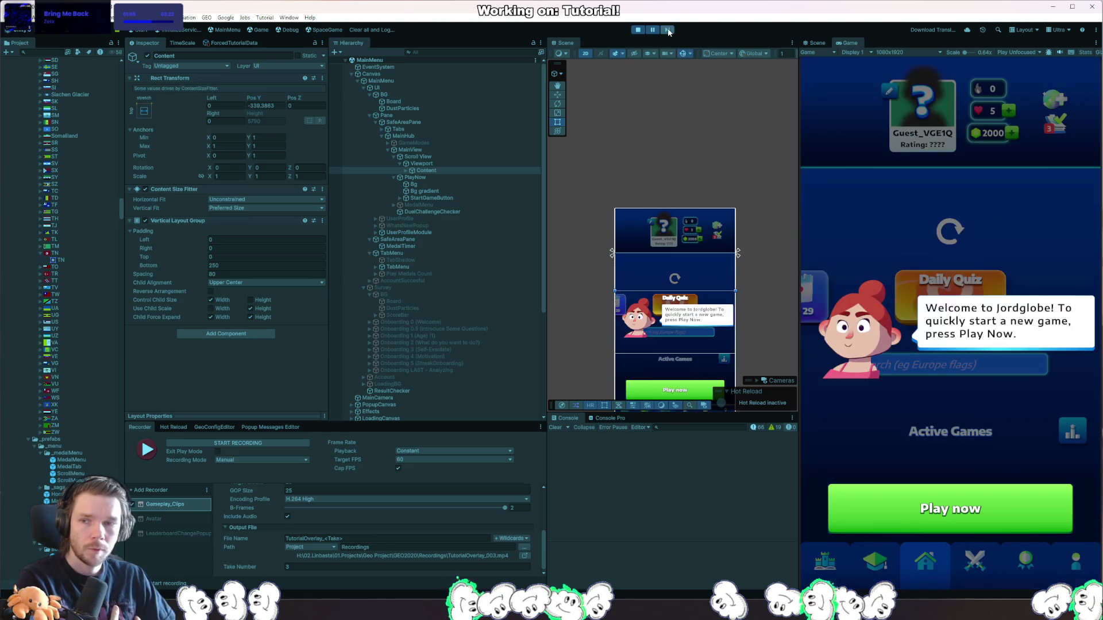
pyautogui.click(657, 31)
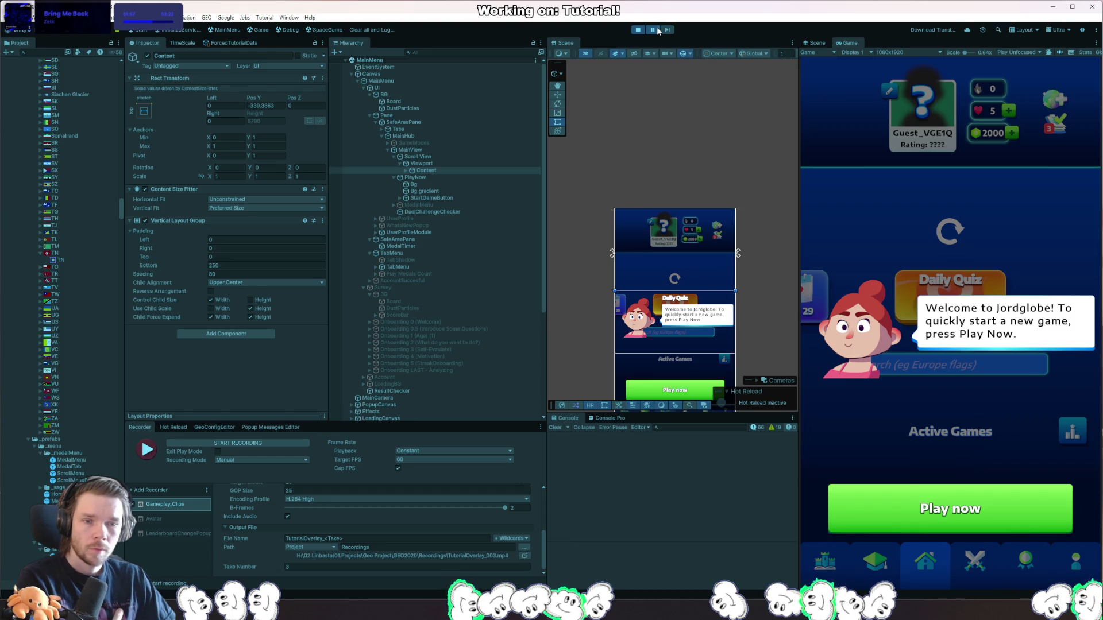
pyautogui.click(637, 30)
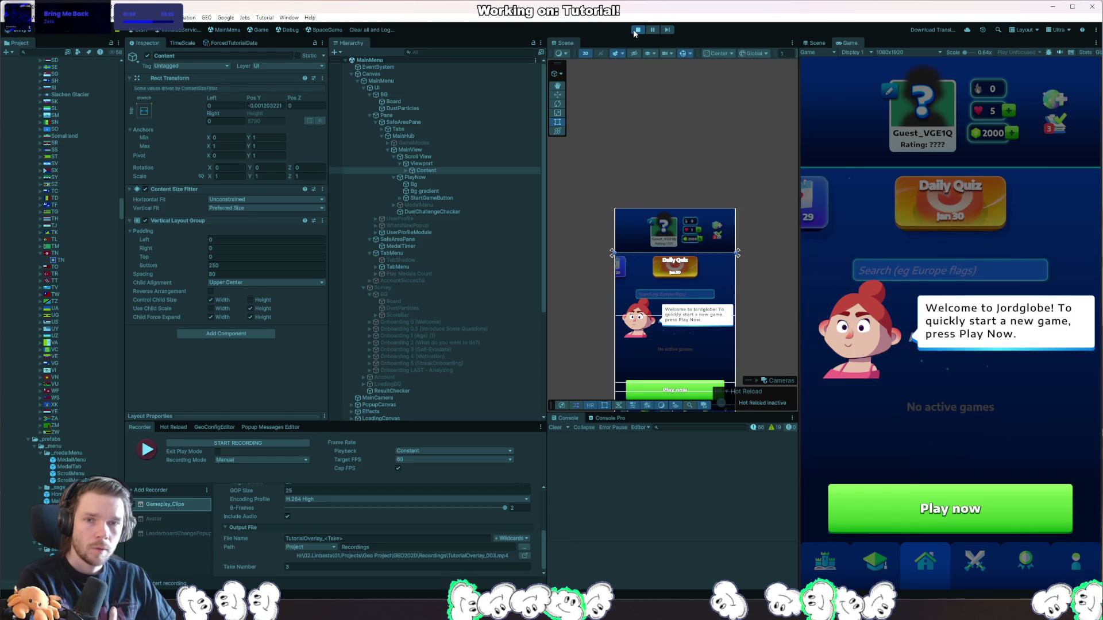
pyautogui.click(637, 30)
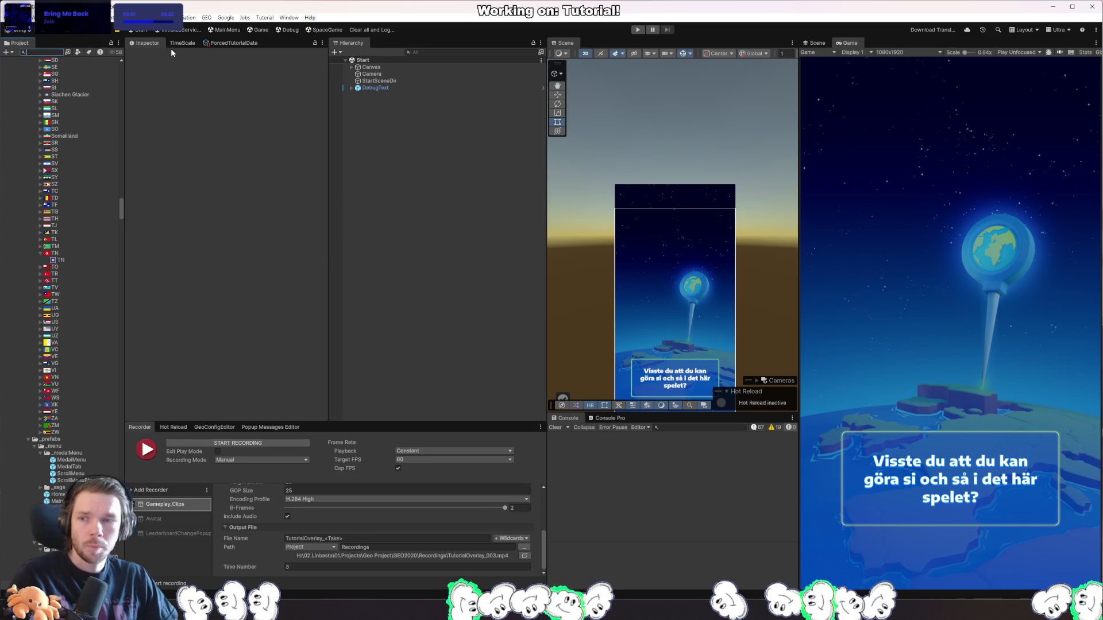
# Open the MainHub prefab from the Project search results and expand its children.
pyautogui.click(57, 141)
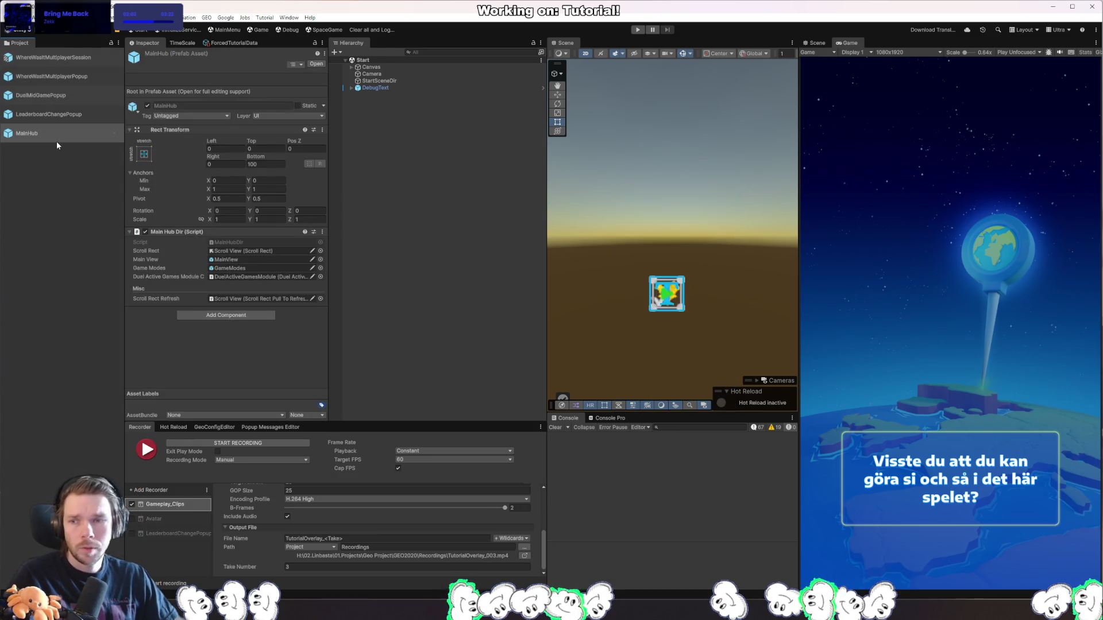
pyautogui.doubleClick(57, 141)
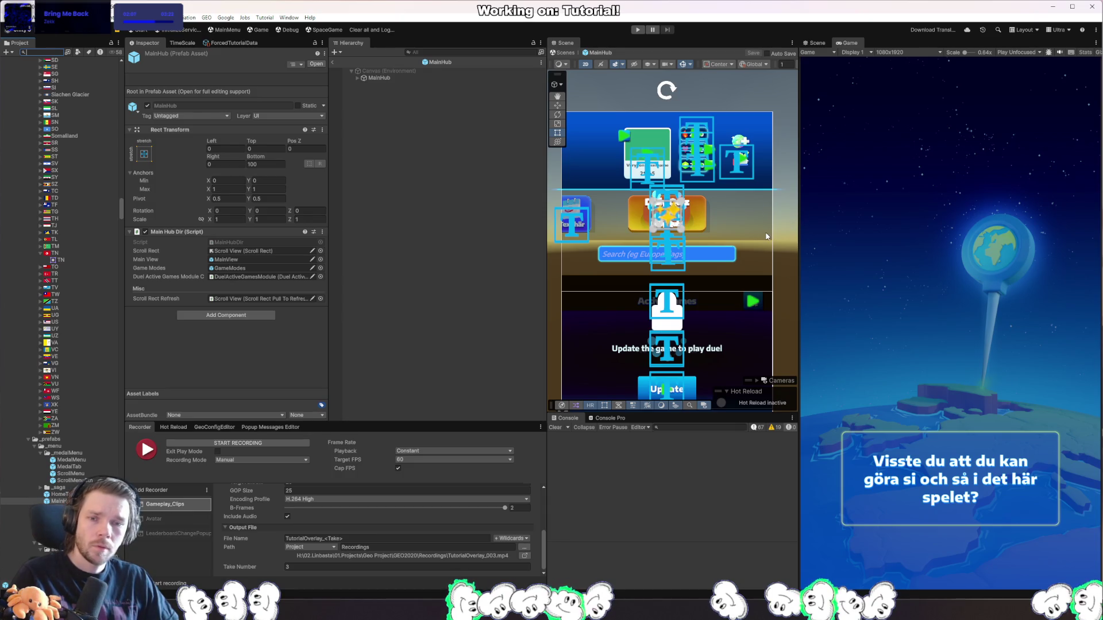
pyautogui.click(357, 78)
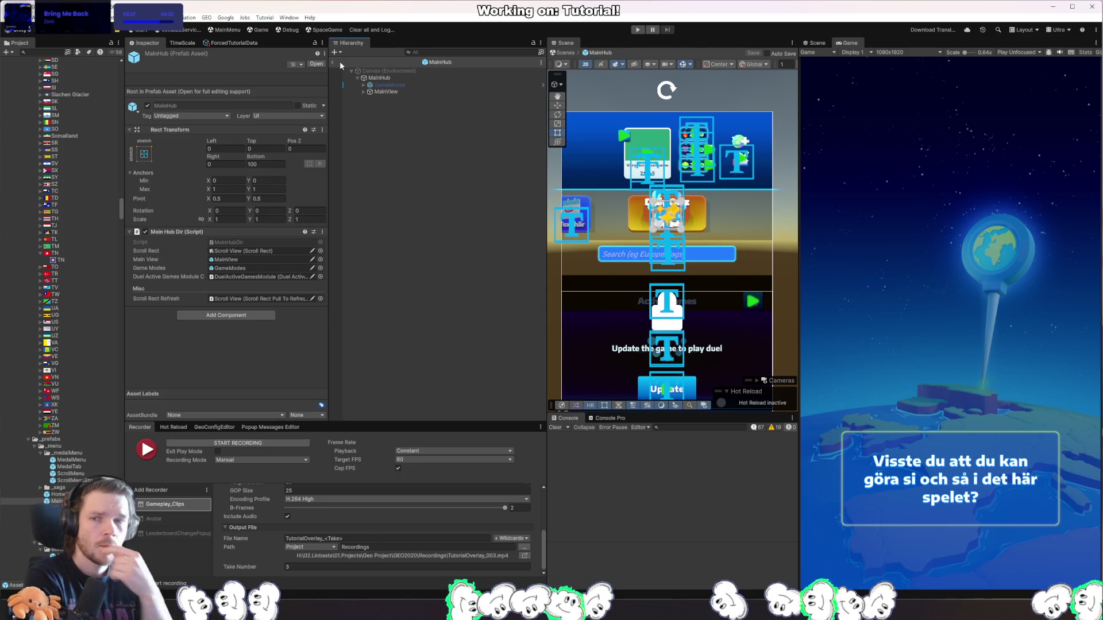
# Select the scroll view's Viewport and Content, review its modules, then exit Prefab Mode.
pyautogui.rightClick(746, 284)
pyautogui.moveTo(797, 295)
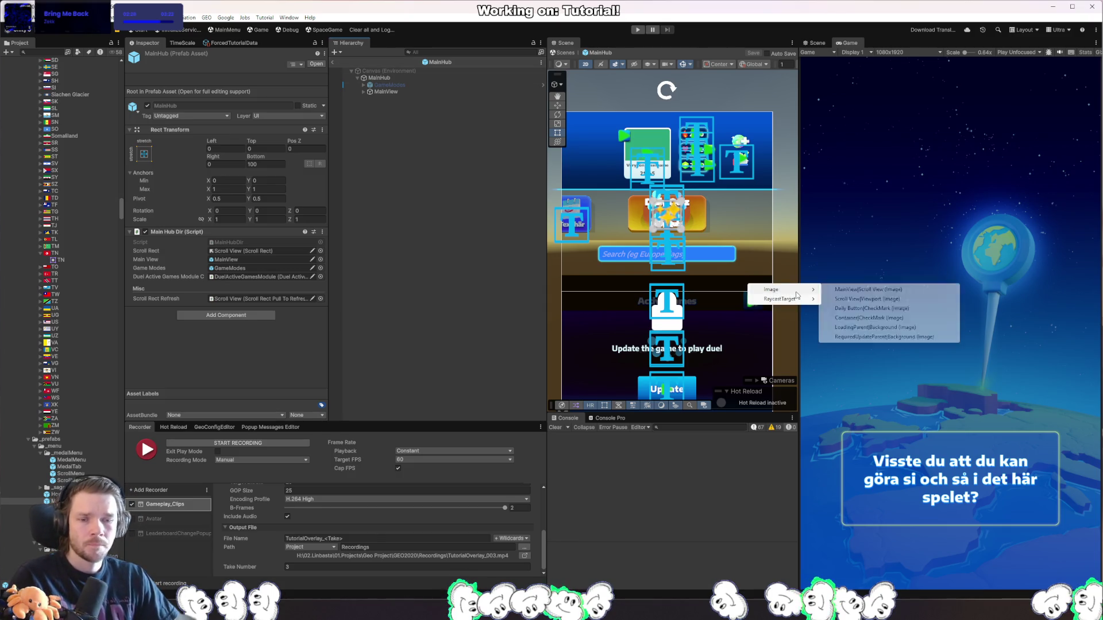
pyautogui.click(868, 298)
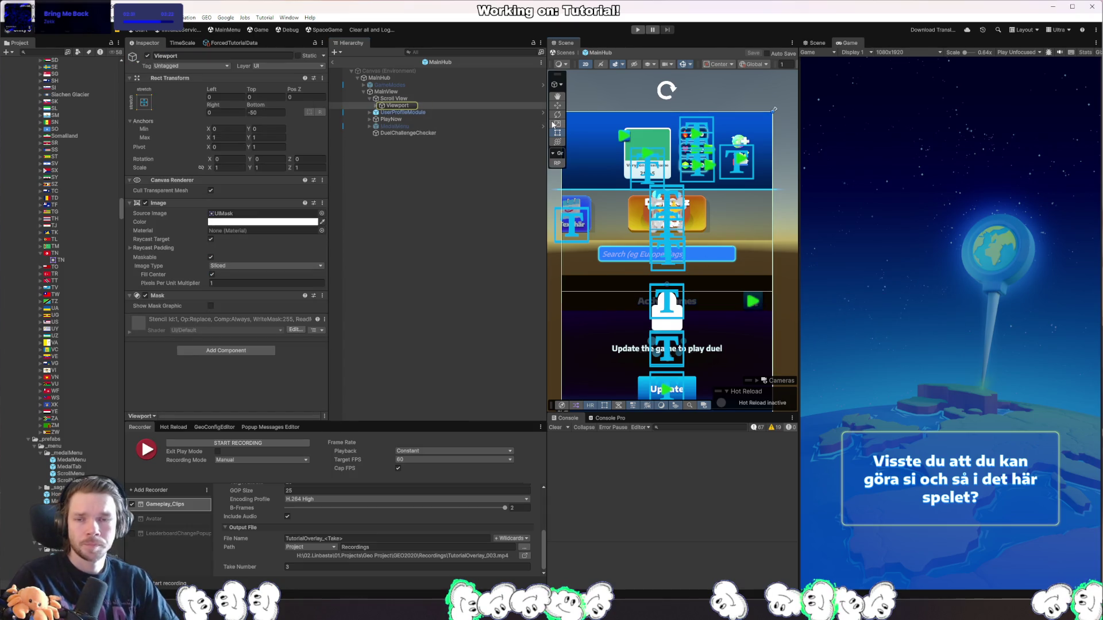
pyautogui.click(505, 105)
pyautogui.press('Right')
pyautogui.press('Down')
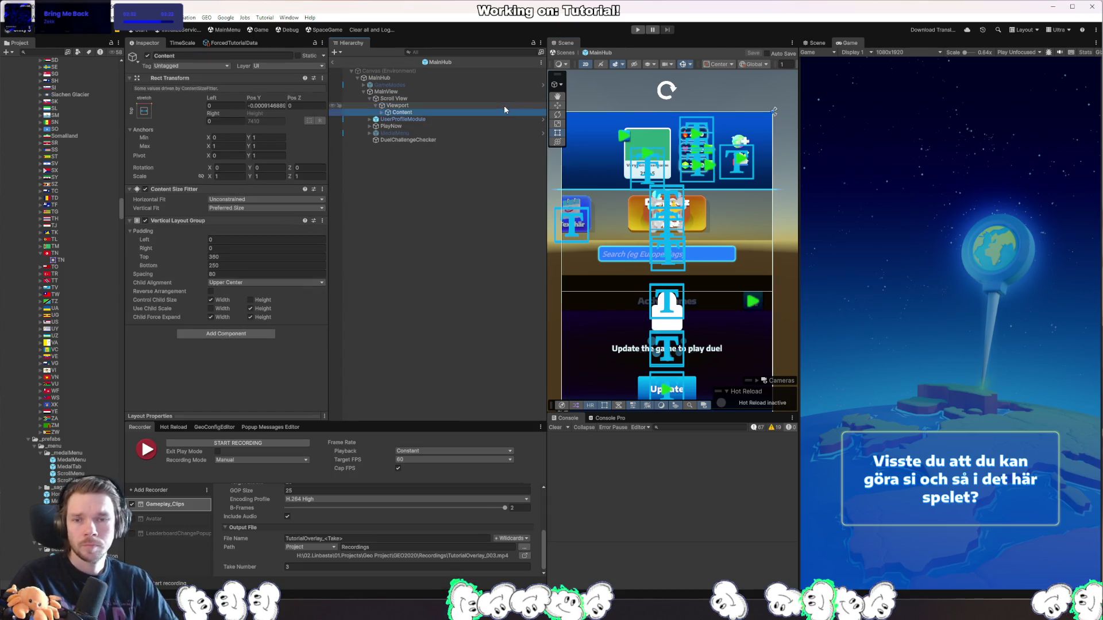
pyautogui.press('Right')
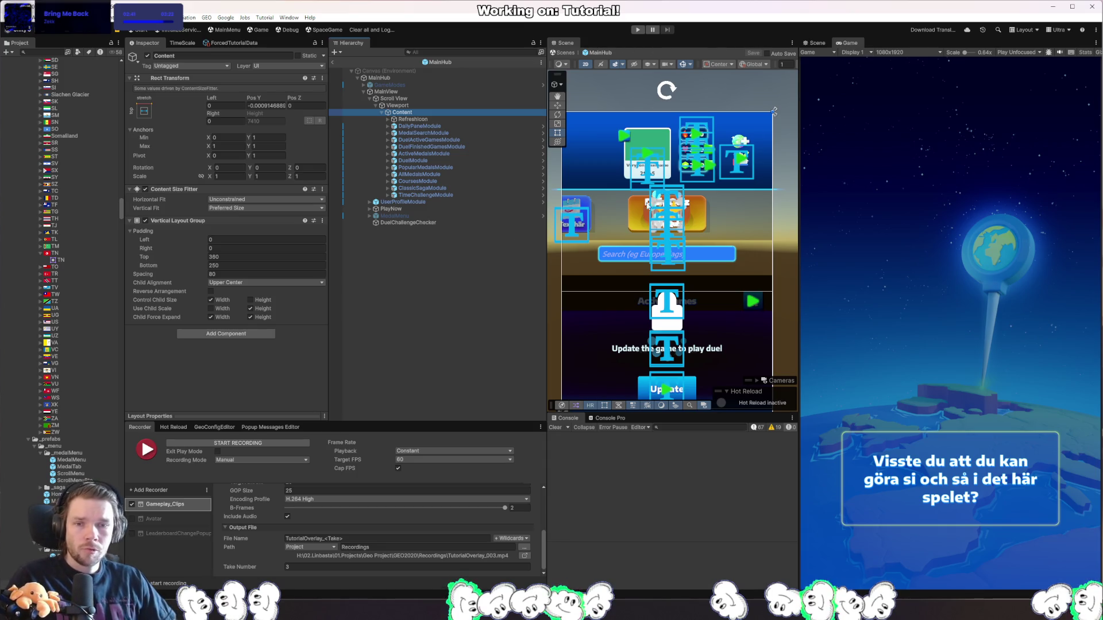
pyautogui.scroll(-5, 746, 285)
pyautogui.click(334, 62)
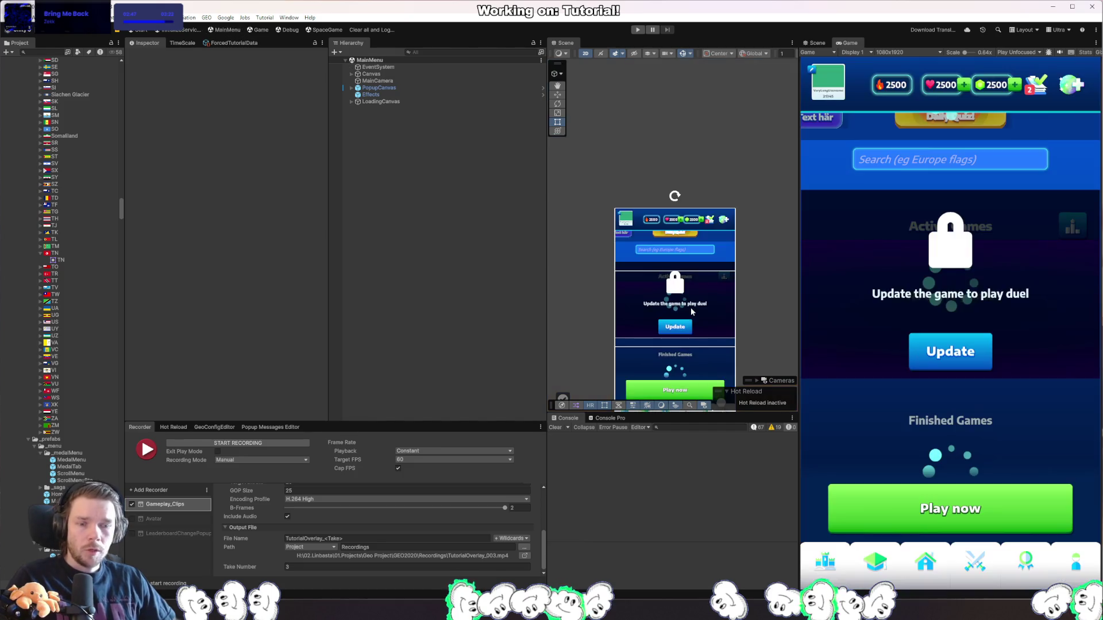
# Select the Scroll View's Content object and set its Pos Y to 0.
pyautogui.rightClick(724, 254)
pyautogui.moveTo(758, 257)
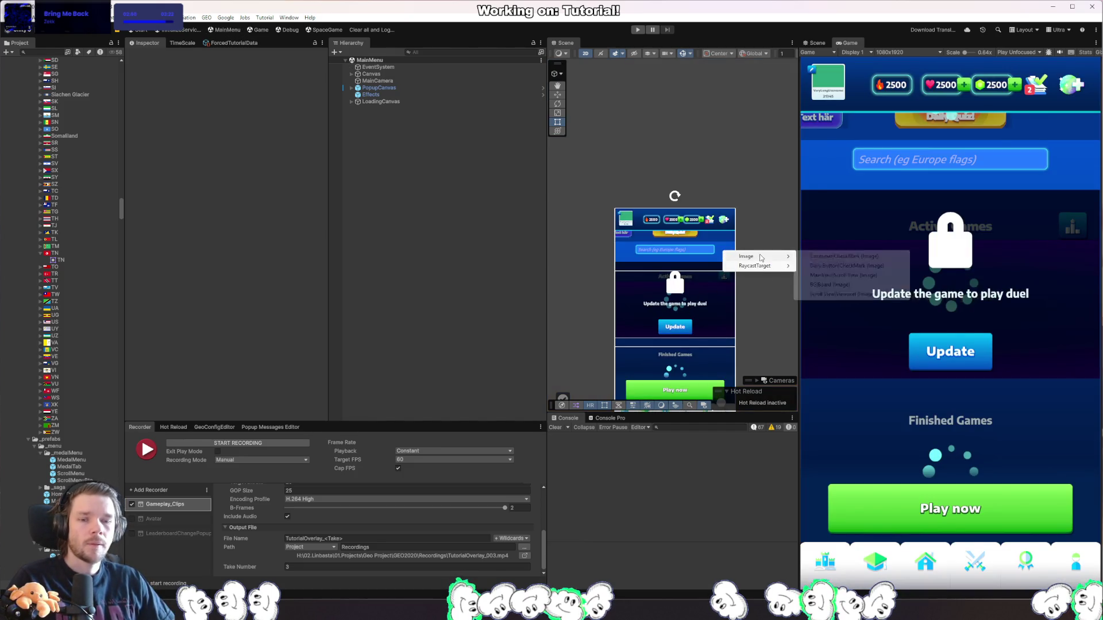
pyautogui.click(874, 280)
pyautogui.click(393, 143)
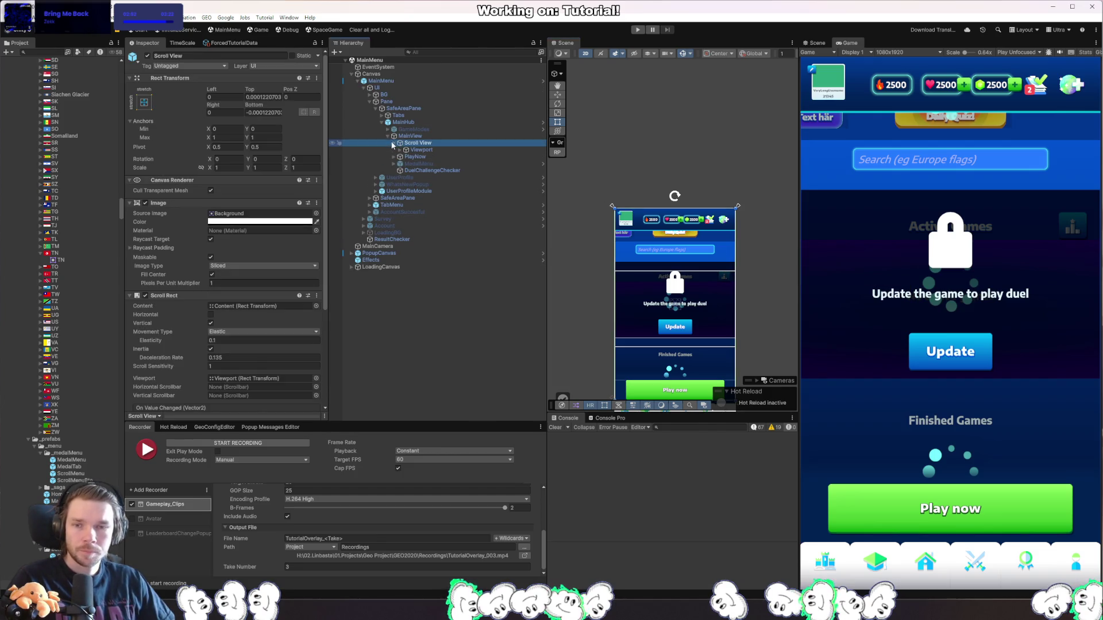
pyautogui.click(415, 150)
pyautogui.click(406, 150)
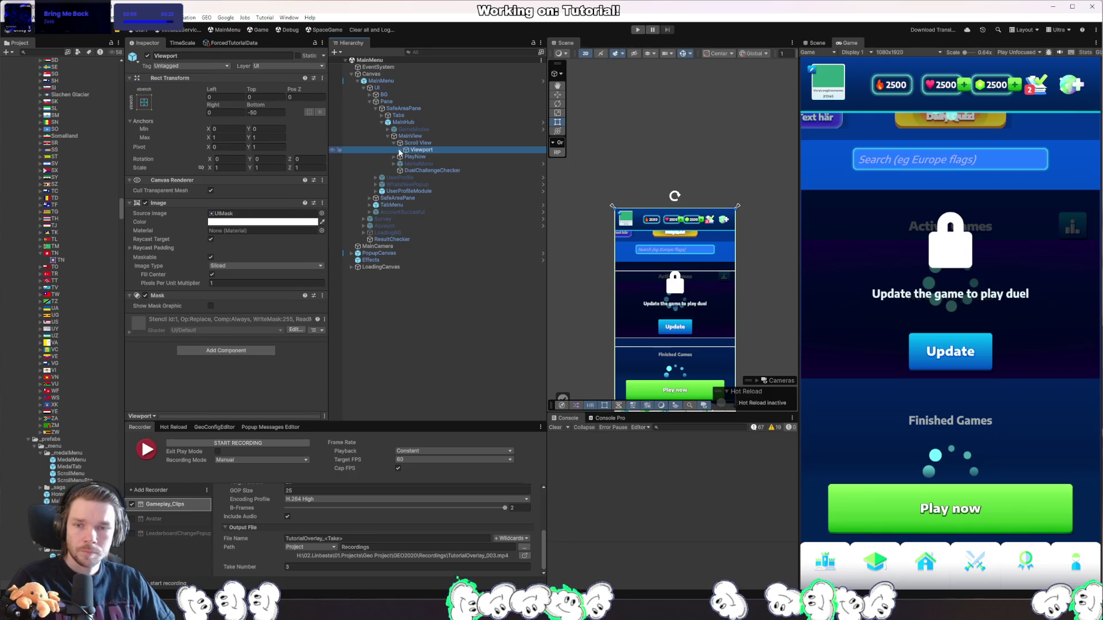
pyautogui.click(425, 157)
pyautogui.doubleClick(264, 105)
pyautogui.write('0')
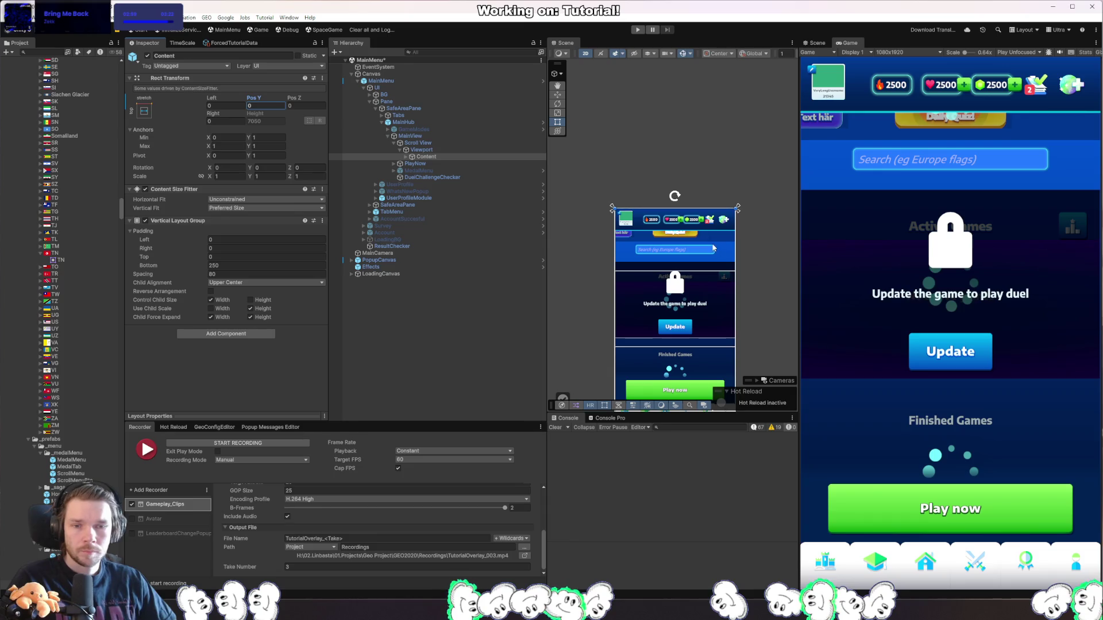
# Set the Scroll View's Top and Bottom offsets to 0.
pyautogui.click(433, 151)
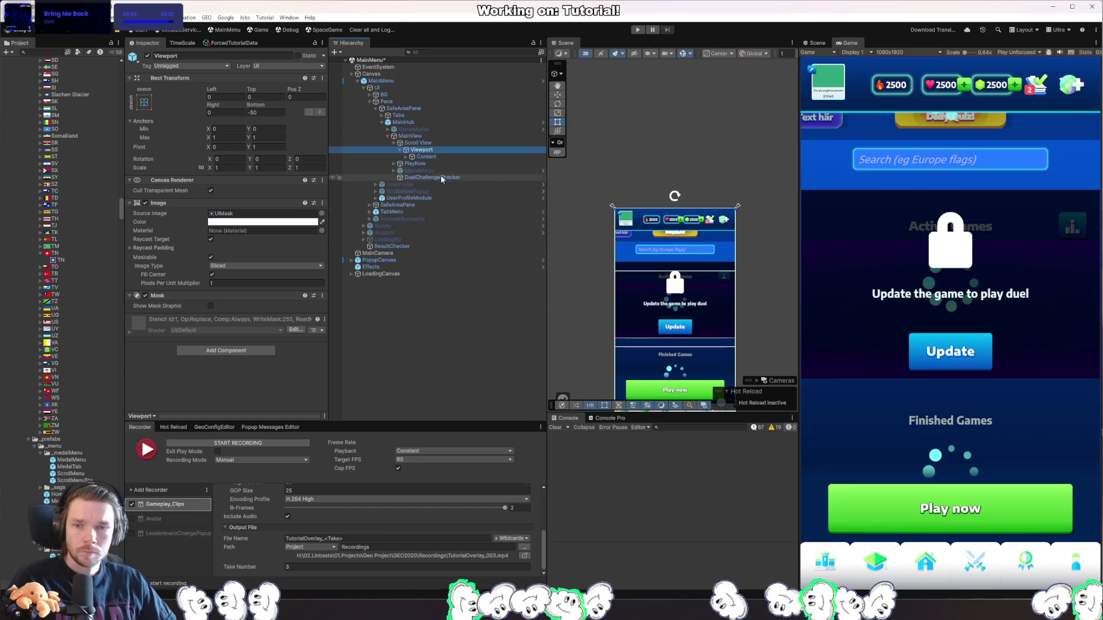
pyautogui.click(447, 144)
pyautogui.doubleClick(264, 97)
pyautogui.write('0')
pyautogui.press('Tab')
pyautogui.press('Tab')
pyautogui.press('Tab')
pyautogui.write('0')
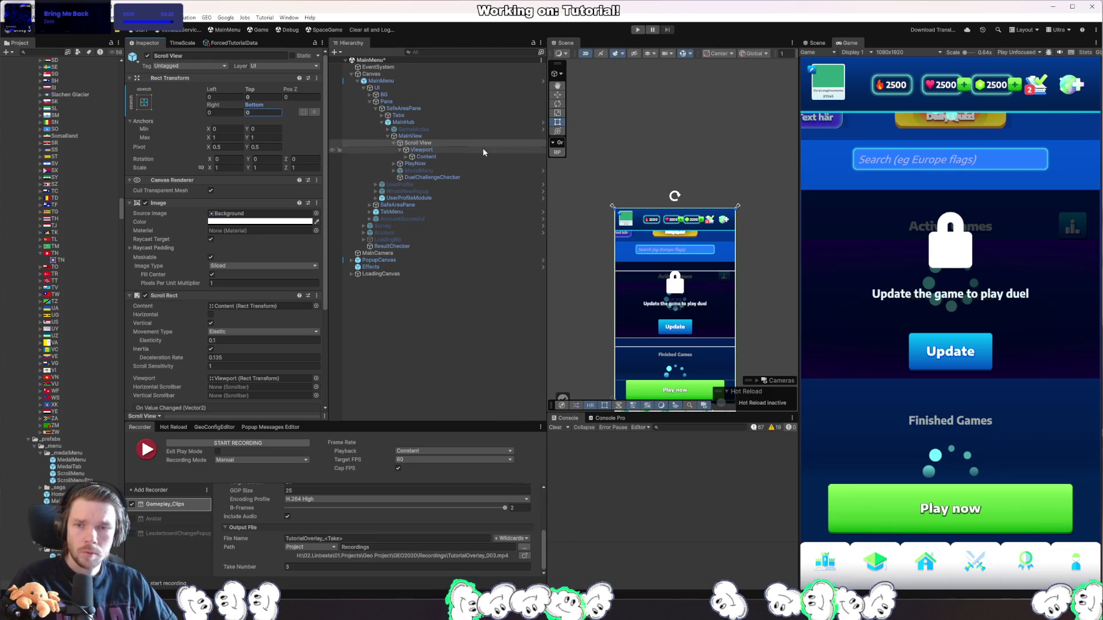
# Select MainView and drag its Top offset down to about 200.
pyautogui.click(490, 124)
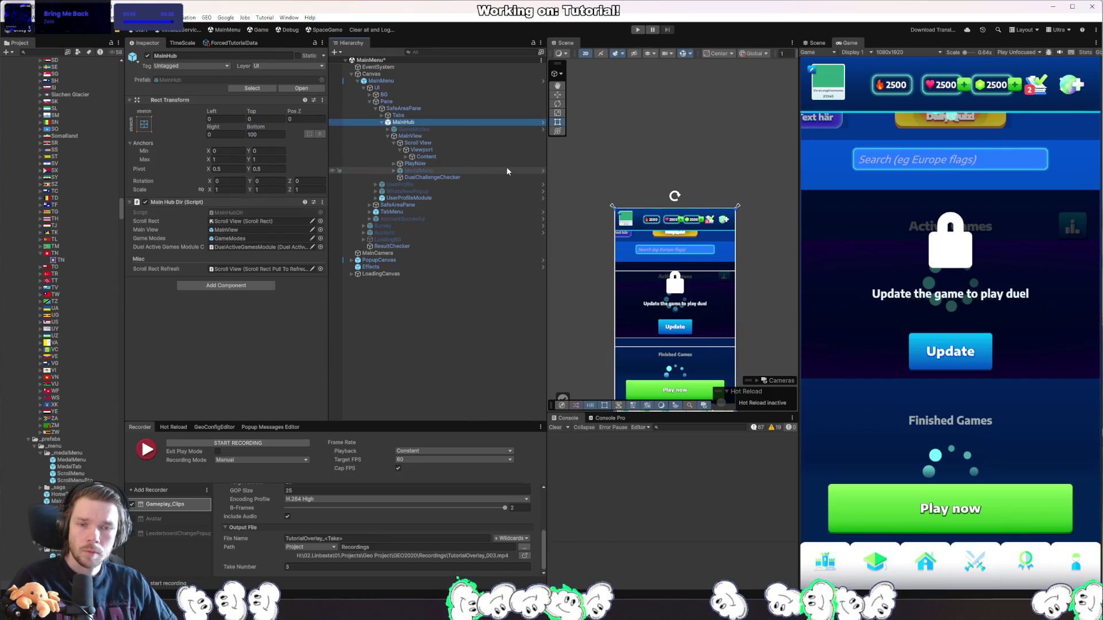
pyautogui.click(471, 143)
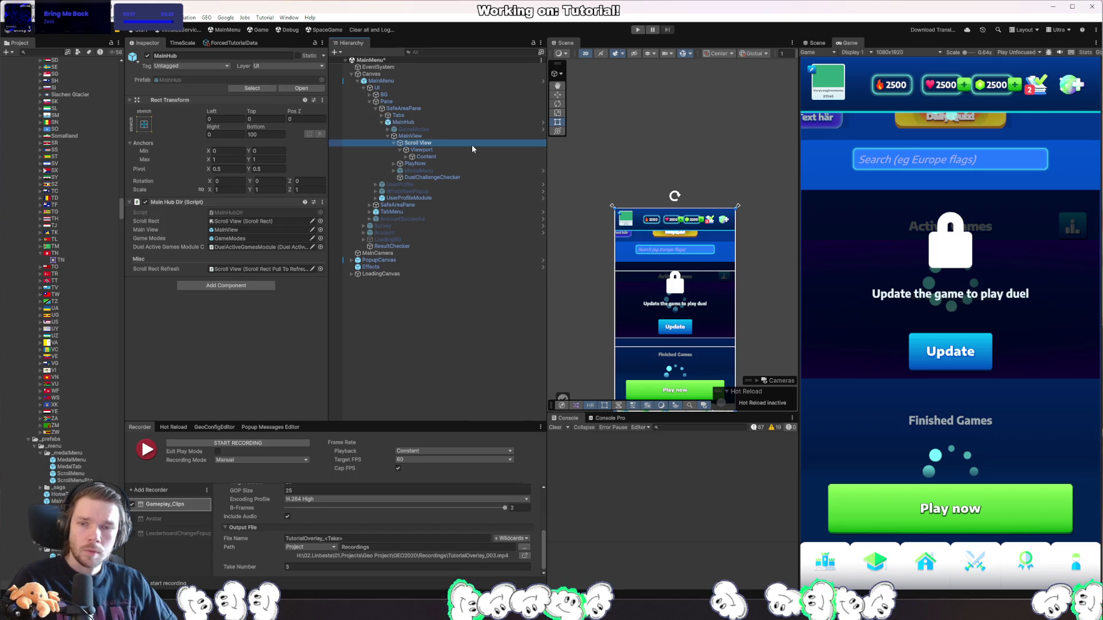
pyautogui.scroll(-2, 767, 263)
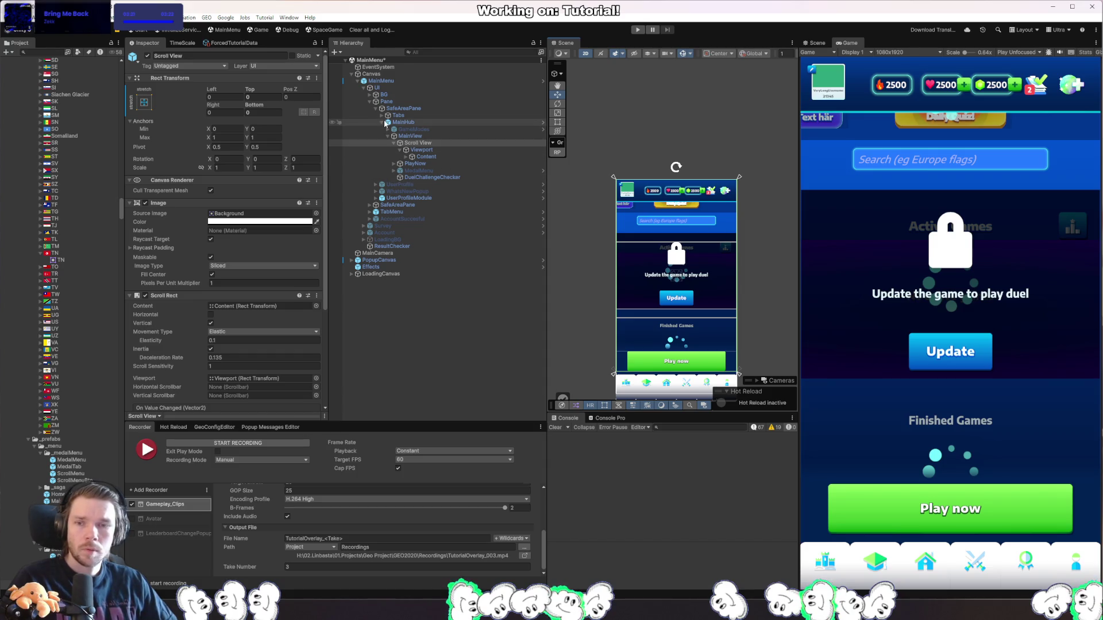
pyautogui.click(426, 198)
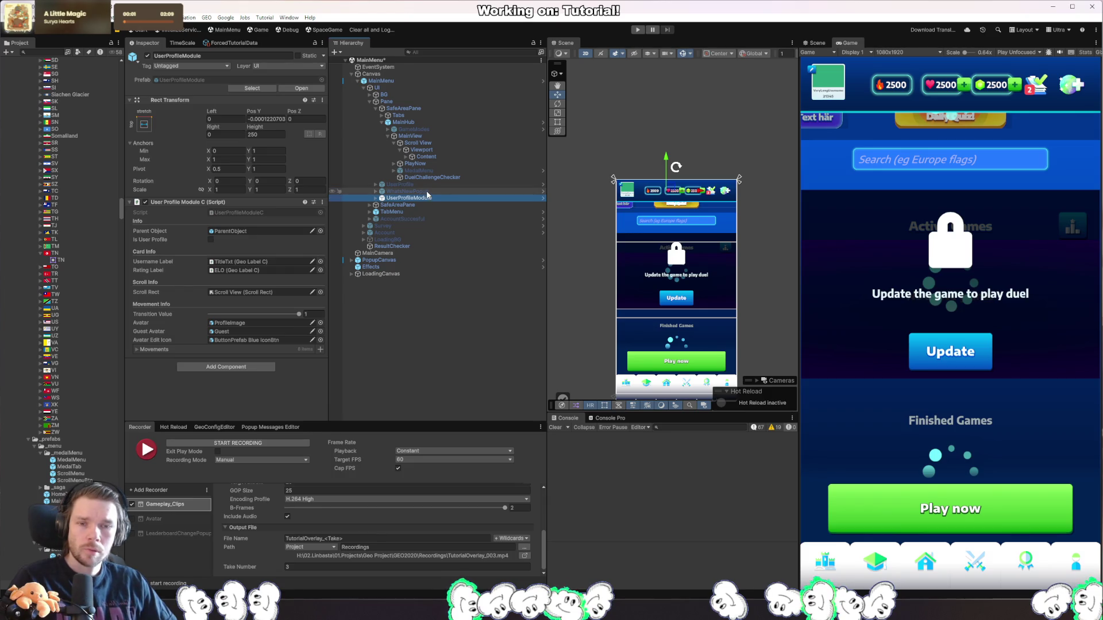
pyautogui.click(433, 135)
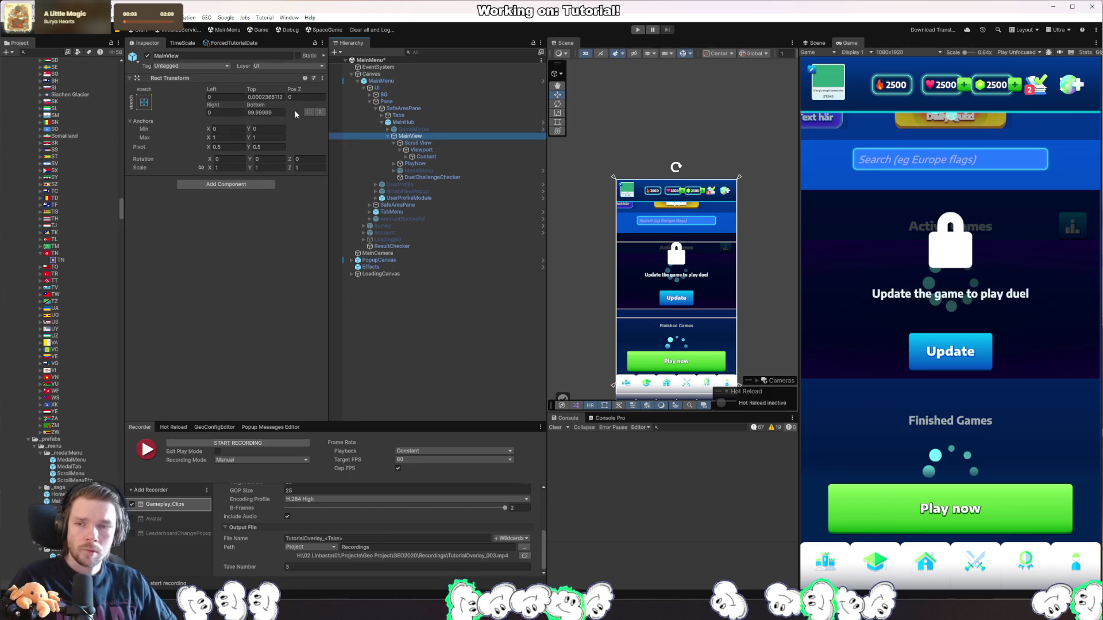
pyautogui.moveTo(254, 90)
pyautogui.mouseDown()
pyautogui.moveTo(625, 459)
pyautogui.moveTo(869, 482)
pyautogui.moveTo(907, 498)
pyautogui.mouseUp()
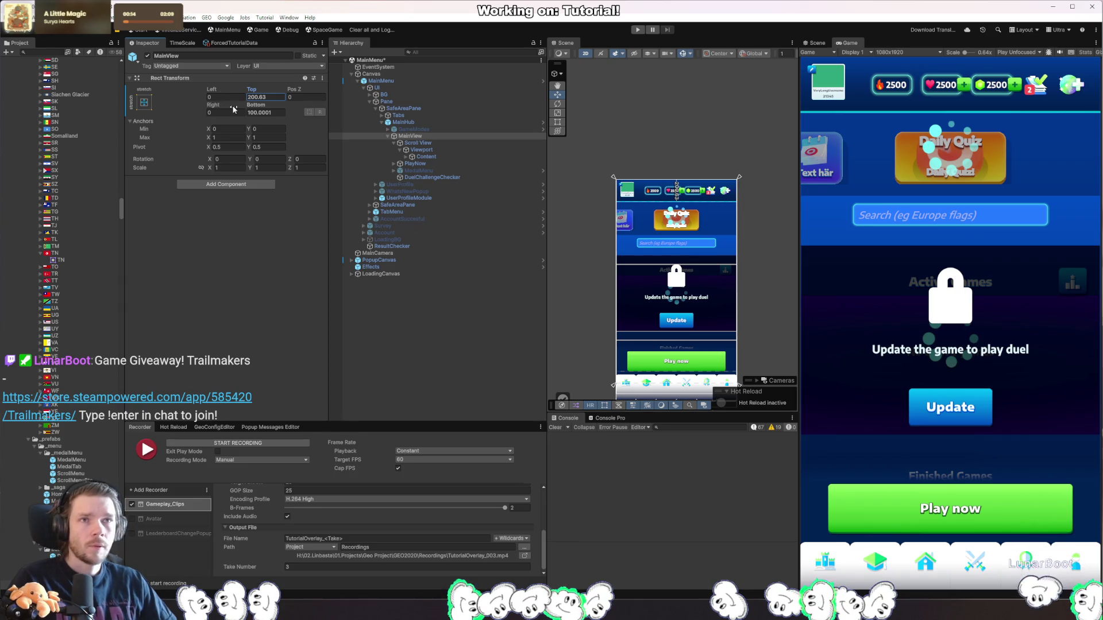
# Revert MainView's offsets and open the MainHub prefab for editing.
pyautogui.rightClick(253, 90)
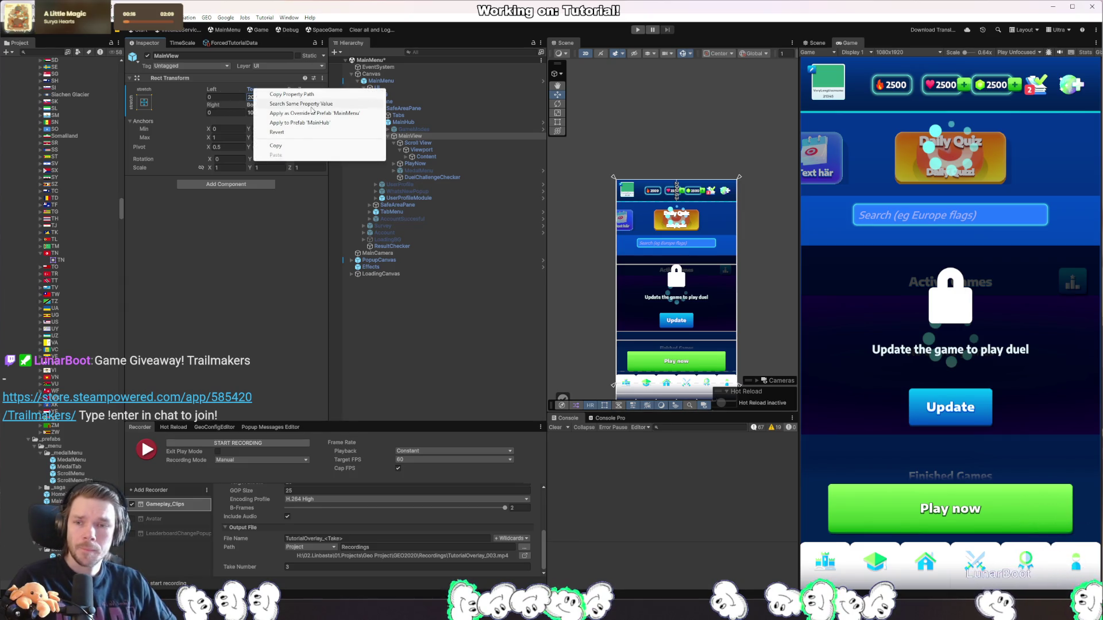
pyautogui.click(265, 113)
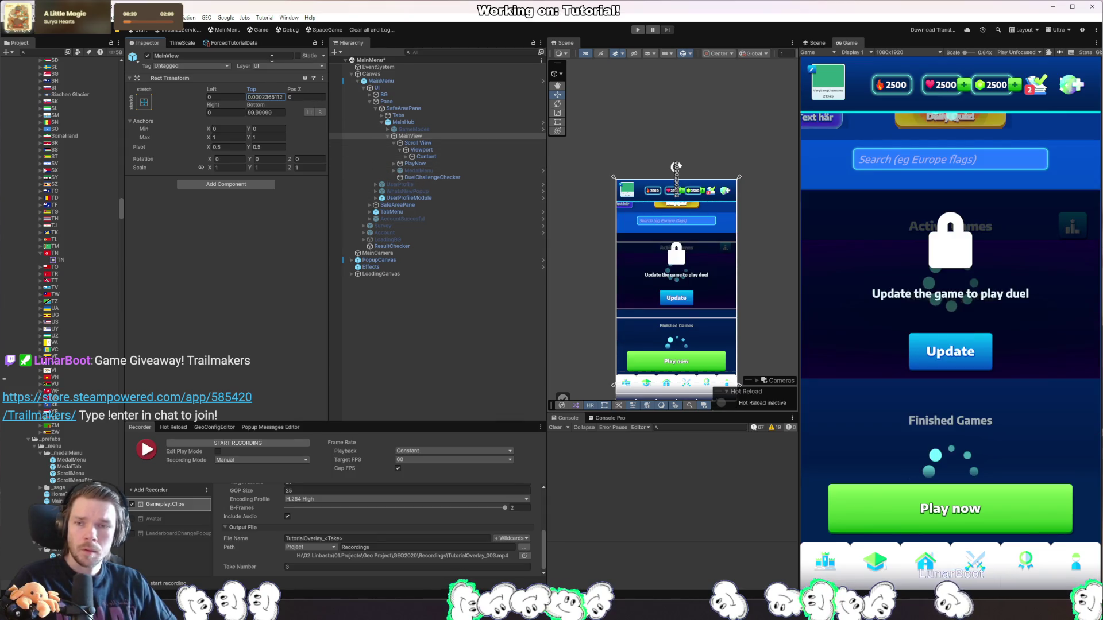
pyautogui.doubleClick(409, 123)
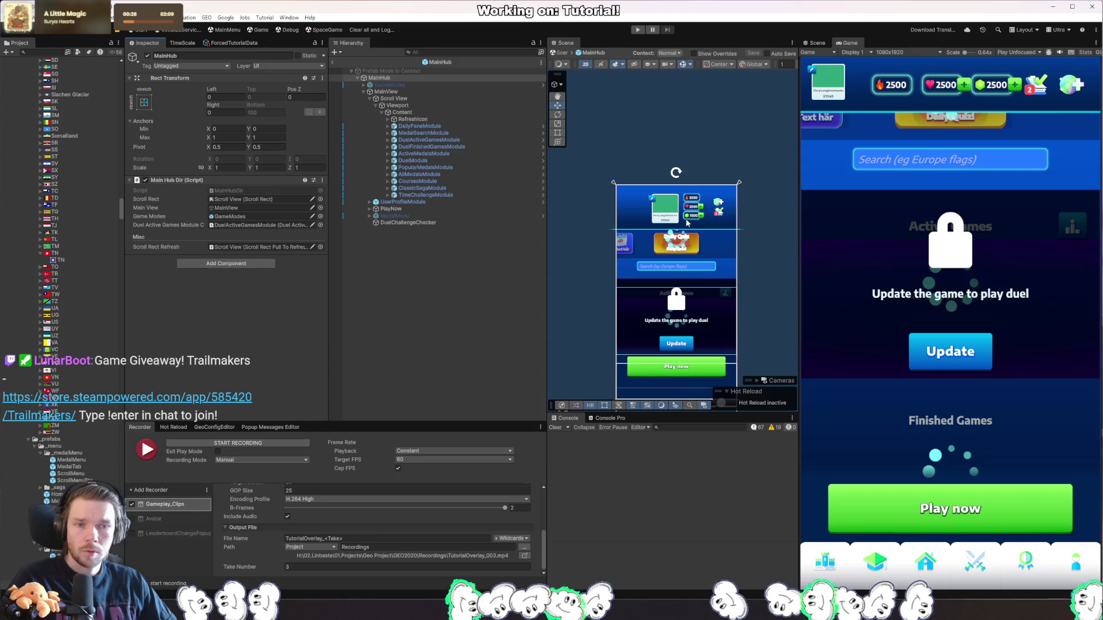
# Inspect Content and MainView, and preview UserProfileModule's transition before resetting it to 0.
pyautogui.click(403, 112)
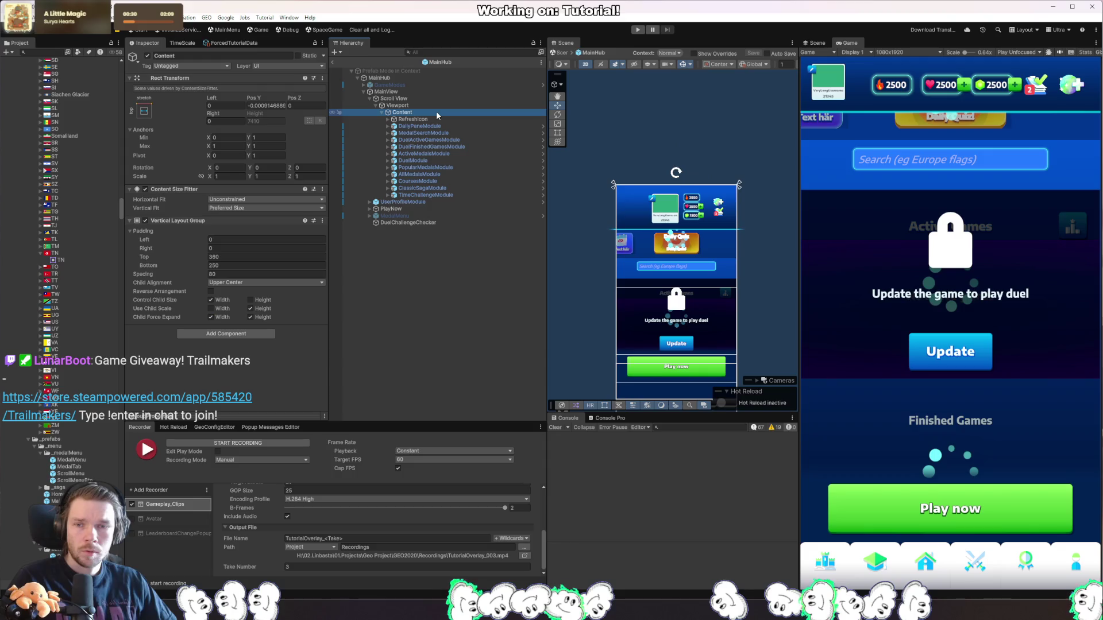
pyautogui.click(396, 92)
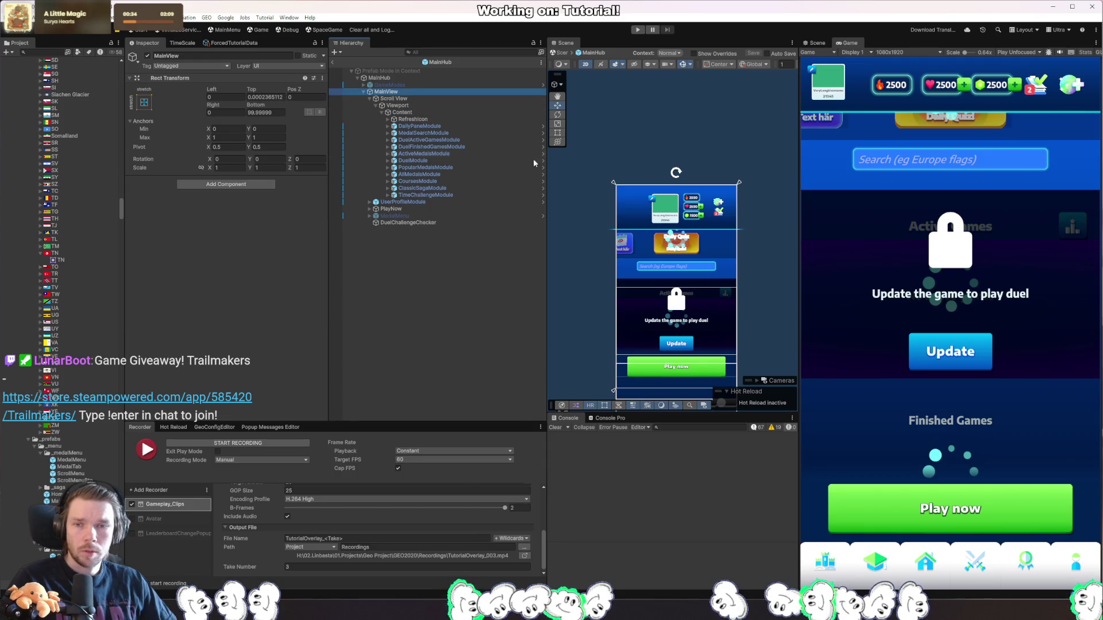
pyautogui.click(433, 113)
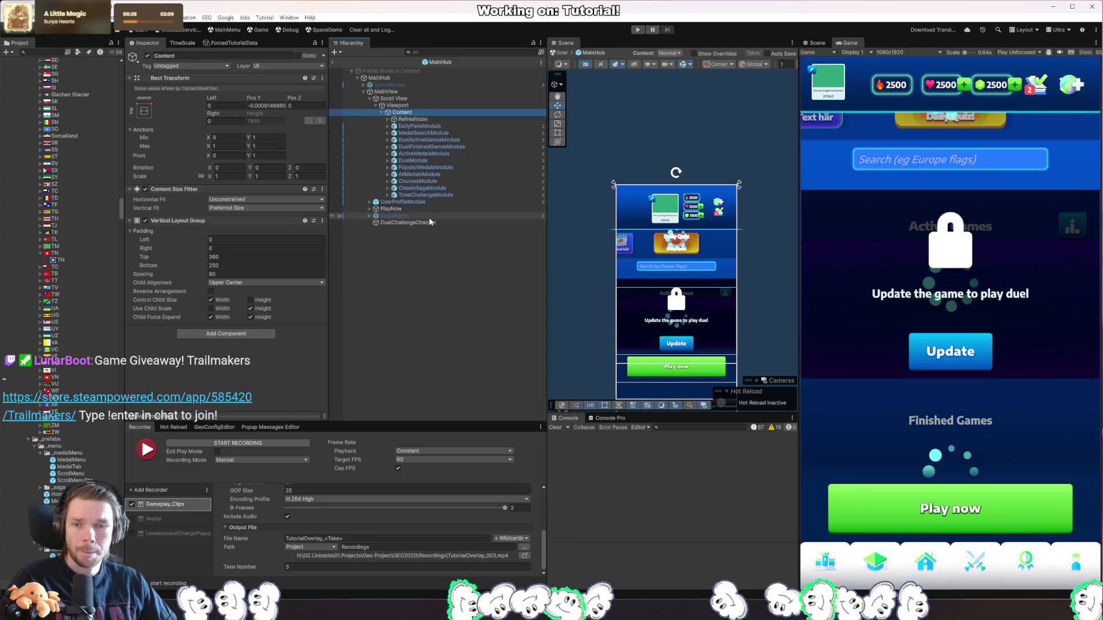
pyautogui.click(402, 202)
pyautogui.moveTo(243, 315); pyautogui.dragTo(367, 326)
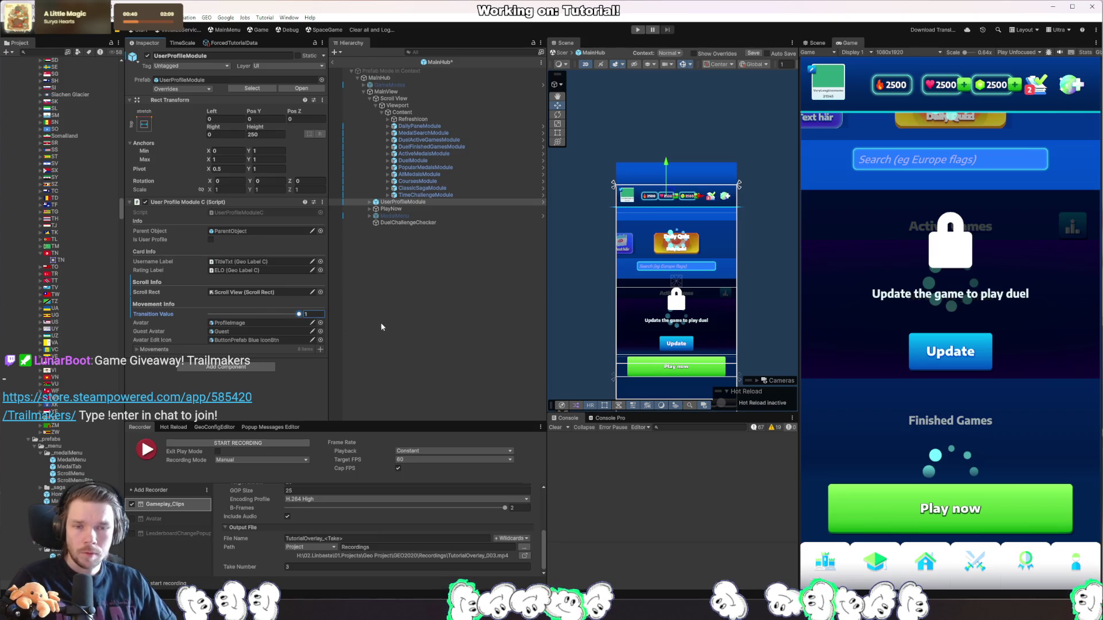
pyautogui.moveTo(299, 315)
pyautogui.mouseDown()
pyautogui.moveTo(113, 332)
pyautogui.moveTo(414, 342)
pyautogui.moveTo(195, 335)
pyautogui.mouseUp()
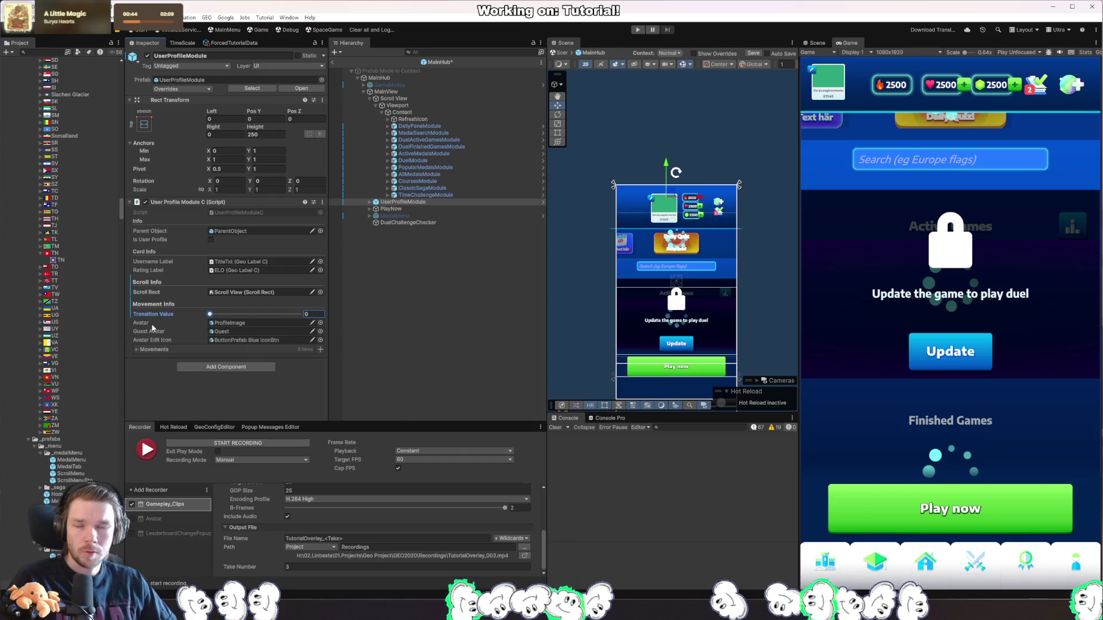
# Inspect Scroll View, Viewport, Content and RefreshIcon, then exit Prefab Mode and dismiss the prompt.
pyautogui.click(422, 99)
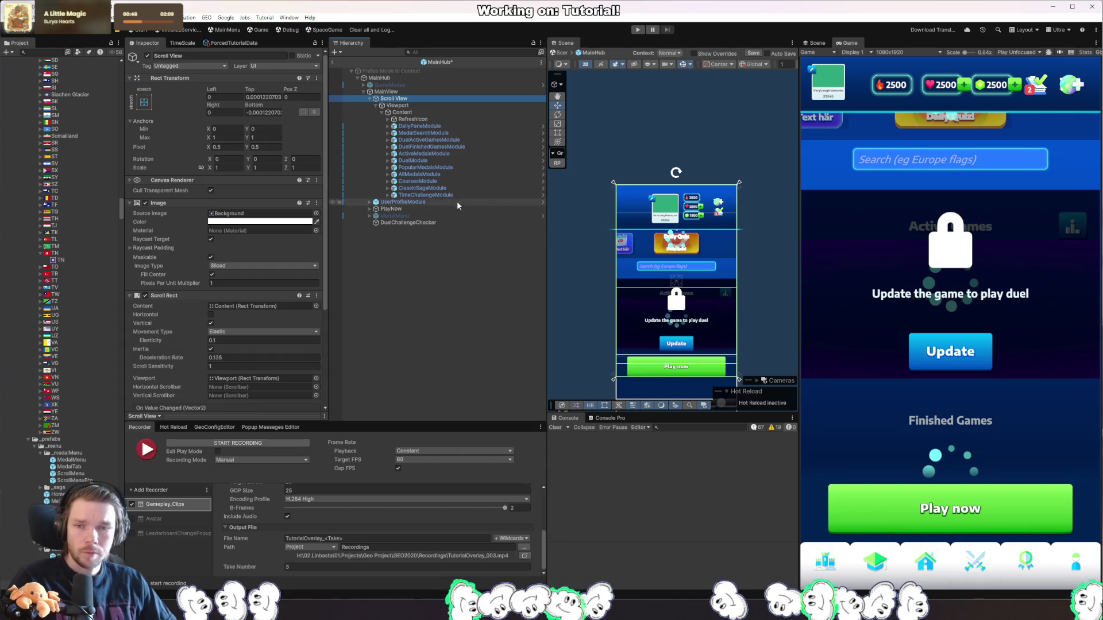
pyautogui.click(400, 106)
pyautogui.click(406, 112)
pyautogui.click(408, 119)
pyautogui.click(402, 112)
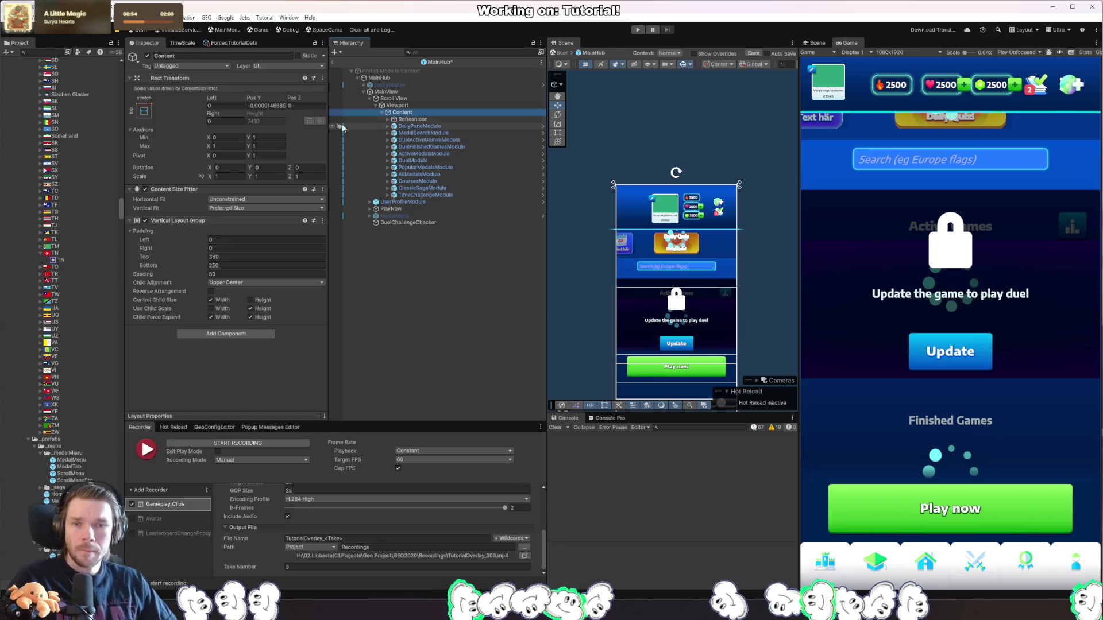
pyautogui.click(332, 62)
pyautogui.click(566, 319)
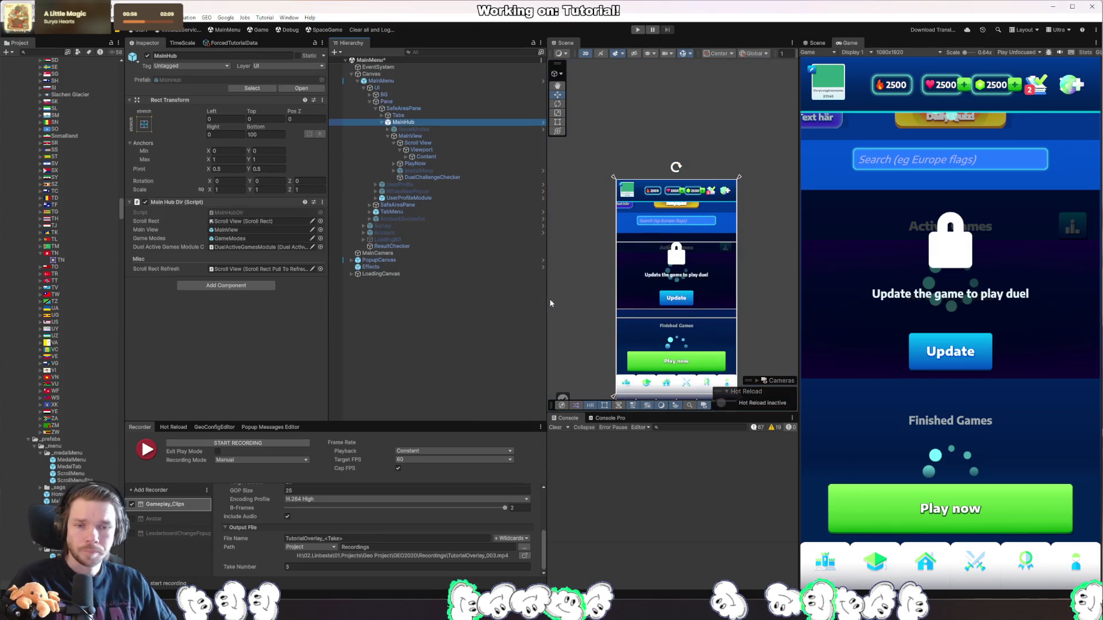
# Select the Scroll View and check its Top and Bottom offset options.
pyautogui.rightClick(721, 206)
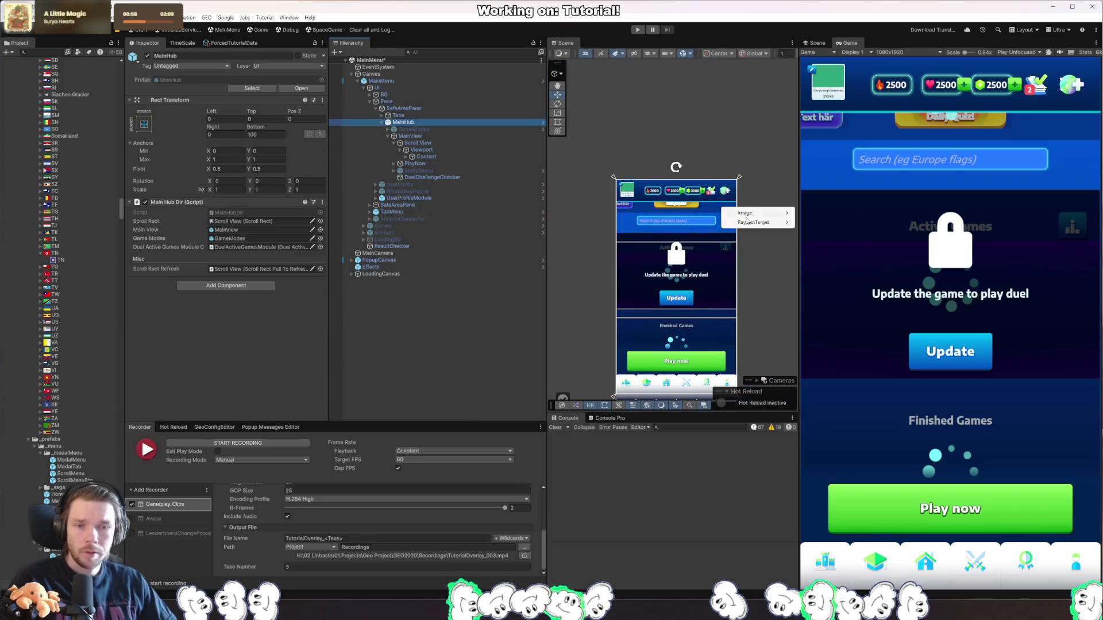
pyautogui.click(428, 136)
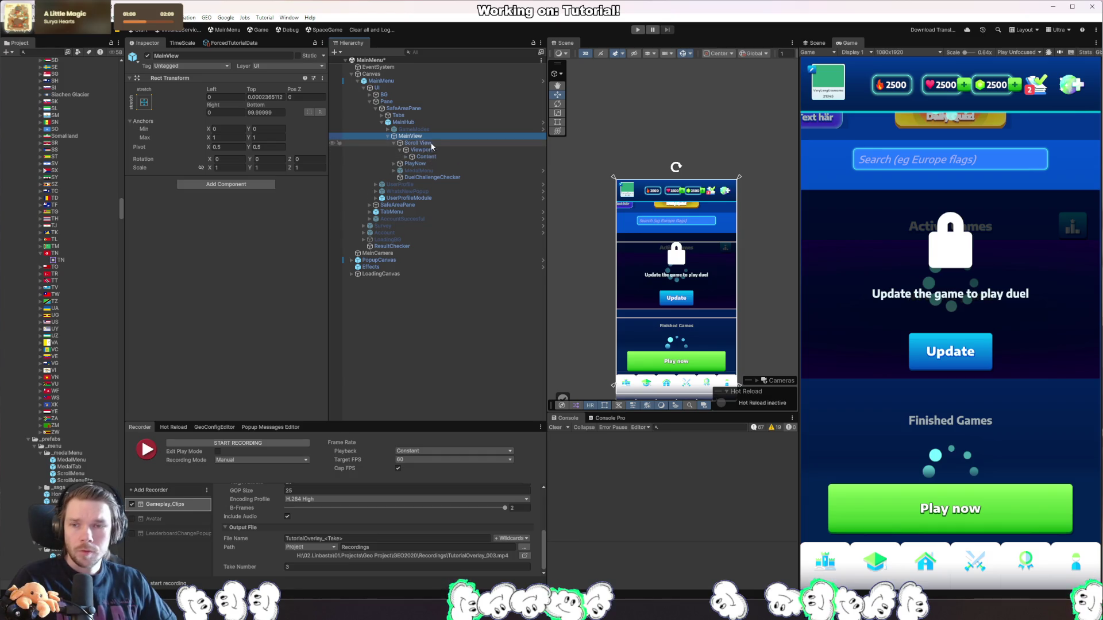
pyautogui.click(428, 150)
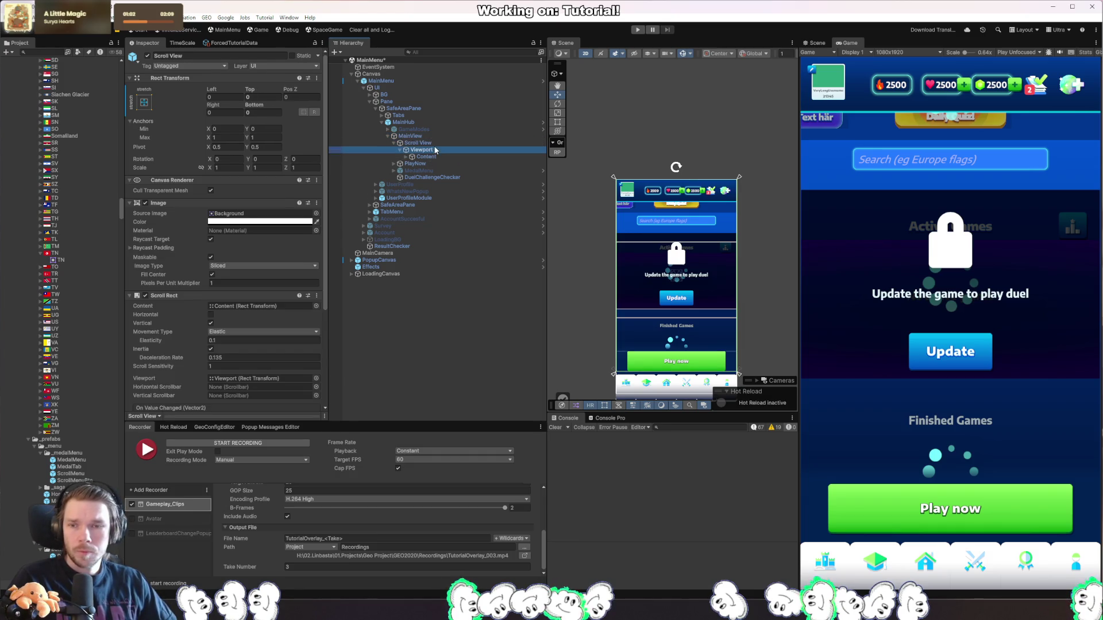
pyautogui.click(408, 144)
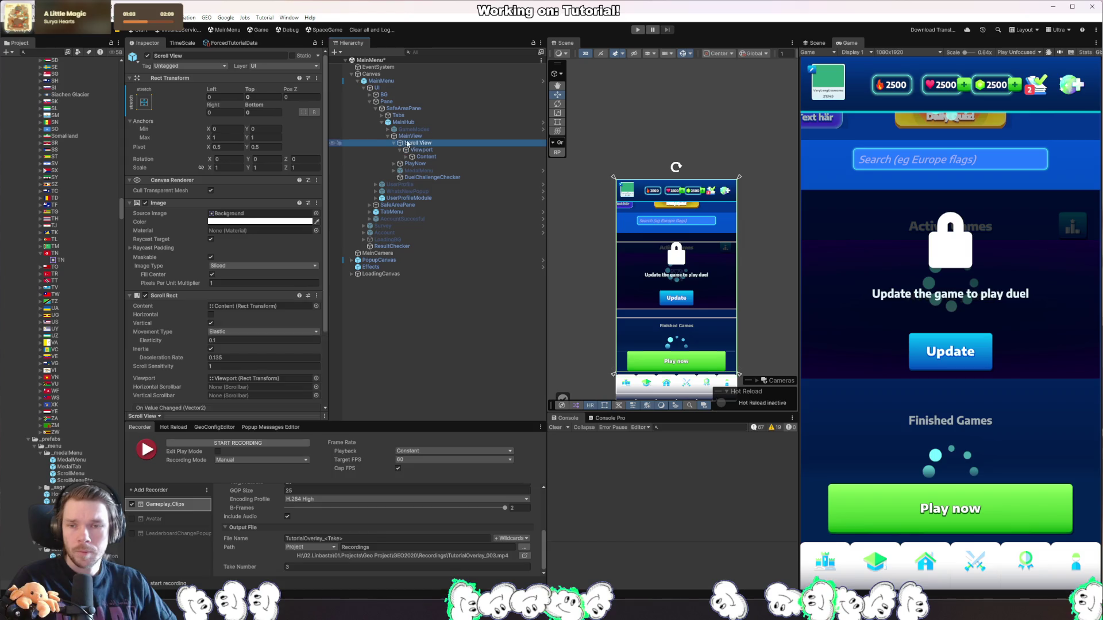
pyautogui.rightClick(251, 107)
pyautogui.click(251, 97)
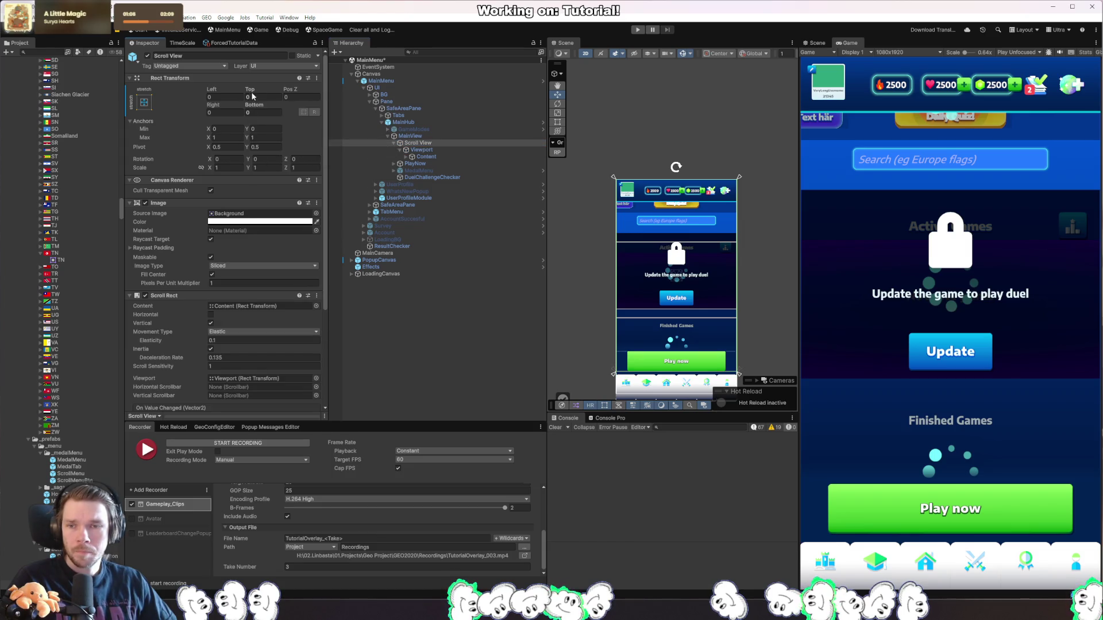
pyautogui.rightClick(251, 92)
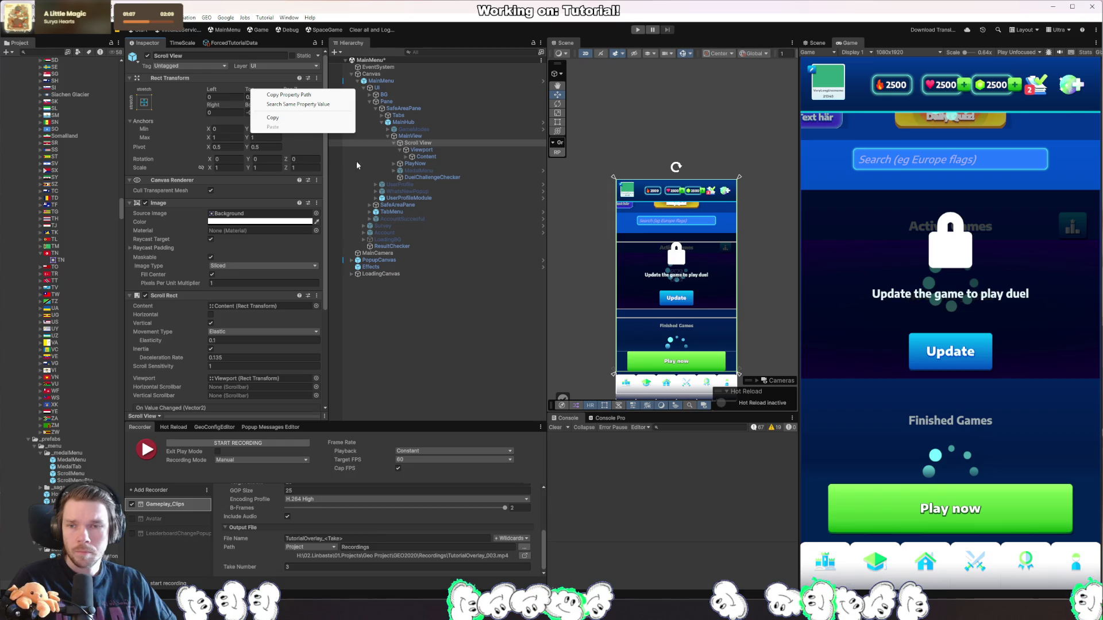
# Revert Content's Y position to its prefab value and reset UserProfileModule's transition to 0.
pyautogui.click(426, 150)
pyautogui.click(434, 156)
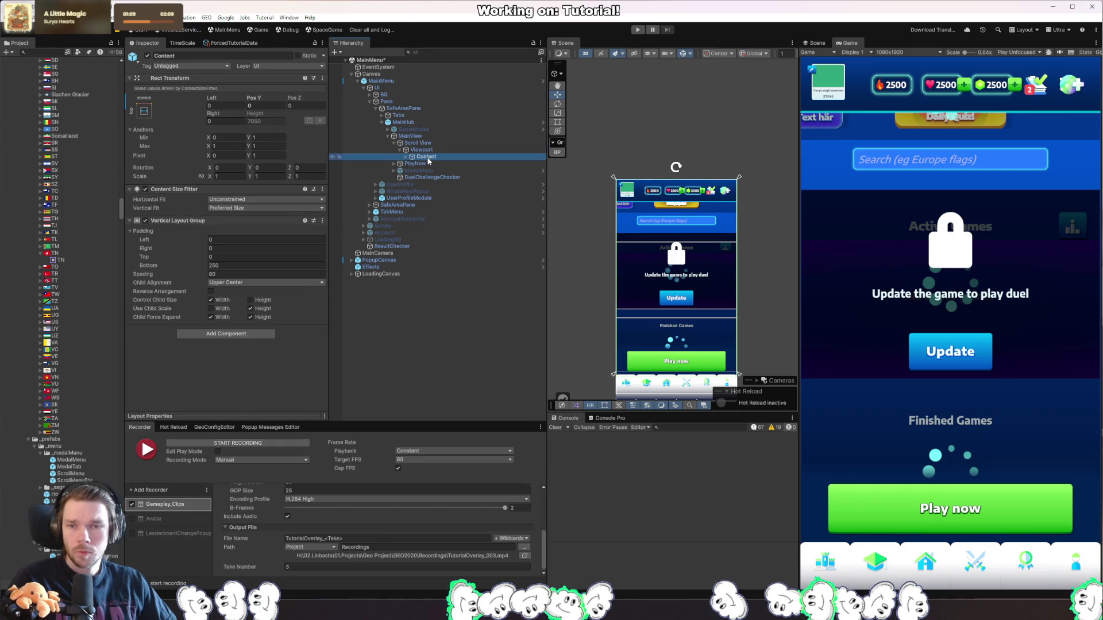
pyautogui.rightClick(259, 98)
pyautogui.click(308, 141)
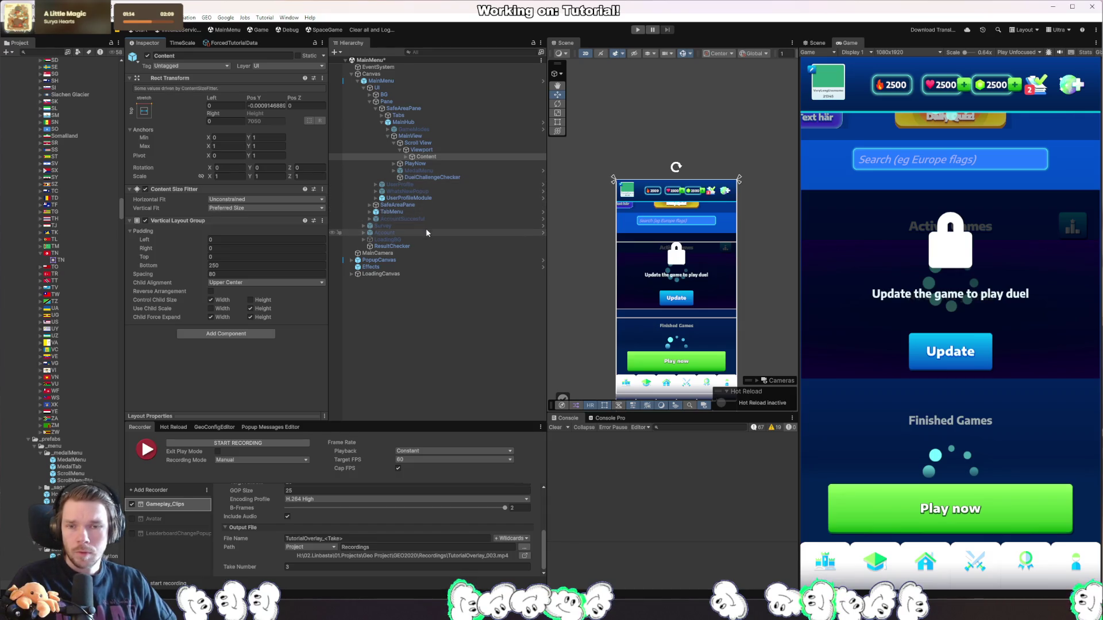
pyautogui.click(431, 178)
pyautogui.click(426, 199)
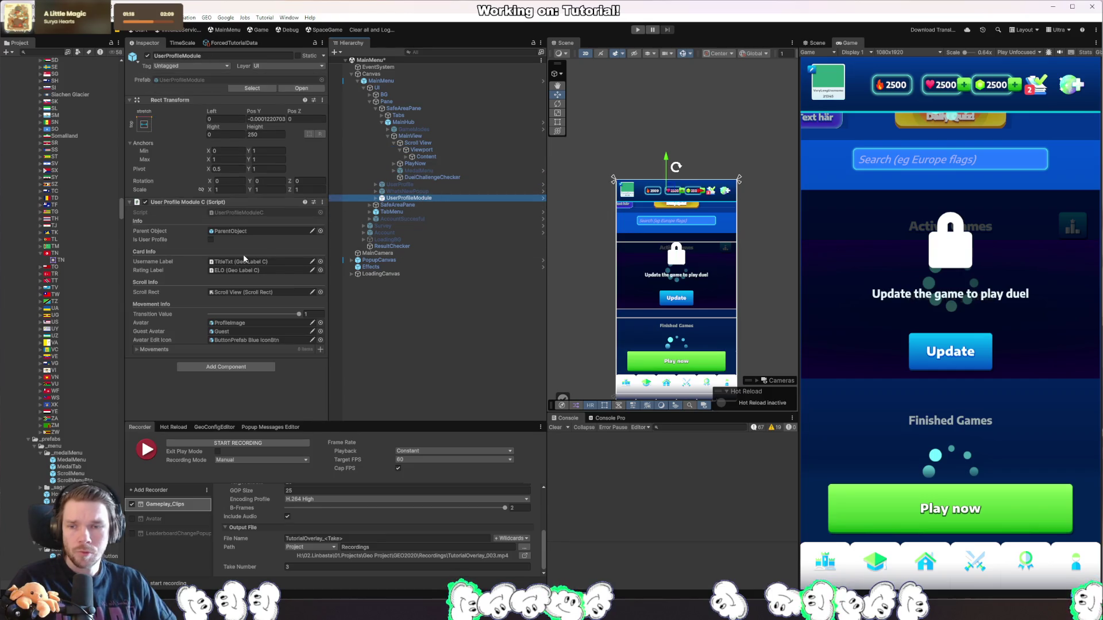
pyautogui.moveTo(298, 315); pyautogui.dragTo(153, 319)
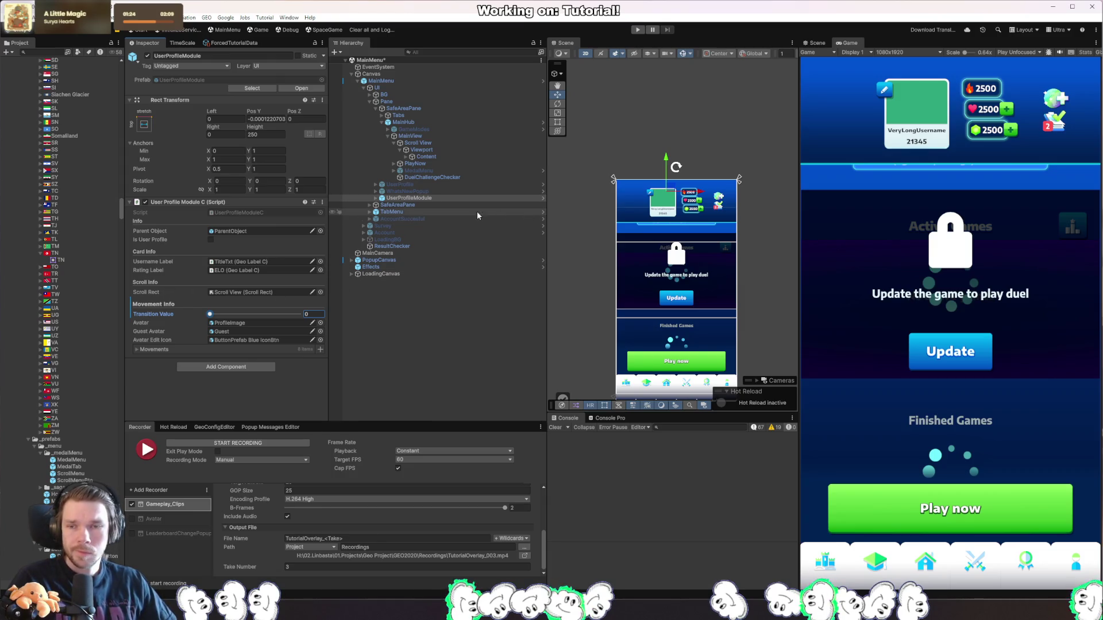
# Look over MainHub and Tabs, then select the MainMenu root and open it in Prefab Mode.
pyautogui.click(406, 122)
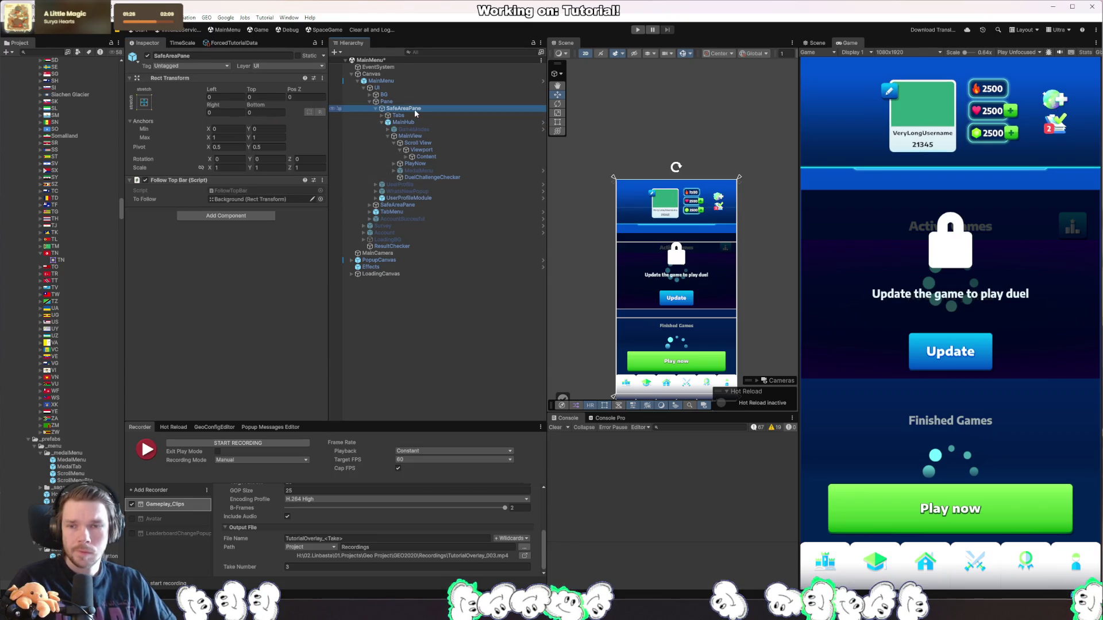
pyautogui.click(406, 115)
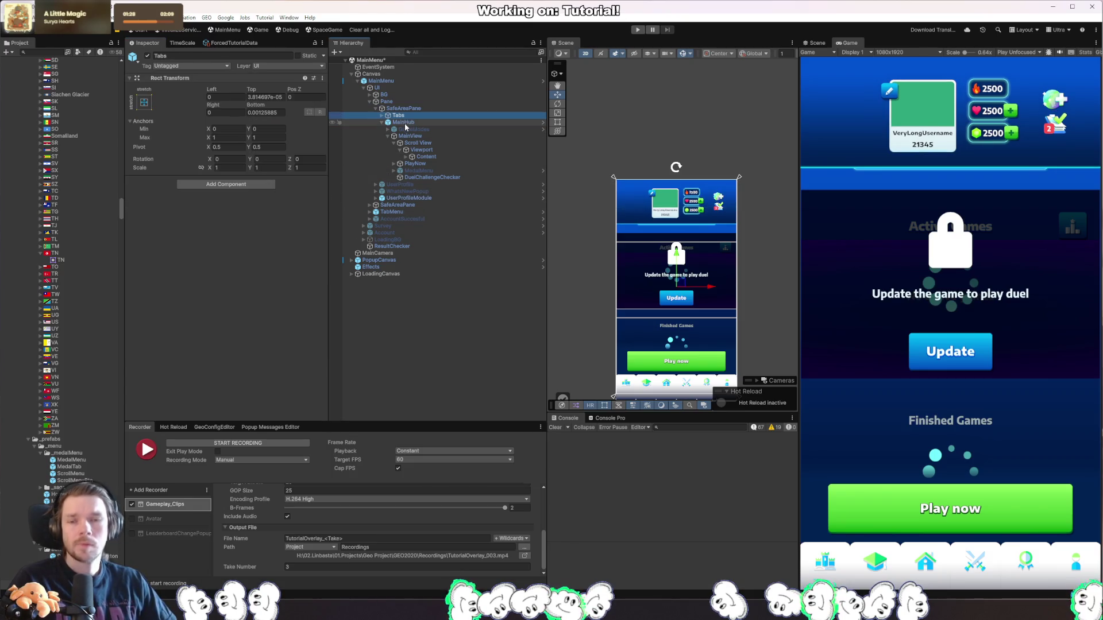
pyautogui.click(414, 122)
pyautogui.click(395, 81)
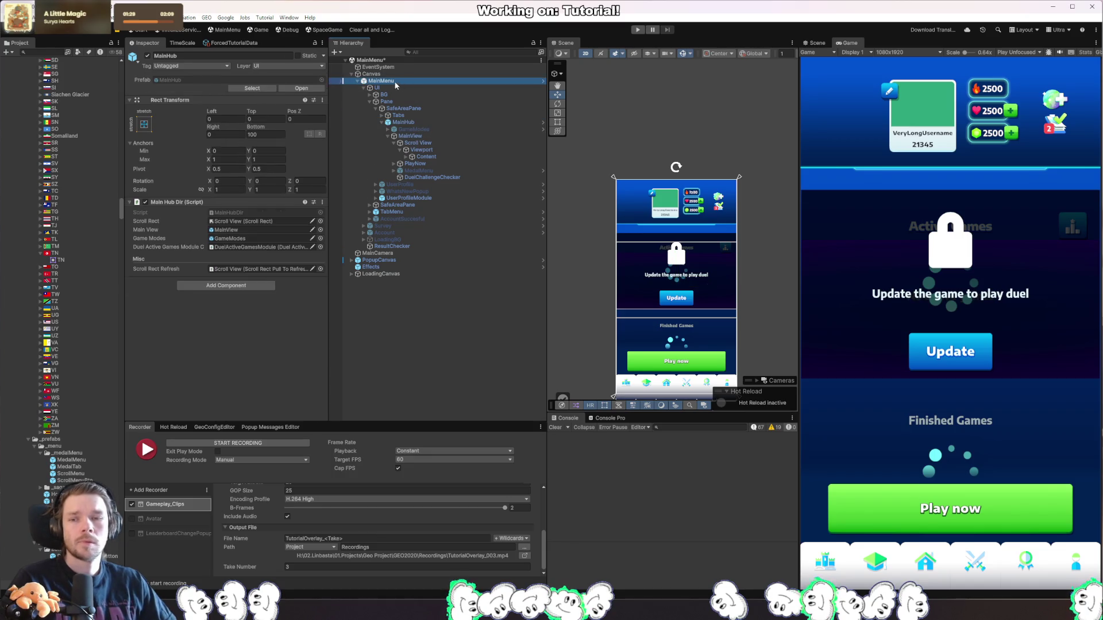
pyautogui.click(297, 88)
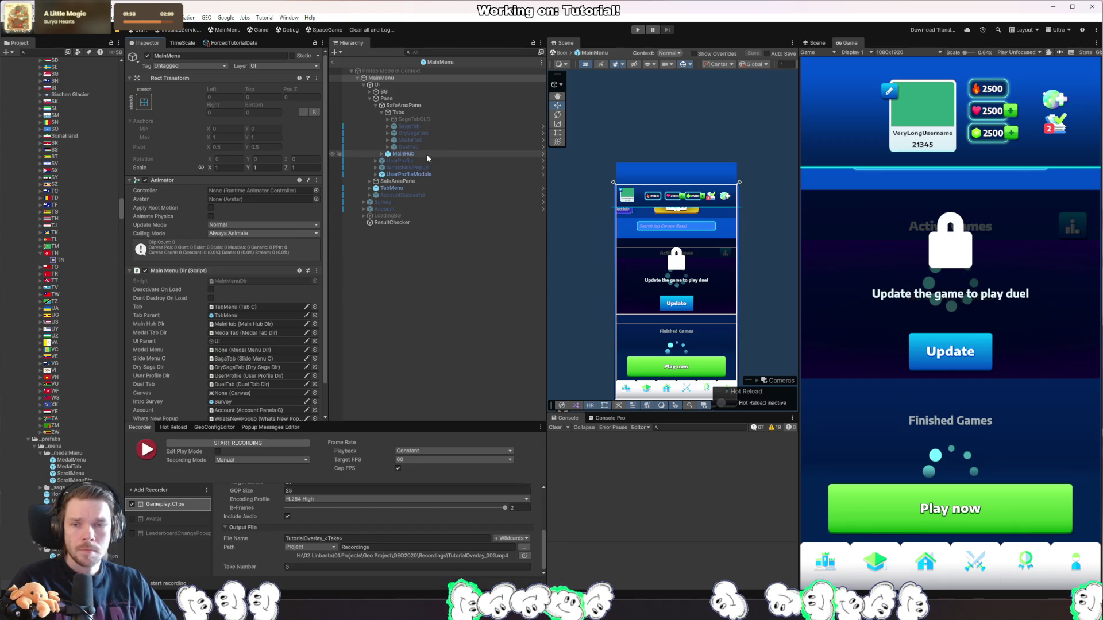
# Revert MainHub's overridden Top offset inside the MainMenu prefab.
pyautogui.click(387, 154)
pyautogui.click(381, 154)
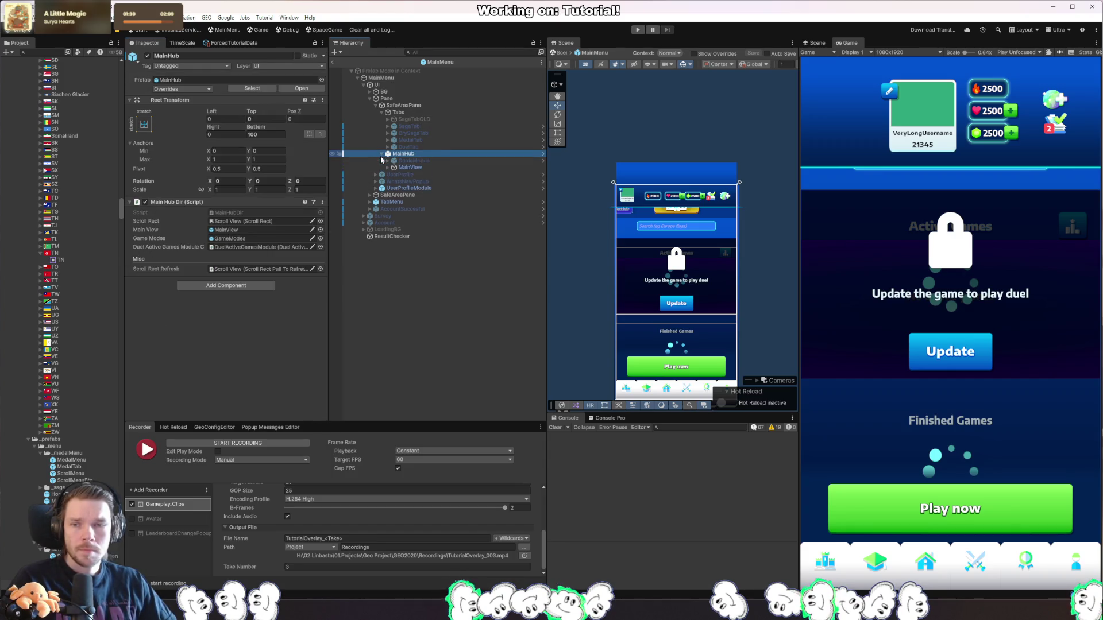
pyautogui.rightClick(250, 113)
pyautogui.click(315, 148)
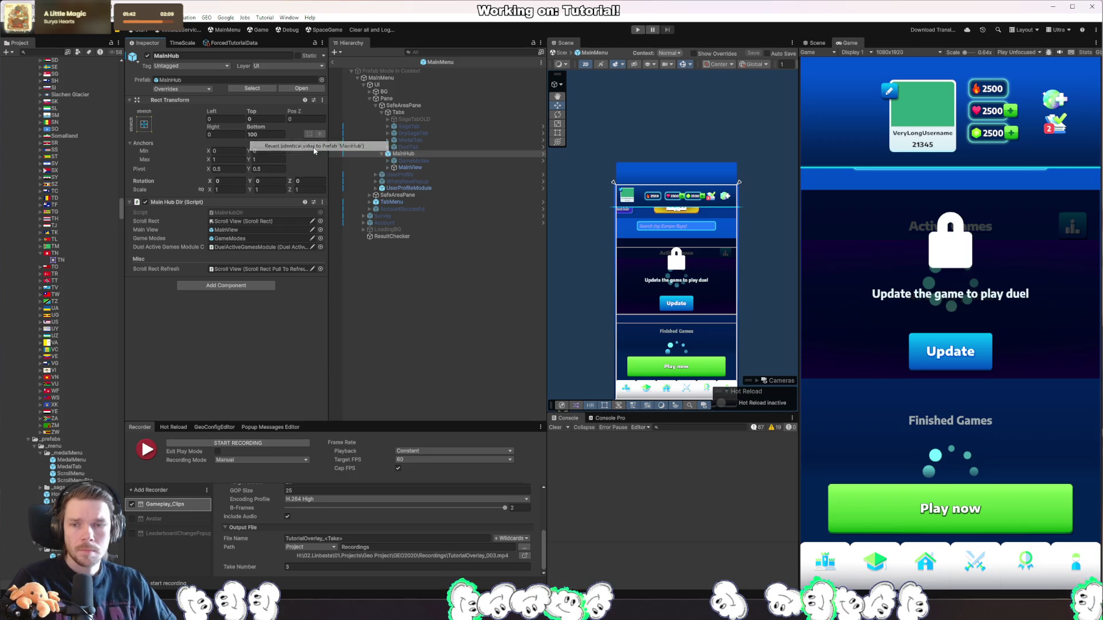
# Revert Content's Top padding override to 360, save the MainMenu prefab, and exit Prefab Mode.
pyautogui.click(389, 168)
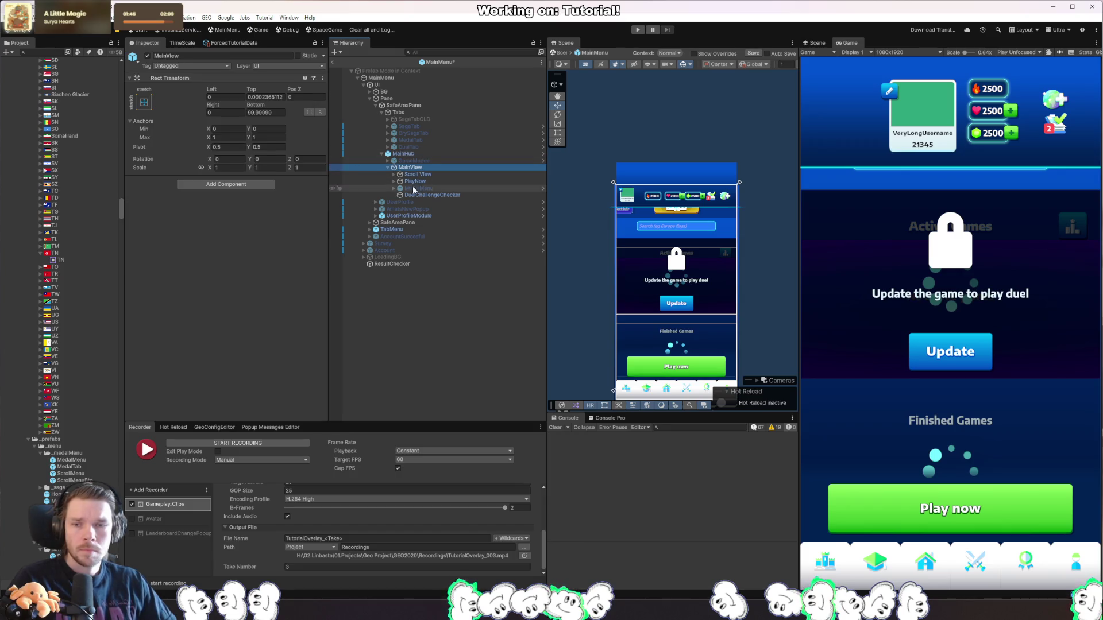
pyautogui.click(405, 175)
pyautogui.click(394, 174)
pyautogui.click(421, 181)
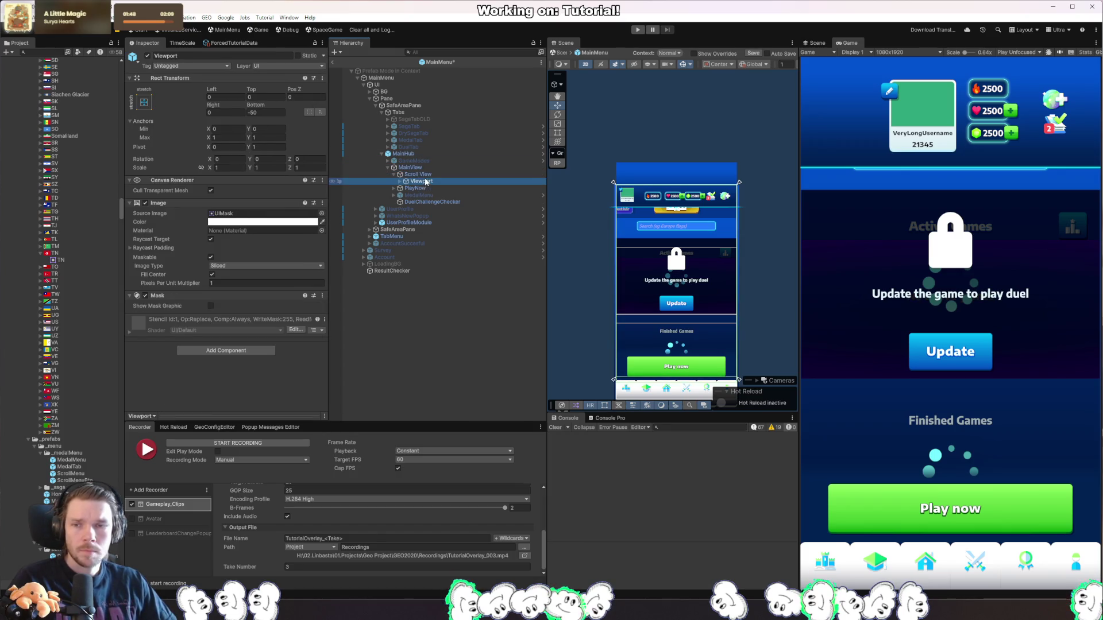
pyautogui.press('Right')
pyautogui.click(426, 188)
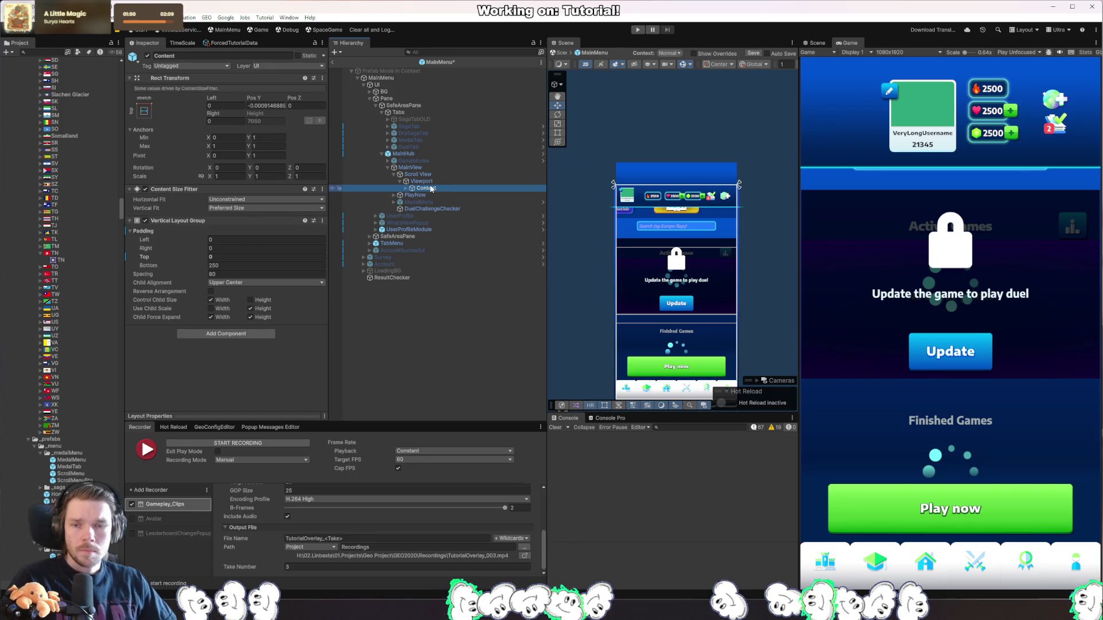
pyautogui.click(405, 189)
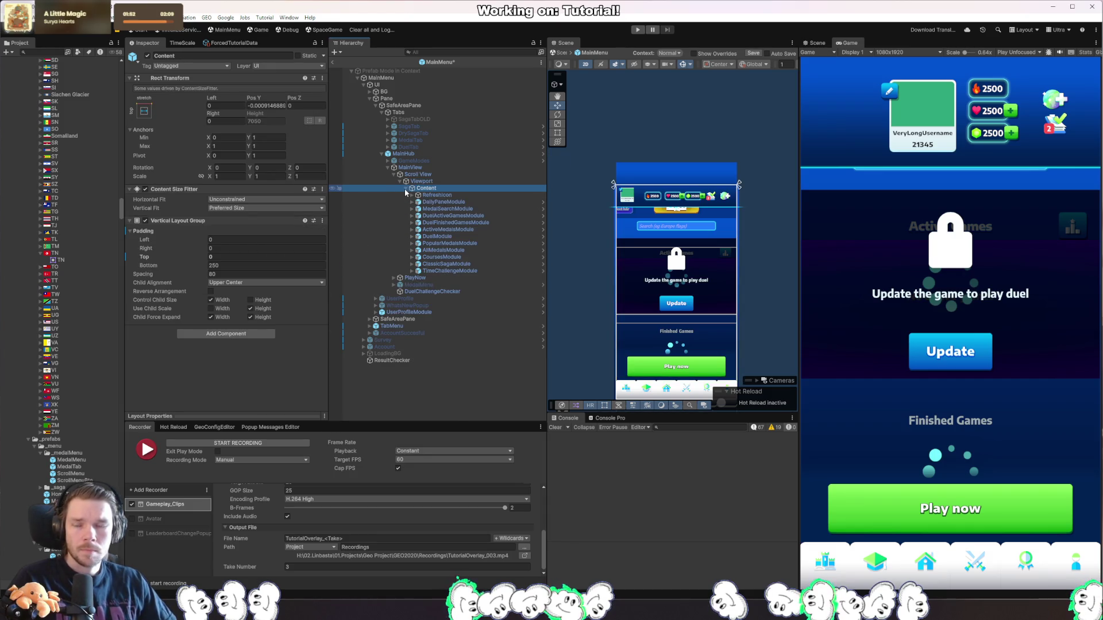
pyautogui.rightClick(202, 264)
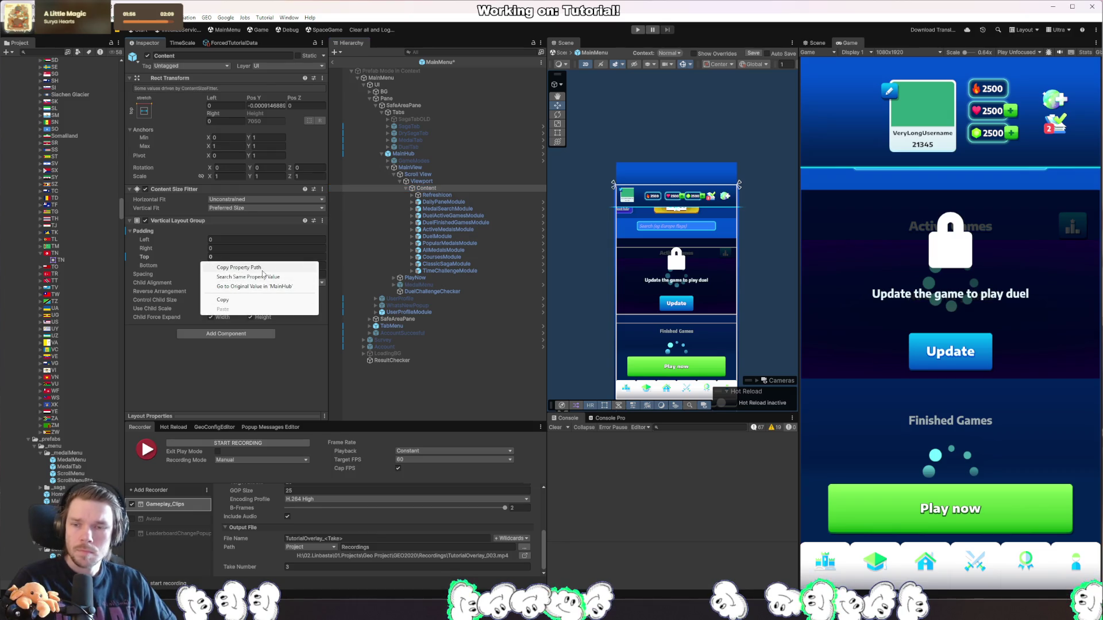
pyautogui.rightClick(195, 261)
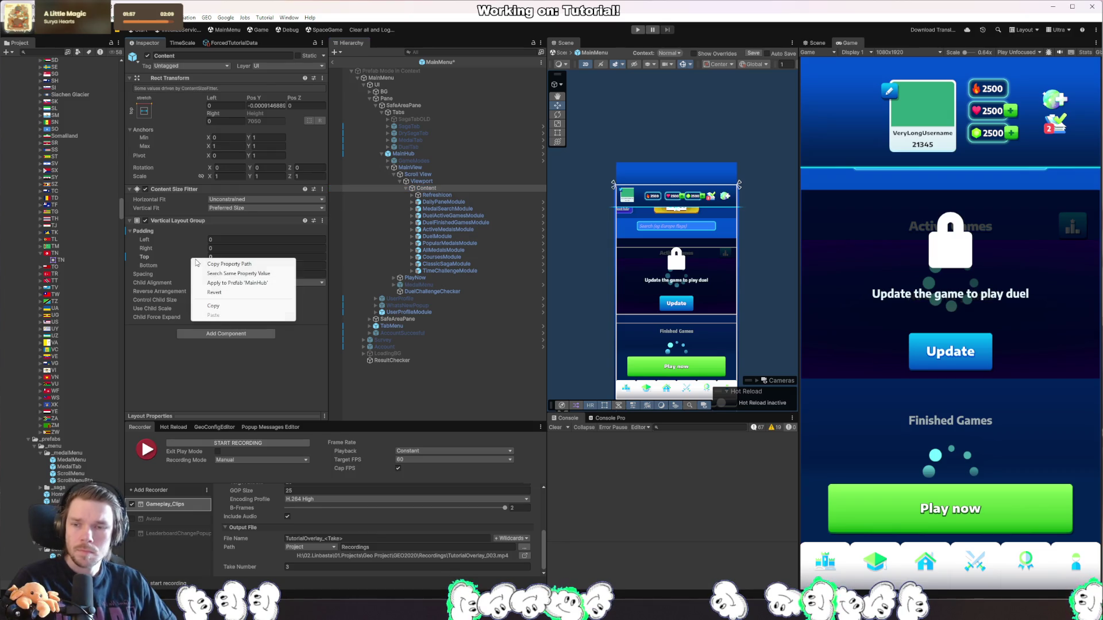
pyautogui.click(223, 293)
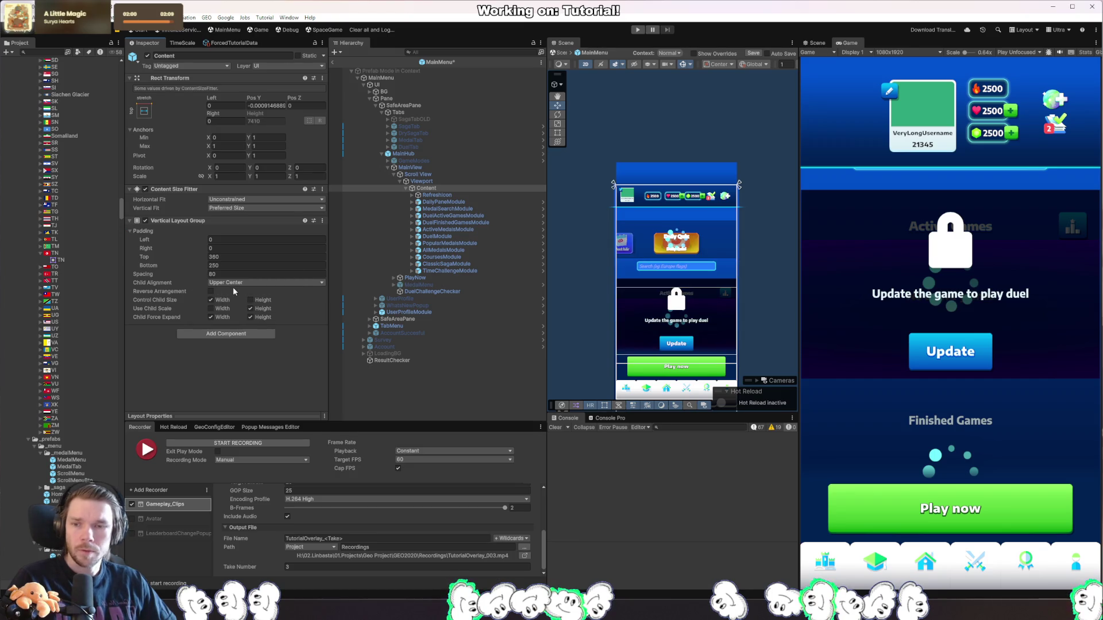
pyautogui.hotkey('ctrl', 's')
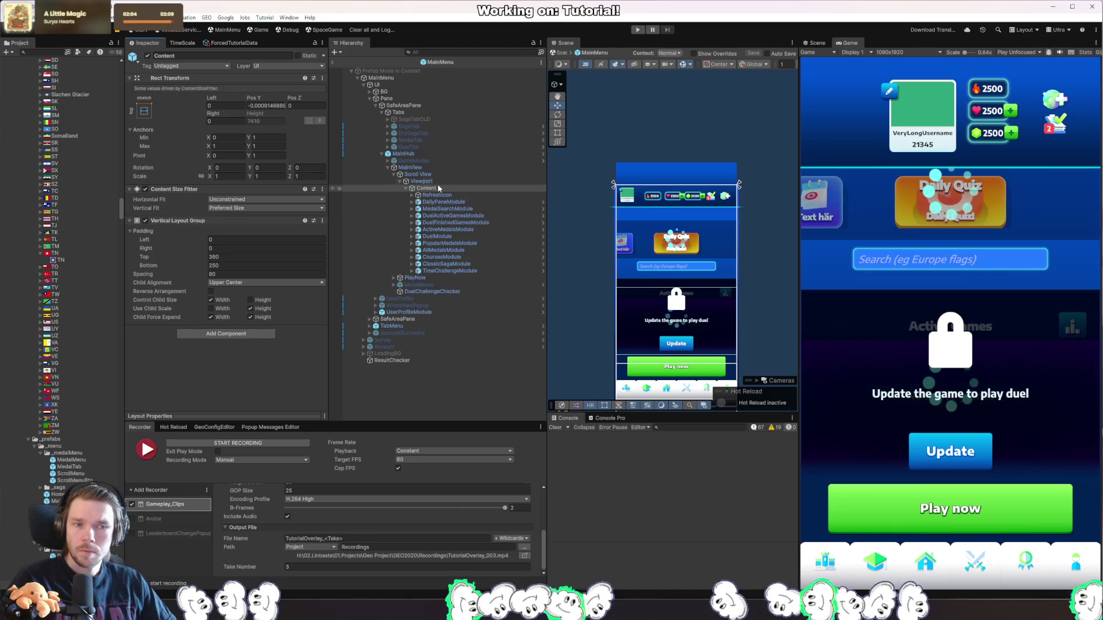
pyautogui.click(334, 61)
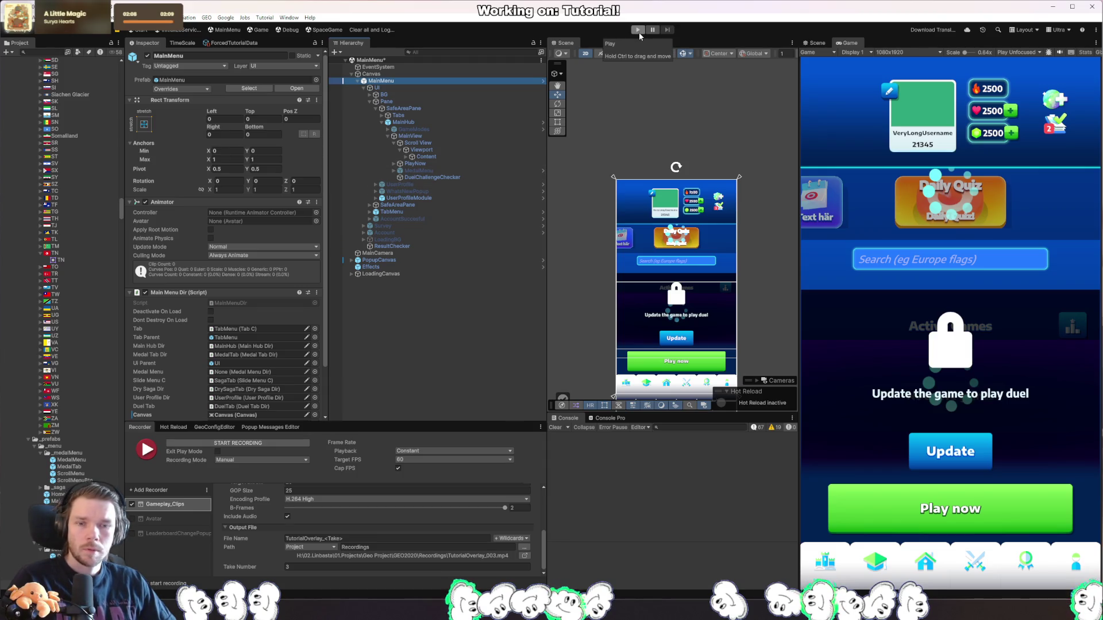
# Reload the MainMenu scene, discarding unsaved changes.
pyautogui.click(660, 109)
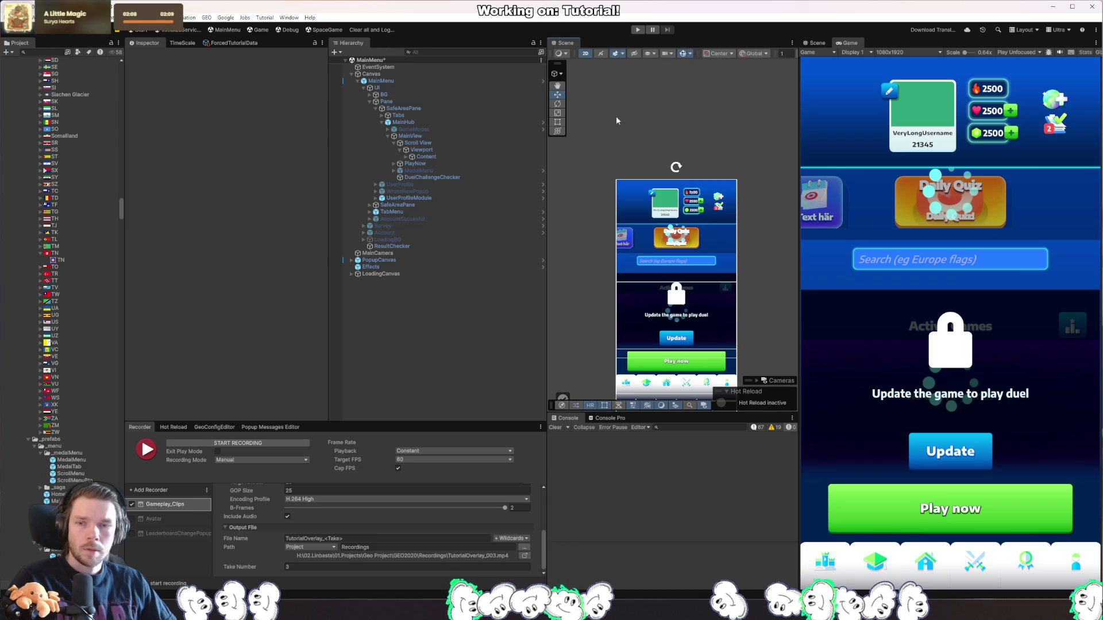
pyautogui.click(225, 32)
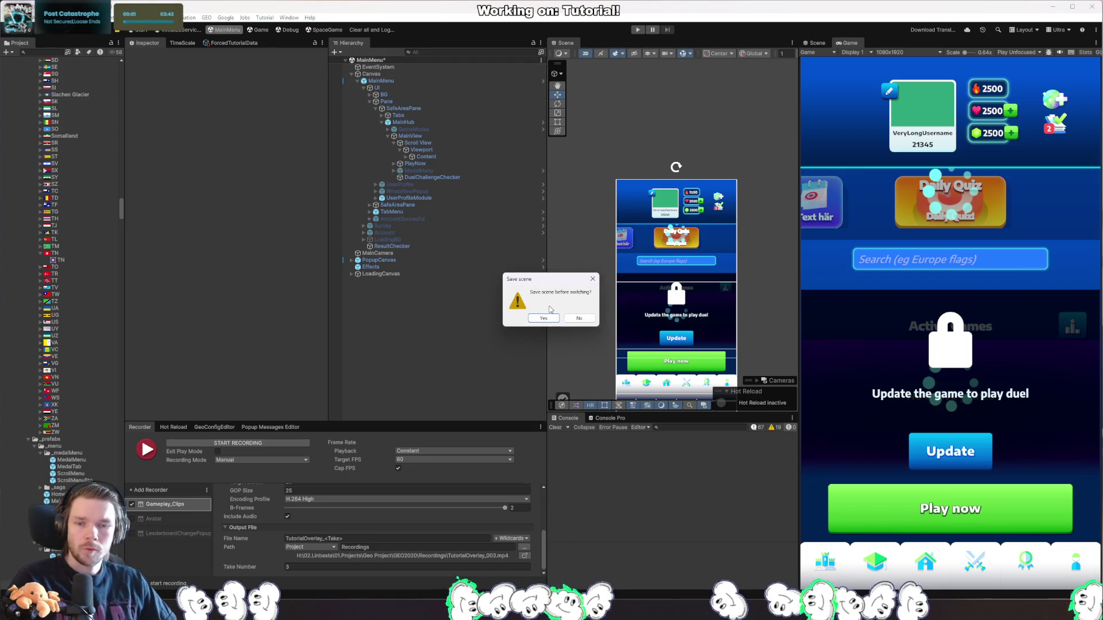
pyautogui.click(568, 318)
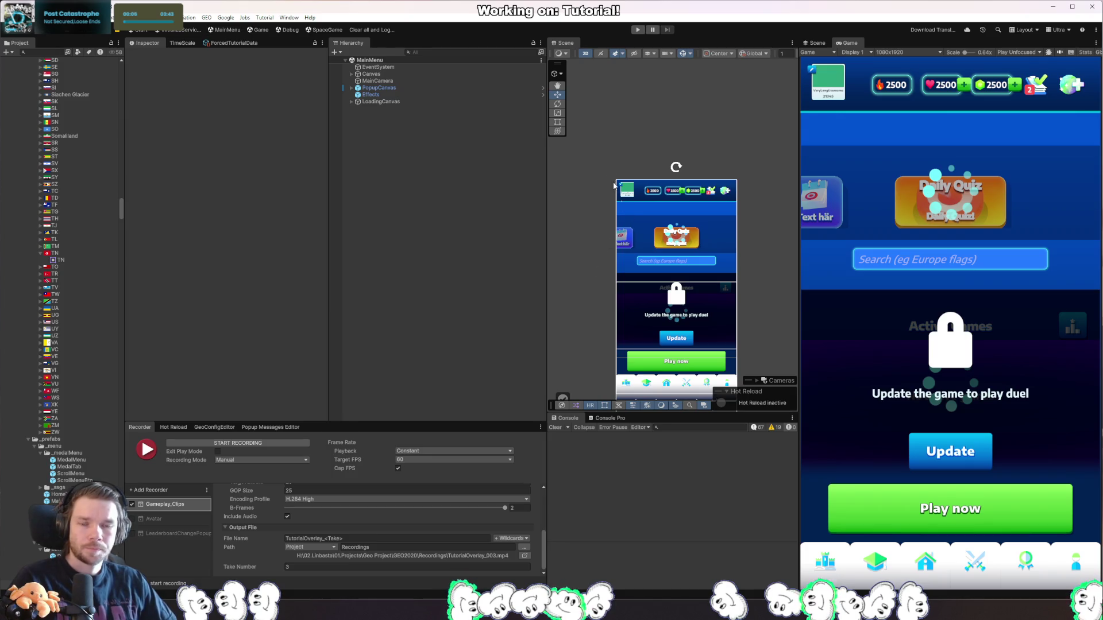
# Play-test to see the Play Now tutorial overlay, then stop Play mode.
pyautogui.click(639, 30)
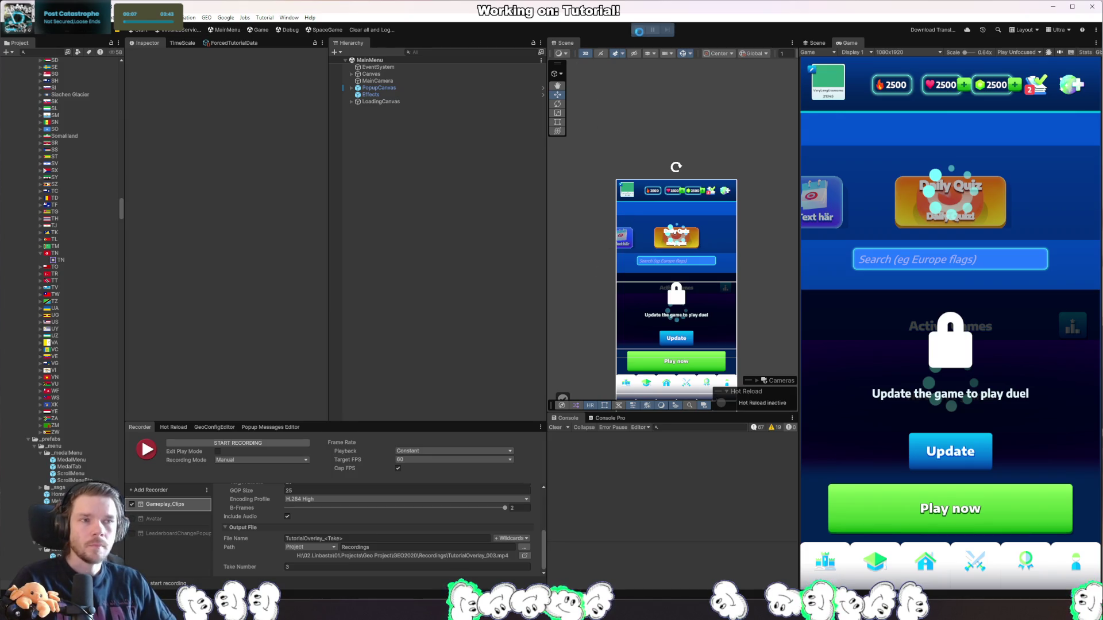
pyautogui.click(638, 30)
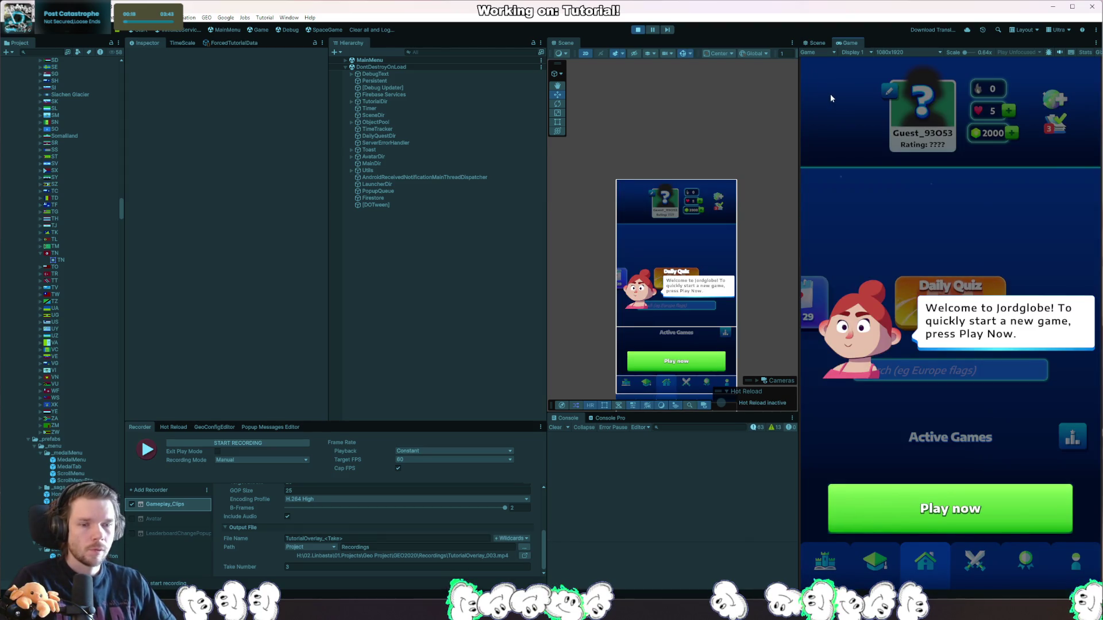
pyautogui.click(636, 31)
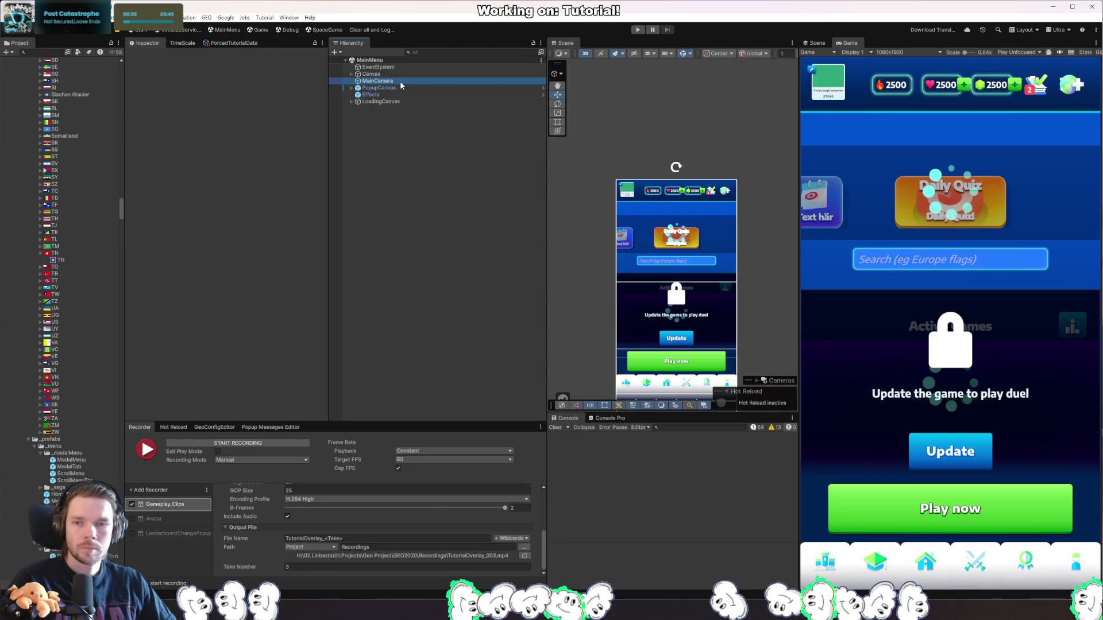
pyautogui.click(400, 81)
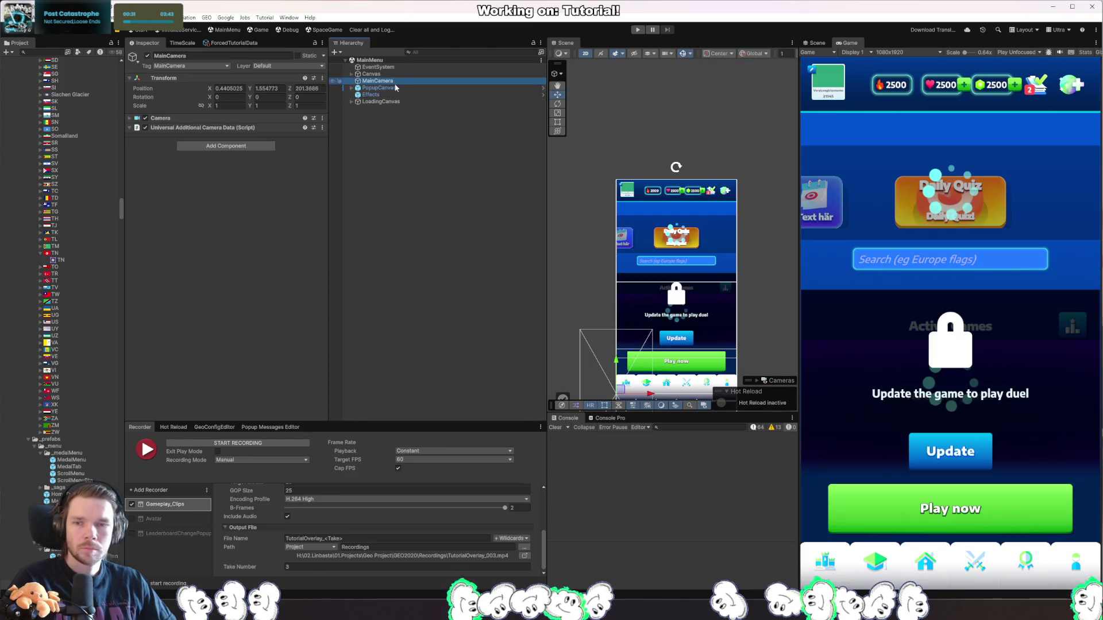
# Open the MainHub prefab and expand MainHub and MainView.
pyautogui.click(395, 88)
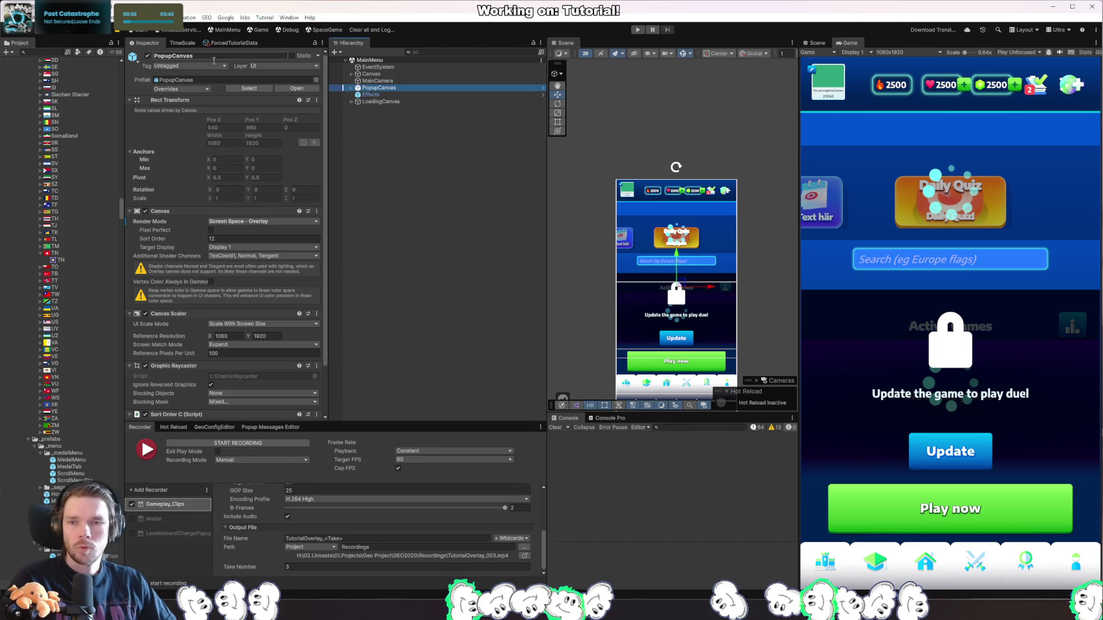
pyautogui.click(35, 133)
pyautogui.click(360, 80)
pyautogui.click(358, 78)
pyautogui.click(364, 92)
pyautogui.click(386, 92)
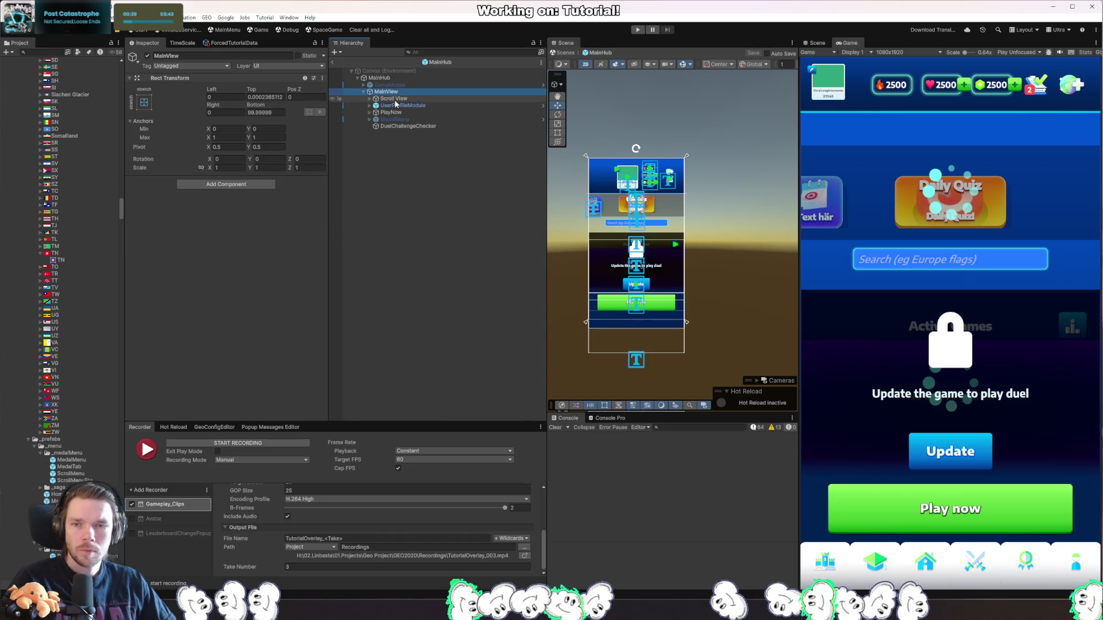
# Inspect Content's padding under Scroll View > Viewport, exit Prefab Mode, and search 'tutorialmainmenu'.
pyautogui.click(370, 99)
pyautogui.click(393, 99)
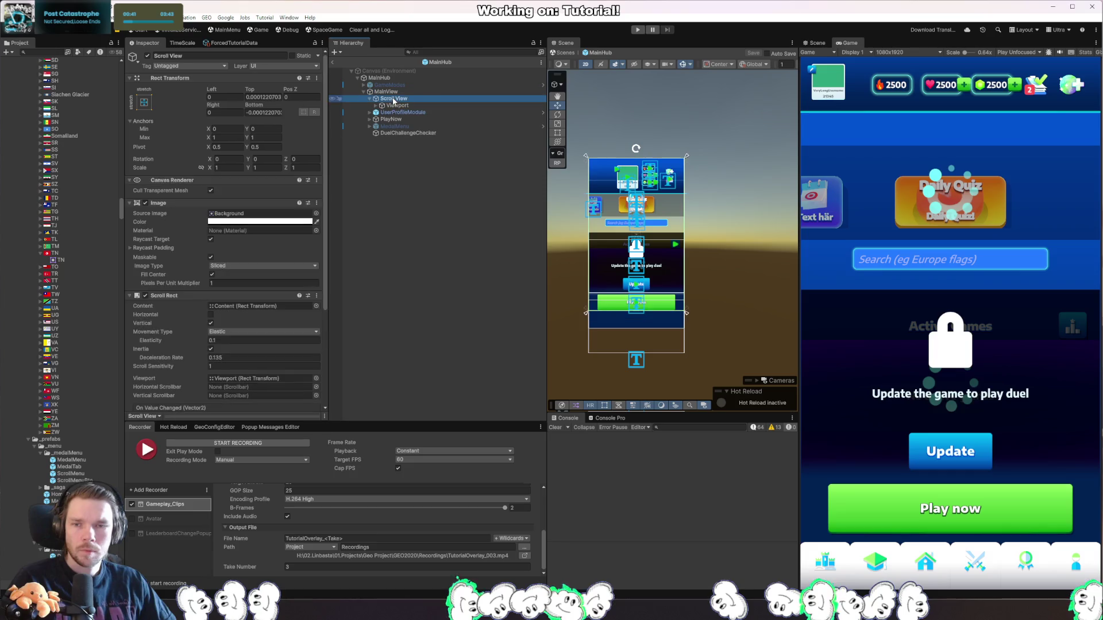
pyautogui.scroll(-5, 257, 235)
pyautogui.scroll(3, 287, 203)
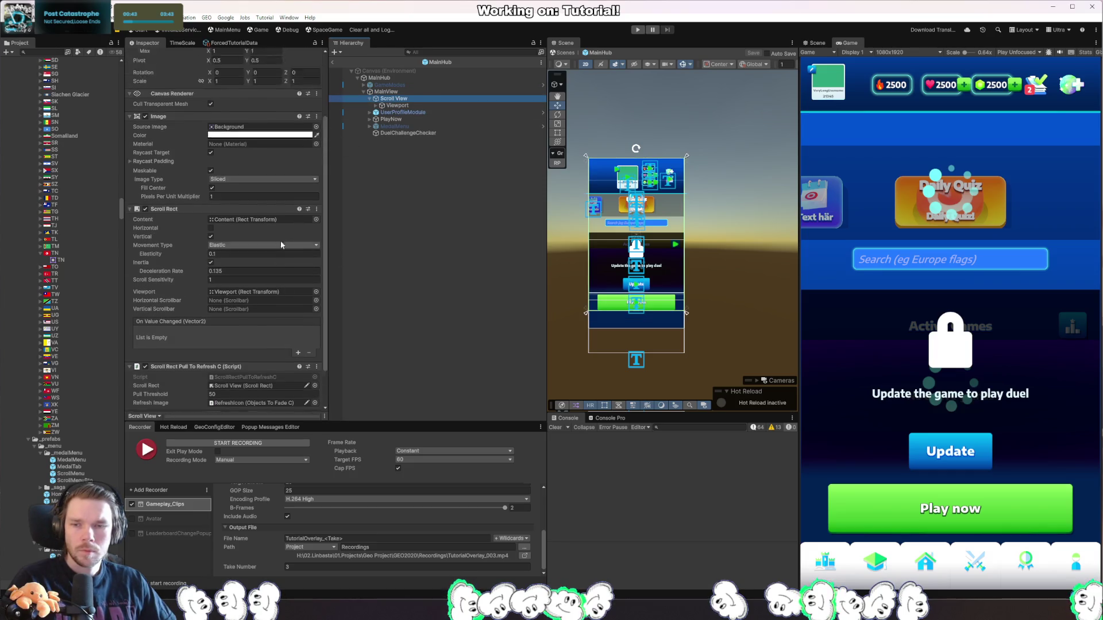
pyautogui.click(397, 106)
pyautogui.click(377, 106)
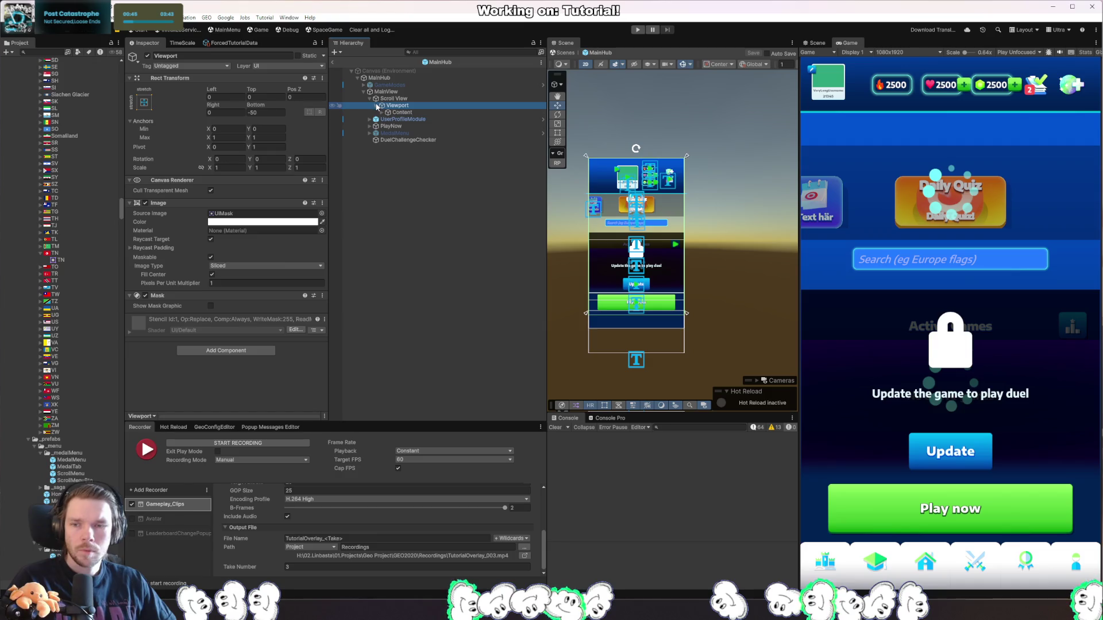
pyautogui.click(394, 112)
pyautogui.click(383, 112)
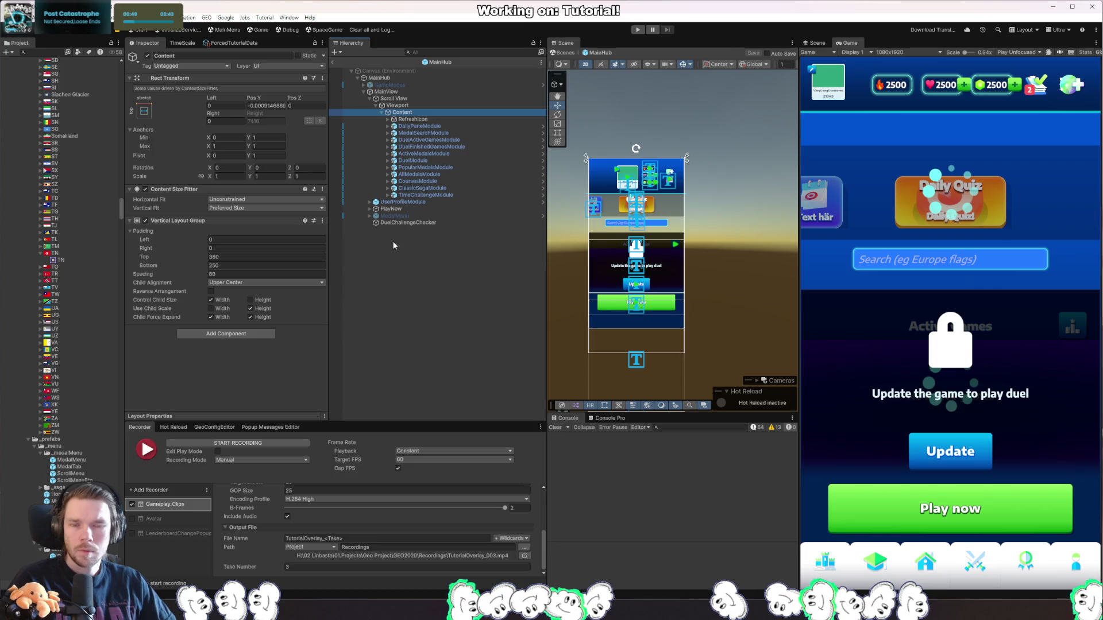
pyautogui.click(332, 61)
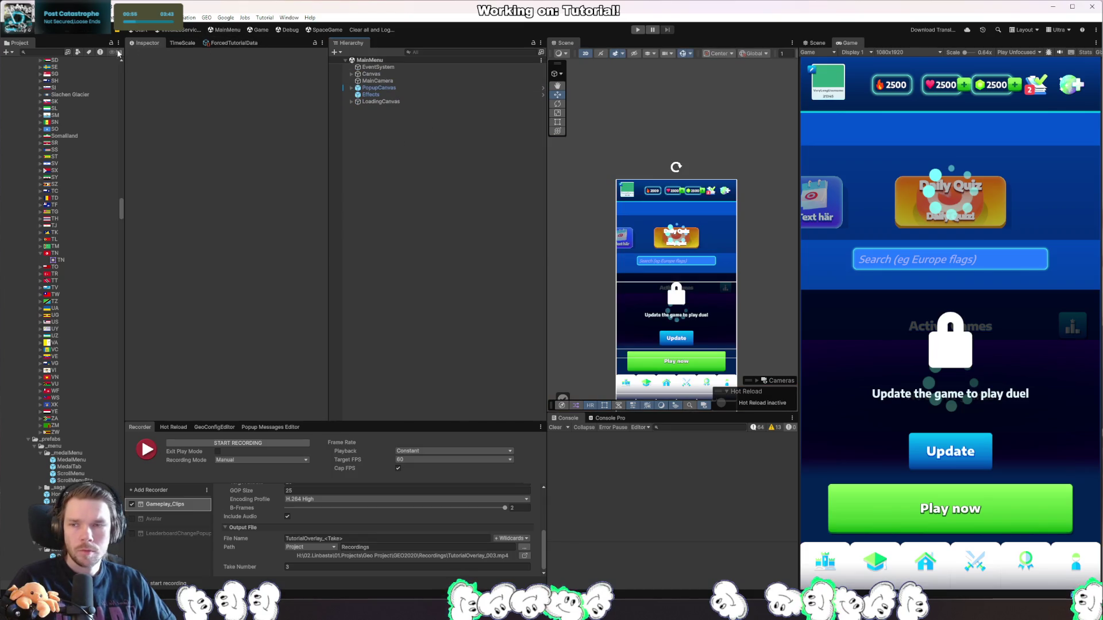
pyautogui.write('tutorial')
pyautogui.write('mainmenu')
# Open the MainMenu prefab for editing from the Project panel.
pyautogui.moveTo(35, 83); pyautogui.dragTo(85, 105)
pyautogui.moveTo(82, 175); pyautogui.dragTo(61, 170)
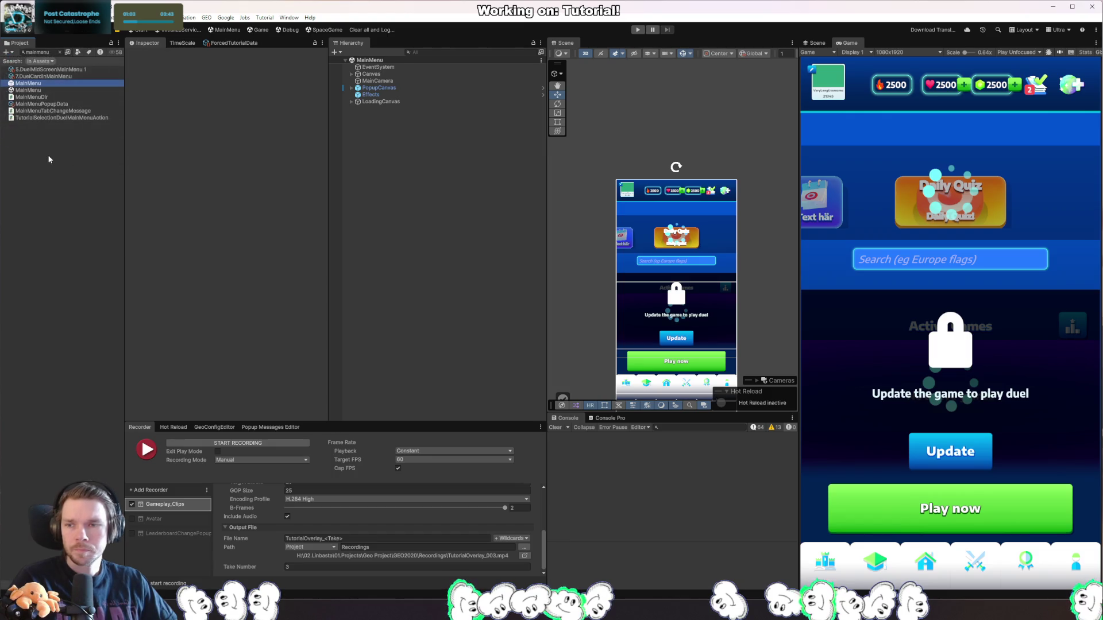
pyautogui.click(39, 152)
pyautogui.doubleClick(41, 153)
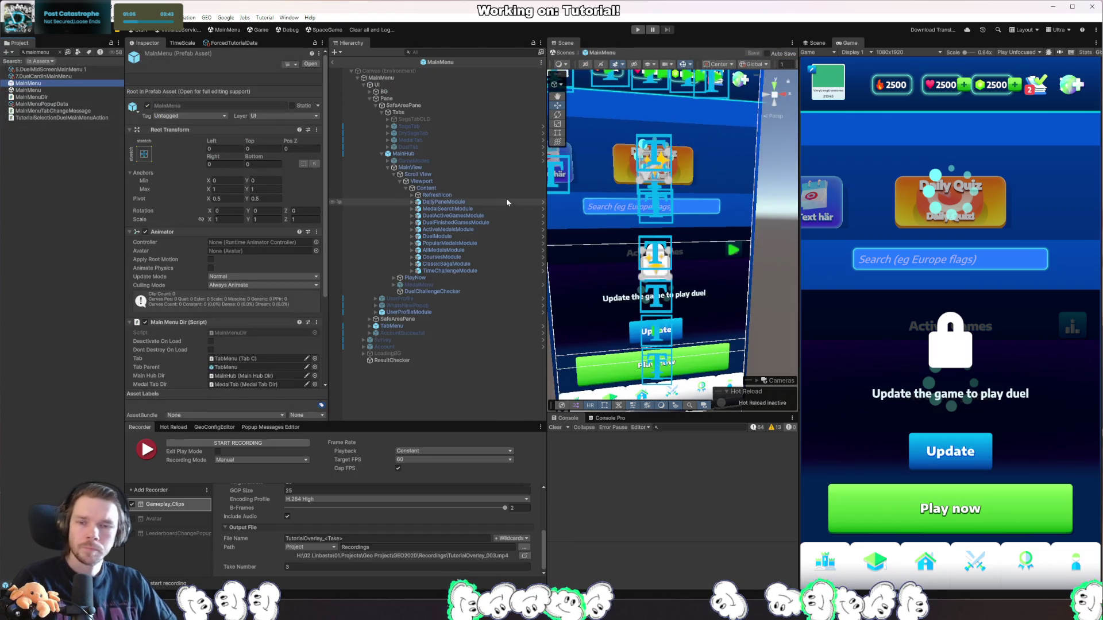
# Revert MainHub's Rotation override to the prefab value.
pyautogui.click(445, 153)
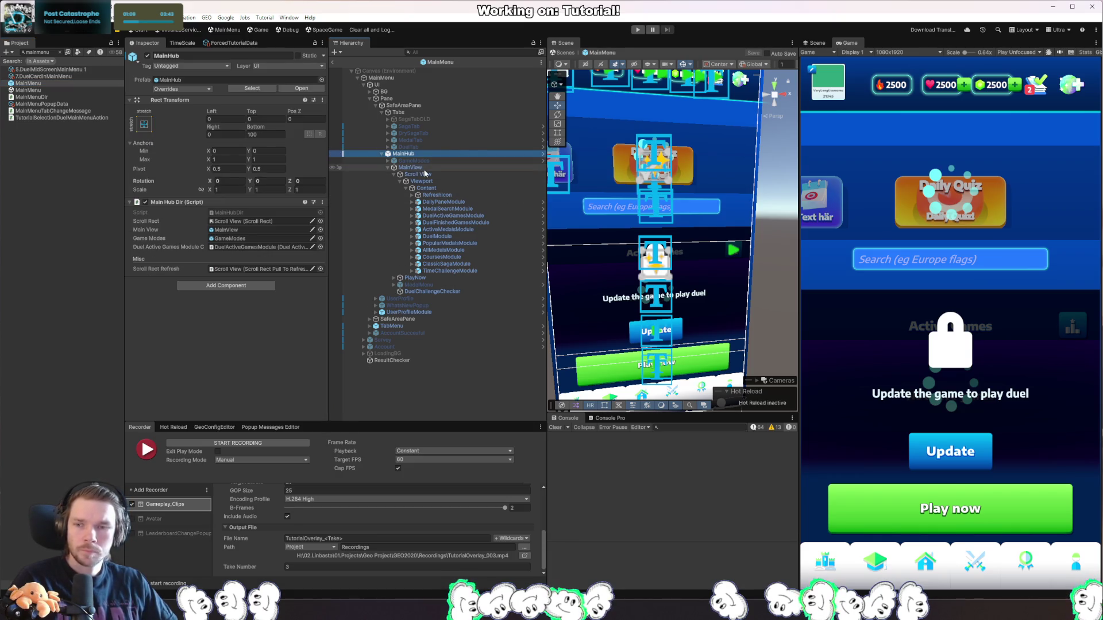
pyautogui.rightClick(209, 182)
pyautogui.click(246, 214)
pyautogui.rightClick(258, 182)
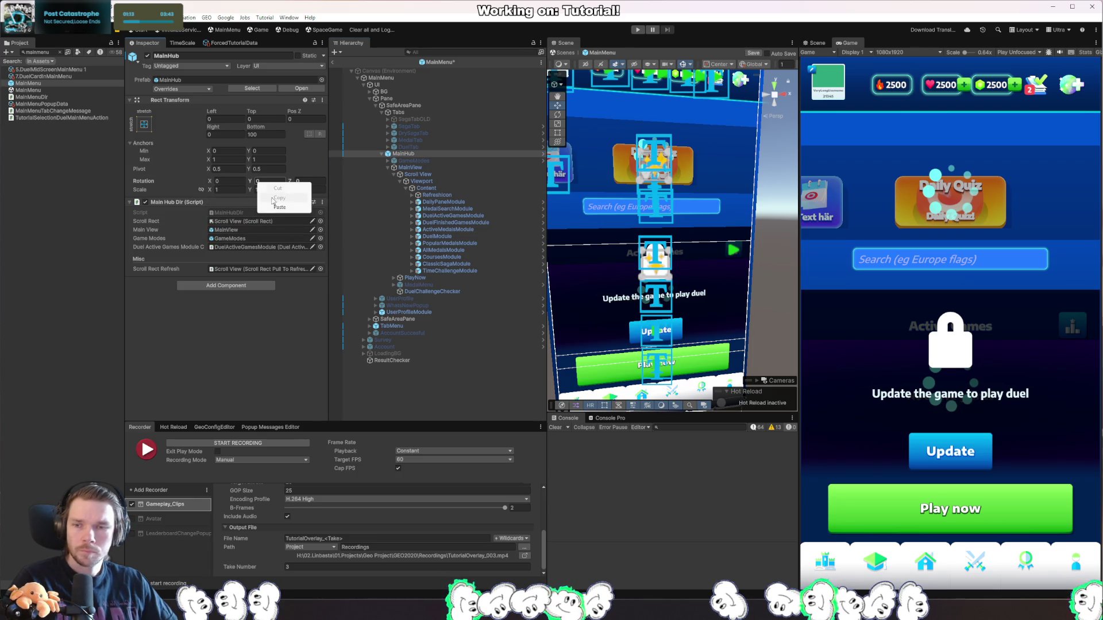
pyautogui.rightClick(161, 181)
pyautogui.click(196, 217)
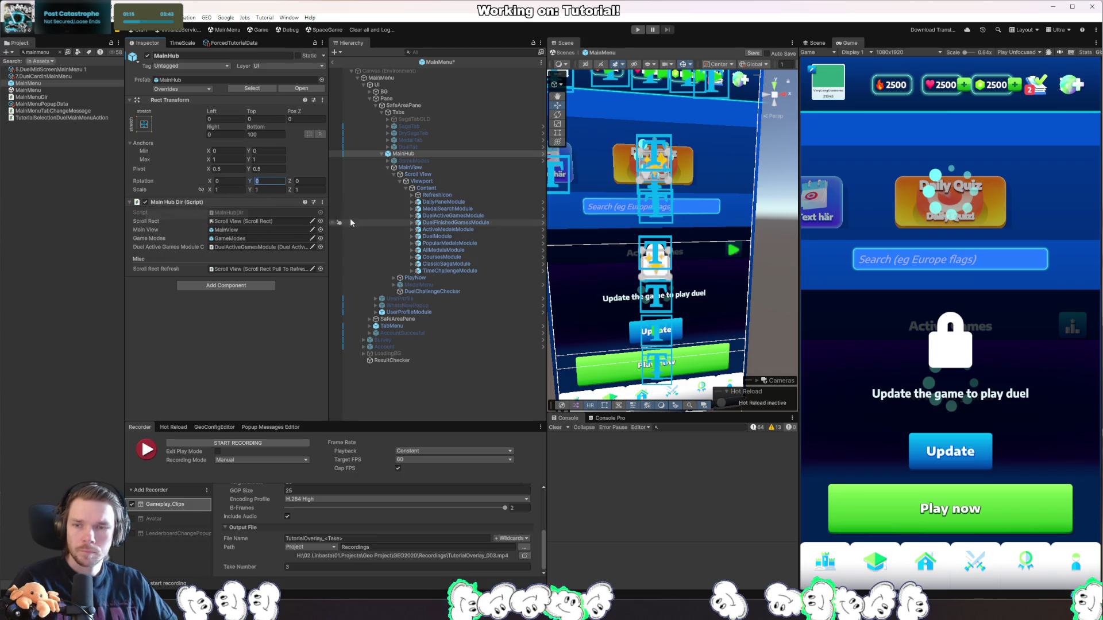
# Select MainView > Scroll View > Viewport > Content to view its layout, then enter Play mode.
pyautogui.click(410, 167)
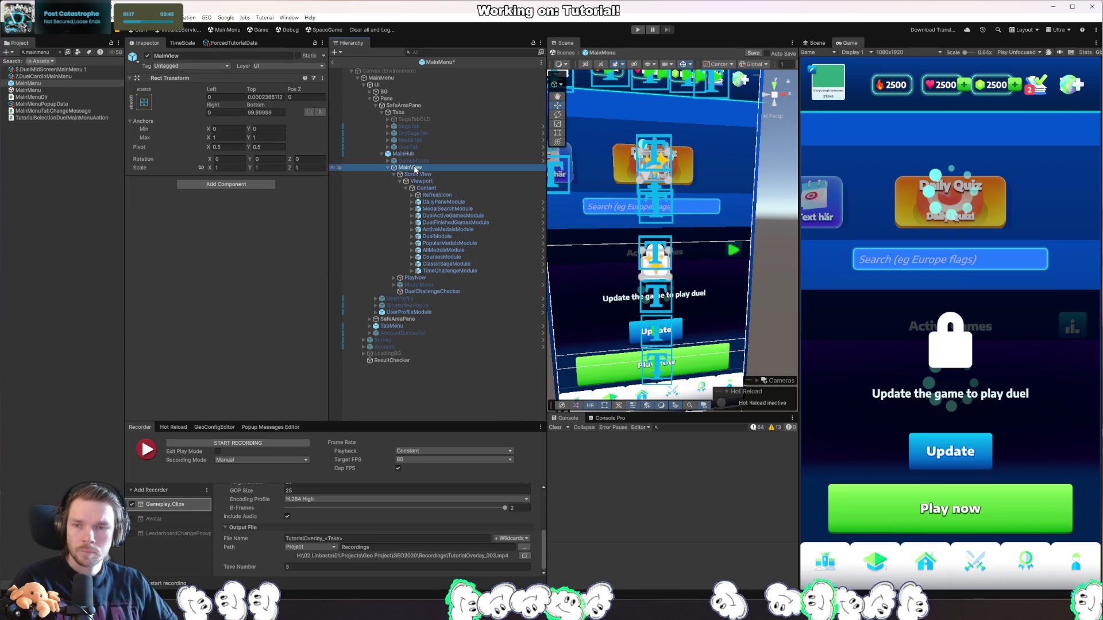
pyautogui.click(413, 174)
pyautogui.scroll(-5, 291, 250)
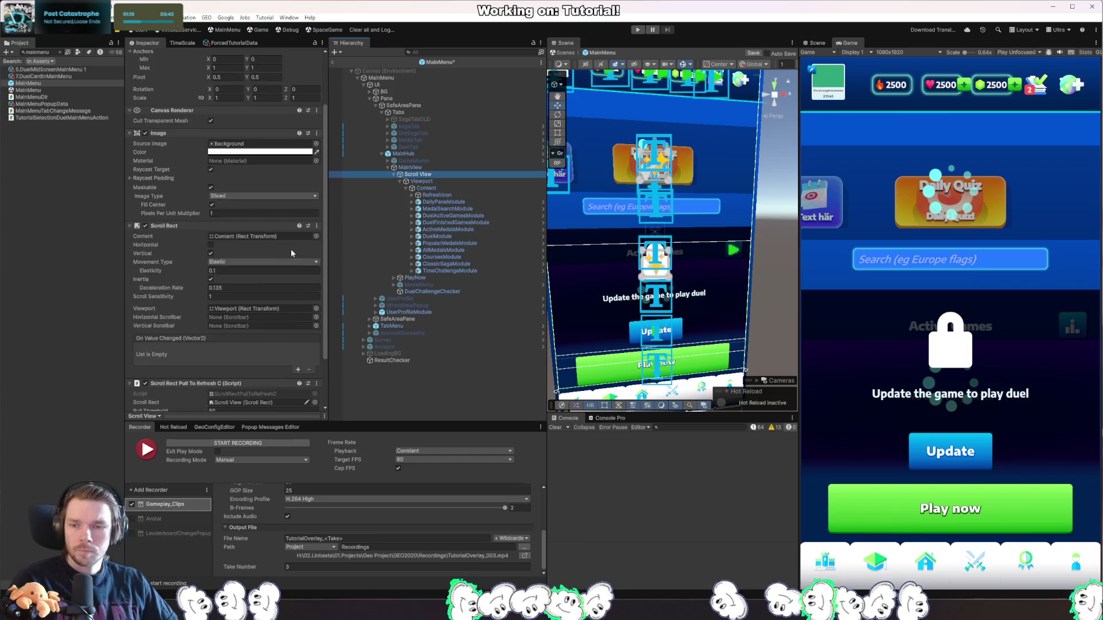
pyautogui.click(443, 182)
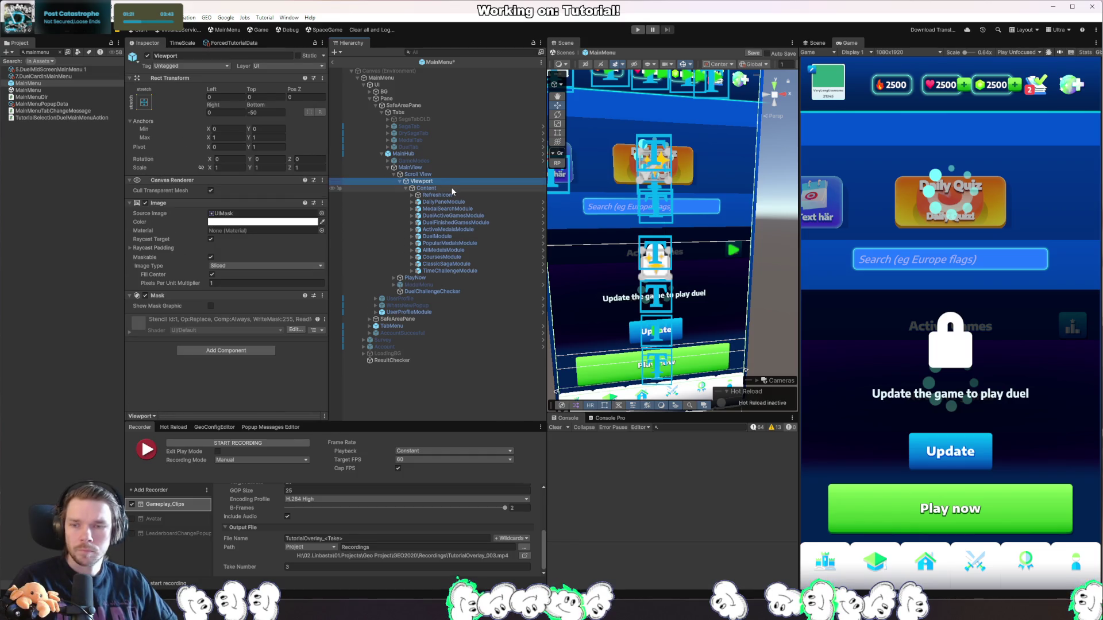
pyautogui.click(452, 190)
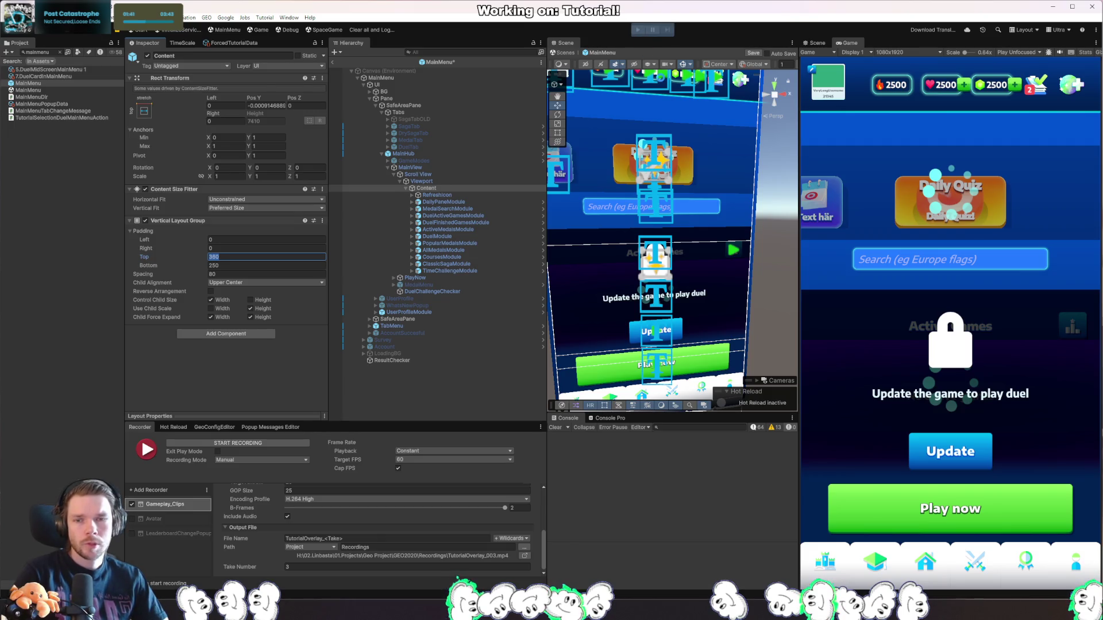
pyautogui.press('Escape')
pyautogui.click(637, 31)
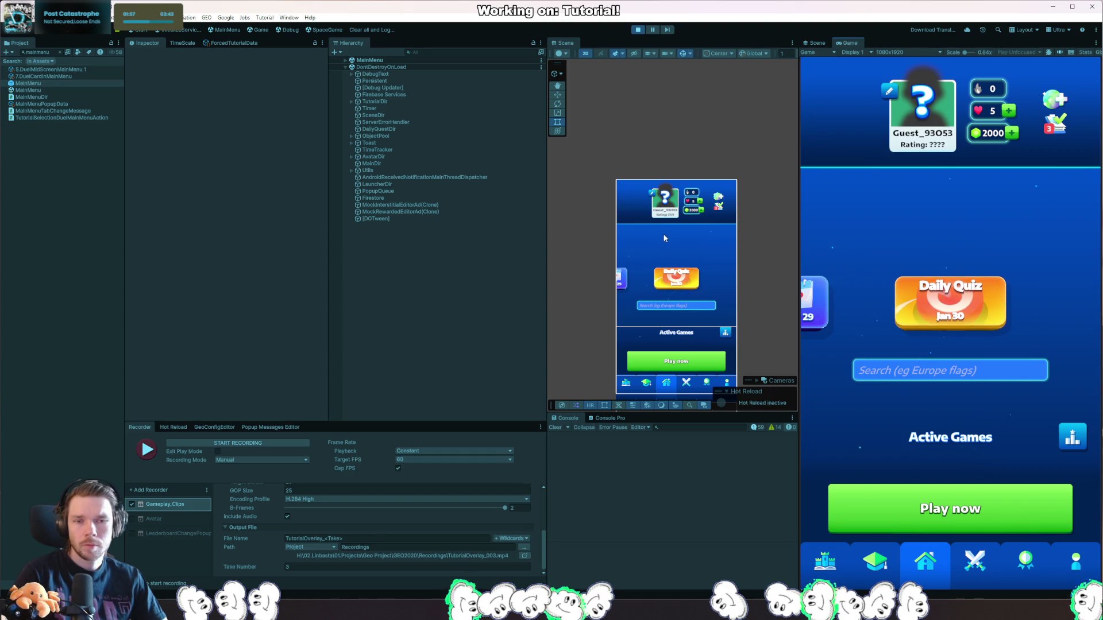
# Filter the Hierarchy by 'content' and select the hub's Content object.
pyautogui.rightClick(680, 272)
pyautogui.moveTo(739, 289)
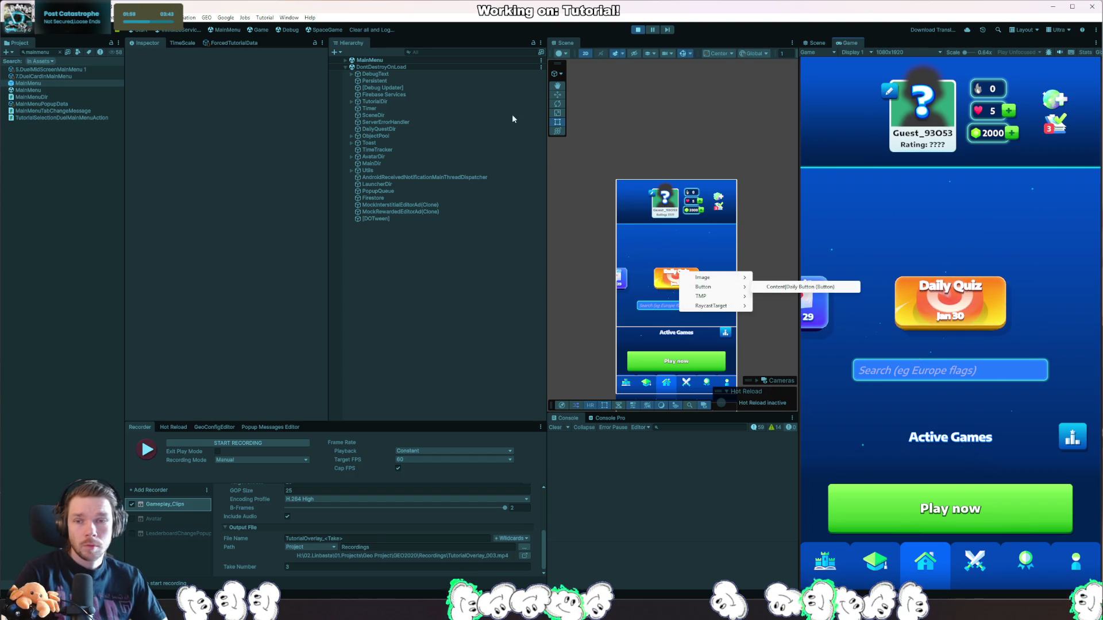
pyautogui.click(471, 52)
pyautogui.write('content')
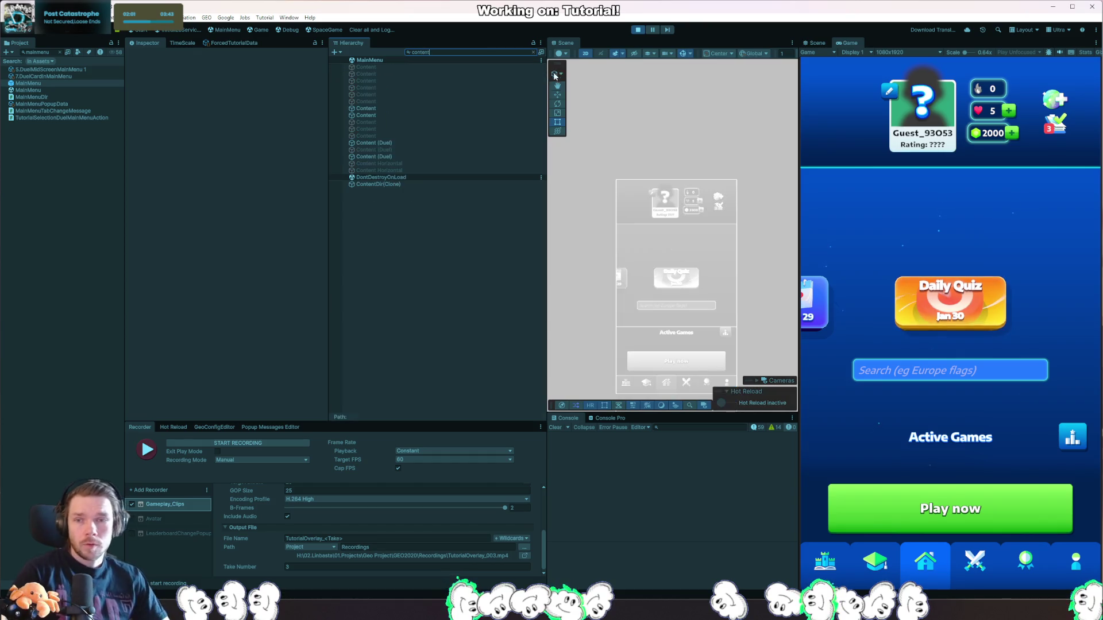
pyautogui.click(412, 115)
pyautogui.click(414, 108)
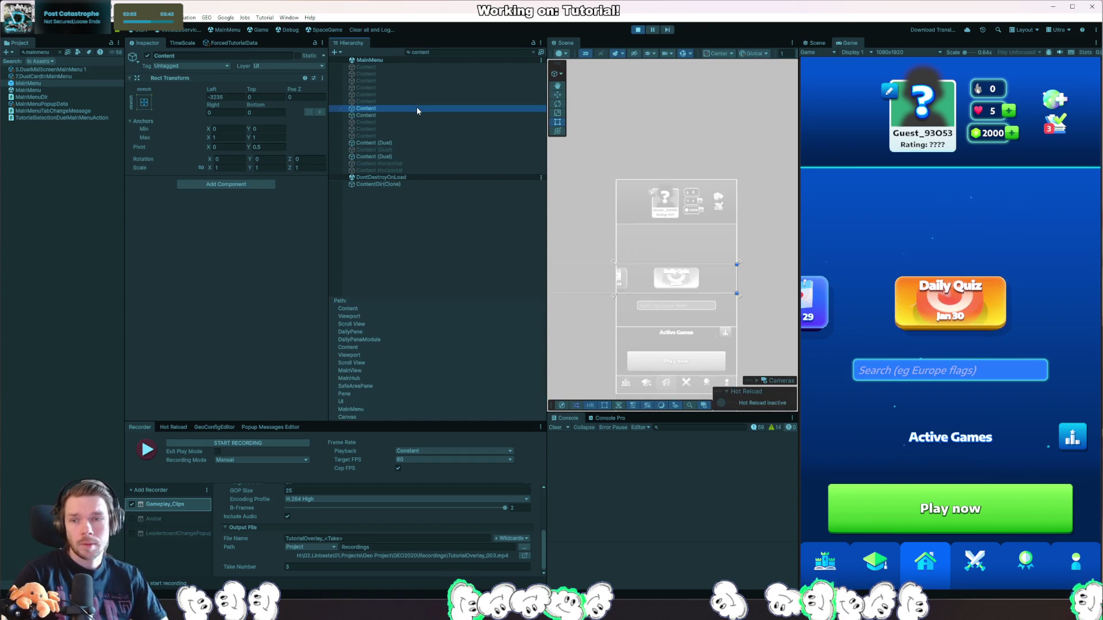
pyautogui.click(534, 52)
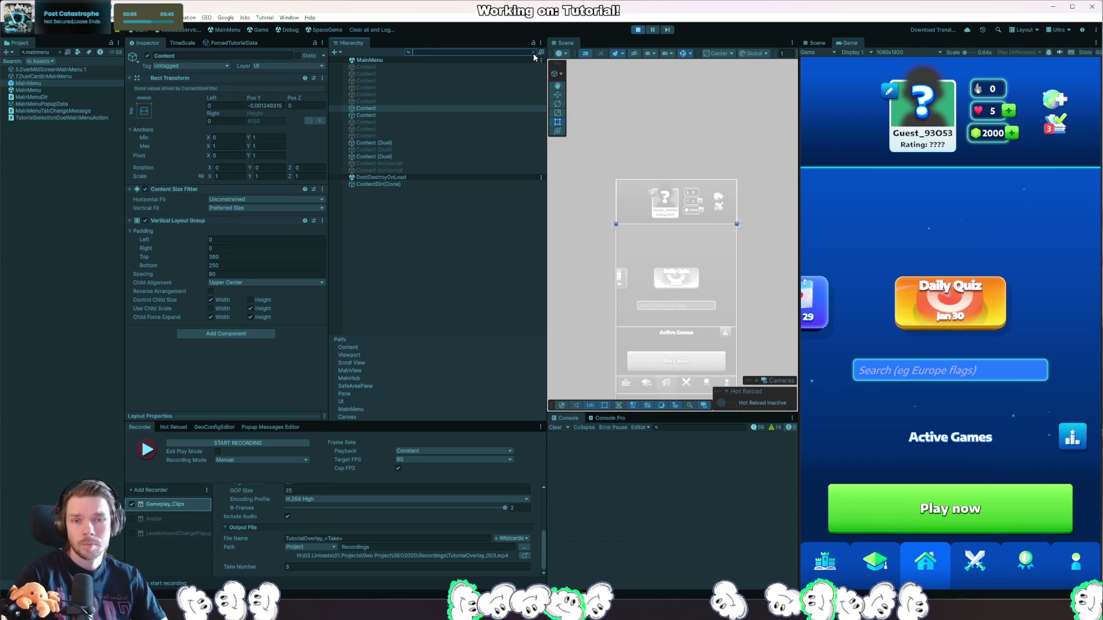
# Change the Content's Vertical Layout Group Padding Top from 380 to 0 and check the Game view.
pyautogui.scroll(-2, 1072, 258)
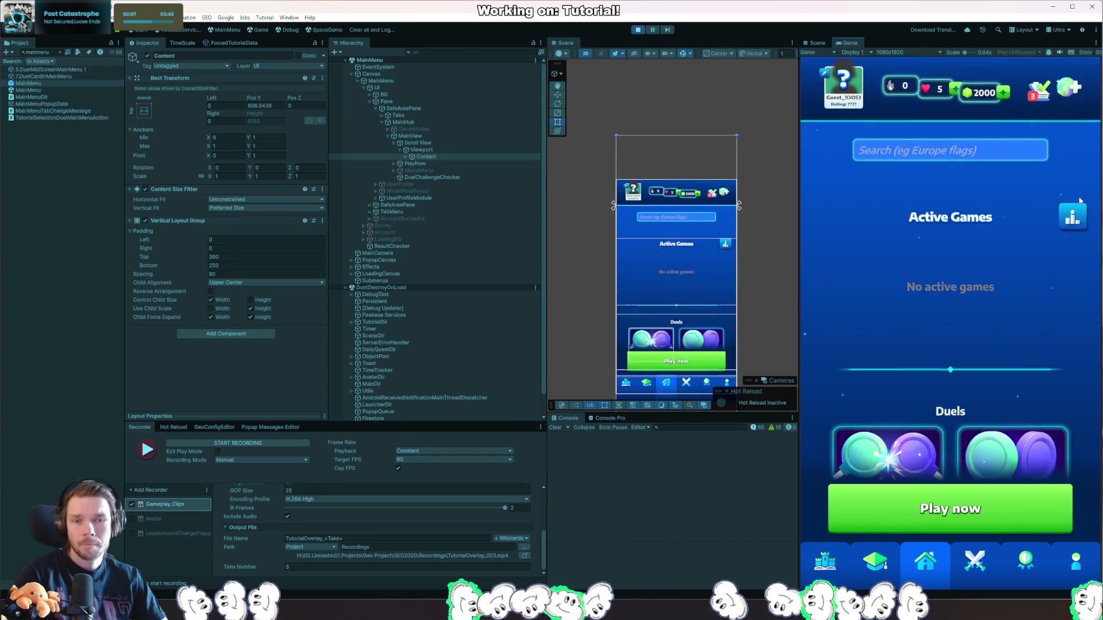
pyautogui.moveTo(190, 256); pyautogui.dragTo(47, 274)
pyautogui.write('0')
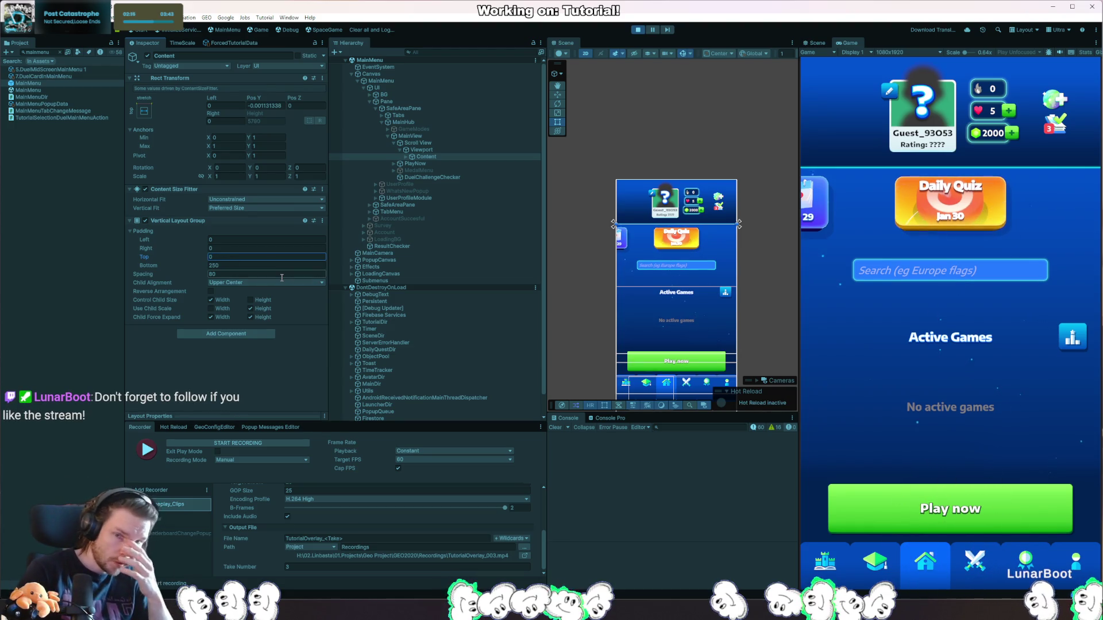
pyautogui.scroll(-3, 1039, 405)
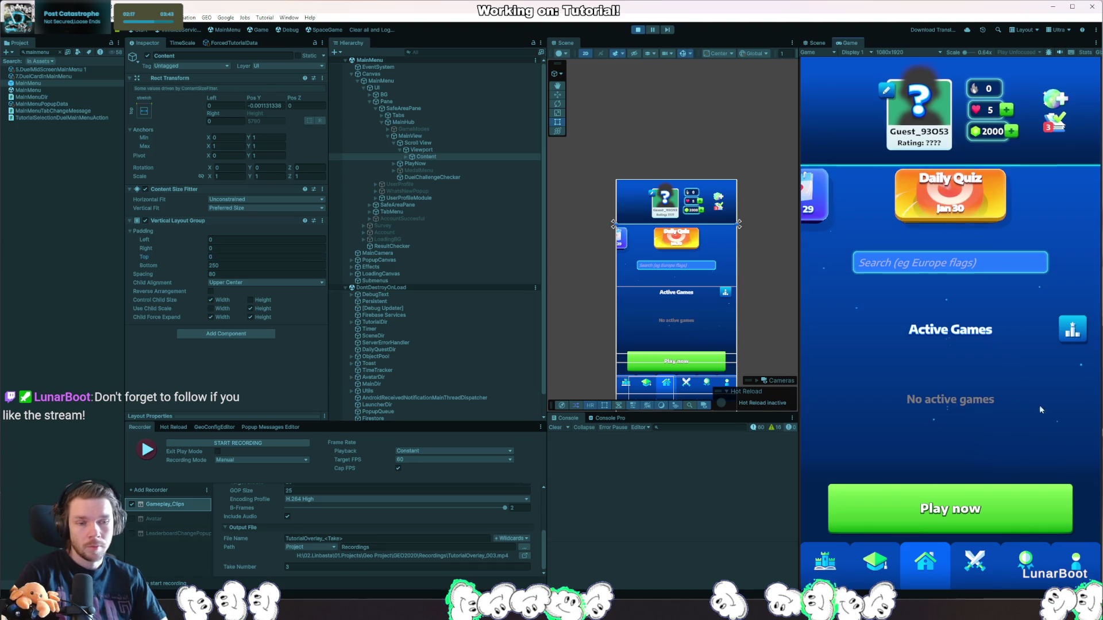
pyautogui.scroll(3, 1028, 454)
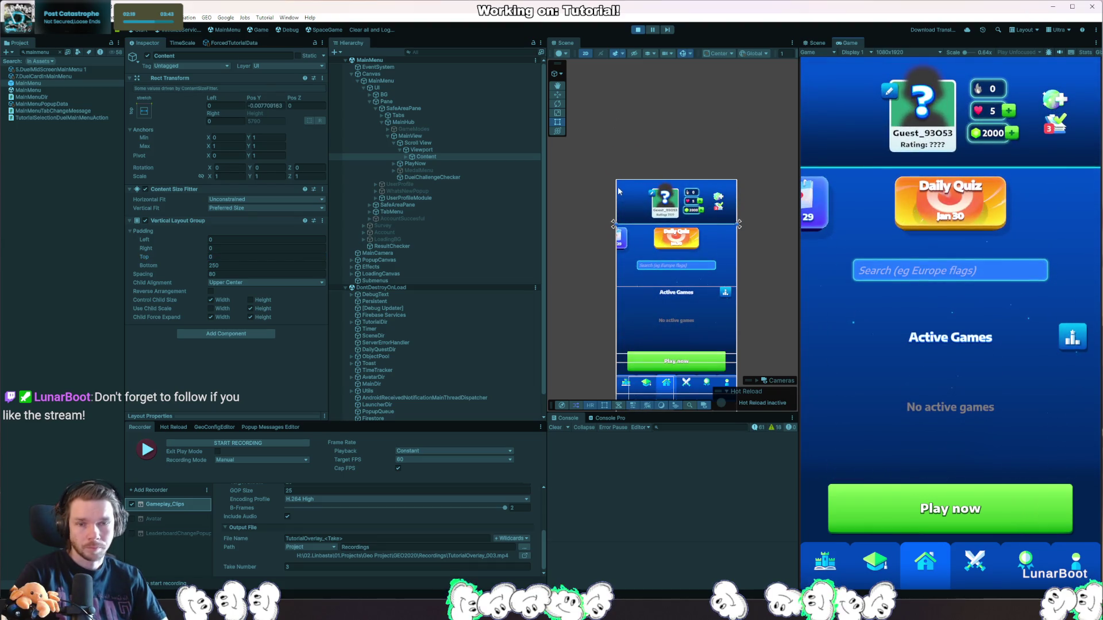
# Select MainView and stop Play mode.
pyautogui.click(636, 29)
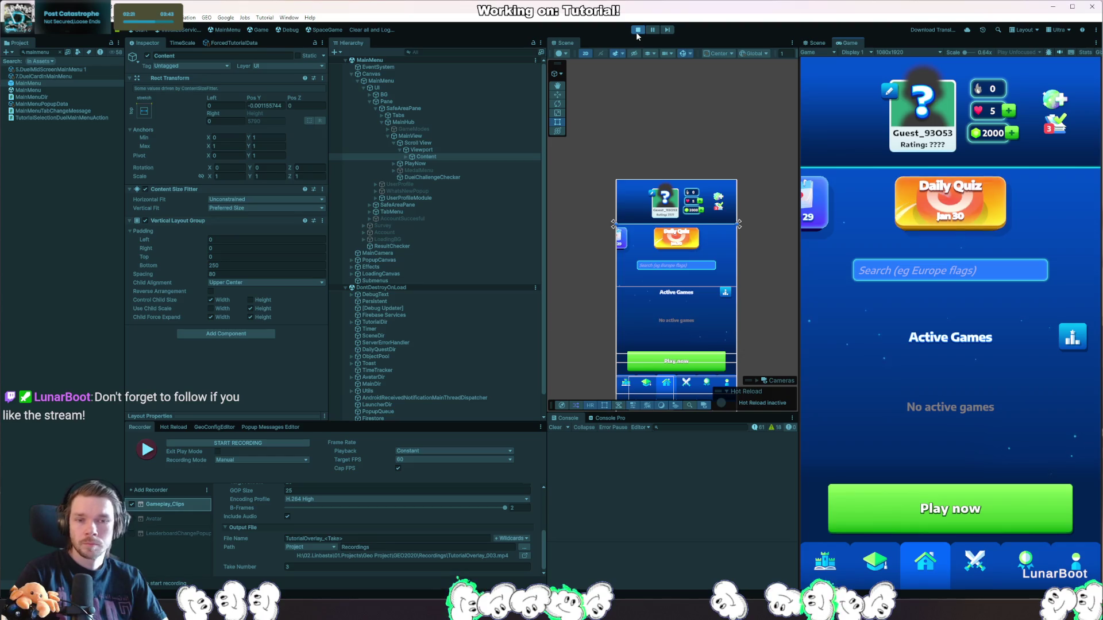
pyautogui.click(456, 151)
pyautogui.click(458, 143)
pyautogui.click(459, 136)
pyautogui.click(638, 29)
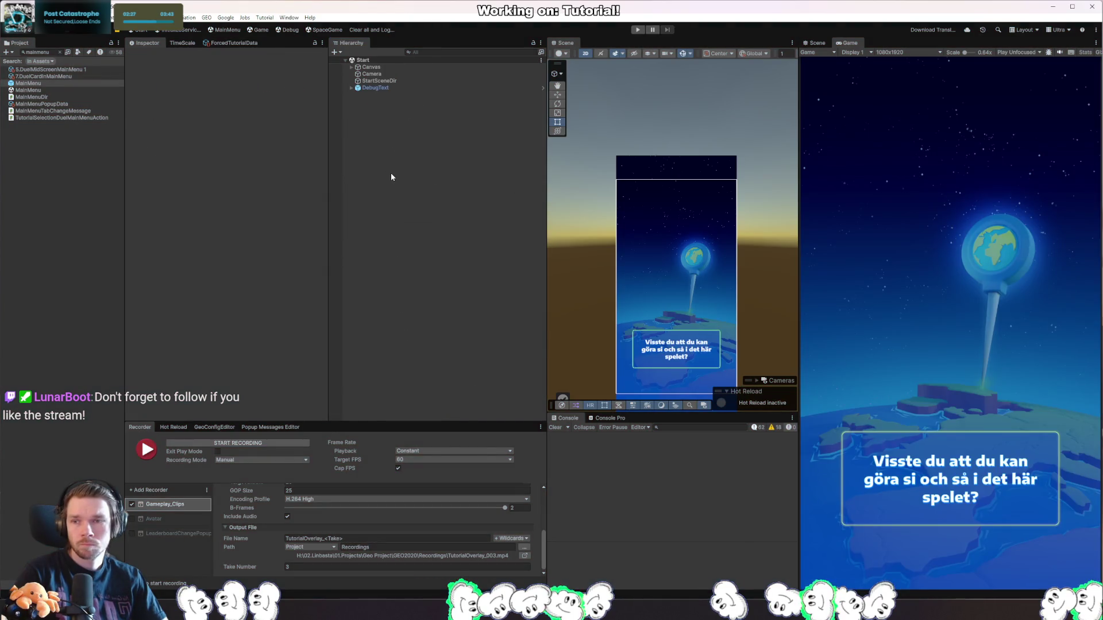
# In the opened MainMenu prefab, find Content via a 'content' search and set Padding Top to 0.
pyautogui.doubleClick(61, 85)
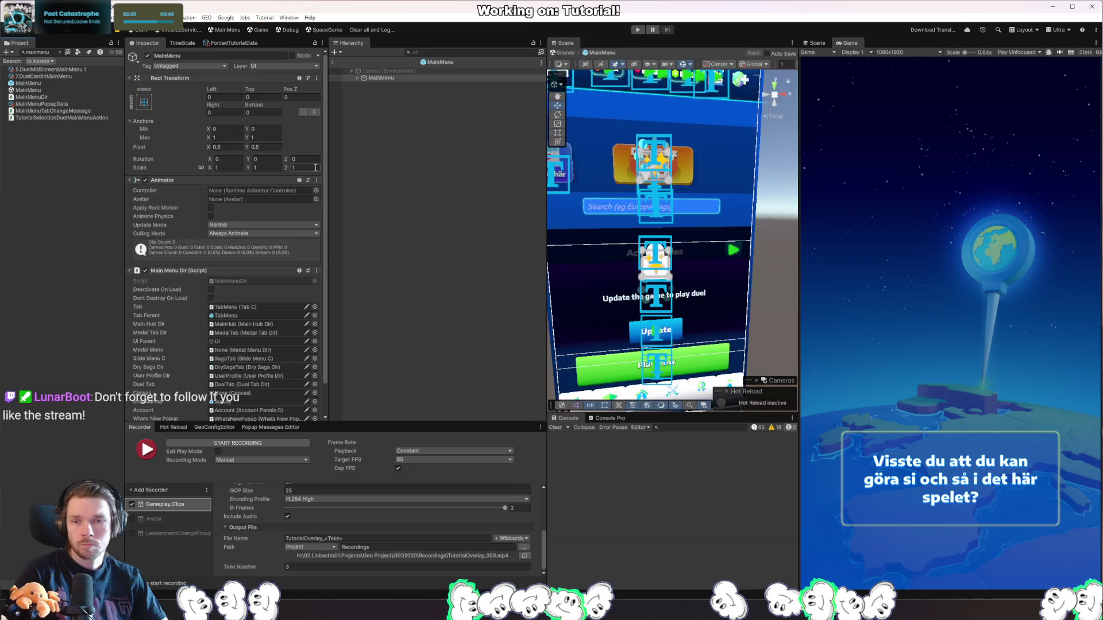
pyautogui.click(445, 52)
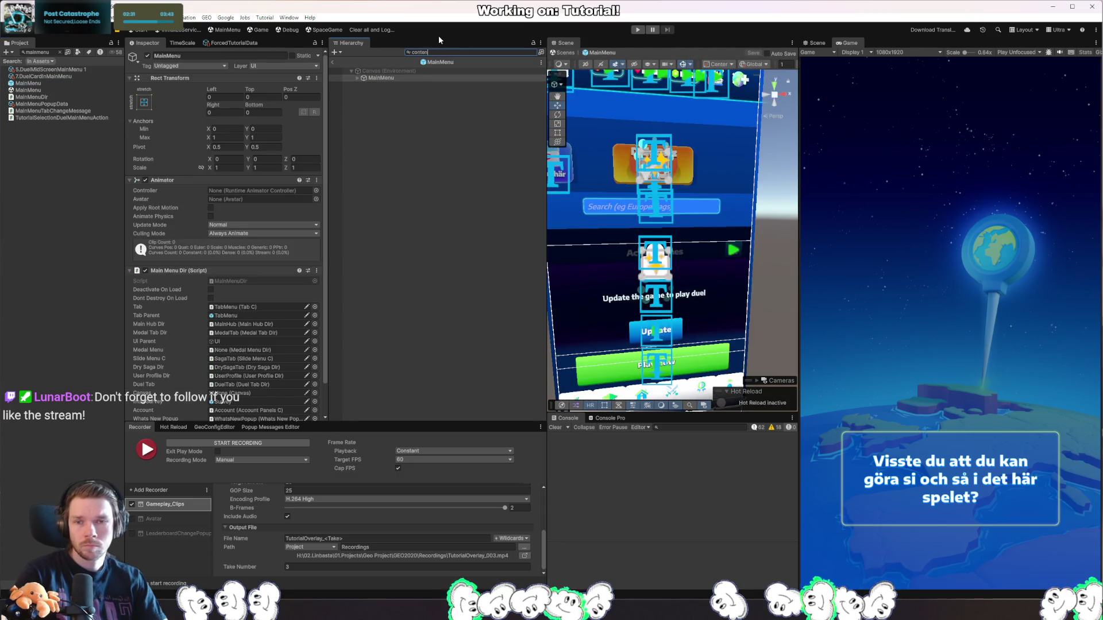
pyautogui.write('content')
pyautogui.click(400, 126)
pyautogui.click(310, 259)
pyautogui.write('0')
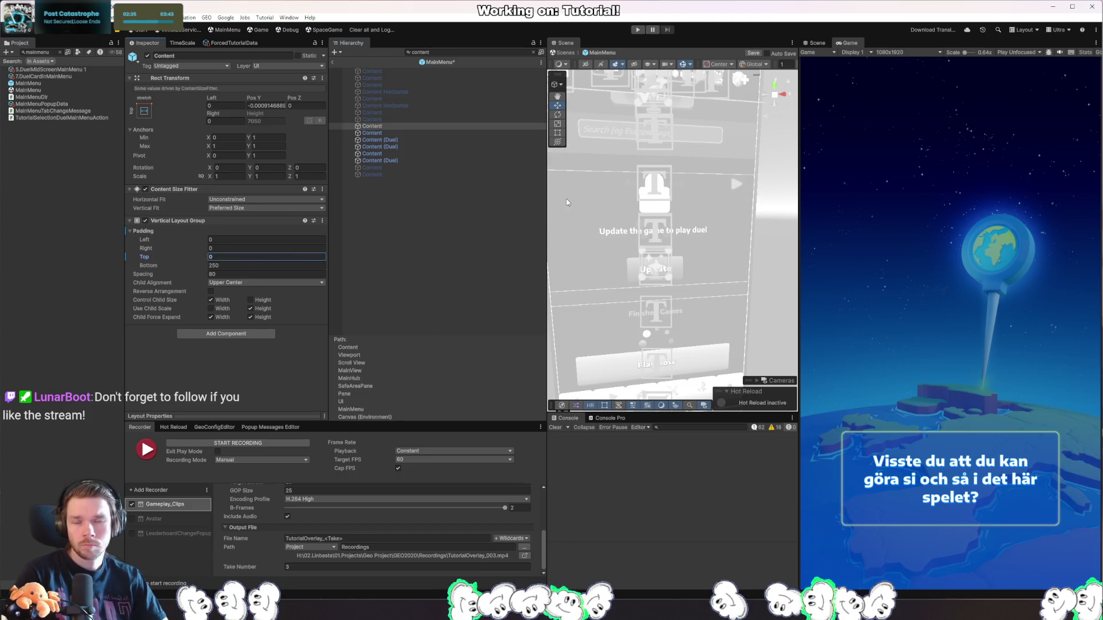
pyautogui.click(533, 51)
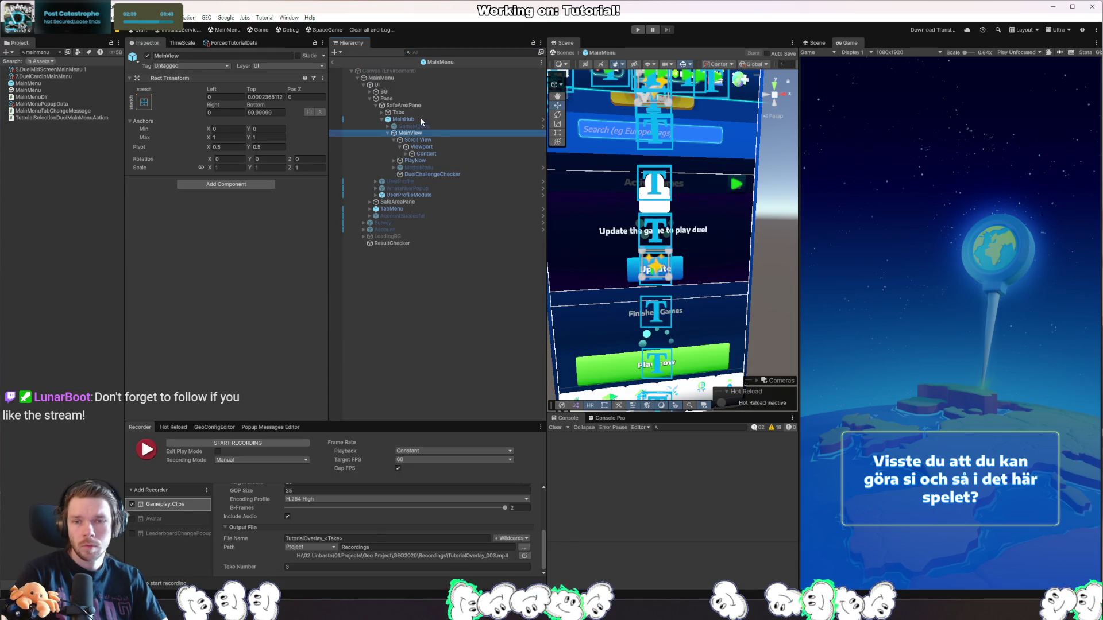
# Step up through MainHub, MainView, SafeAreaPane, Pane and UI to the MainMenu root's Animator options.
pyautogui.click(421, 119)
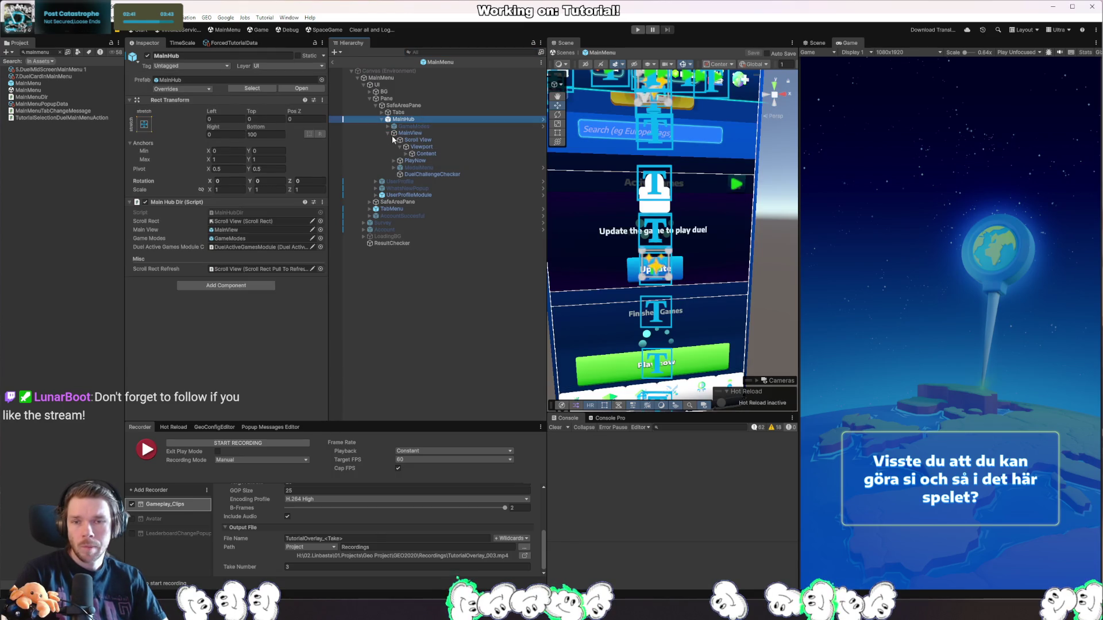
pyautogui.click(410, 133)
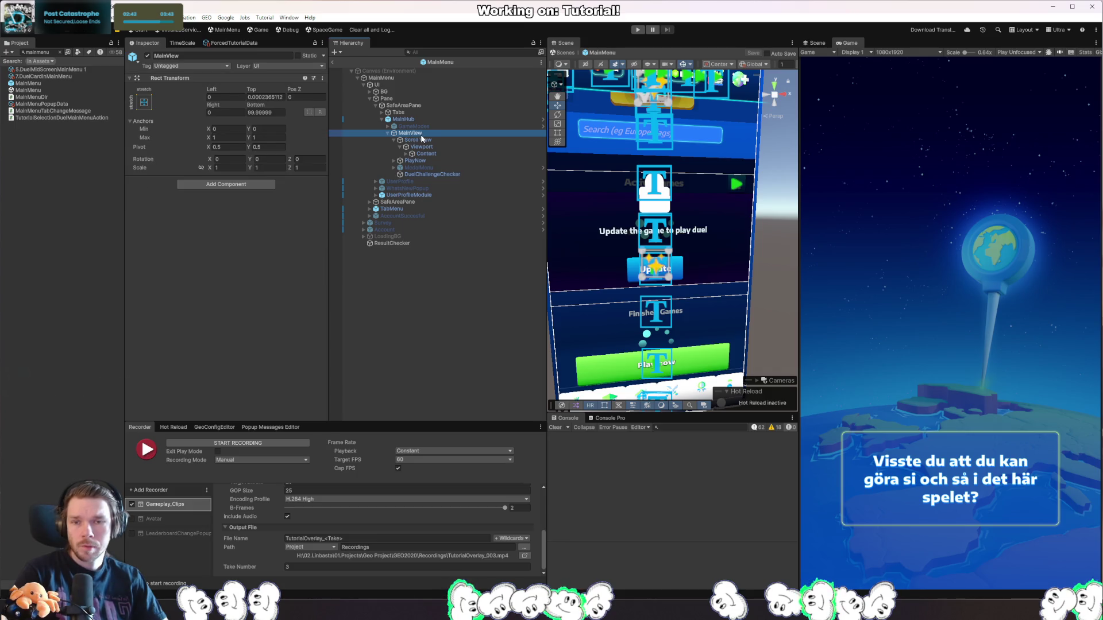
pyautogui.click(400, 106)
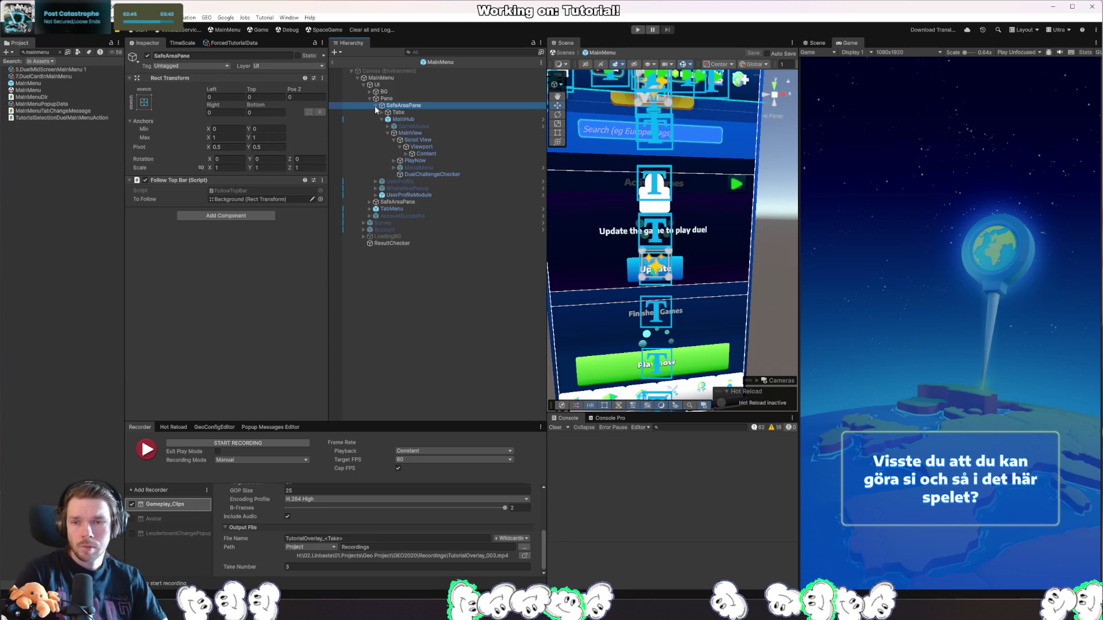
pyautogui.click(376, 106)
pyautogui.click(376, 107)
pyautogui.click(386, 99)
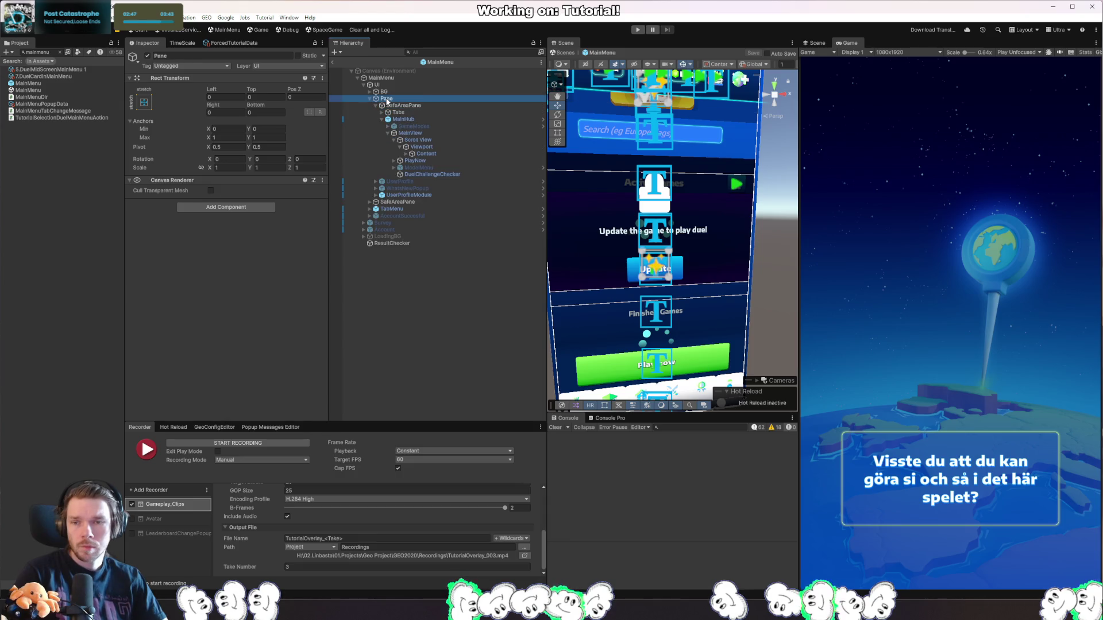
pyautogui.click(378, 85)
pyautogui.press('Up')
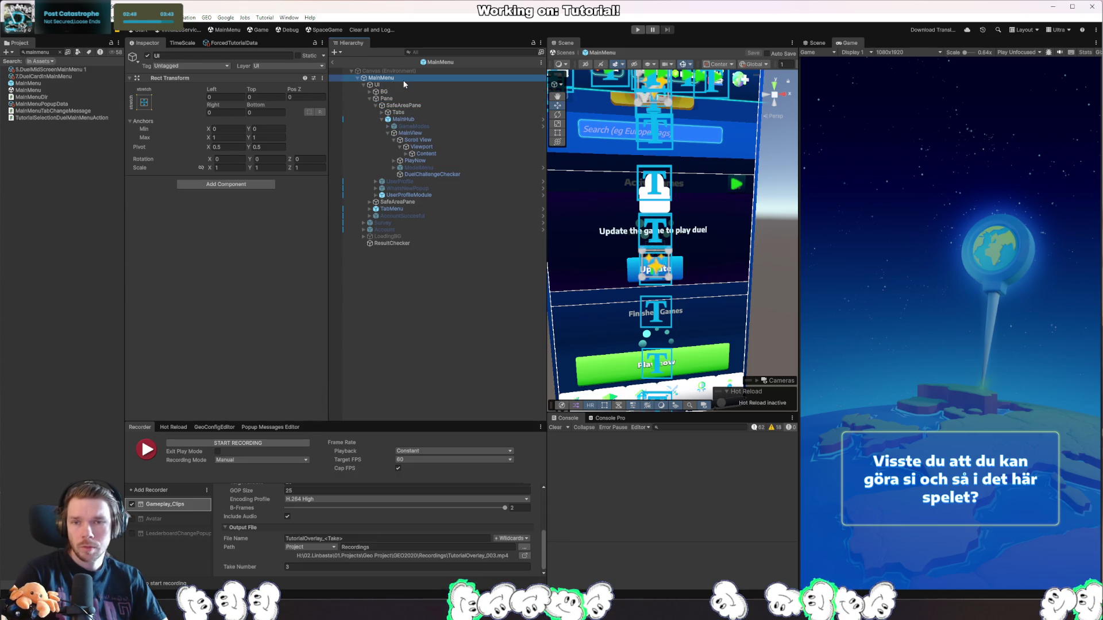
pyautogui.scroll(-3, 260, 271)
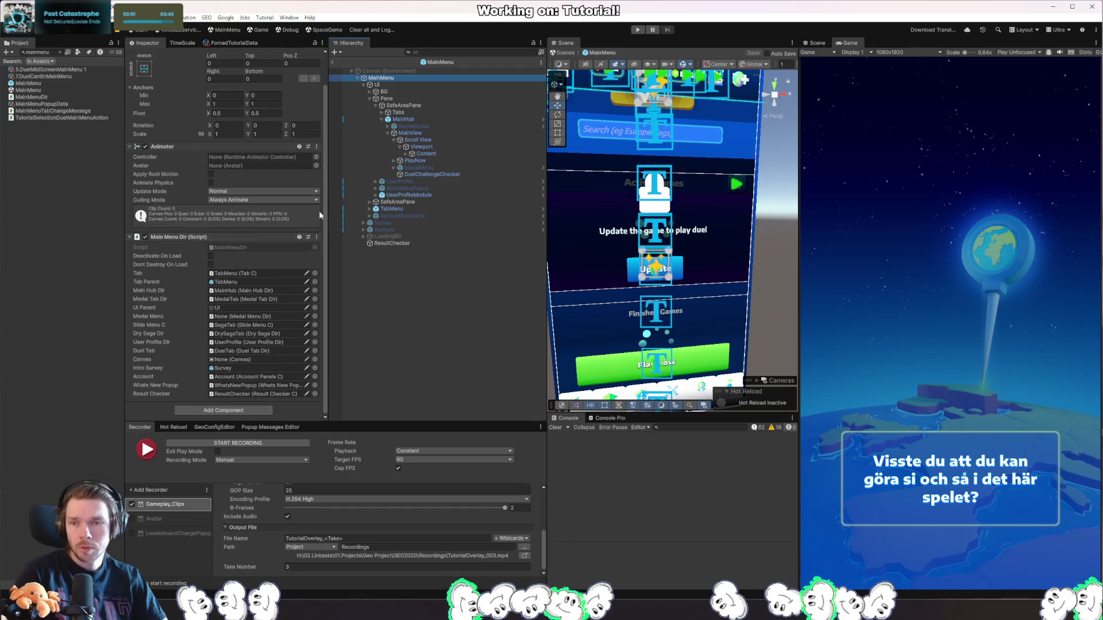
pyautogui.rightClick(319, 148)
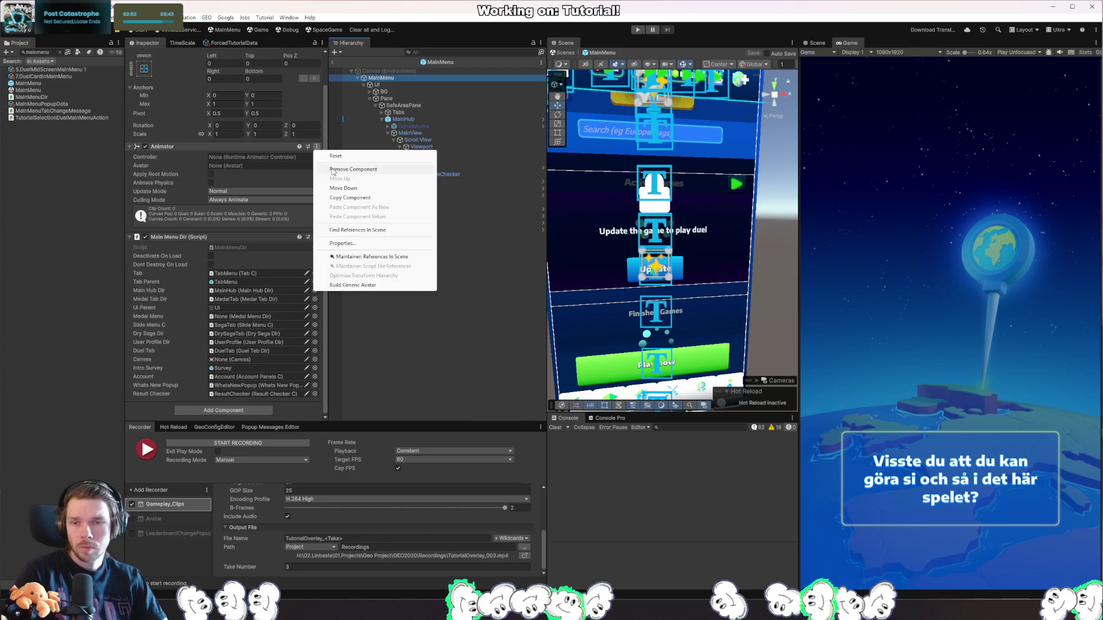
# Remove the root's Animator component and set UserProfileModule's Transition Value to 0.
pyautogui.click(345, 168)
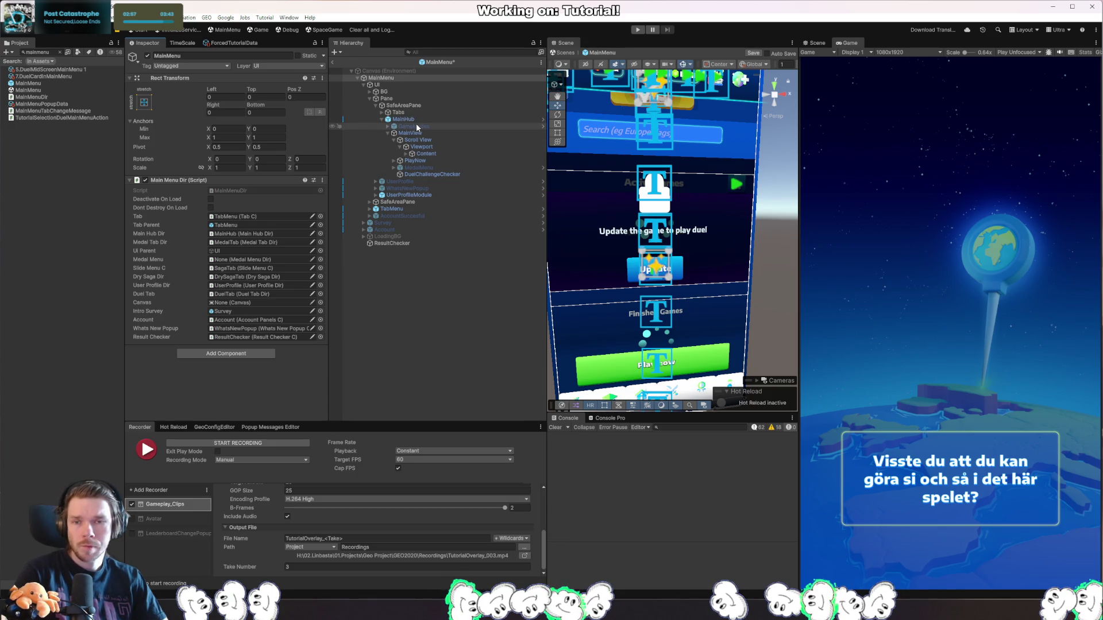
pyautogui.click(399, 195)
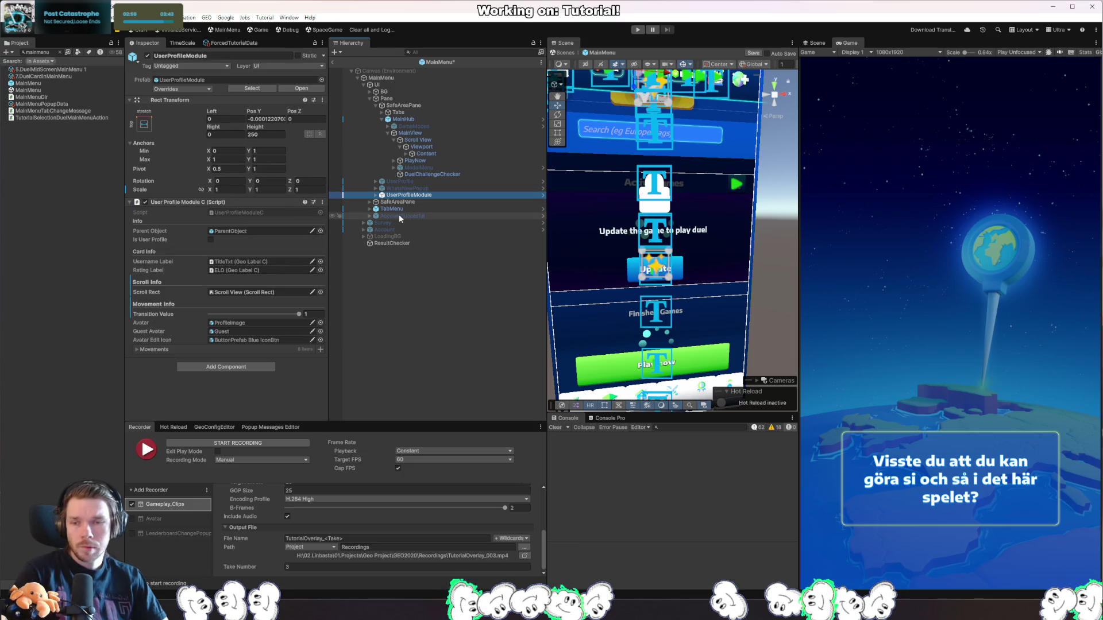
pyautogui.click(307, 315)
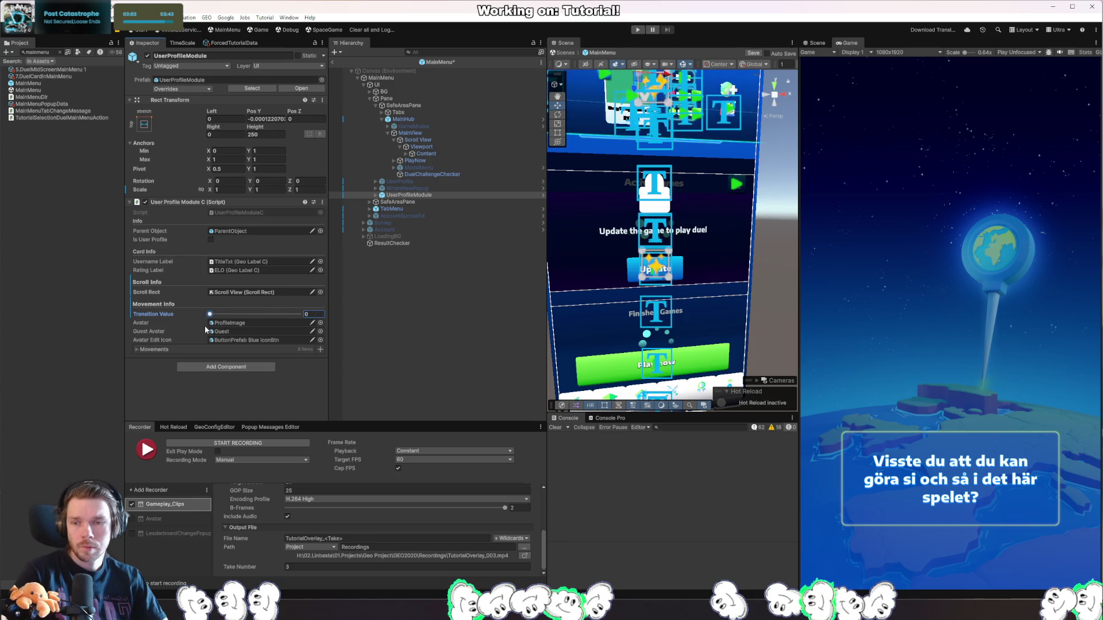
pyautogui.write('0')
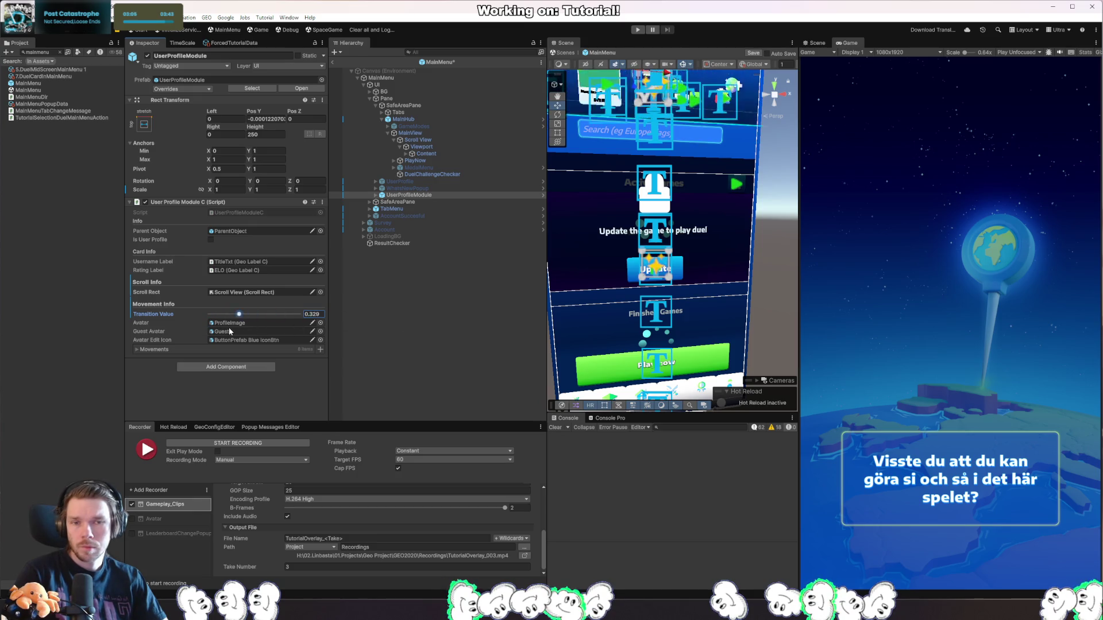
# Inspect the Content, MainView and PlayNow objects, then return to UserProfileModule.
pyautogui.moveTo(681, 230); pyautogui.dragTo(697, 231)
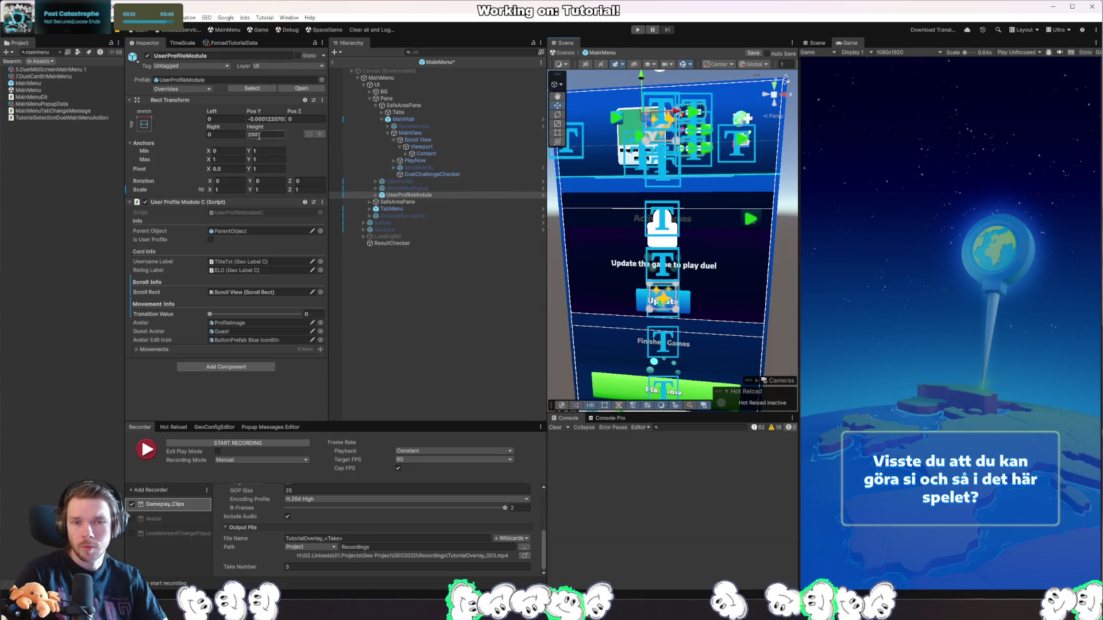
pyautogui.click(441, 154)
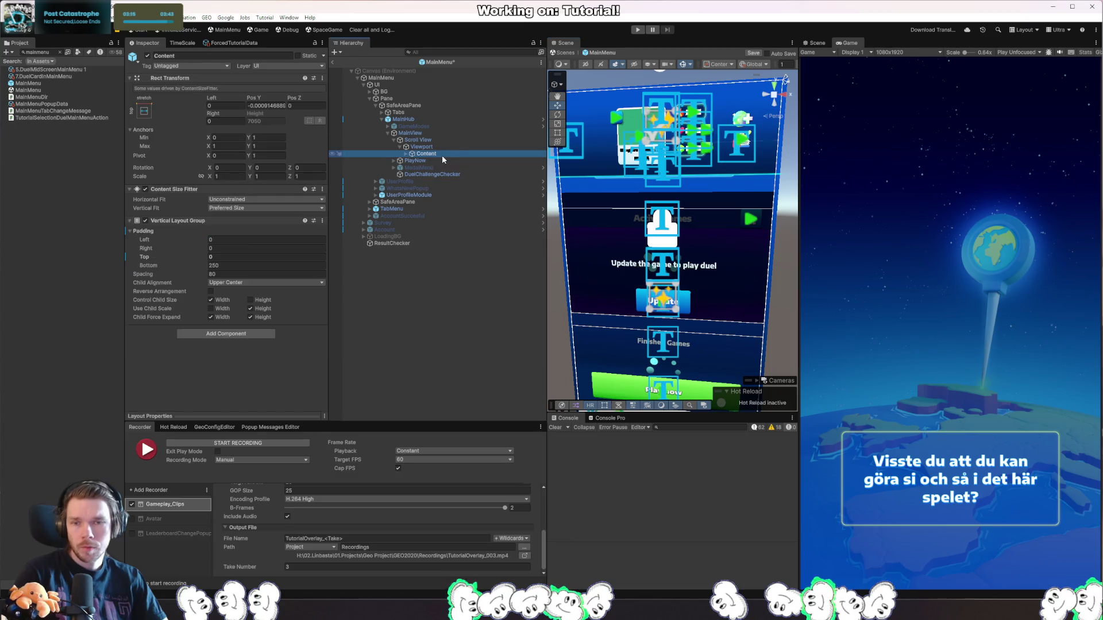
pyautogui.click(435, 133)
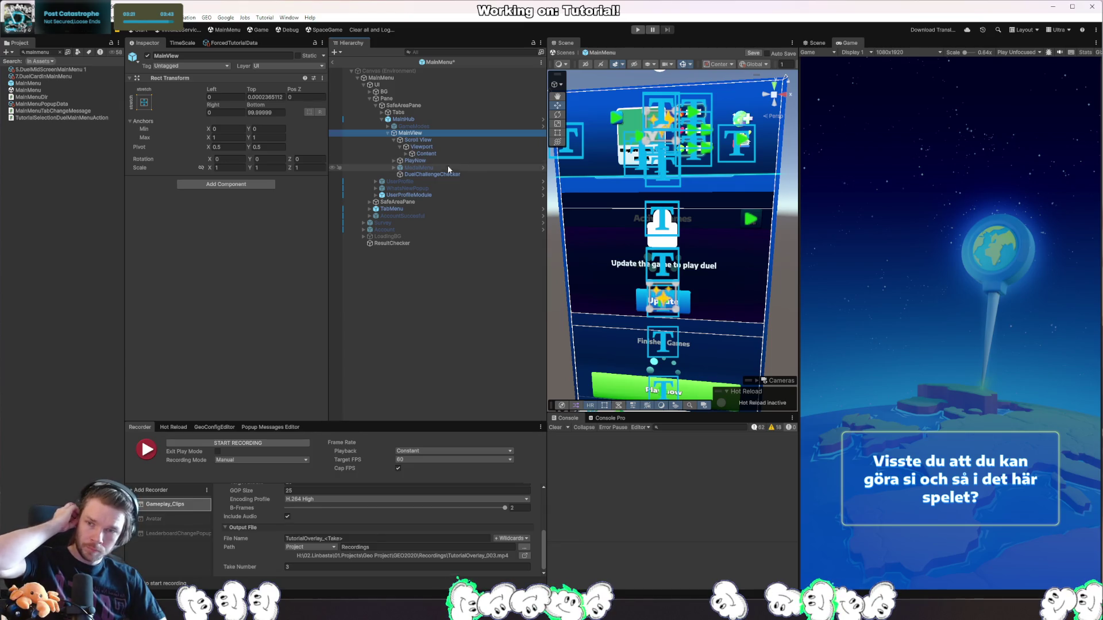
pyautogui.click(421, 160)
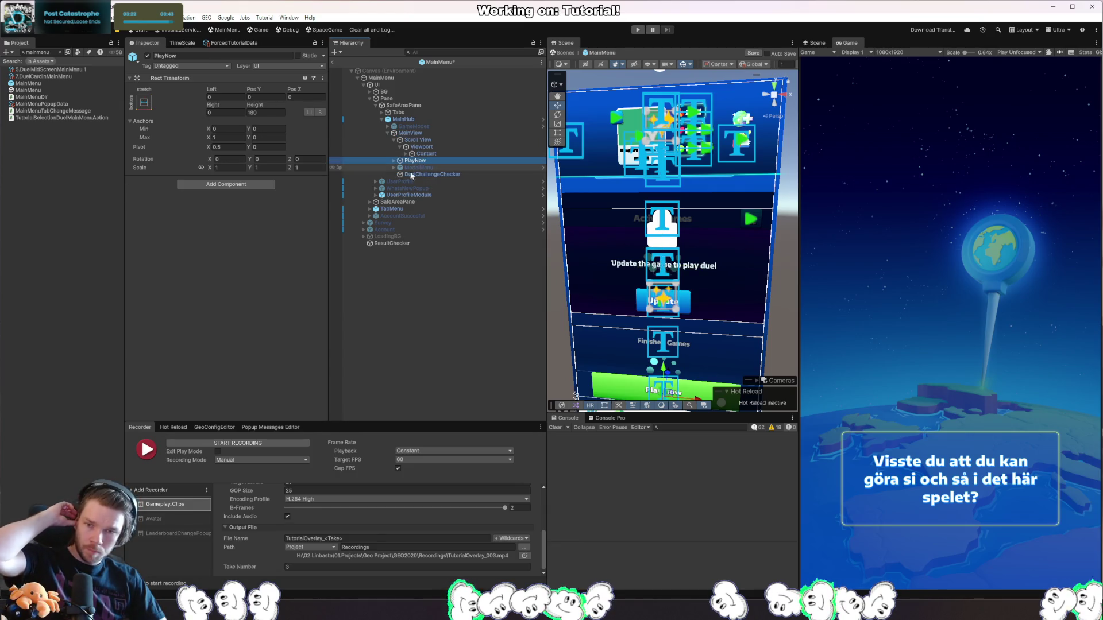
pyautogui.click(427, 196)
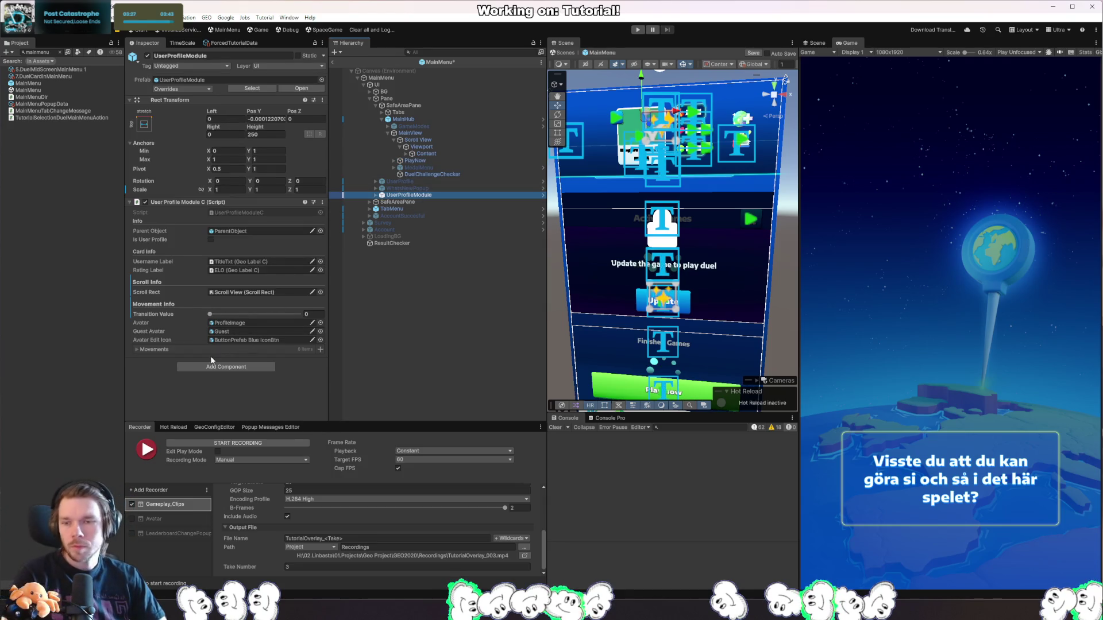
# Expand UserProfileModule's Movements list and scroll through its entries.
pyautogui.click(139, 350)
pyautogui.scroll(-5, 144, 348)
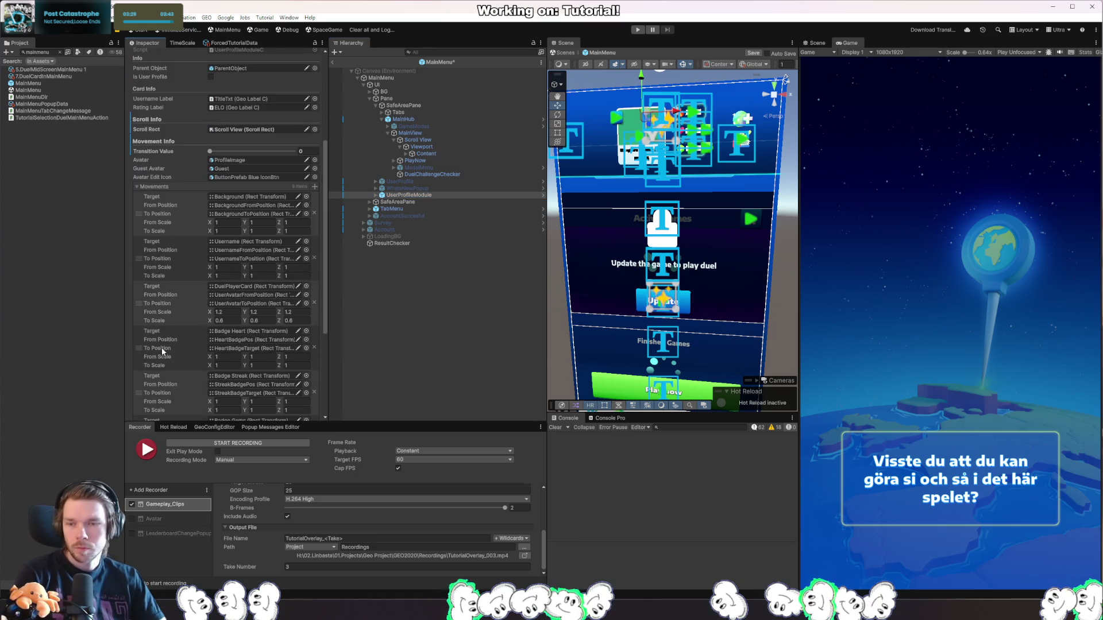
pyautogui.scroll(-2, 162, 351)
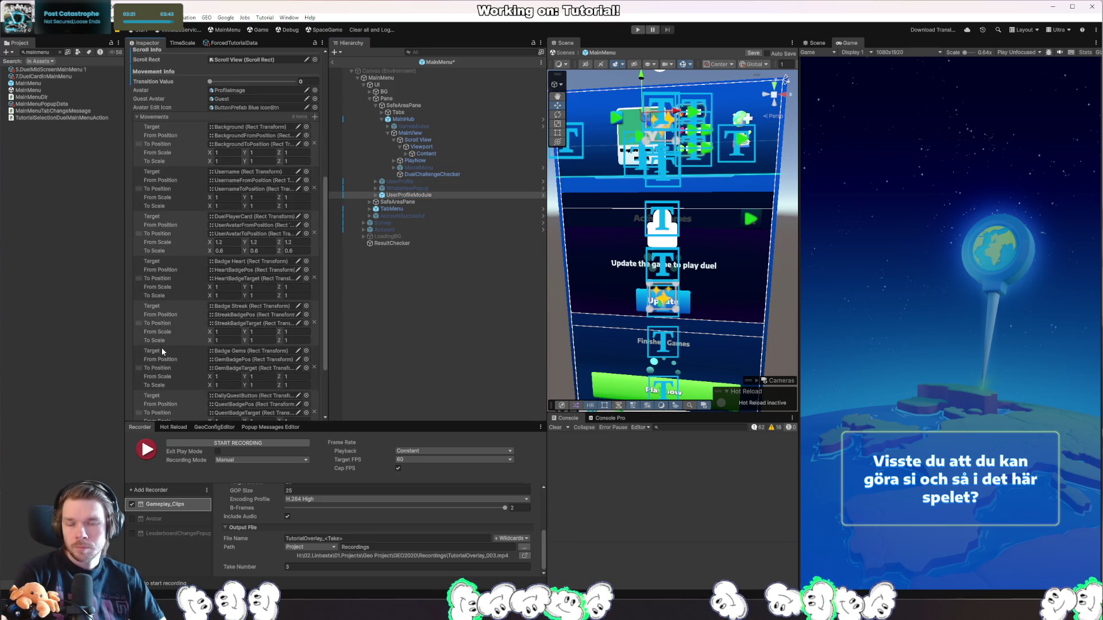
pyautogui.scroll(7, 162, 349)
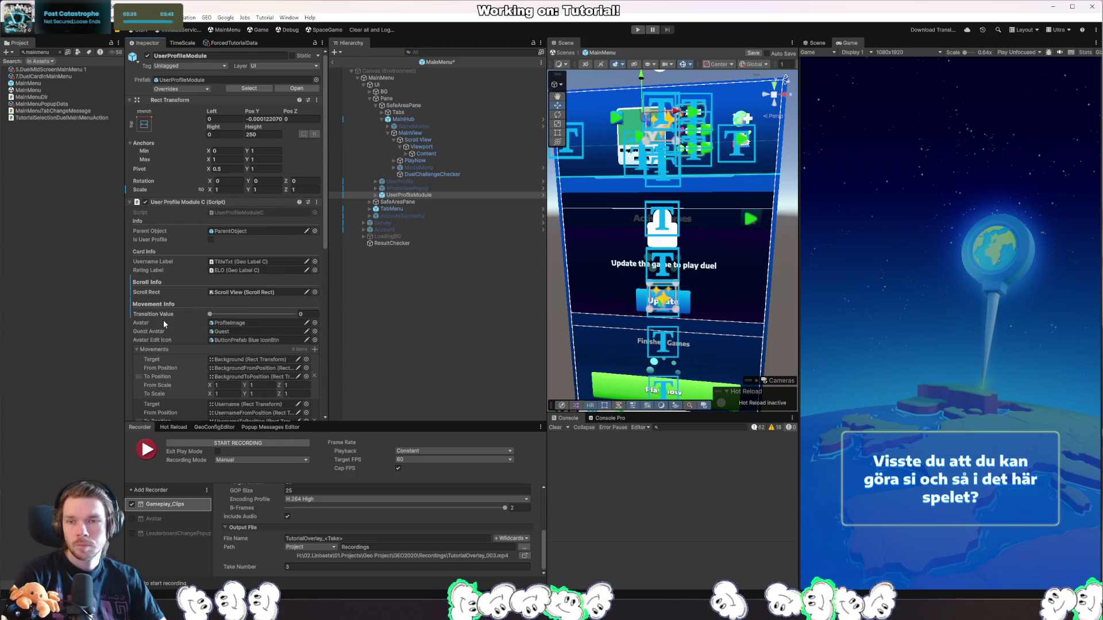
# Play the game twice, advancing past the tutorial tip on the second run.
pyautogui.click(640, 31)
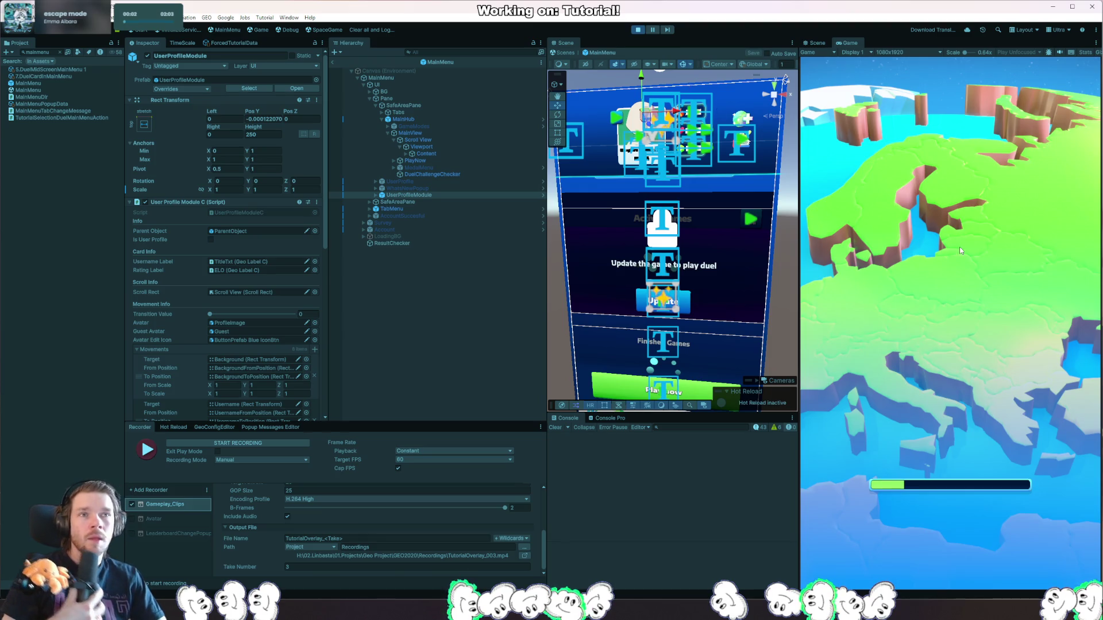
pyautogui.moveTo(1070, 275)
pyautogui.mouseDown()
pyautogui.moveTo(1062, 201)
pyautogui.moveTo(1029, 418)
pyautogui.mouseUp()
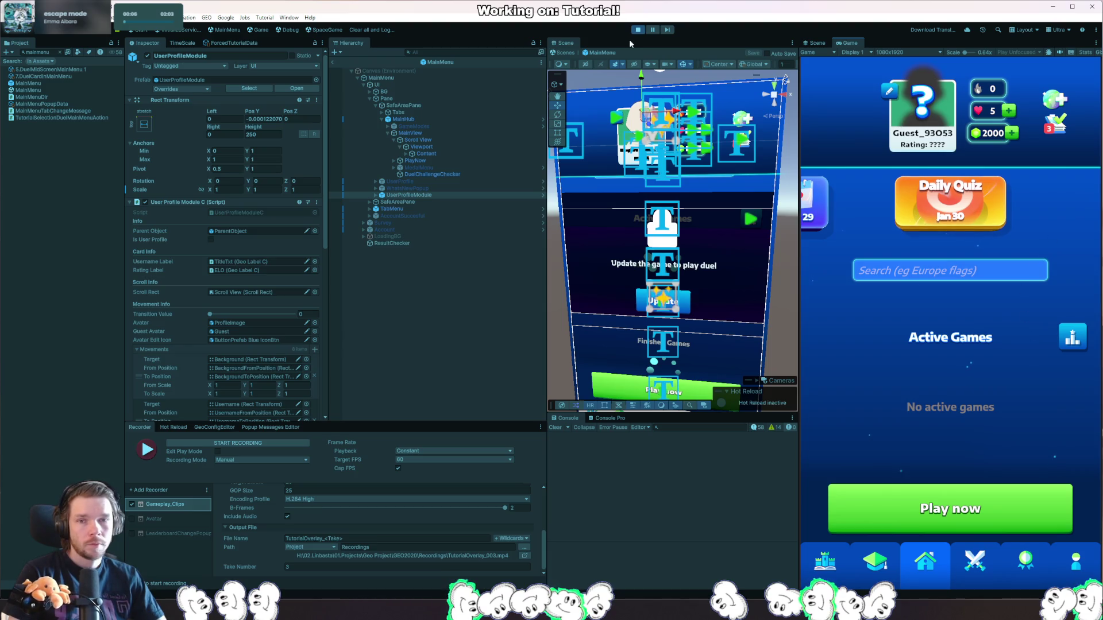
pyautogui.click(637, 29)
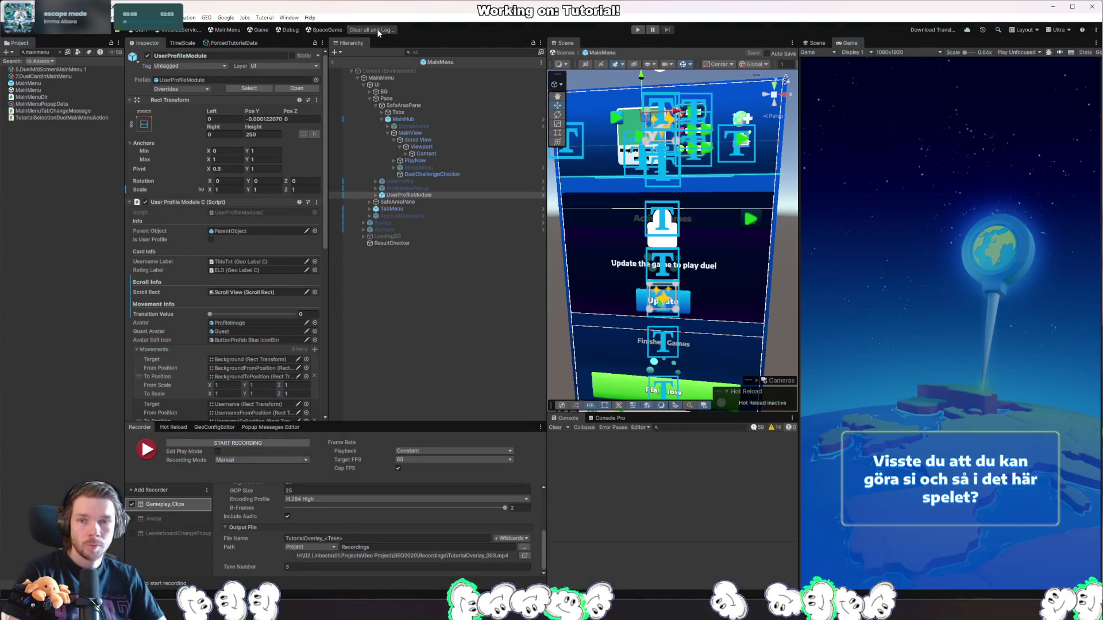
pyautogui.click(638, 31)
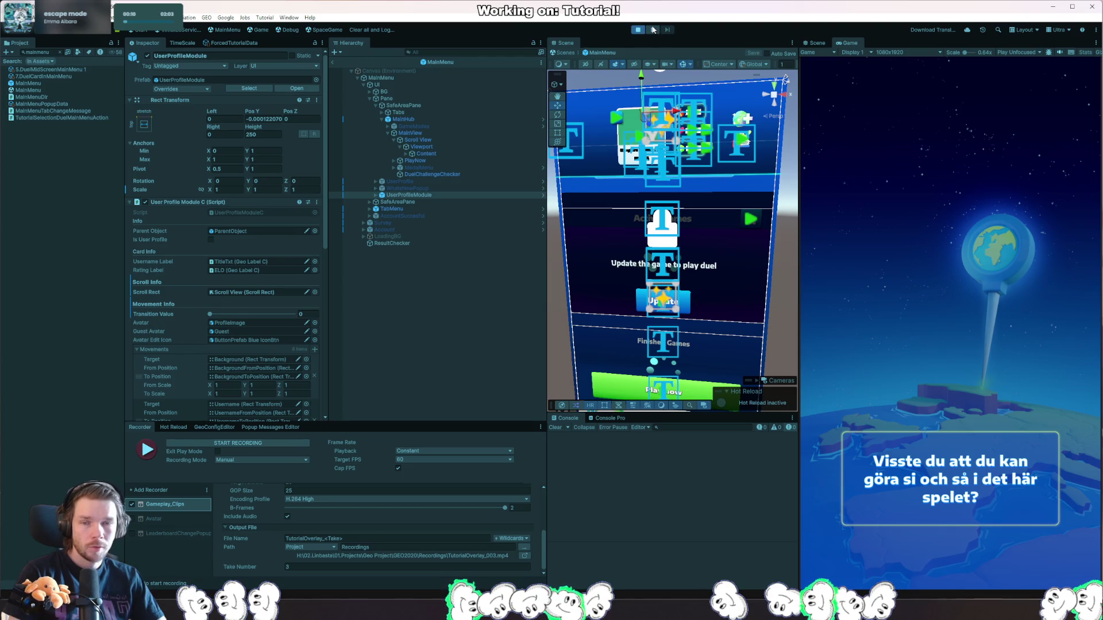
pyautogui.click(915, 142)
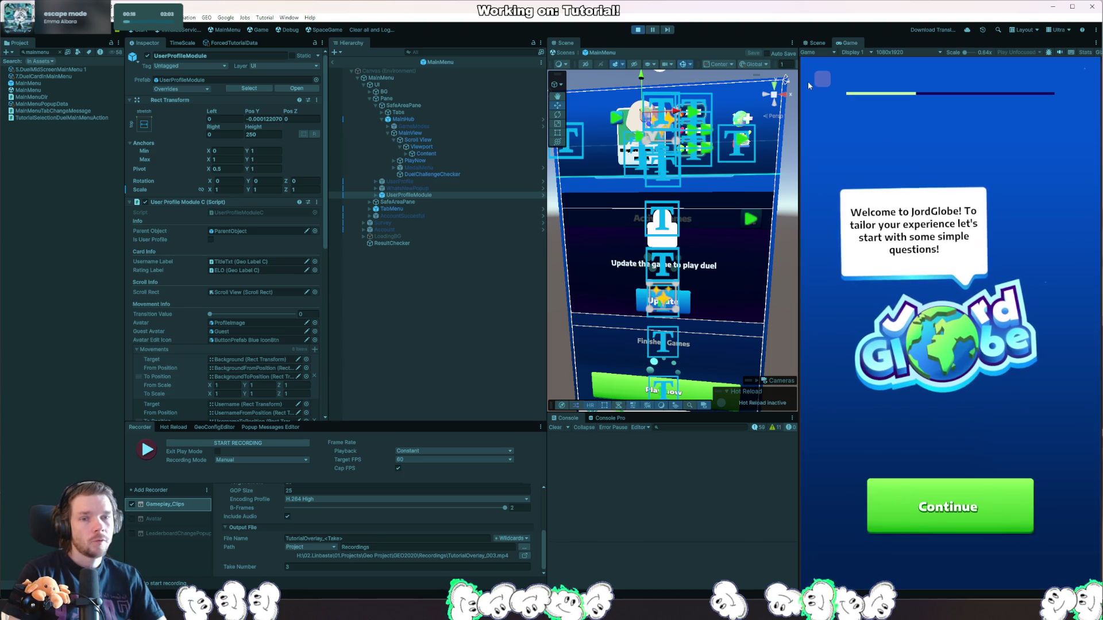
pyautogui.click(638, 30)
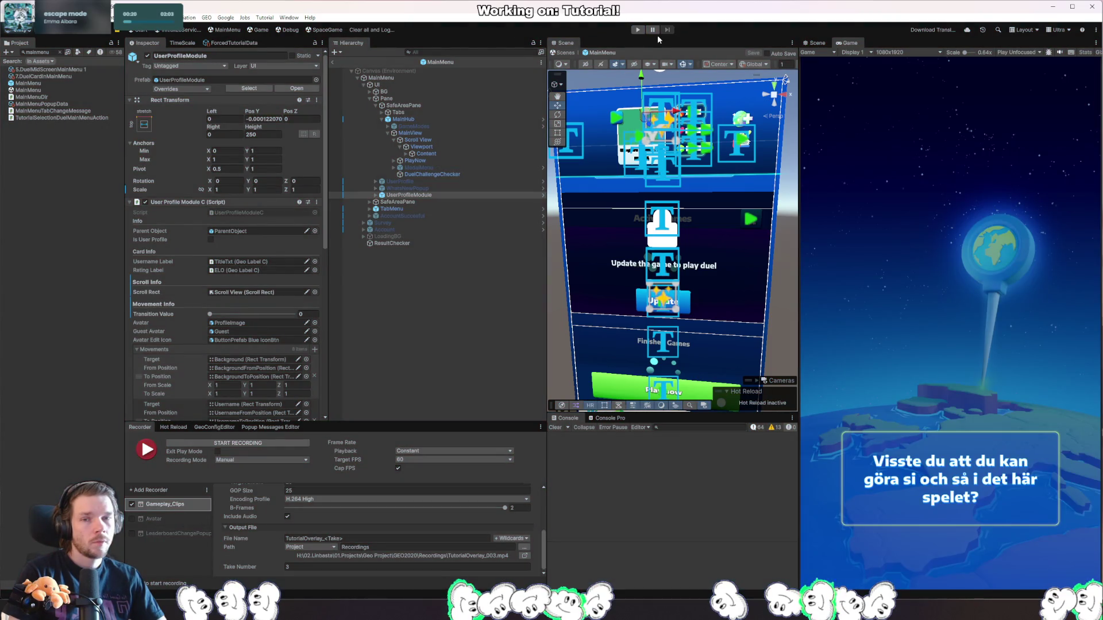
# Run, pause and stop once more, then open the NullReferenceException's failing line in CheckIncomingChallenges.
pyautogui.click(637, 30)
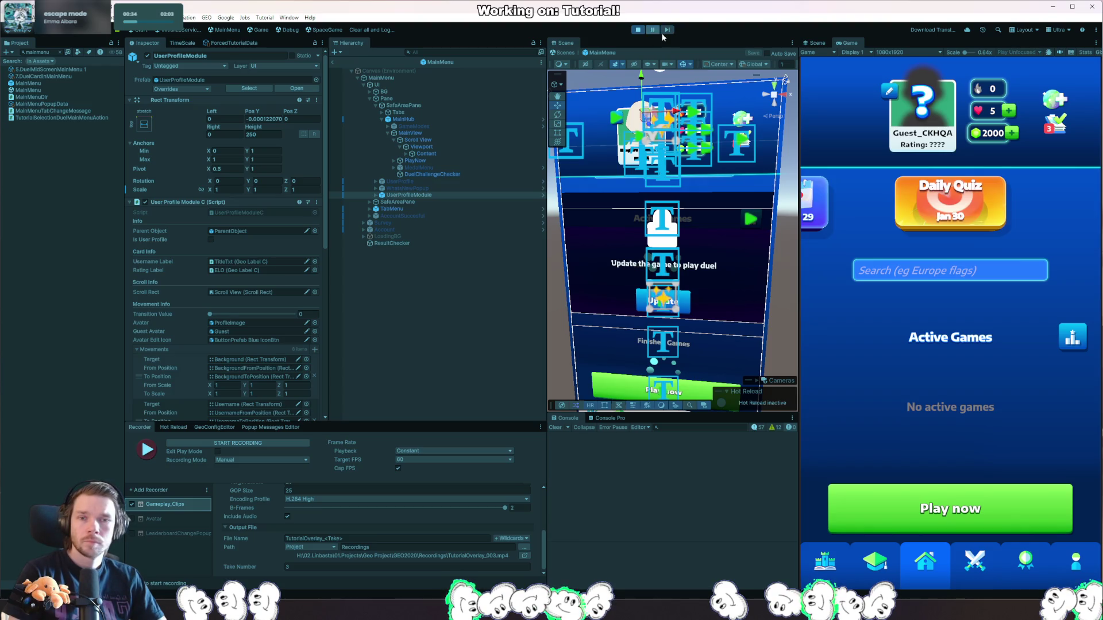
pyautogui.click(637, 29)
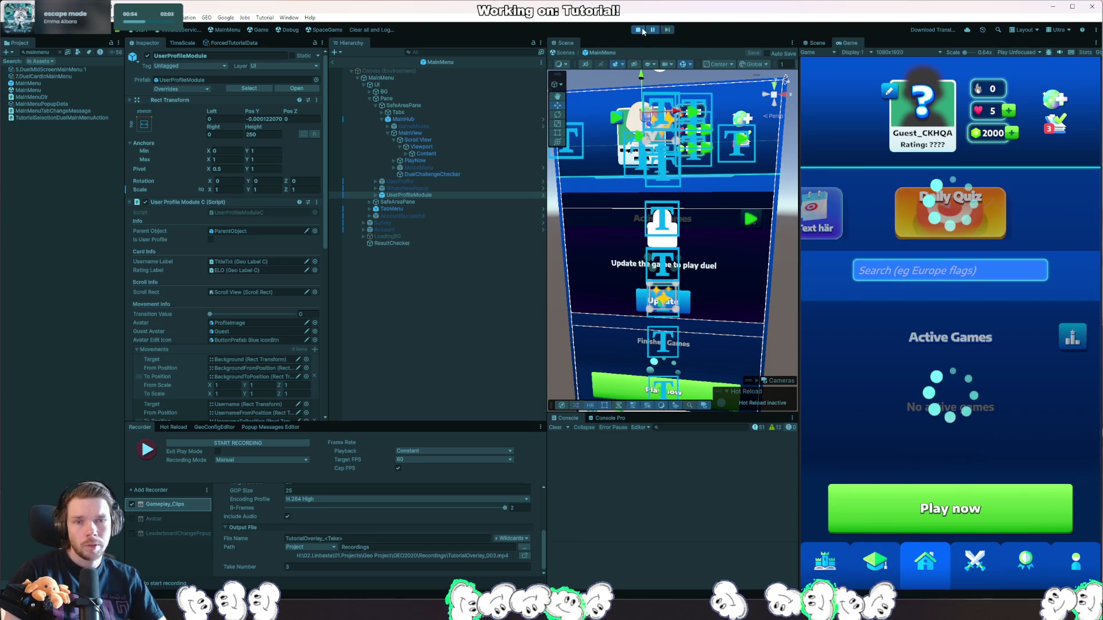
pyautogui.click(641, 28)
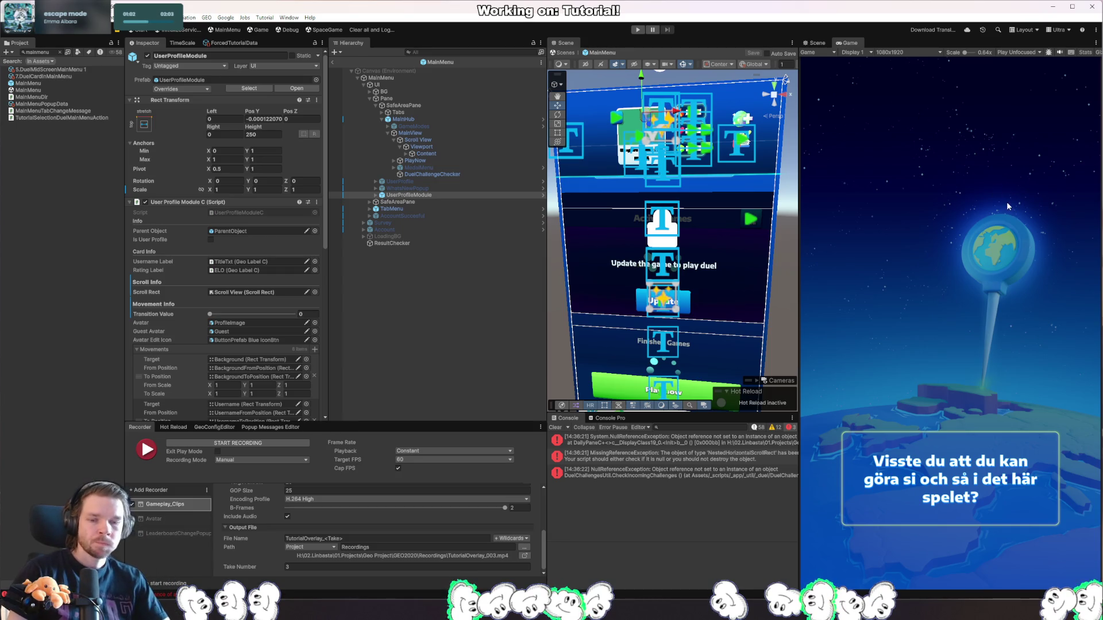
pyautogui.click(736, 477)
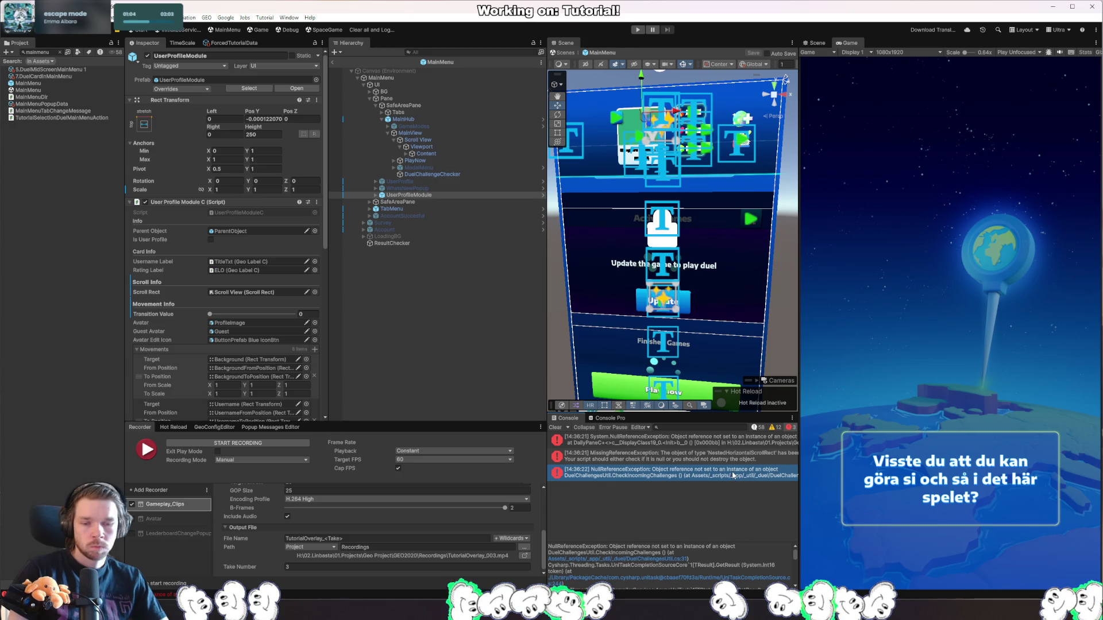
pyautogui.click(620, 559)
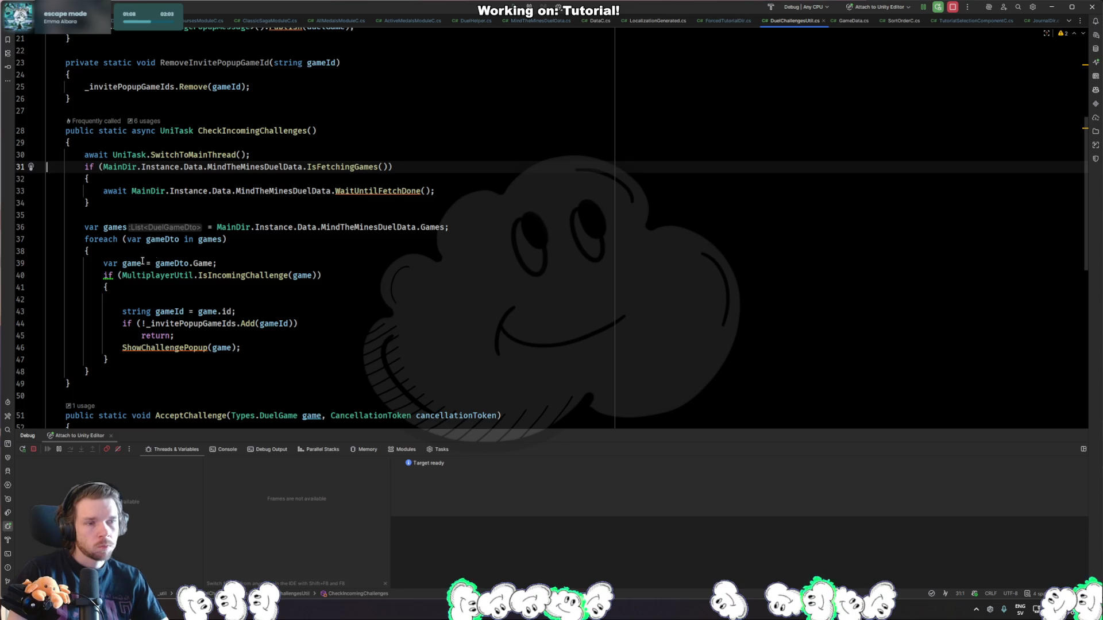
# Add a guard line 'if (MainDir.Instance != null && MainDir.Instance.Data.MindTheMinesDuelData != null)' above the existing check.
pyautogui.click(207, 168)
pyautogui.hotkey('ctrl', 'Left')
pyautogui.hotkey('ctrl', 'Left')
pyautogui.hotkey('ctrl', 'Left')
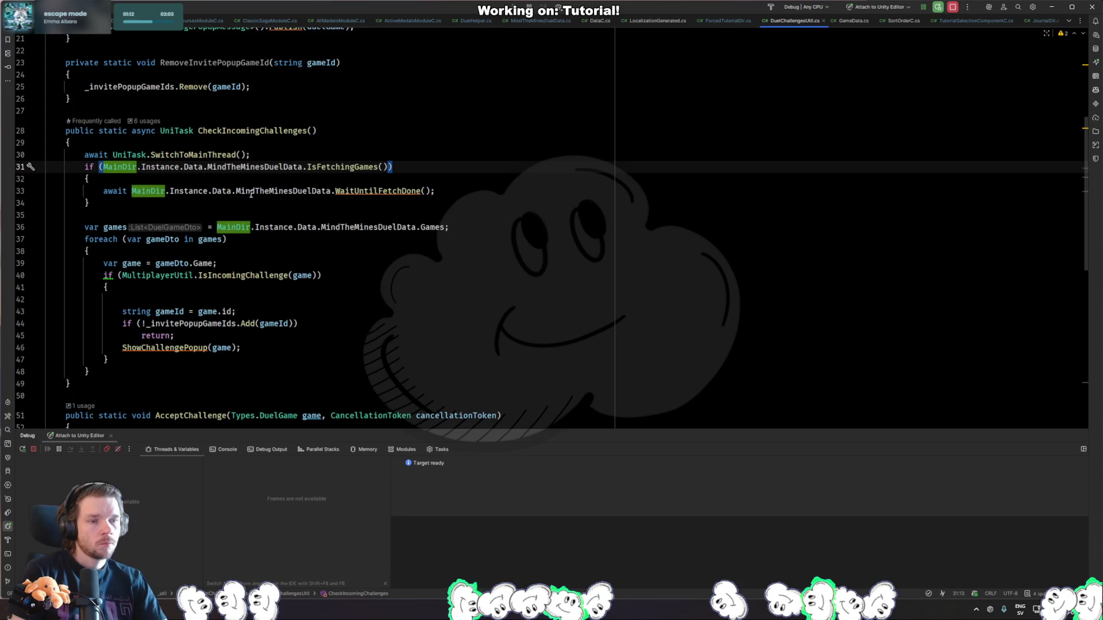
pyautogui.press('Home')
pyautogui.press('Return')
pyautogui.press('Up')
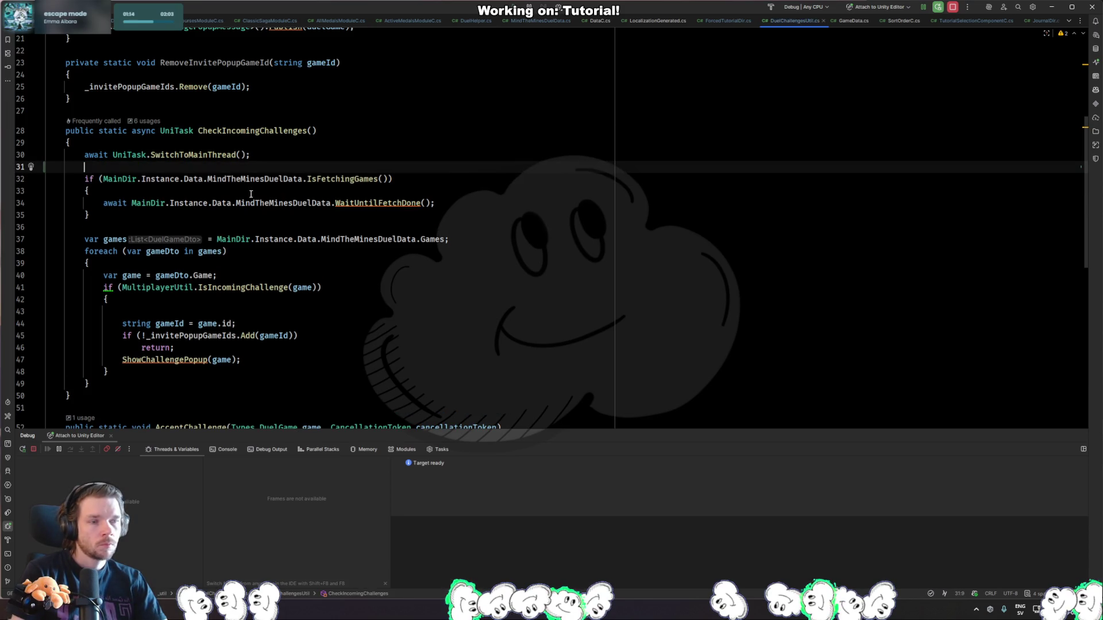
pyautogui.press('Return')
pyautogui.write('if (MainDir')
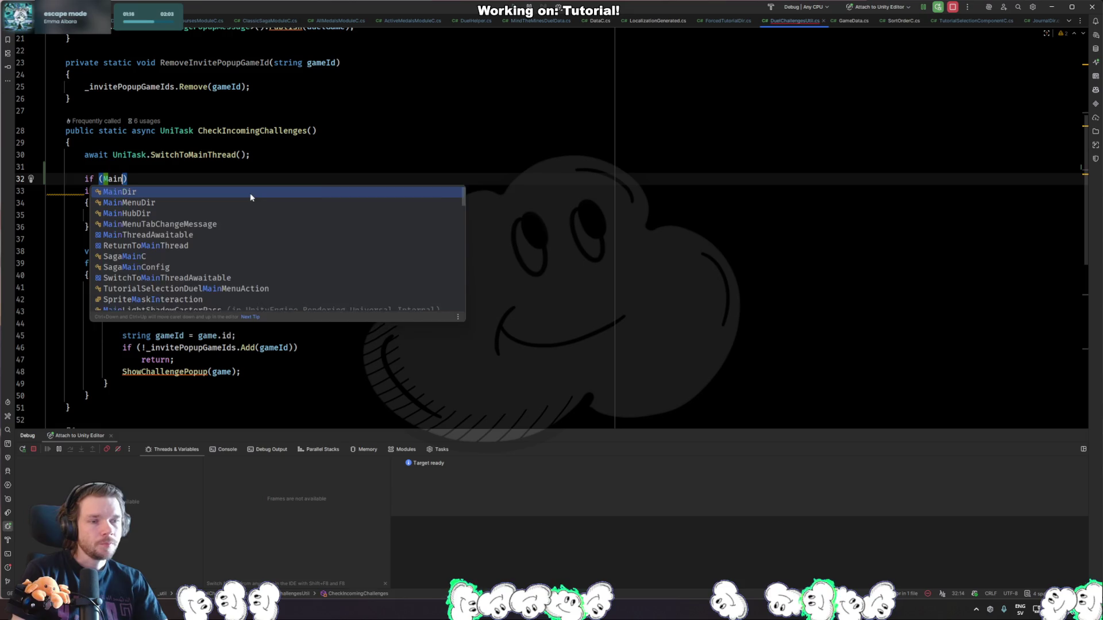
pyautogui.write('.Instance..D')
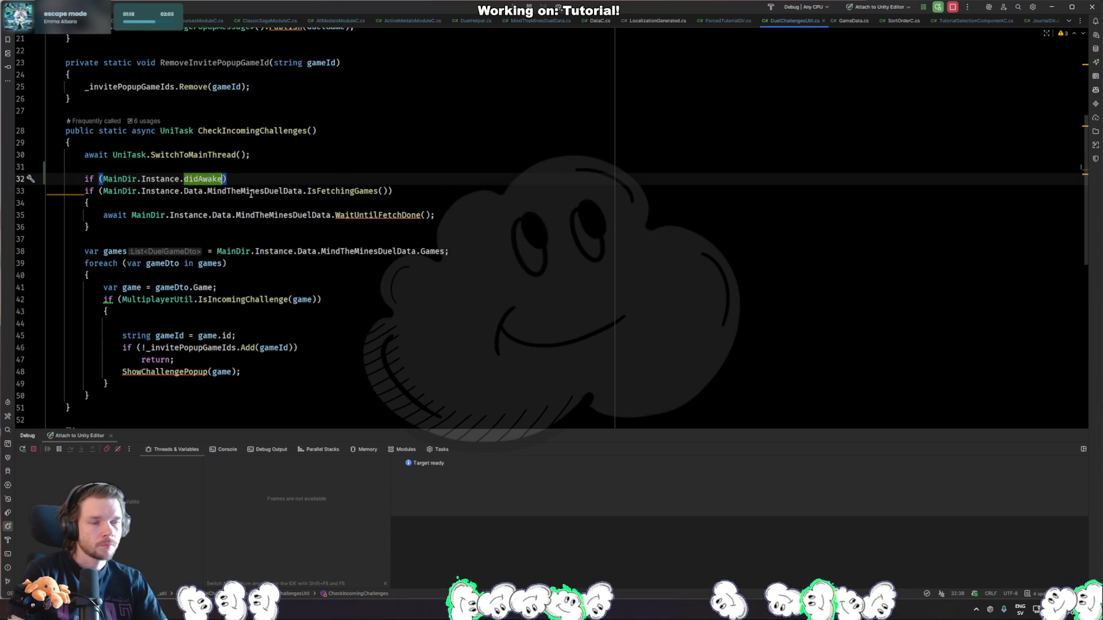
pyautogui.press('BackSpace')
pyautogui.write('!= null ')
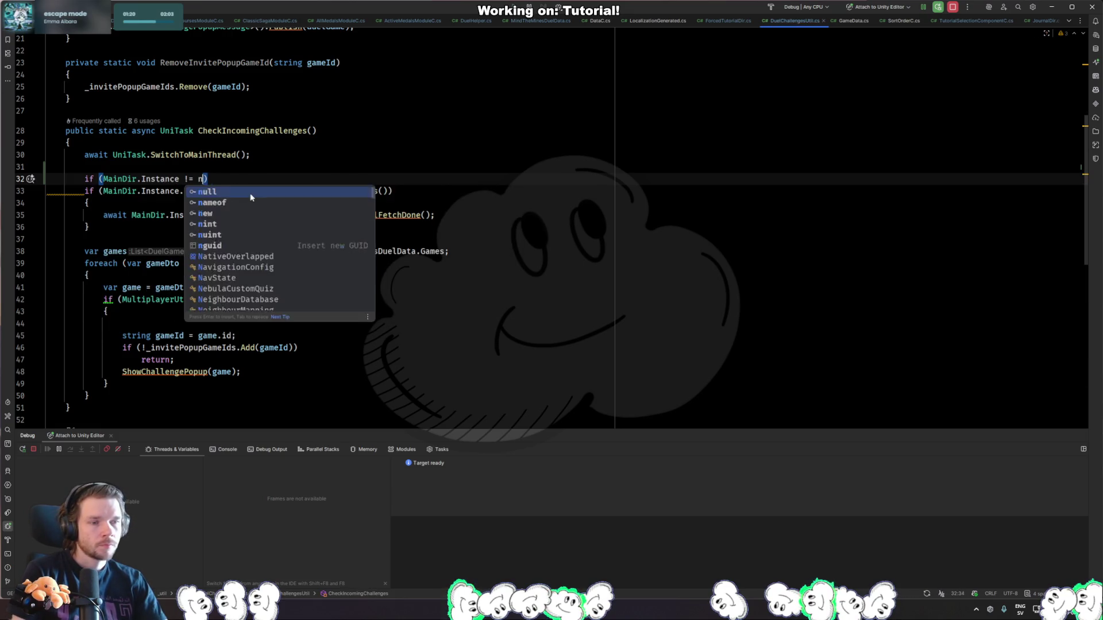
pyautogui.write('&& MainDir.')
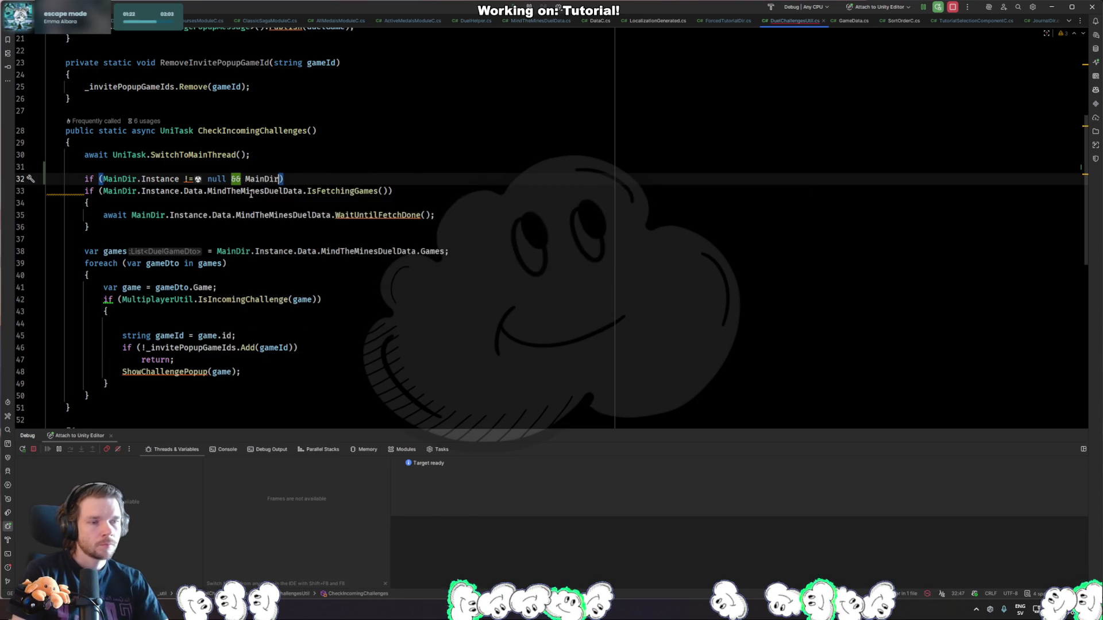
pyautogui.write('Instance.Data.M')
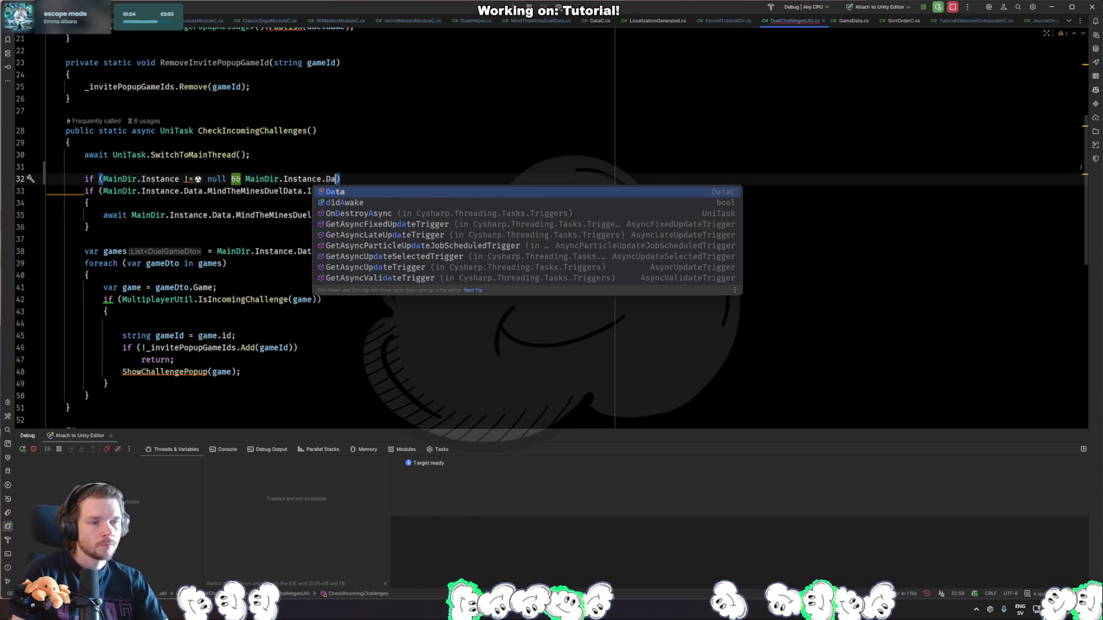
pyautogui.write('indt')
pyautogui.press('Return')
pyautogui.write('!= null')
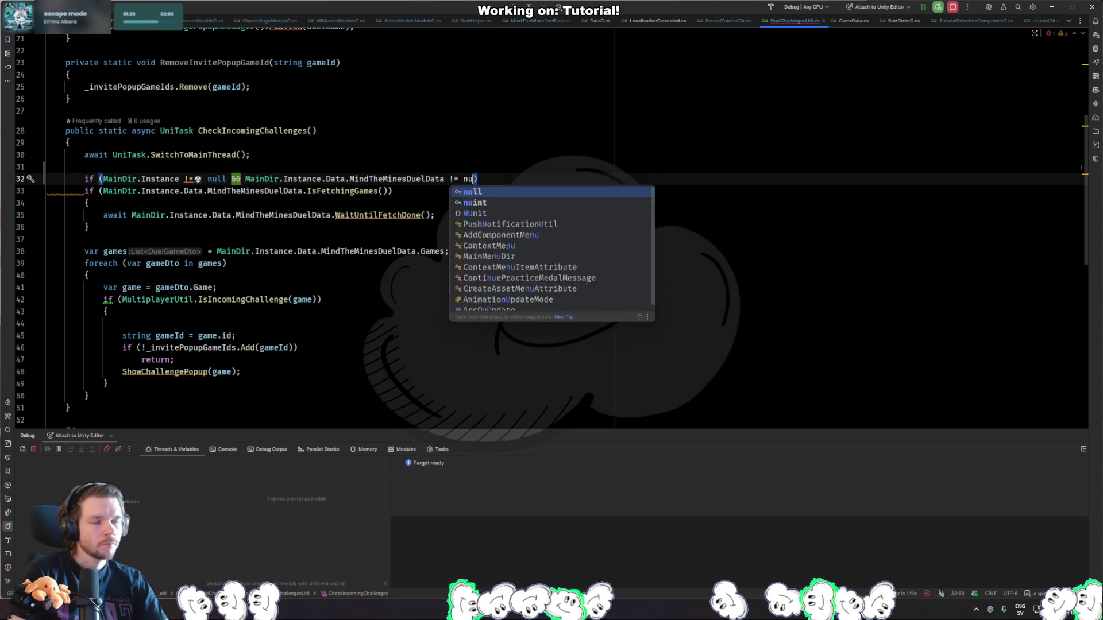
pyautogui.write(')')
# Turn both '!=' checks into '==' and add 'return;' under the guard, then return to Unity.
pyautogui.click(463, 178)
pyautogui.press('BackSpace')
pyautogui.press('BackSpace')
pyautogui.press('BackSpace')
pyautogui.write('==')
pyautogui.hotkey('ctrl', 'Left')
pyautogui.hotkey('ctrl', 'Left')
pyautogui.hotkey('ctrl', 'Left')
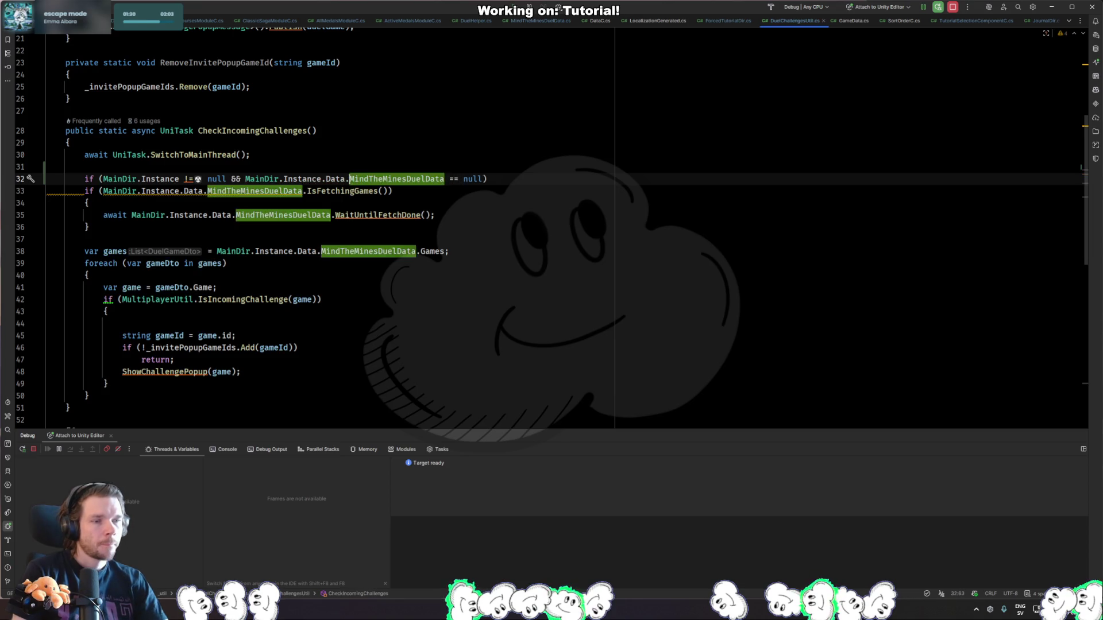
pyautogui.hotkey('ctrl', 'Left')
pyautogui.hotkey('ctrl', 'Left')
pyautogui.press('Delete')
pyautogui.write('=')
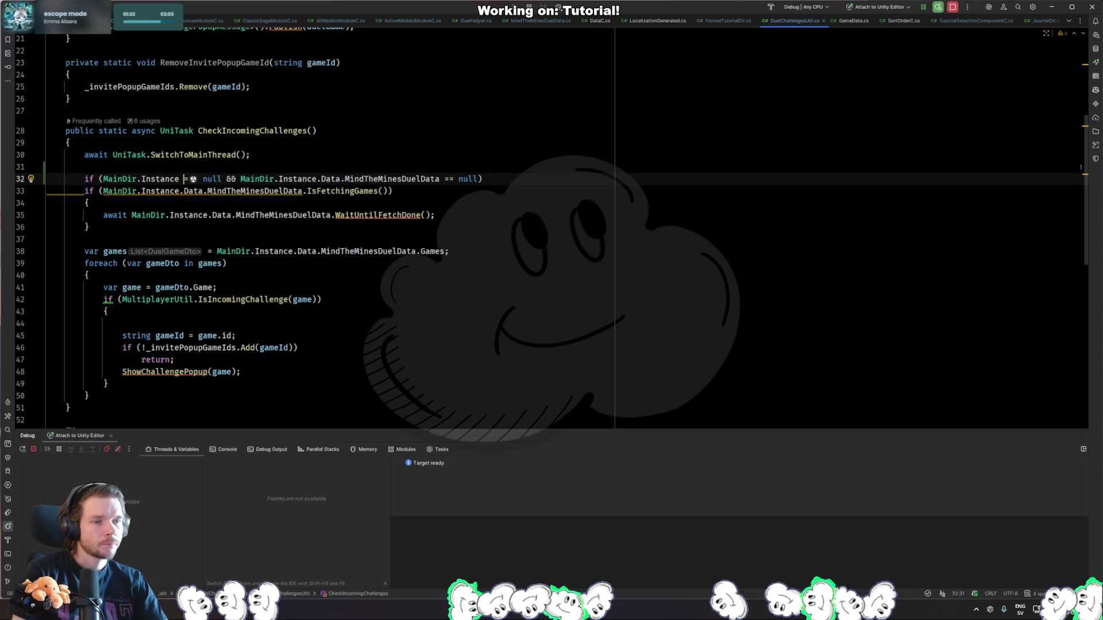
pyautogui.press('End')
pyautogui.press('Return')
pyautogui.write('ret')
pyautogui.press('Return')
pyautogui.write(';')
pyautogui.press('Return')
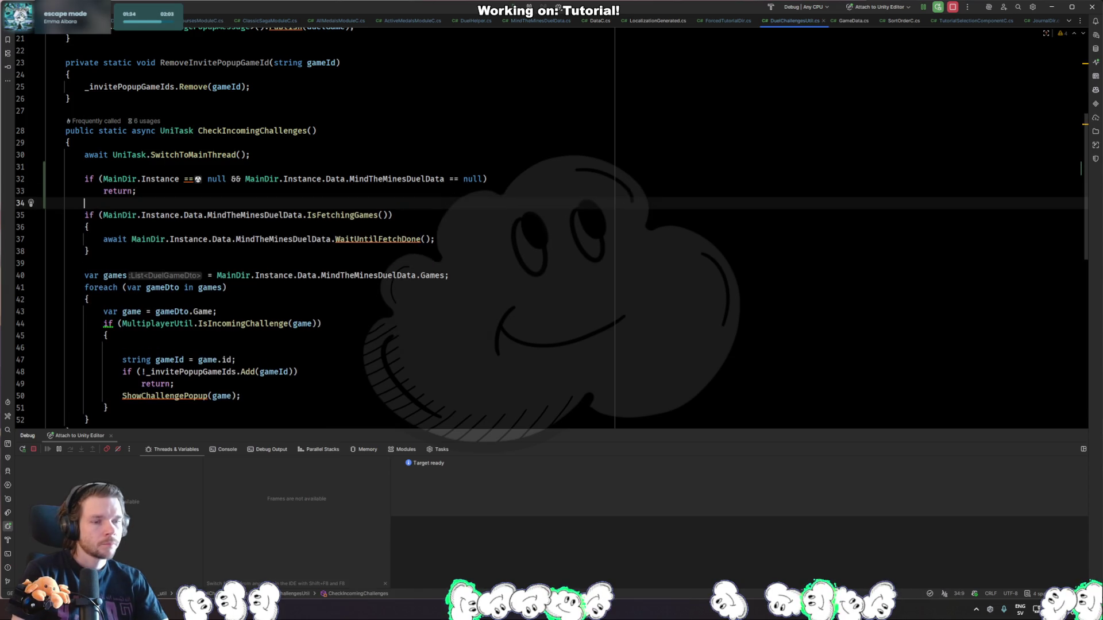
pyautogui.hotkey('alt', 'Tab')
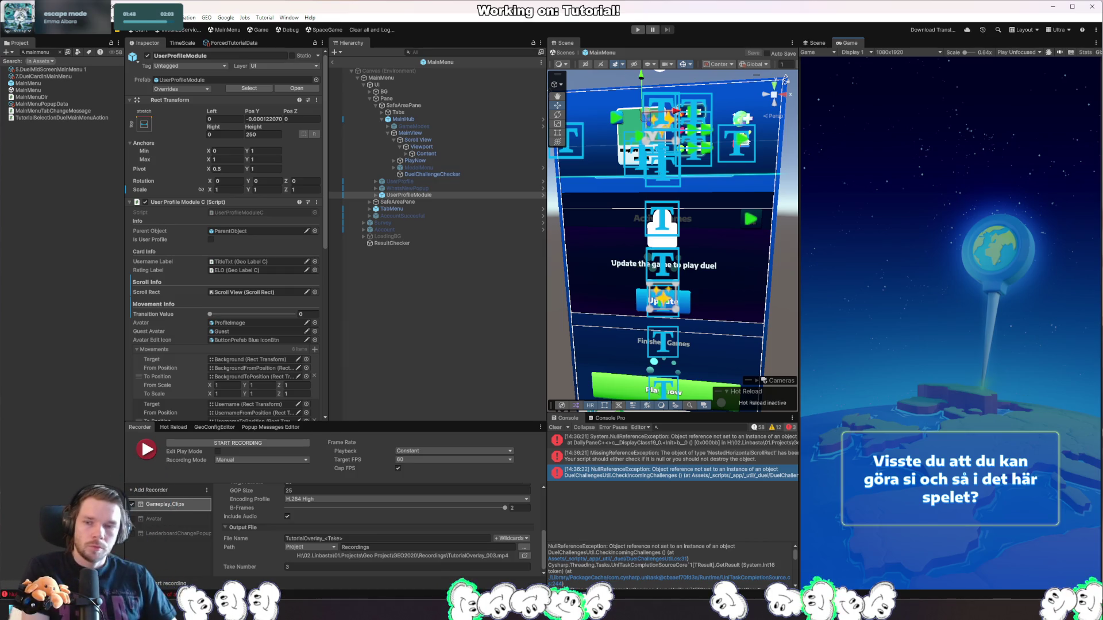
# Scrub UserProfileModule's Transition Value to preview it, resetting Rect Transform Height and Pos Y to 0.
pyautogui.moveTo(210, 314)
pyautogui.mouseDown()
pyautogui.moveTo(229, 319)
pyautogui.moveTo(209, 316)
pyautogui.mouseUp()
pyautogui.rightClick(259, 131)
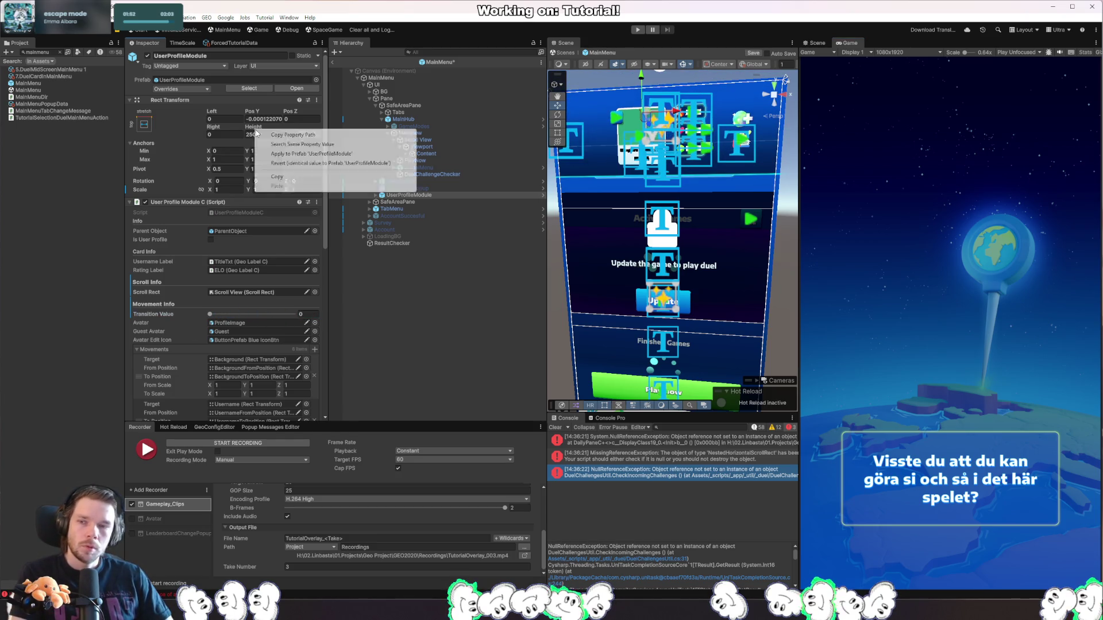
pyautogui.click(301, 170)
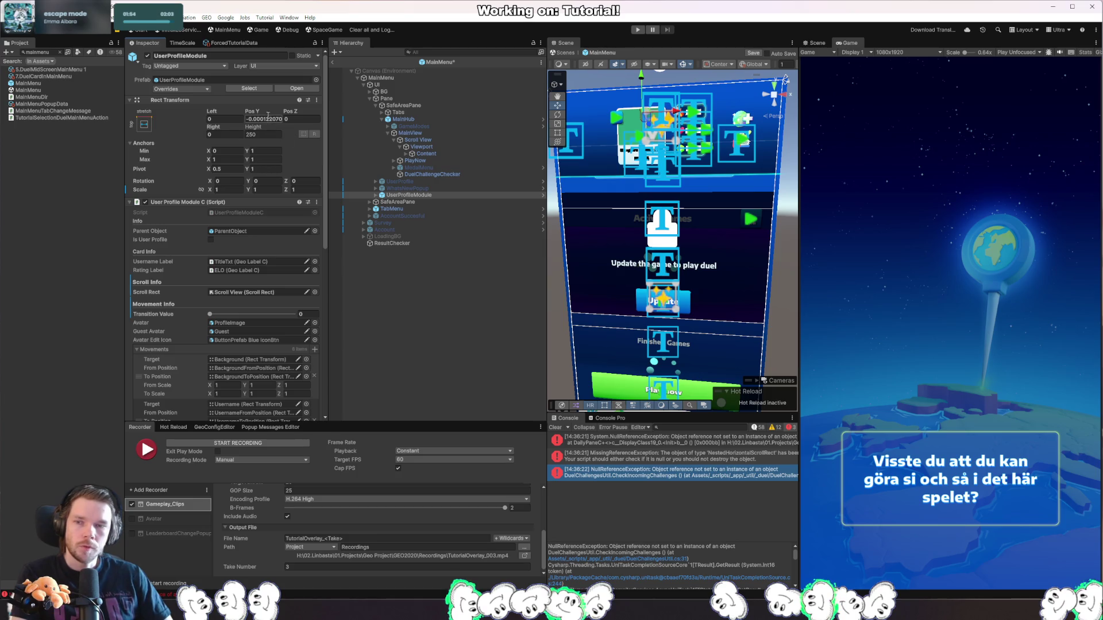
pyautogui.rightClick(261, 119)
pyautogui.click(274, 171)
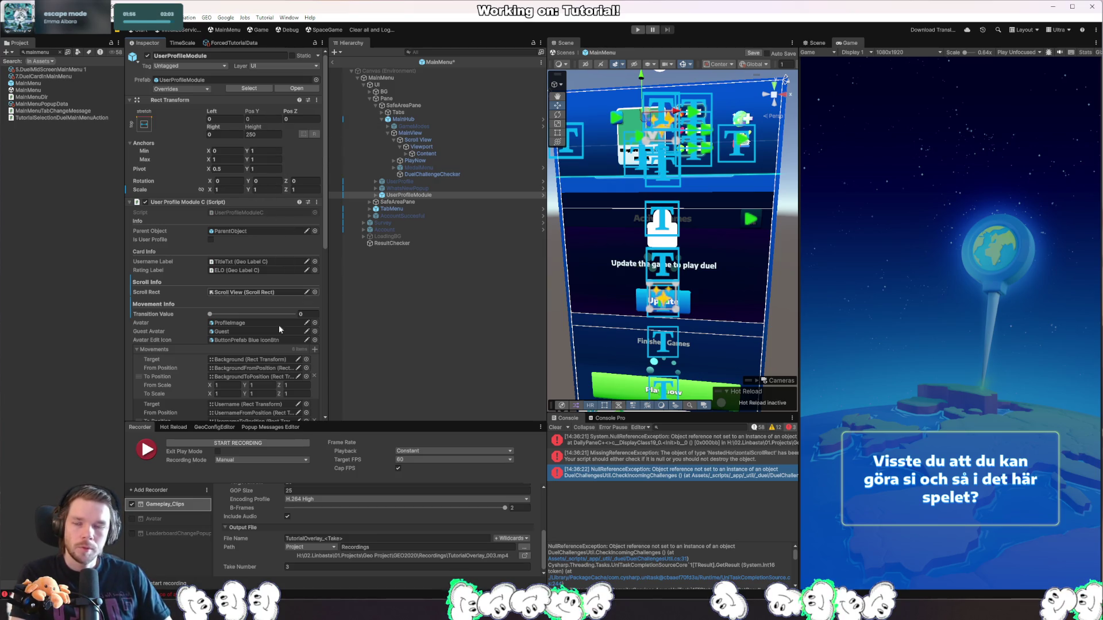
pyautogui.moveTo(211, 314)
pyautogui.mouseDown()
pyautogui.moveTo(365, 315)
pyautogui.moveTo(180, 325)
pyautogui.mouseUp()
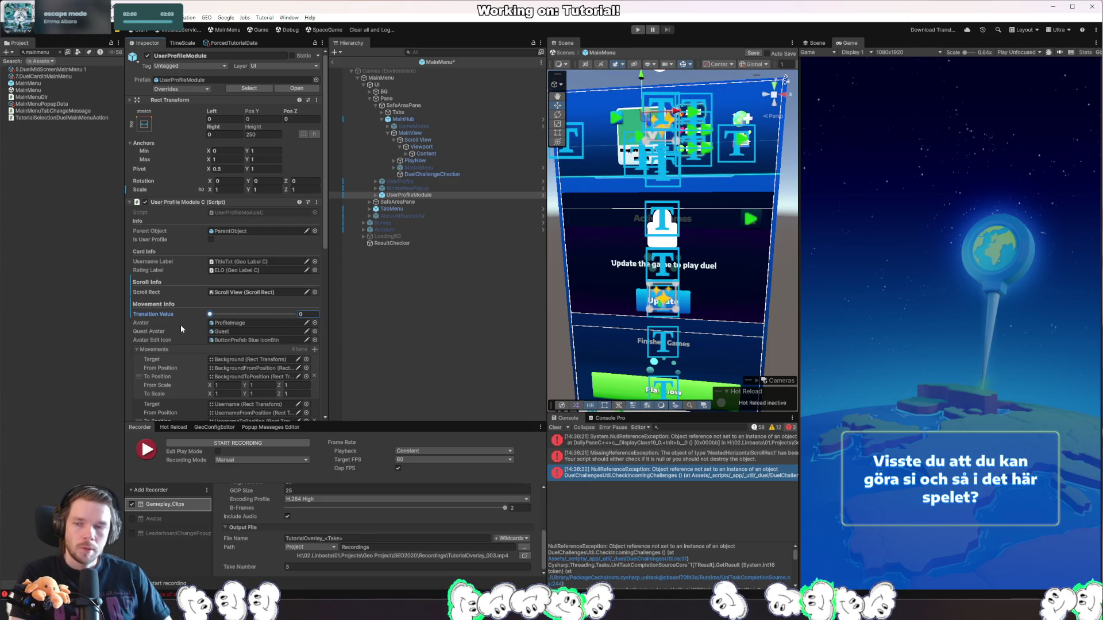
pyautogui.scroll(-2, 181, 324)
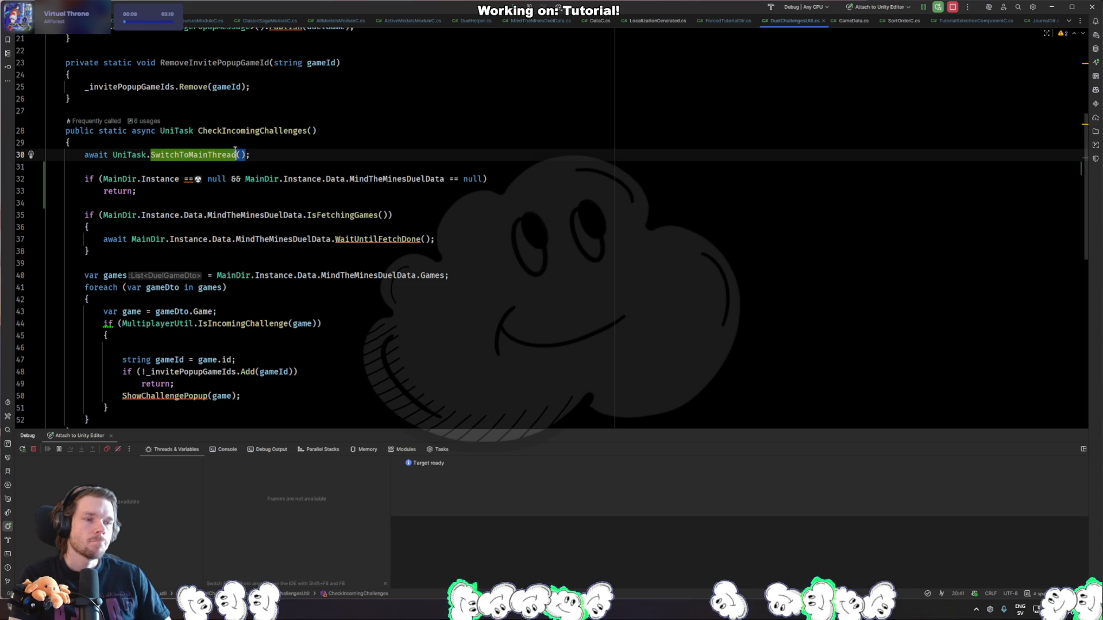
# Read SwitchToMainThread's documentation in Rider, then back in Unity zoom the Scene view and start Play mode.
pyautogui.moveTo(206, 156)
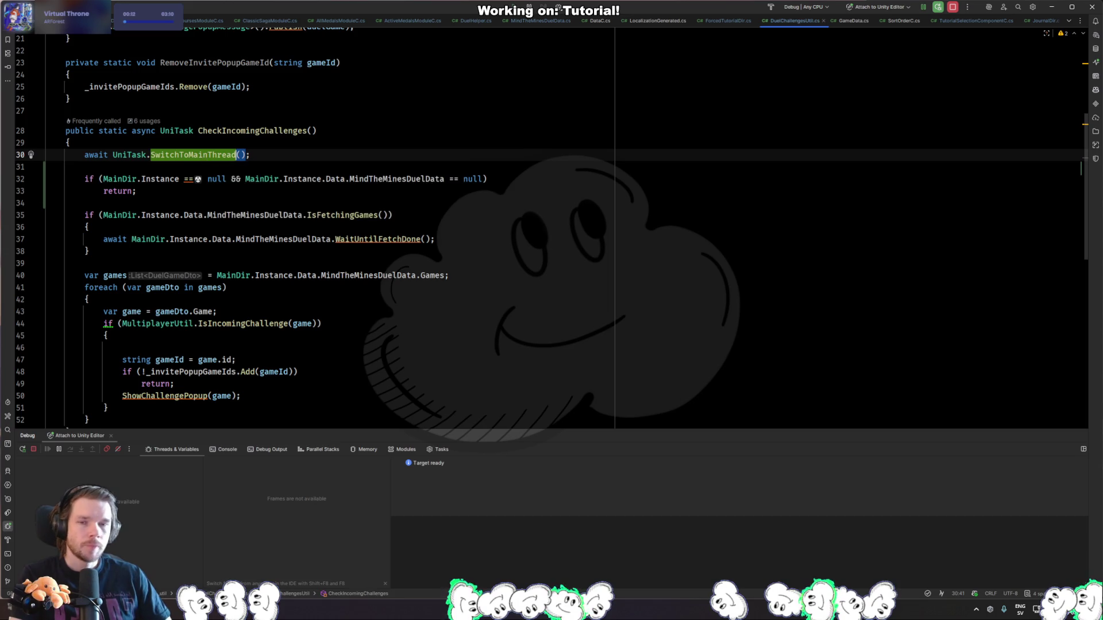
pyautogui.hotkey('alt', 'Tab')
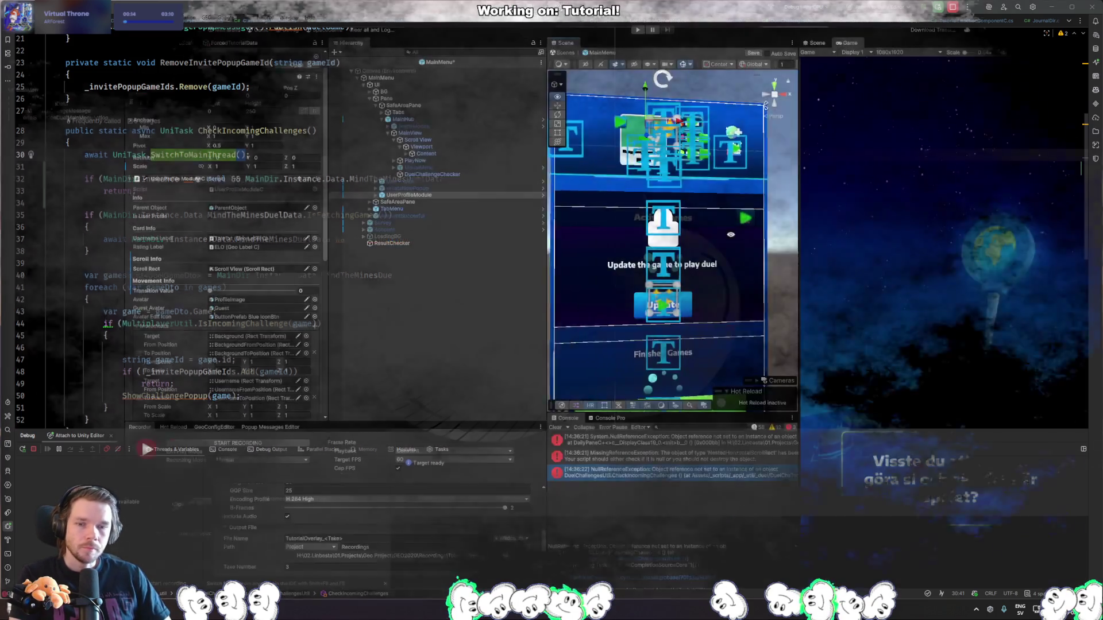
pyautogui.scroll(-4, 734, 220)
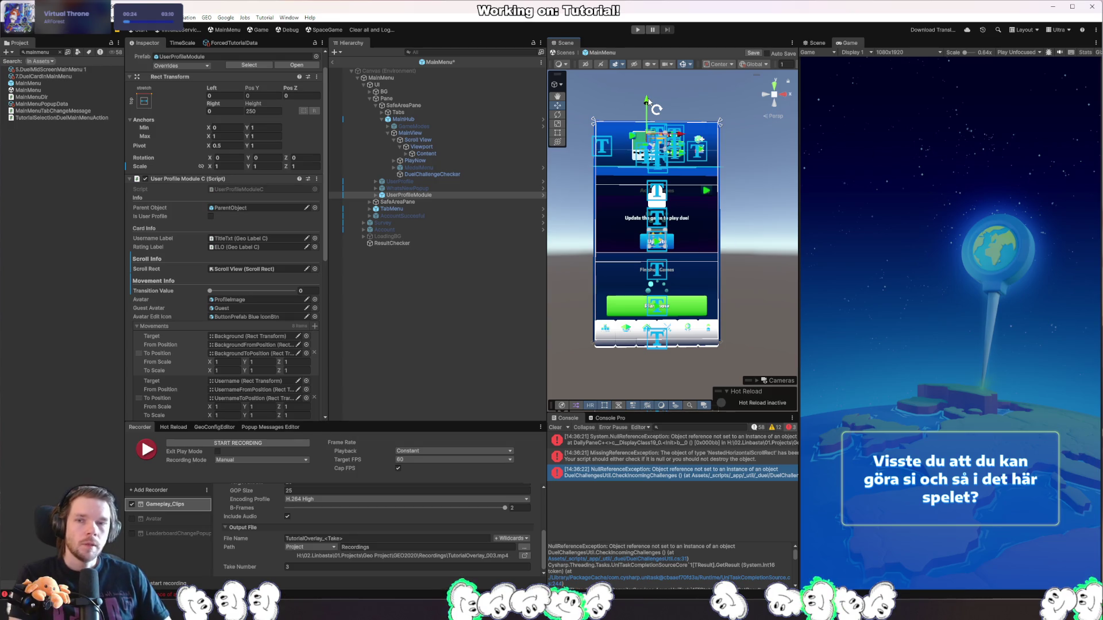
pyautogui.click(638, 29)
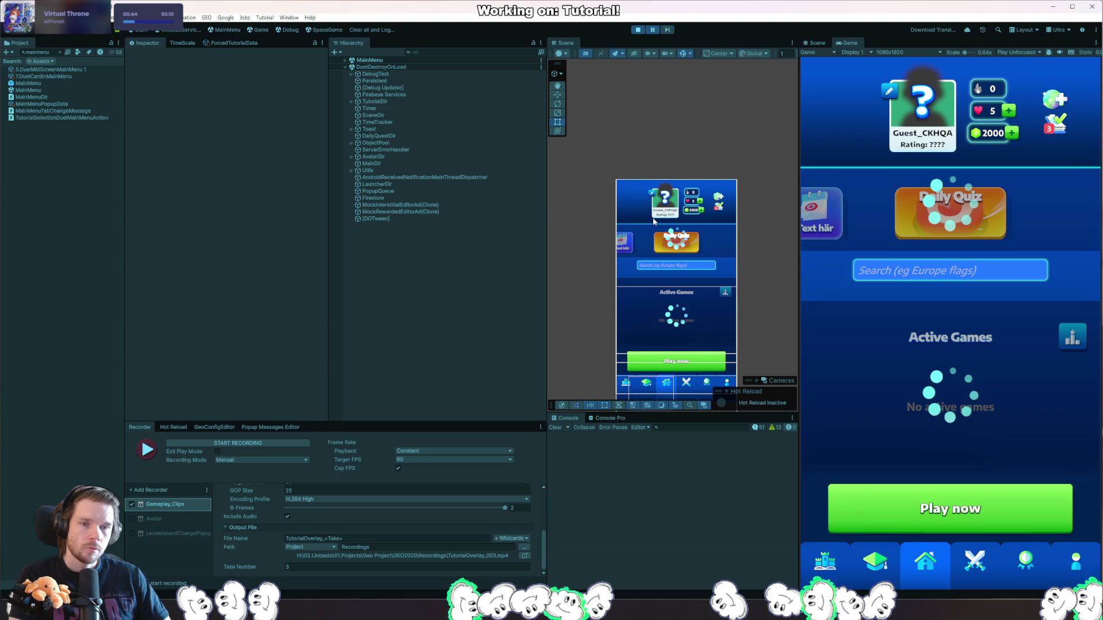
# Stop and restart Play mode repeatedly, letting the game load into the main menu each time.
pyautogui.click(642, 30)
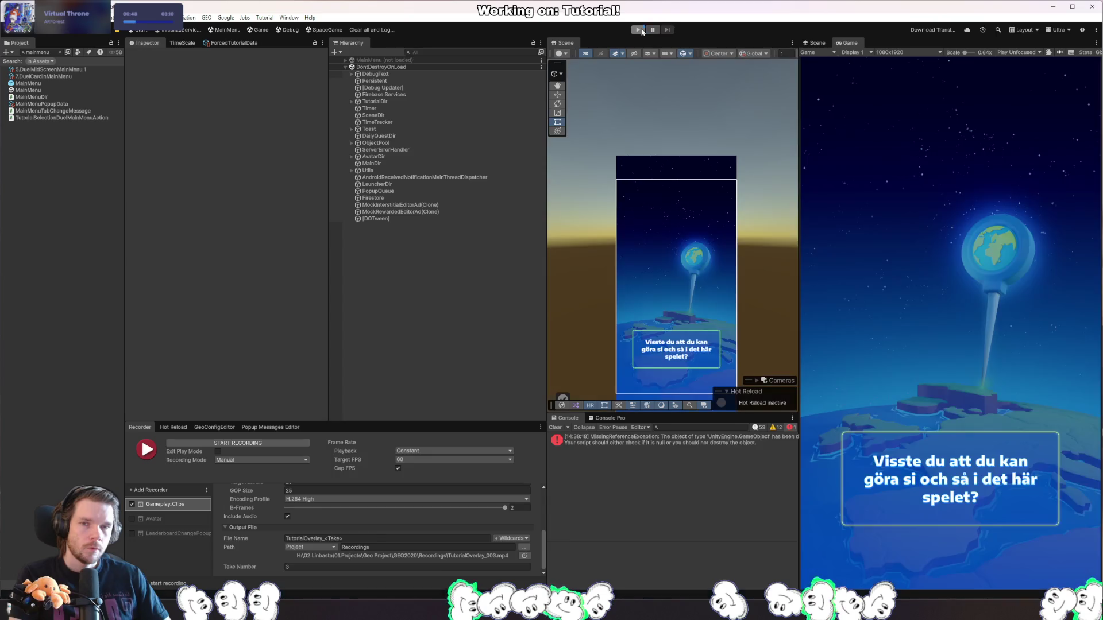
pyautogui.click(642, 29)
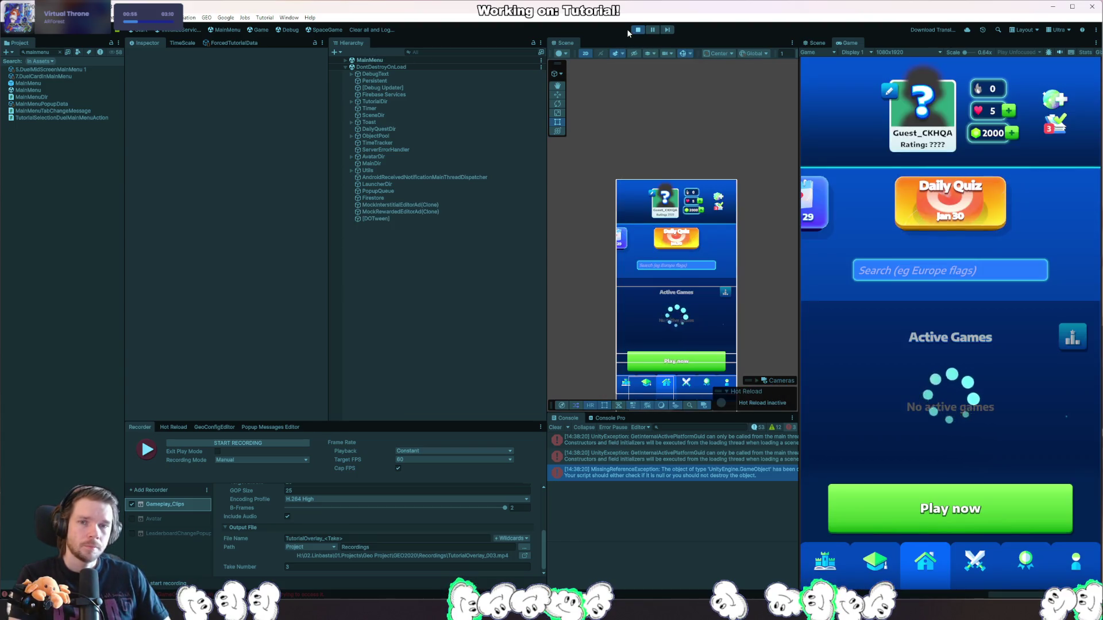
pyautogui.click(637, 31)
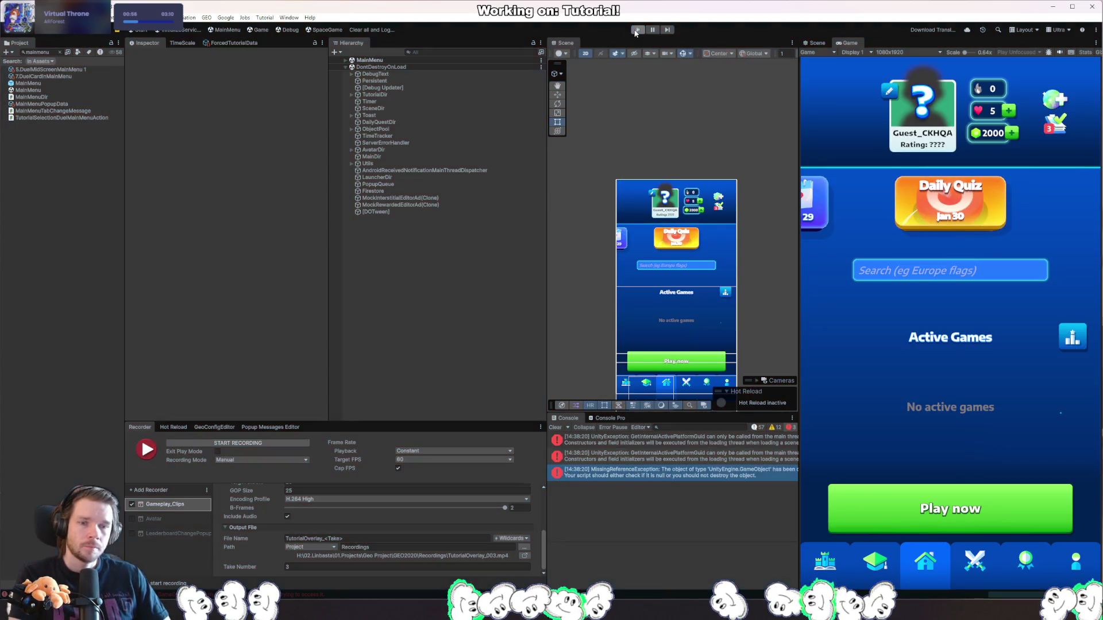
pyautogui.click(637, 30)
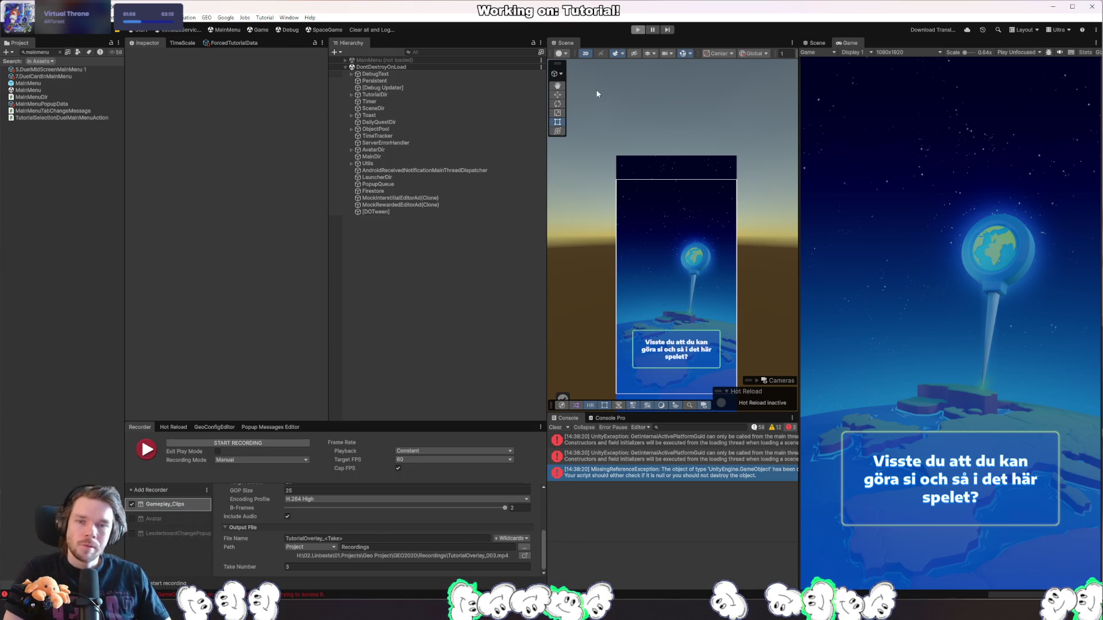
pyautogui.click(640, 33)
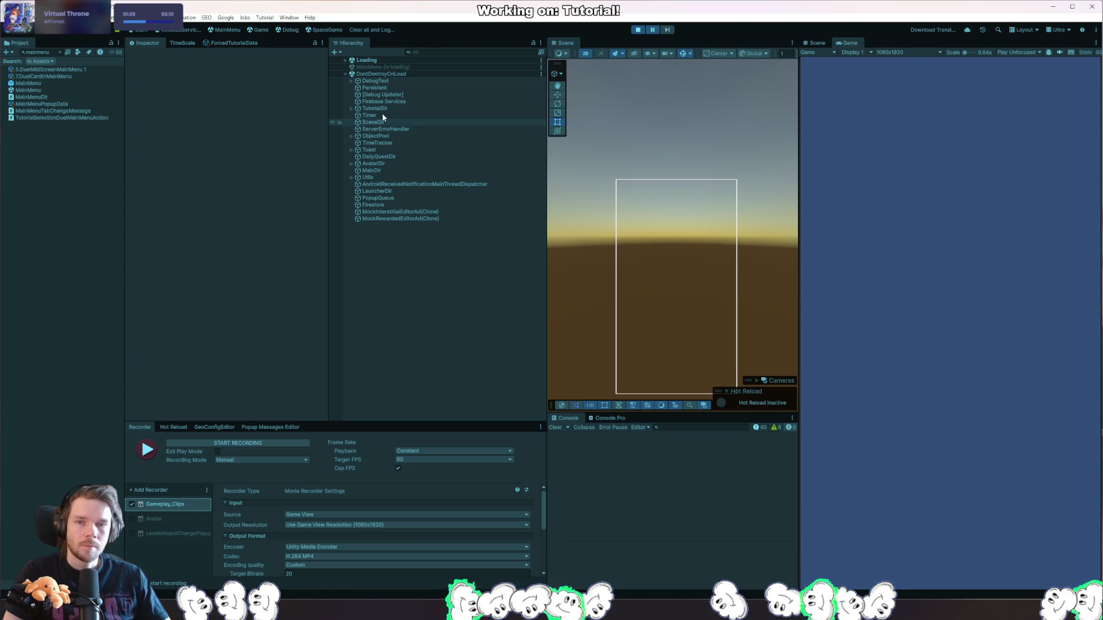
# Expand MainMenu > Canvas > UI > Pane > SafeAreaPane > MainHub > MainView > Scroll View > Viewport > Content.
pyautogui.click(345, 60)
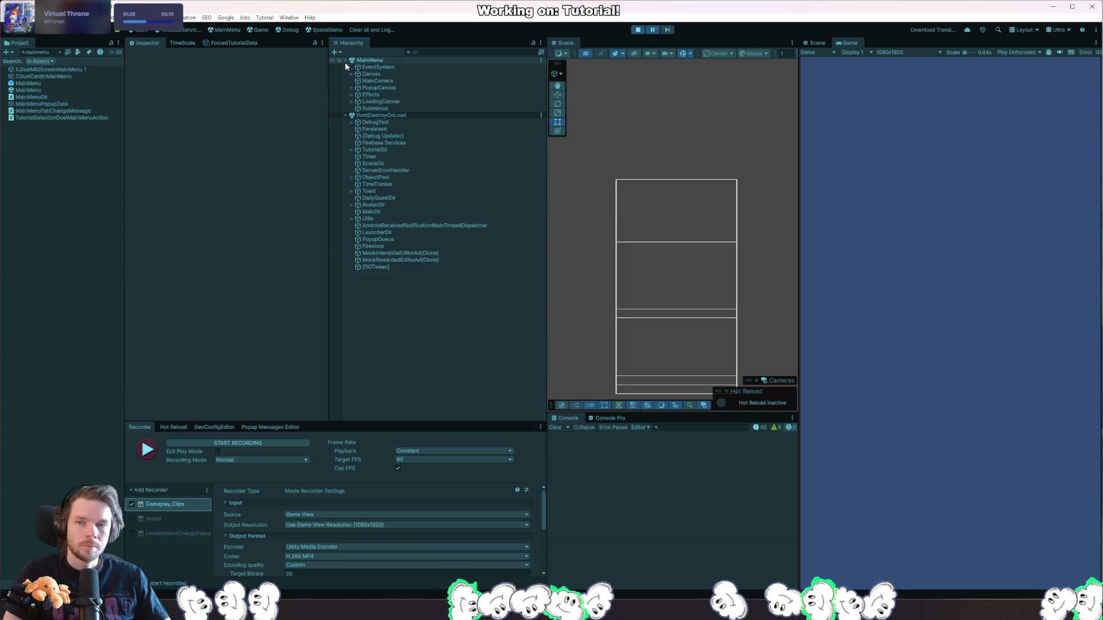
pyautogui.click(351, 73)
pyautogui.click(357, 81)
pyautogui.click(363, 87)
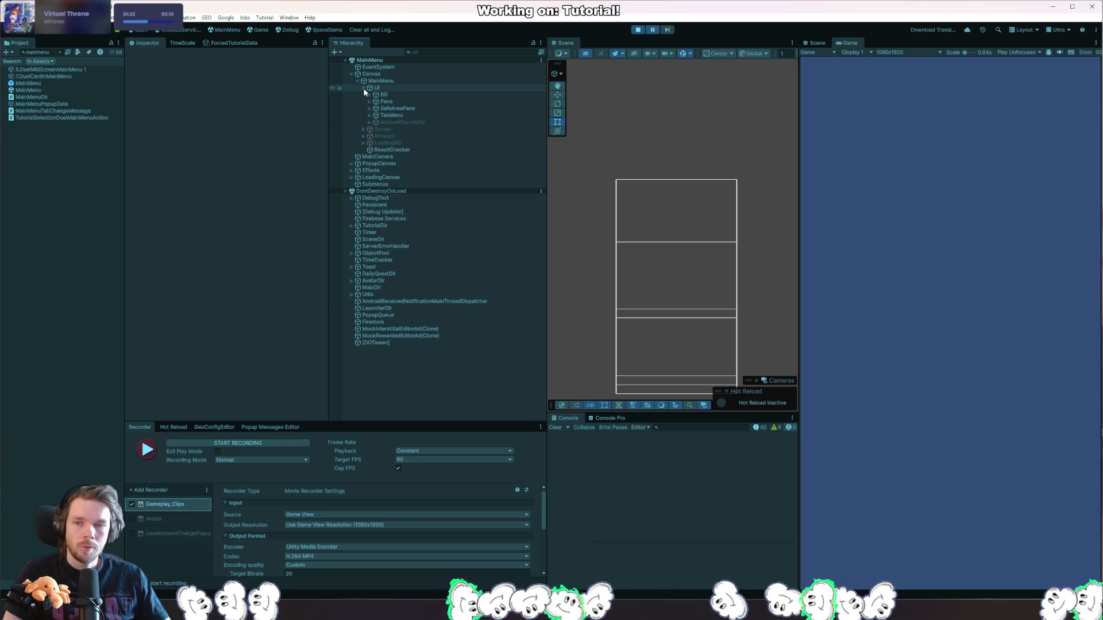
pyautogui.click(370, 101)
pyautogui.click(375, 128)
pyautogui.click(369, 94)
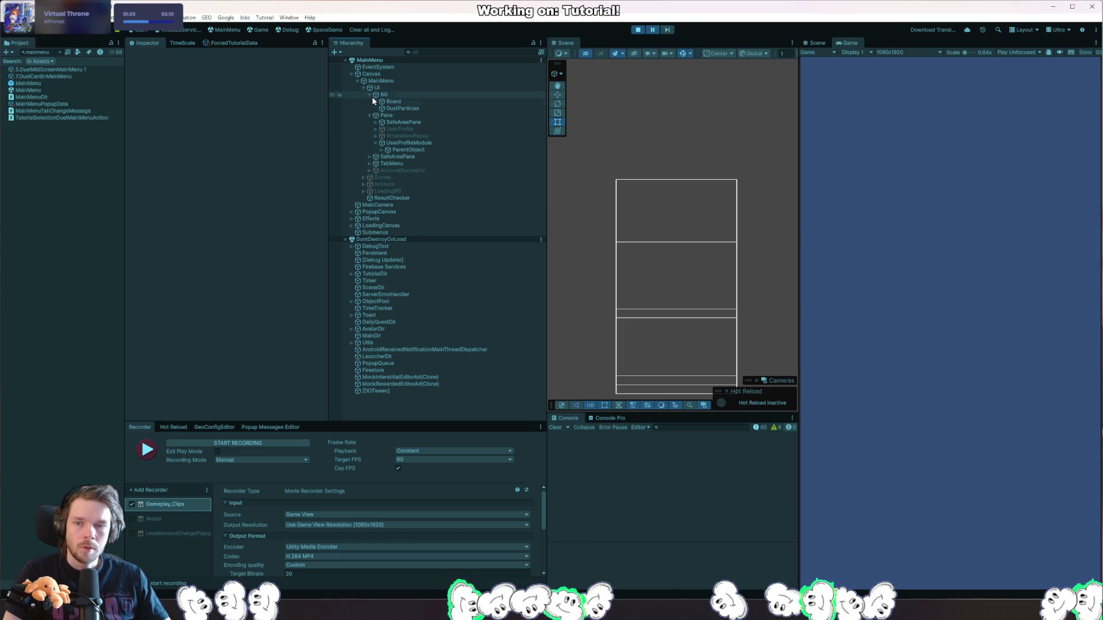
pyautogui.click(374, 121)
pyautogui.click(381, 136)
pyautogui.click(387, 149)
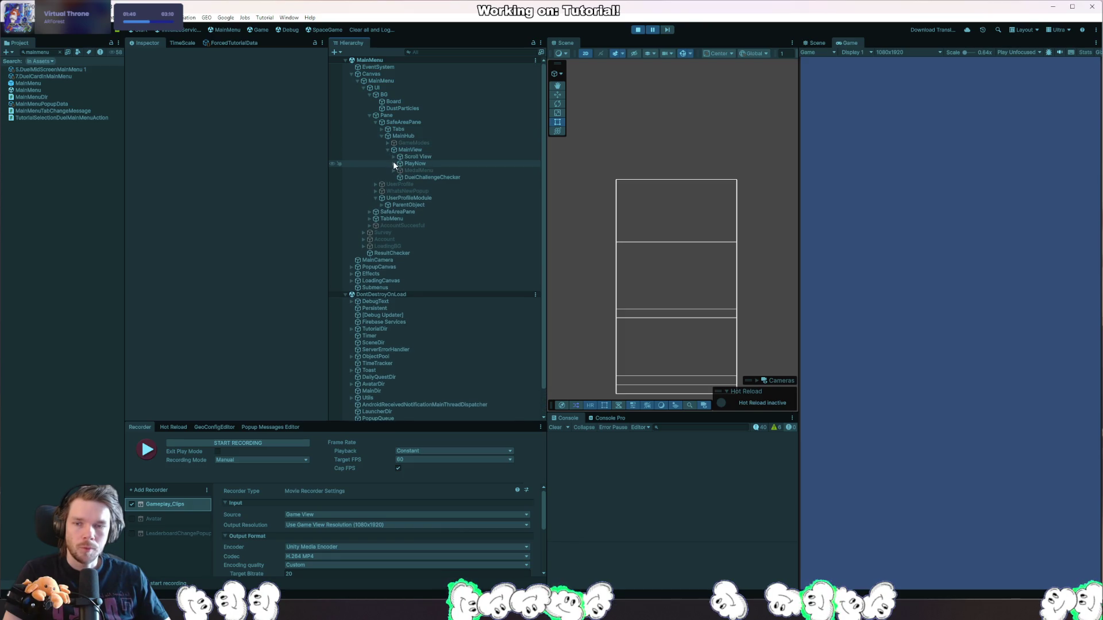
pyautogui.click(393, 157)
pyautogui.click(400, 164)
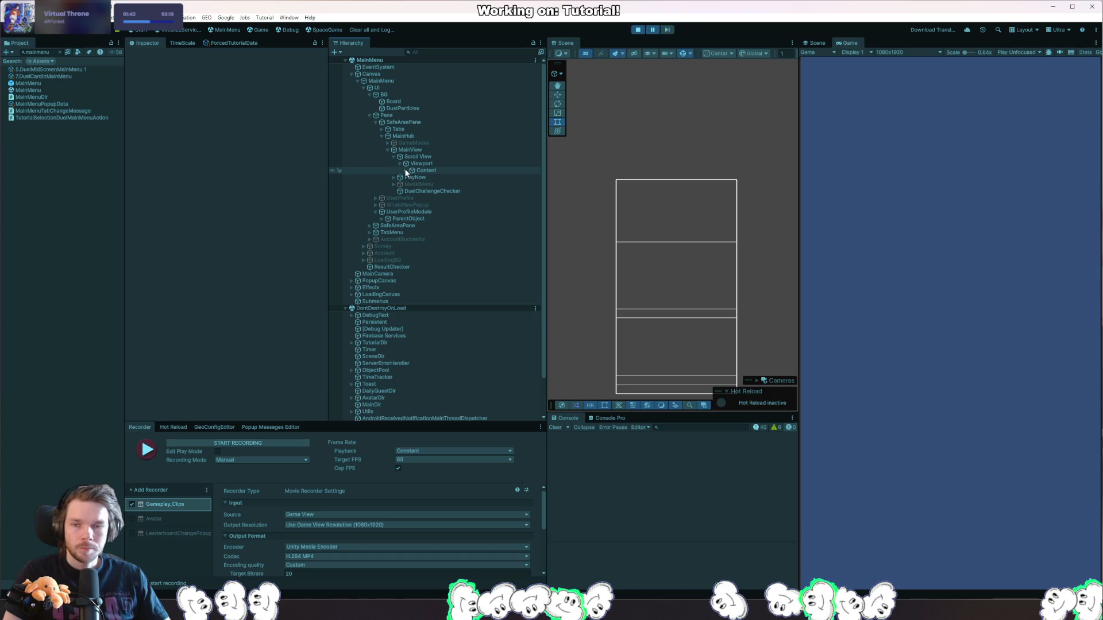
pyautogui.click(406, 170)
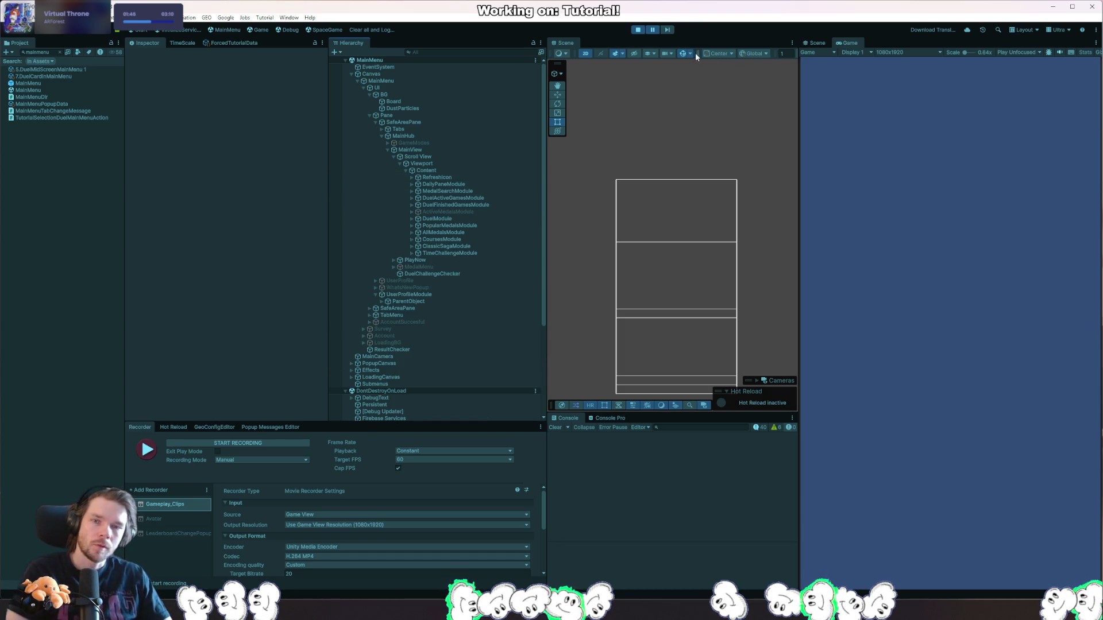
# Pause and resume the game, then stop and restart Play mode.
pyautogui.click(668, 30)
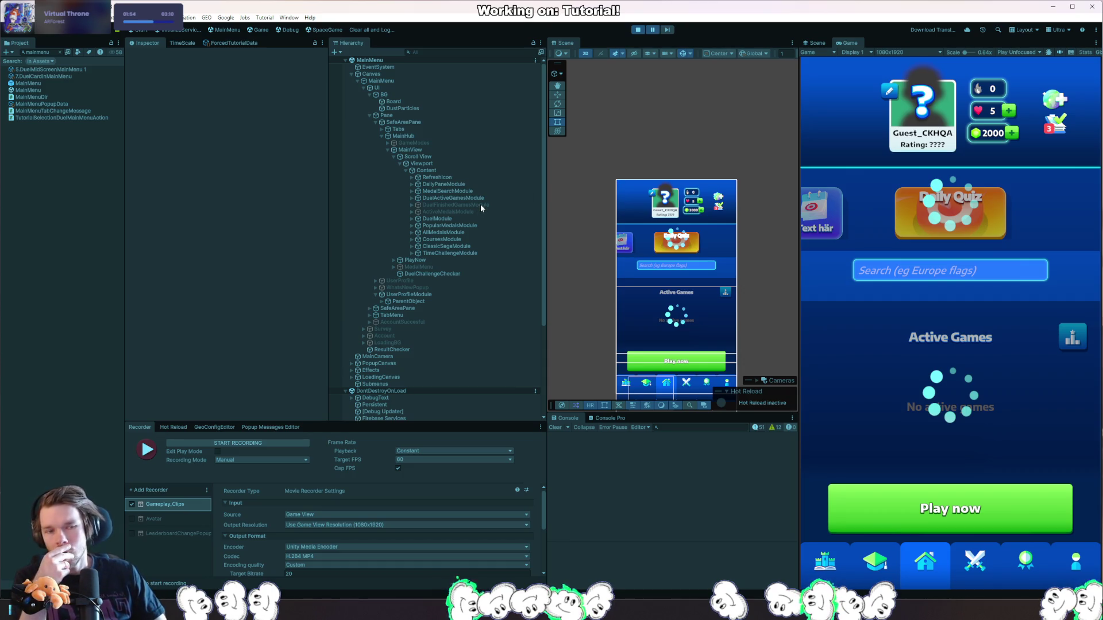
pyautogui.click(655, 30)
pyautogui.click(639, 30)
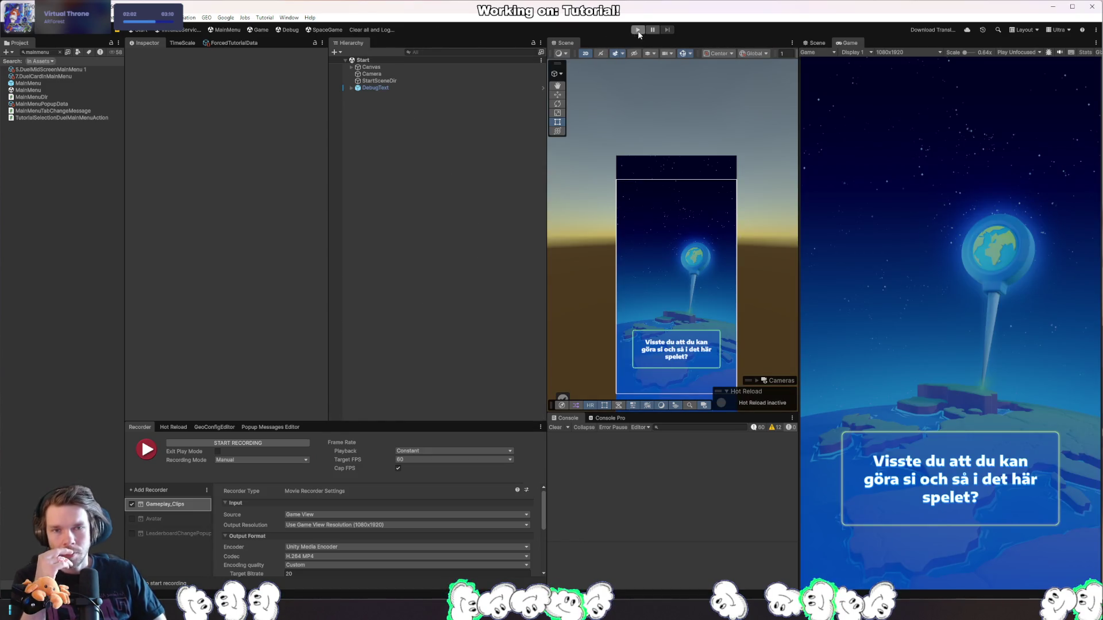
pyautogui.click(636, 30)
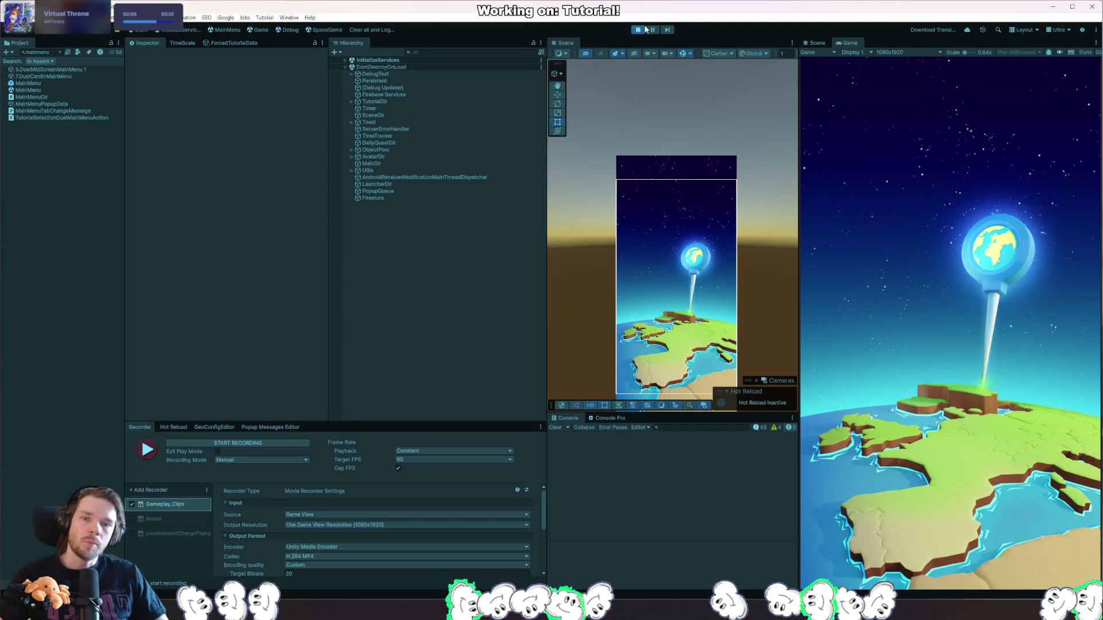
# Open IntroSurveyC.cs in Rider via a file search for 'introsurvey', continuing past the debugger break.
pyautogui.hotkey('alt', 'Tab')
pyautogui.hotkey('ctrl', 'shift', 'n')
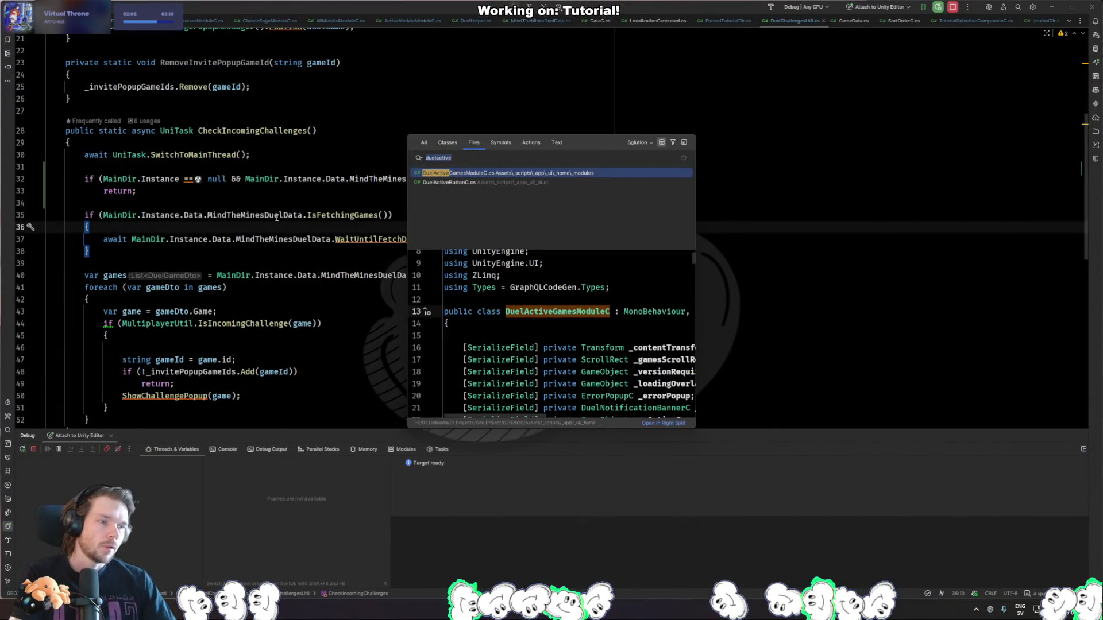
pyautogui.write('introsurvey')
pyautogui.press('Return')
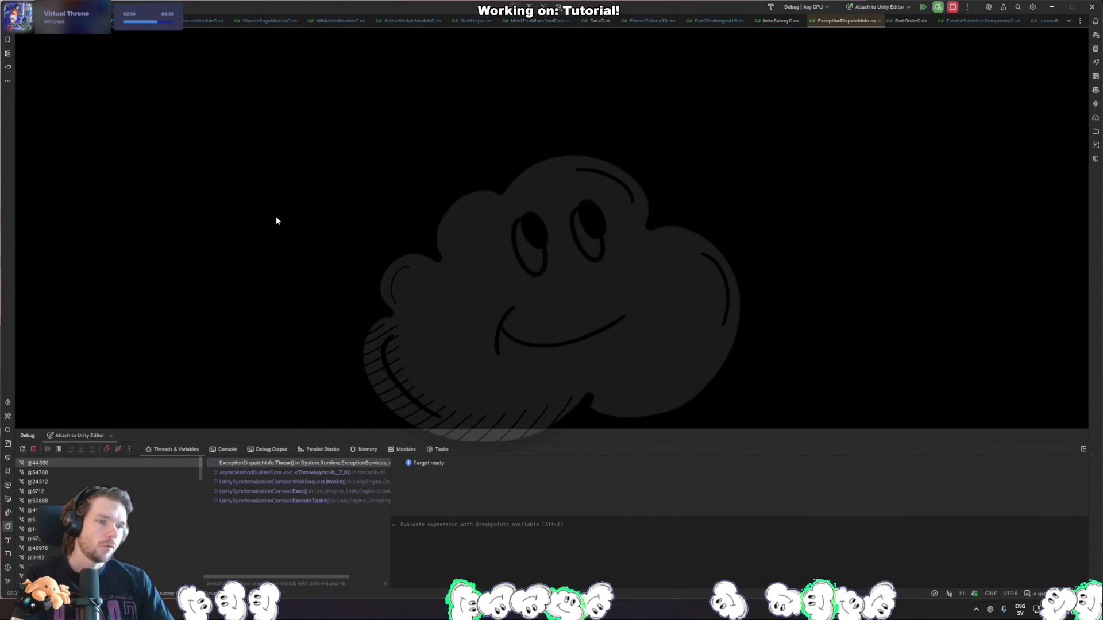
pyautogui.press('F9')
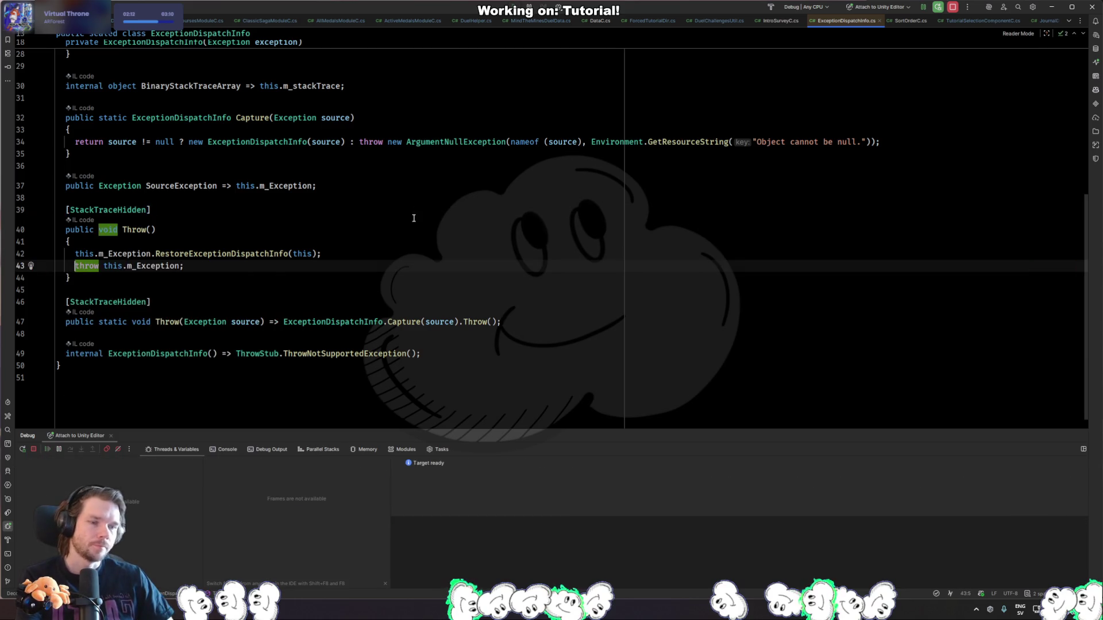
pyautogui.hotkey('alt', 'Tab')
pyautogui.hotkey('alt', 'Tab')
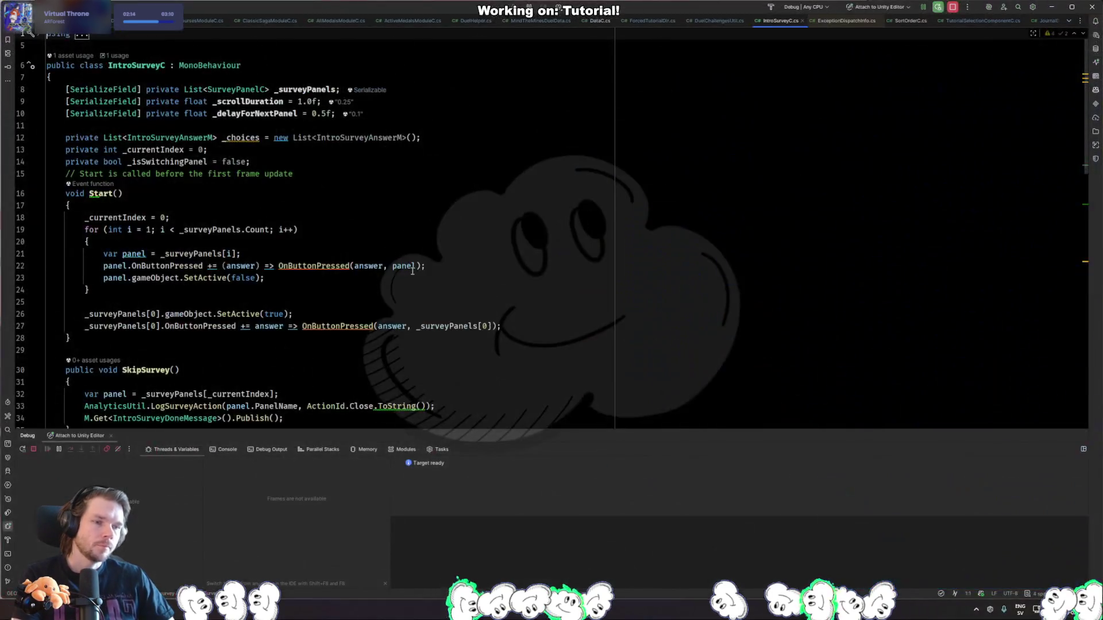
# Add a Debug.Break(); call on a new line after the publish call in SkipSurvey.
pyautogui.write('ip')
pyautogui.scroll(-1, 412, 270)
pyautogui.press('Escape')
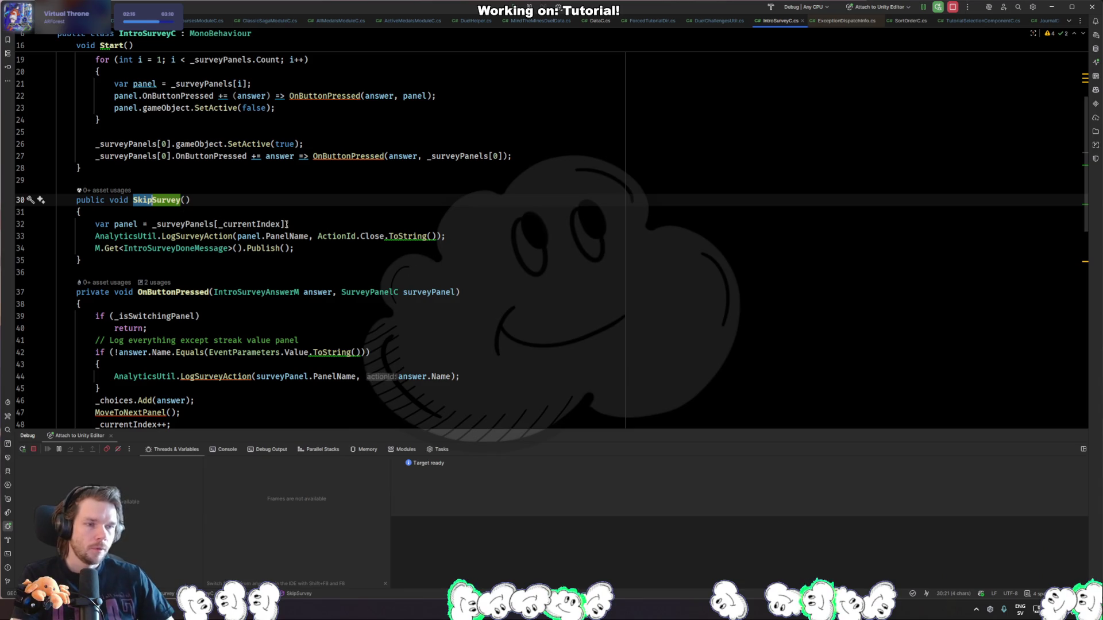
pyautogui.click(322, 248)
pyautogui.press('Return')
pyautogui.write('A')
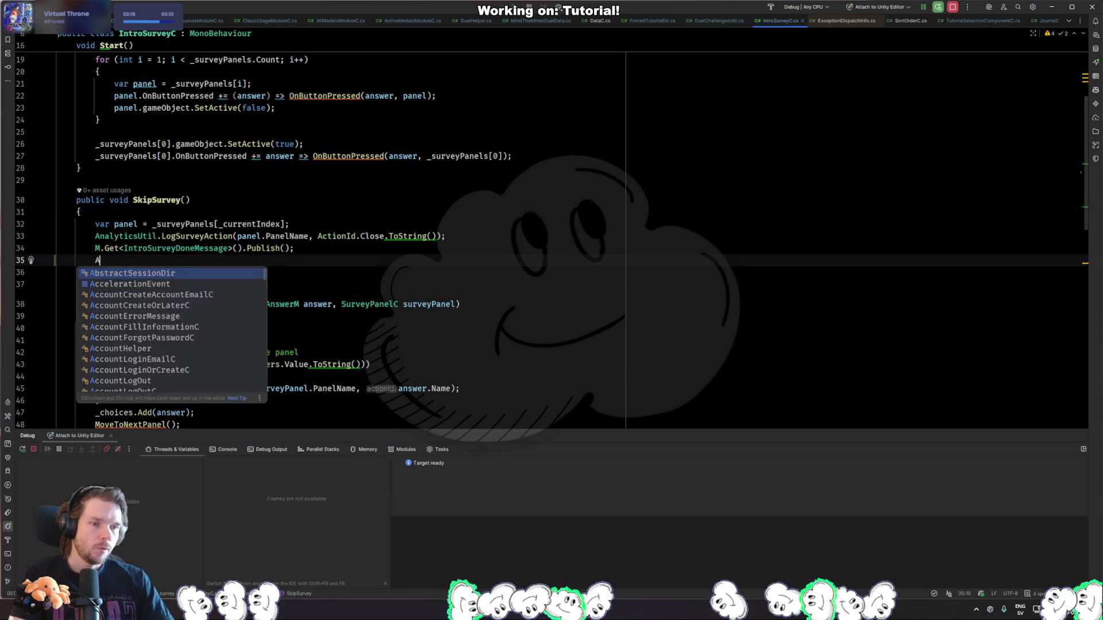
pyautogui.write('pplication.')
pyautogui.press('Escape')
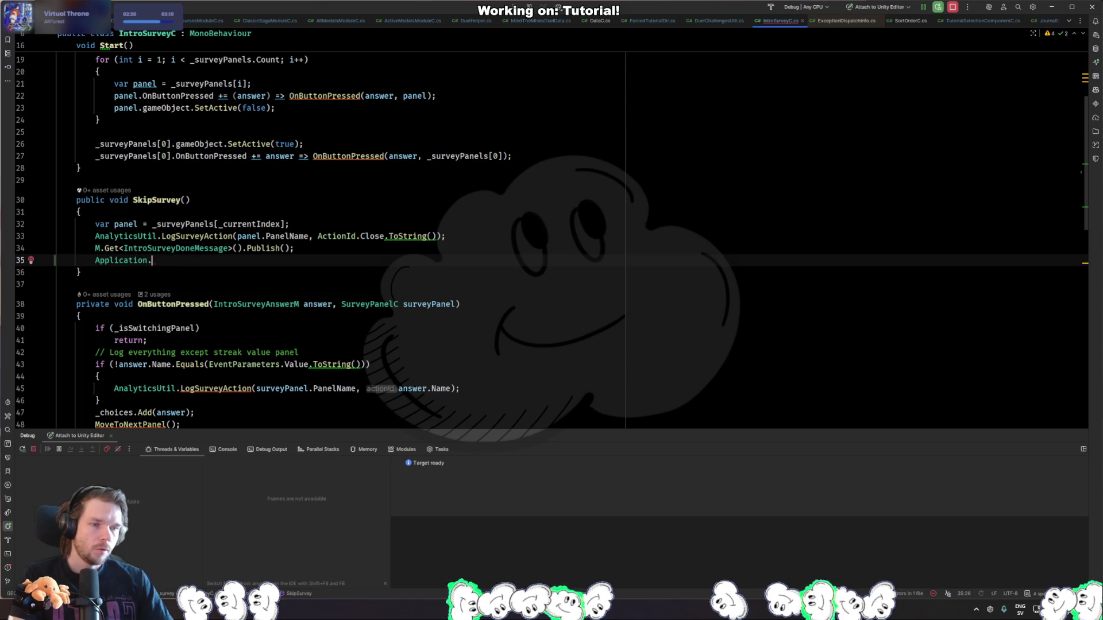
pyautogui.hotkey('ctrl', 'space')
pyautogui.press('BackSpace')
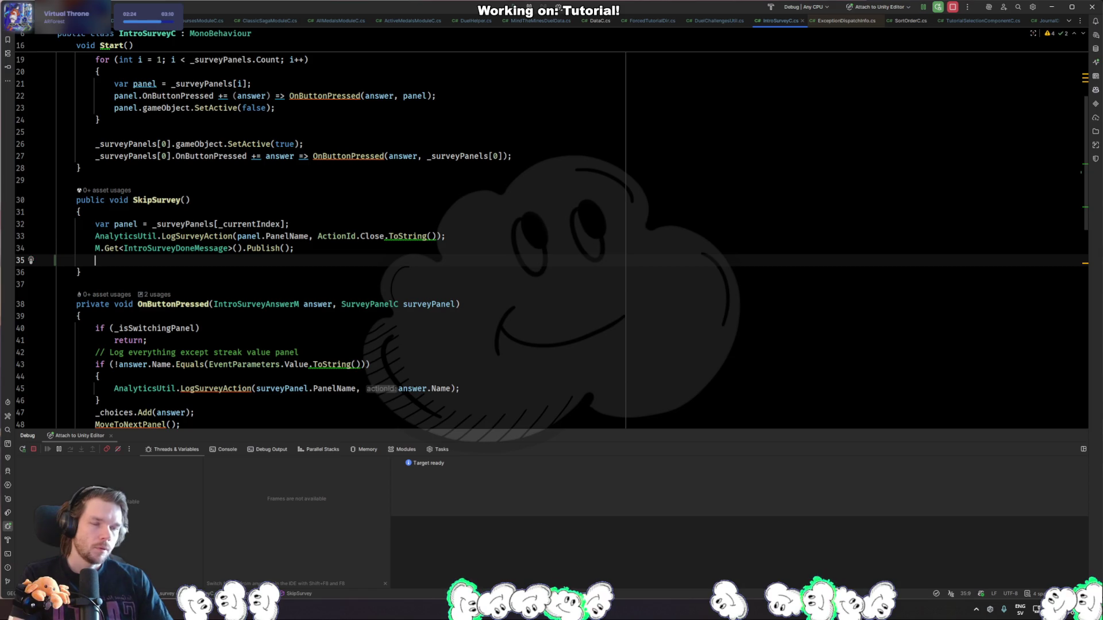
pyautogui.write('Debug.Break();')
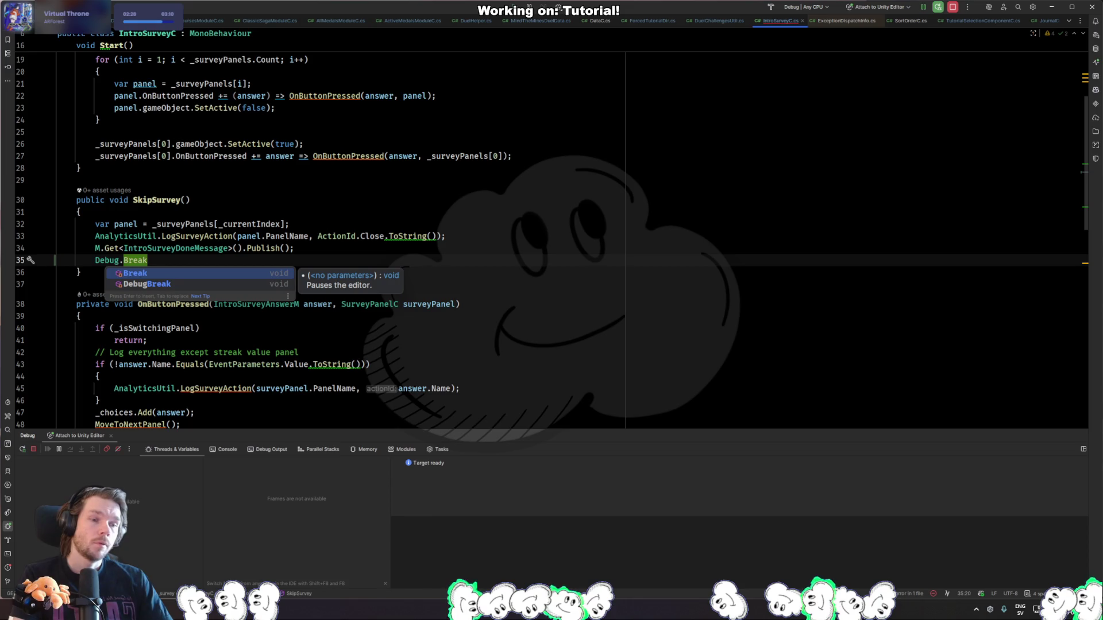
pyautogui.press('Return')
pyautogui.write(';')
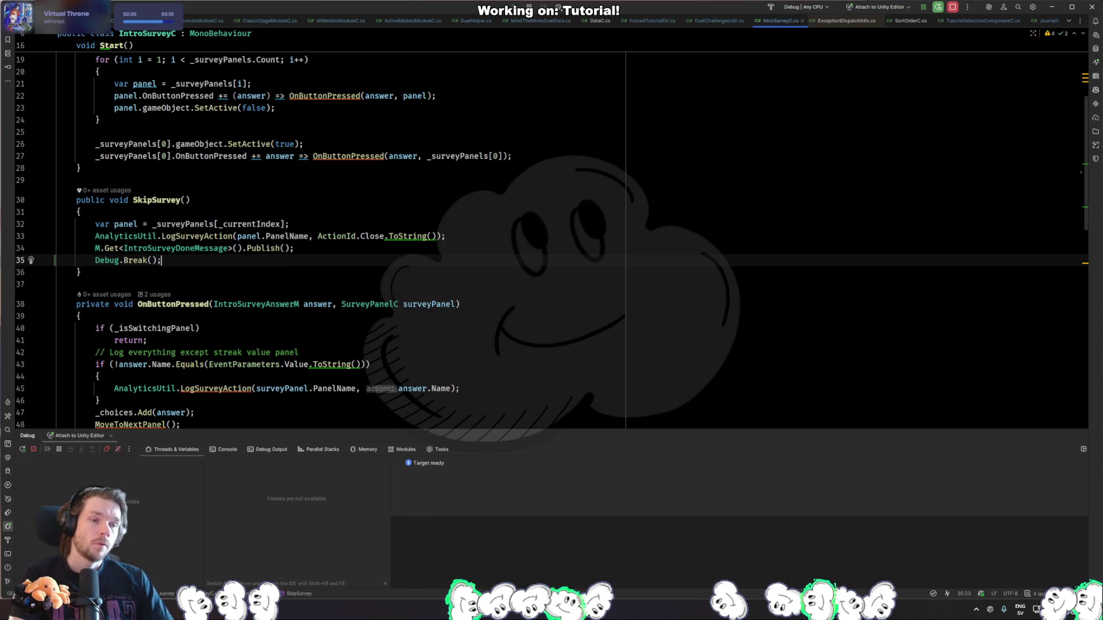
# Insert UnityEditor.EditorApplication.isPaused = true; above Debug.Break() and comment out the Break call.
pyautogui.hotkey('ctrl', 'alt', 'Return')
pyautogui.write('Appli')
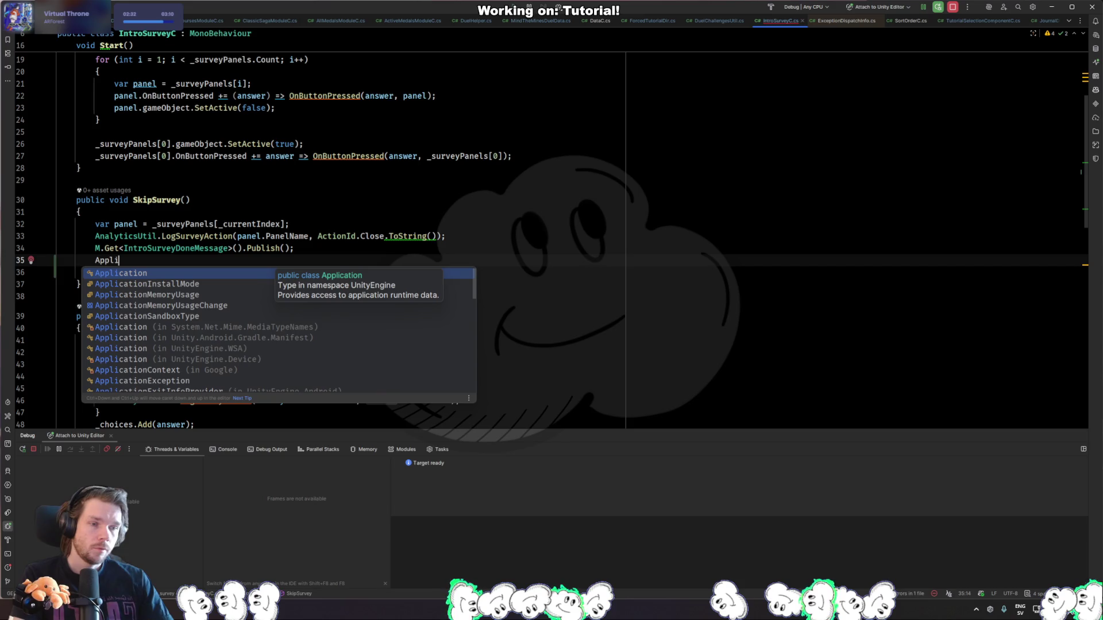
pyautogui.hotkey('ctrl', 'z')
pyautogui.hotkey('ctrl', 'alt', 'Return')
pyautogui.write('UnityEdit')
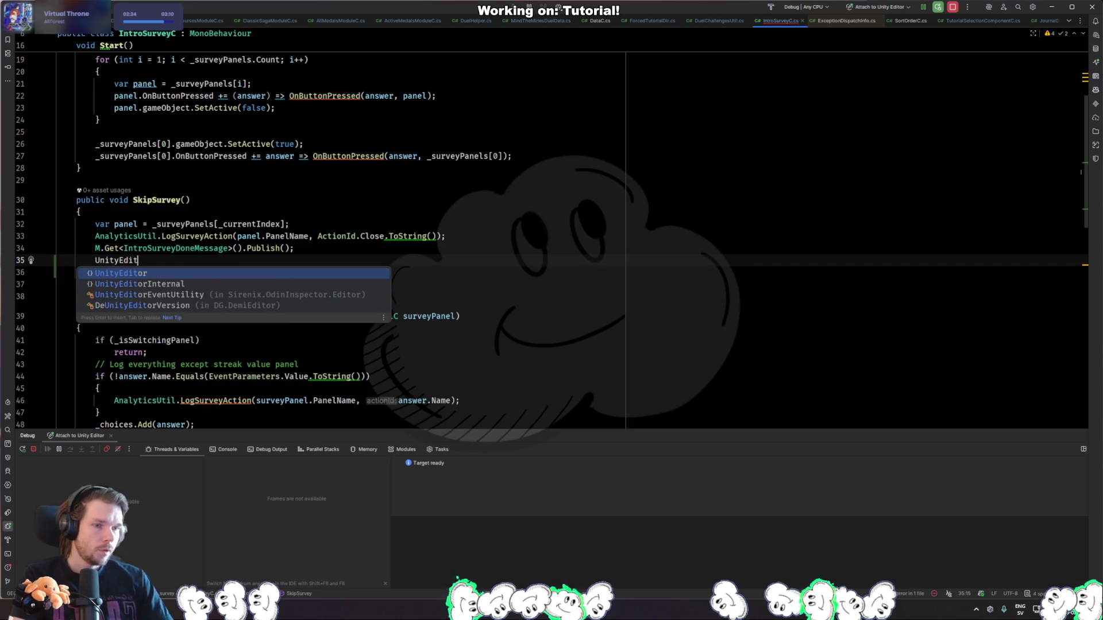
pyautogui.press('Return')
pyautogui.write('.ap')
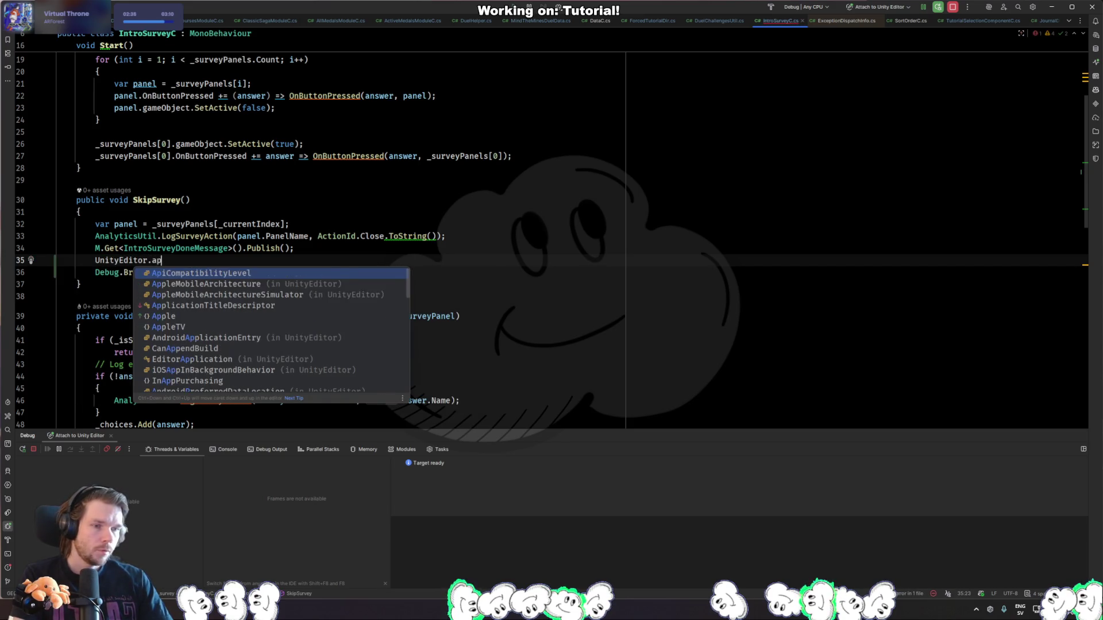
pyautogui.write('plica')
pyautogui.press('Down')
pyautogui.press('Down')
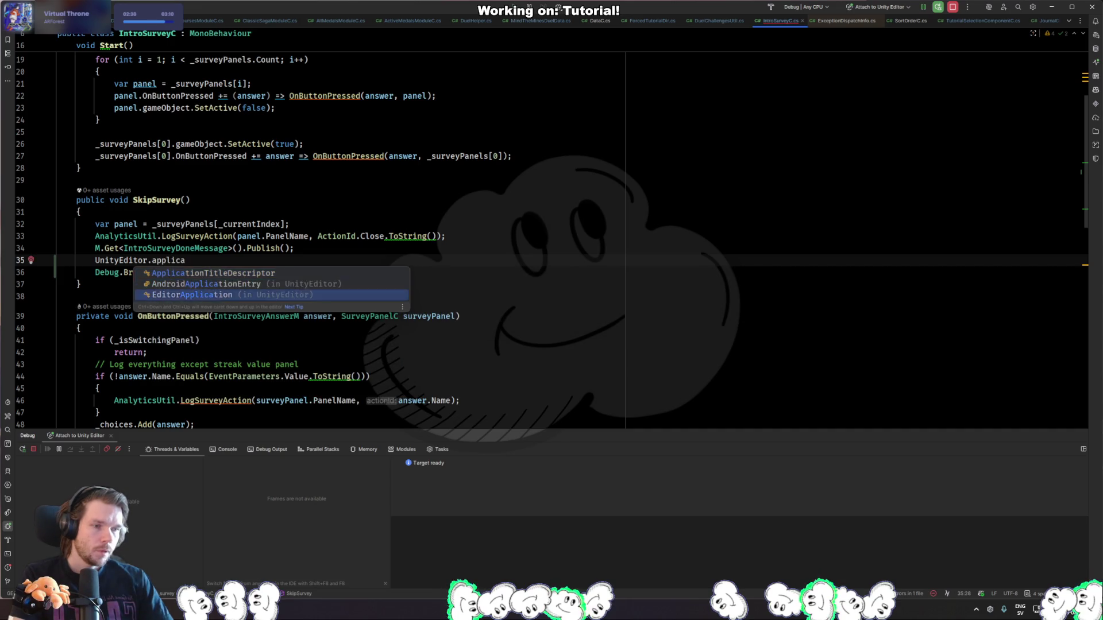
pyautogui.press('Return')
pyautogui.write('.pause')
pyautogui.press('Down')
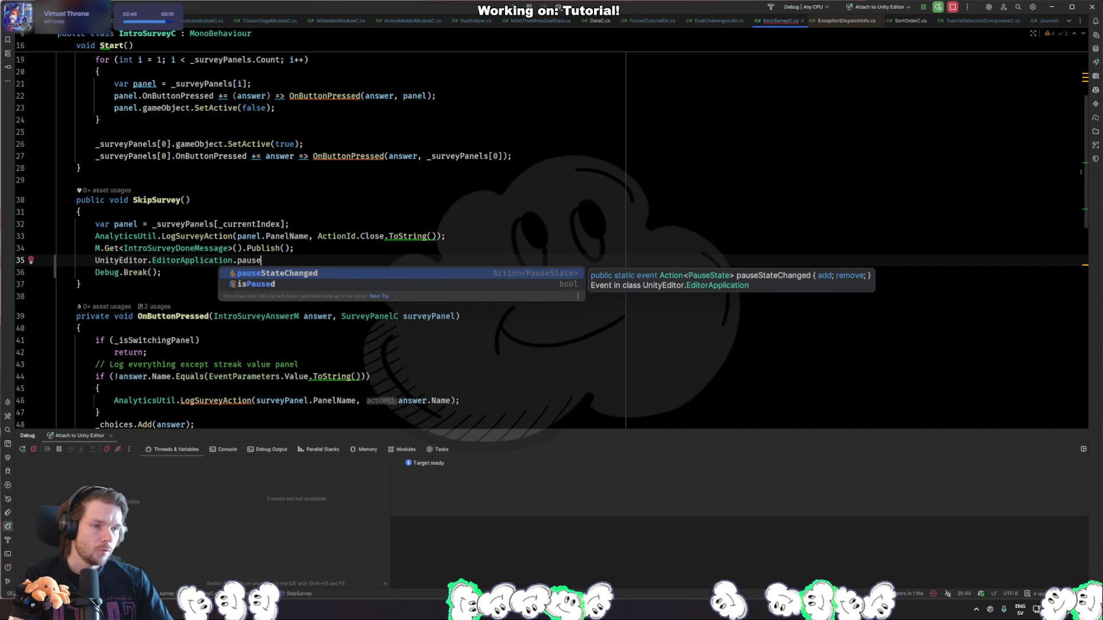
pyautogui.press('Return')
pyautogui.write('= true;')
pyautogui.press('Down')
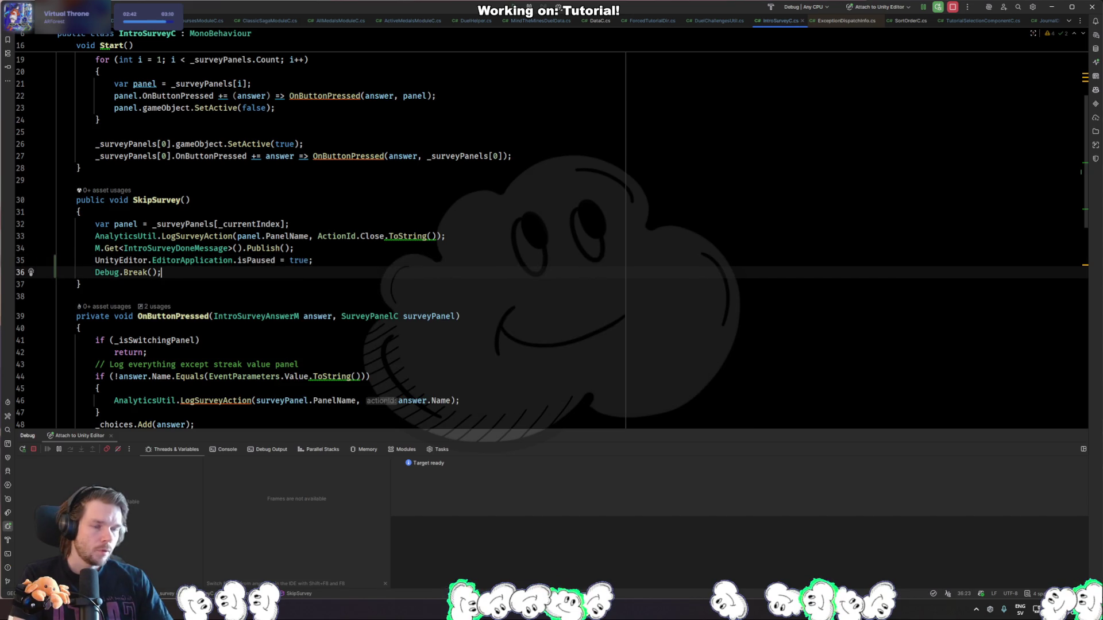
pyautogui.hotkey('ctrl', '/')
pyautogui.hotkey('alt', 'Tab')
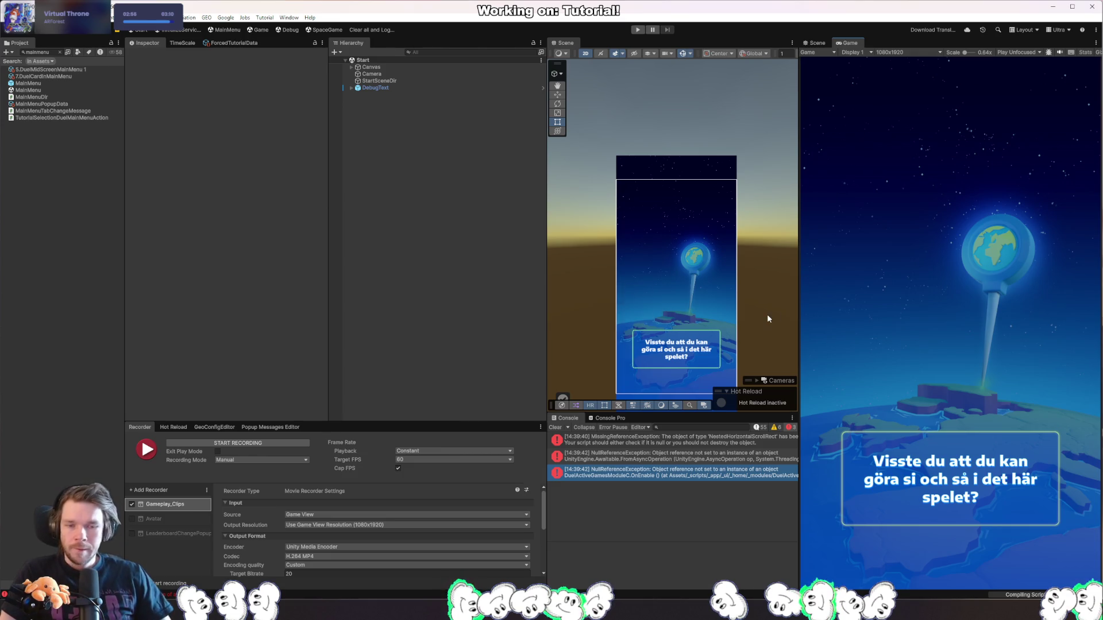
# Follow the NullReferenceException into DuelActiveGamesModuleC and prepend MainDir.Instance.Data.AppData != null && to its if.
pyautogui.click(718, 476)
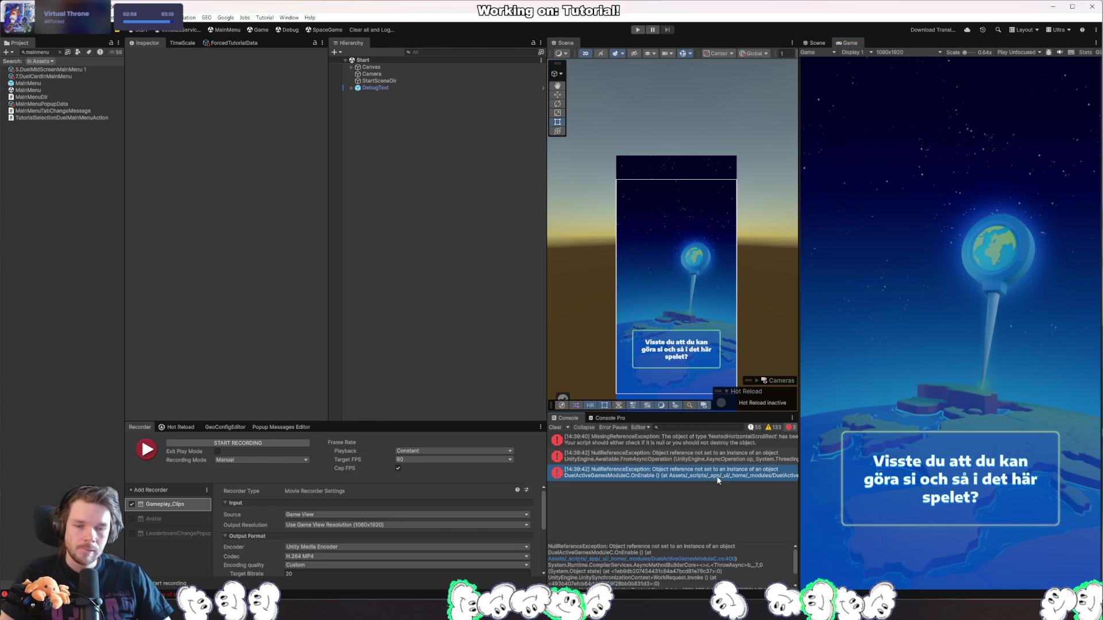
pyautogui.click(691, 562)
pyautogui.click(143, 200)
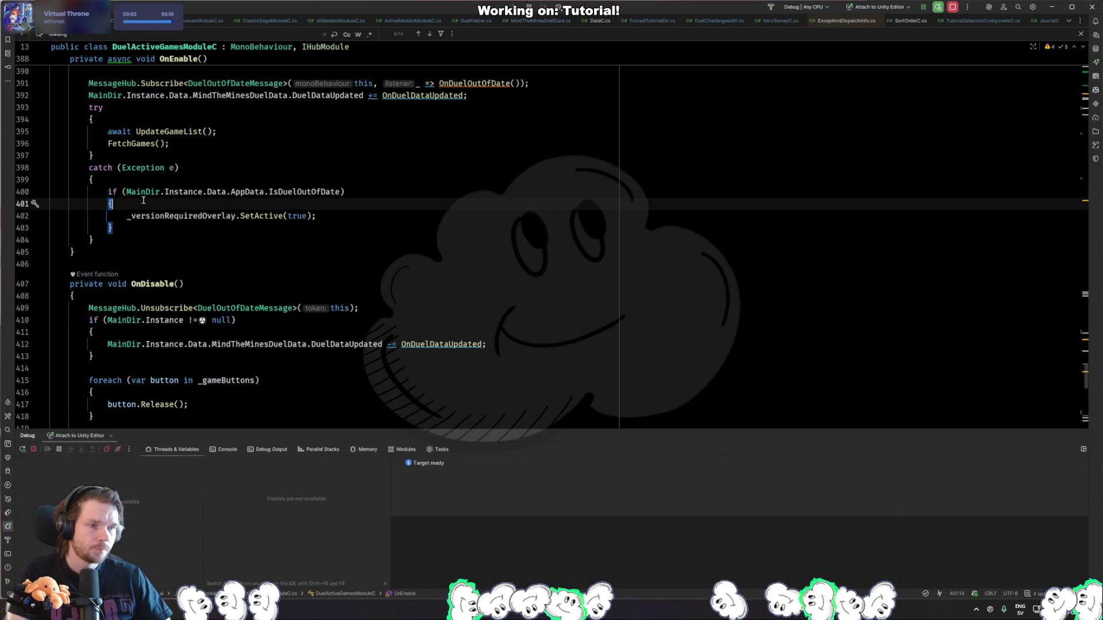
pyautogui.click(128, 191)
pyautogui.scroll(3, 129, 191)
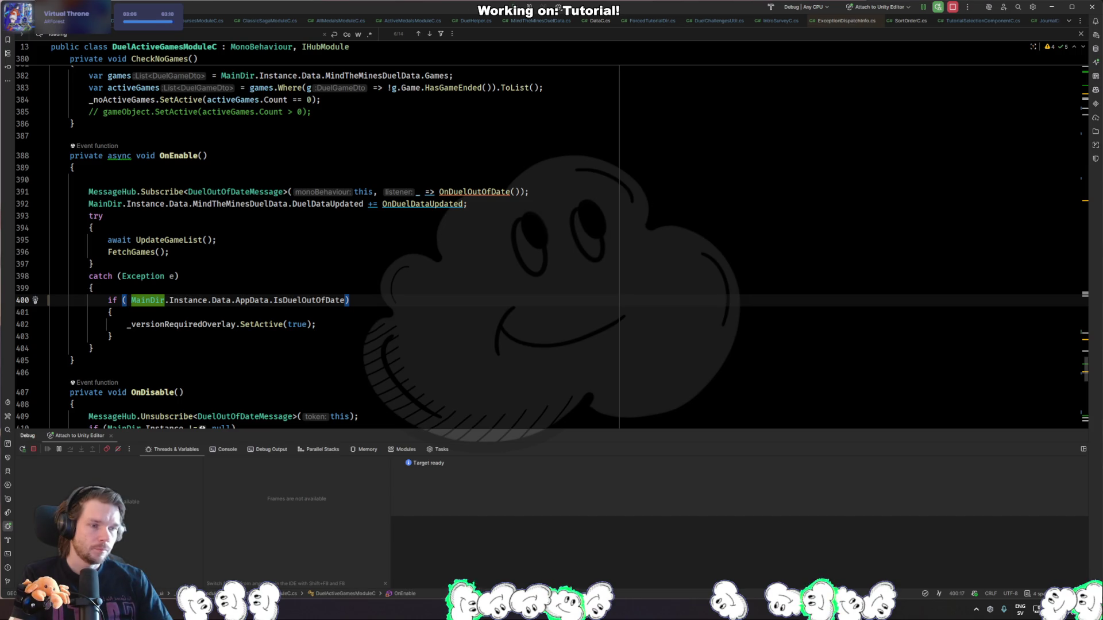
pyautogui.write('MainDir.Instance.Data.AppData != null &&')
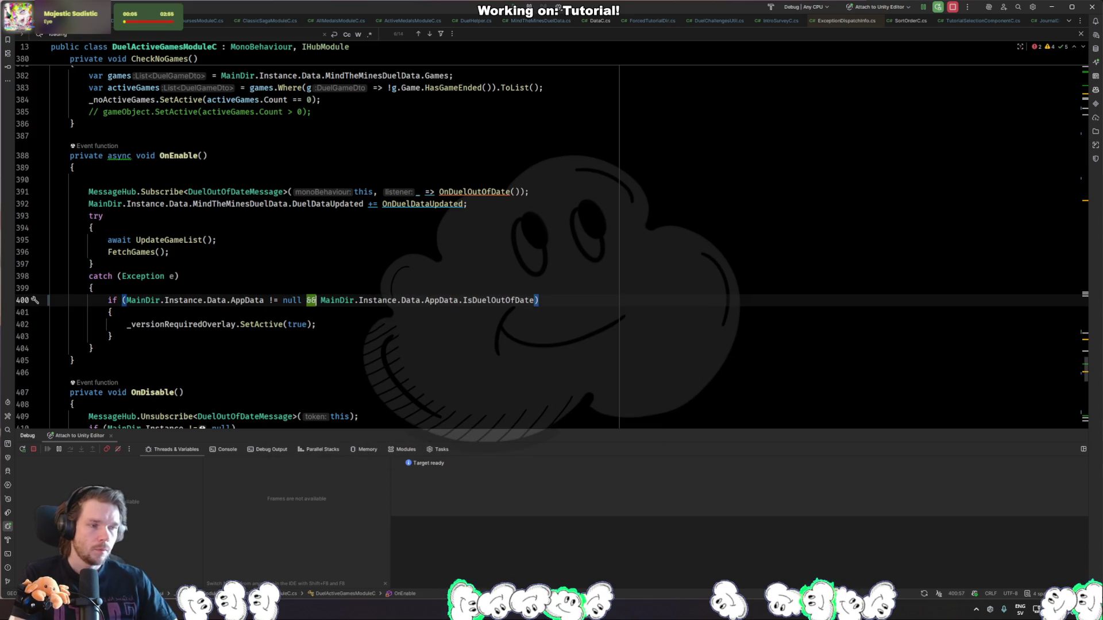
pyautogui.hotkey('alt', 'Tab')
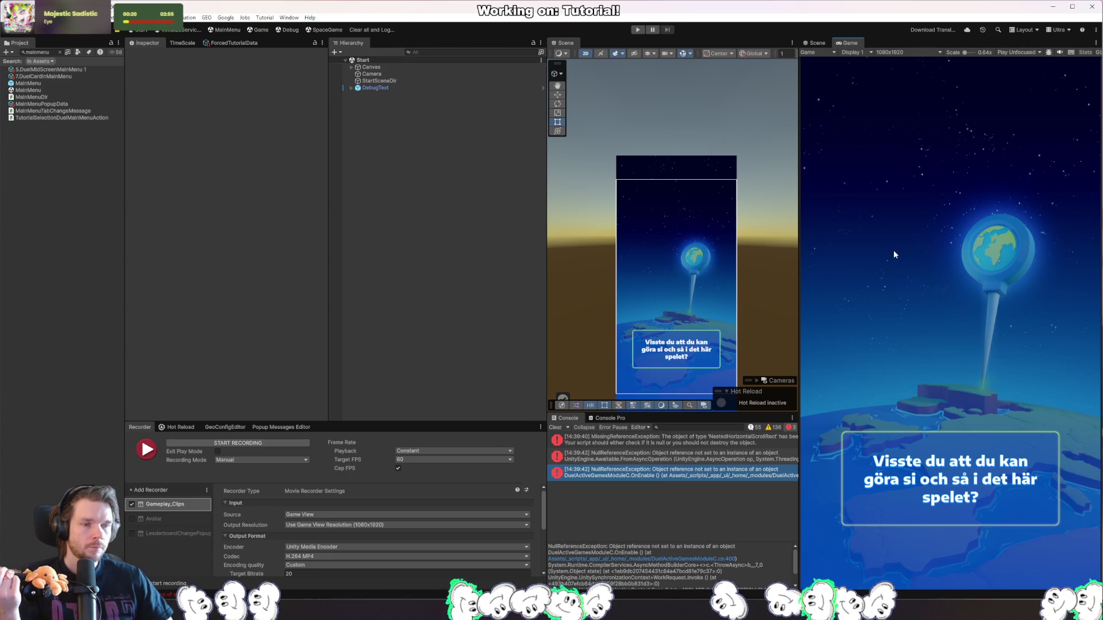
# Start Play mode and pick ActiveMedalBtn(Clone) from the Scene view's object list.
pyautogui.click(637, 30)
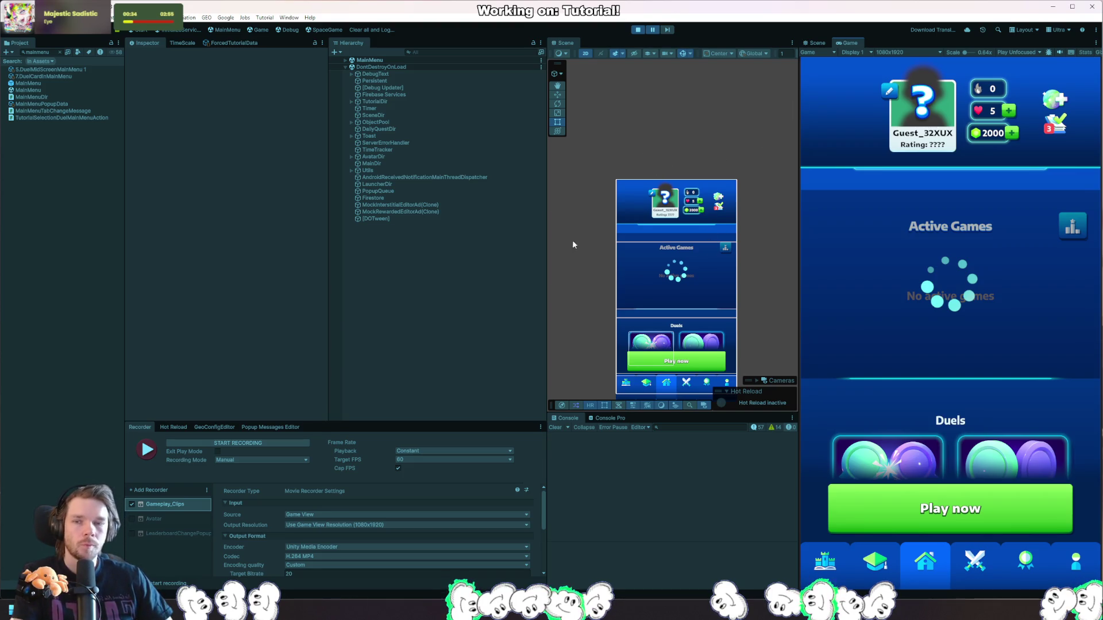
pyautogui.rightClick(669, 269)
pyautogui.click(752, 291)
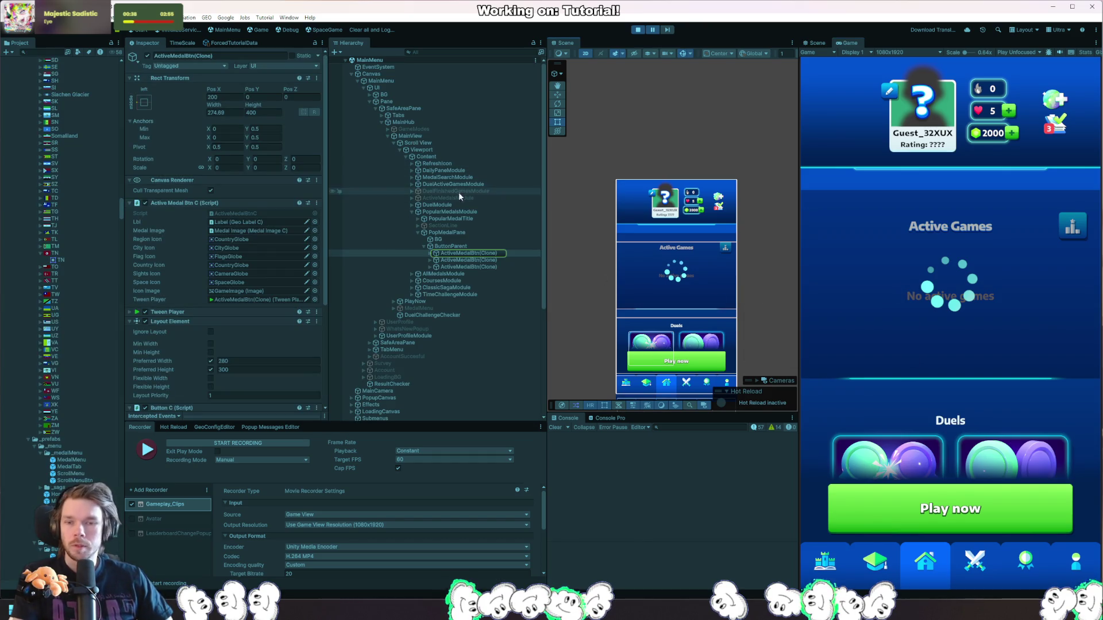
# Inspect ActiveMedalsModule, Content, DailyPanelModule, MainView, Scroll View and Viewport, then advance one frame.
pyautogui.click(482, 197)
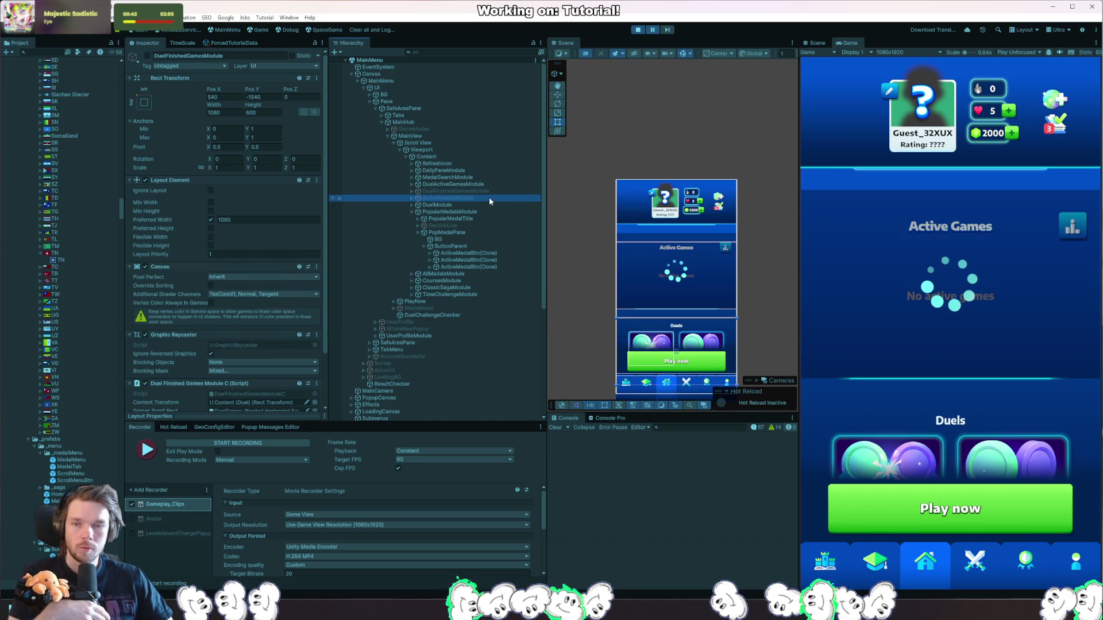
pyautogui.click(439, 157)
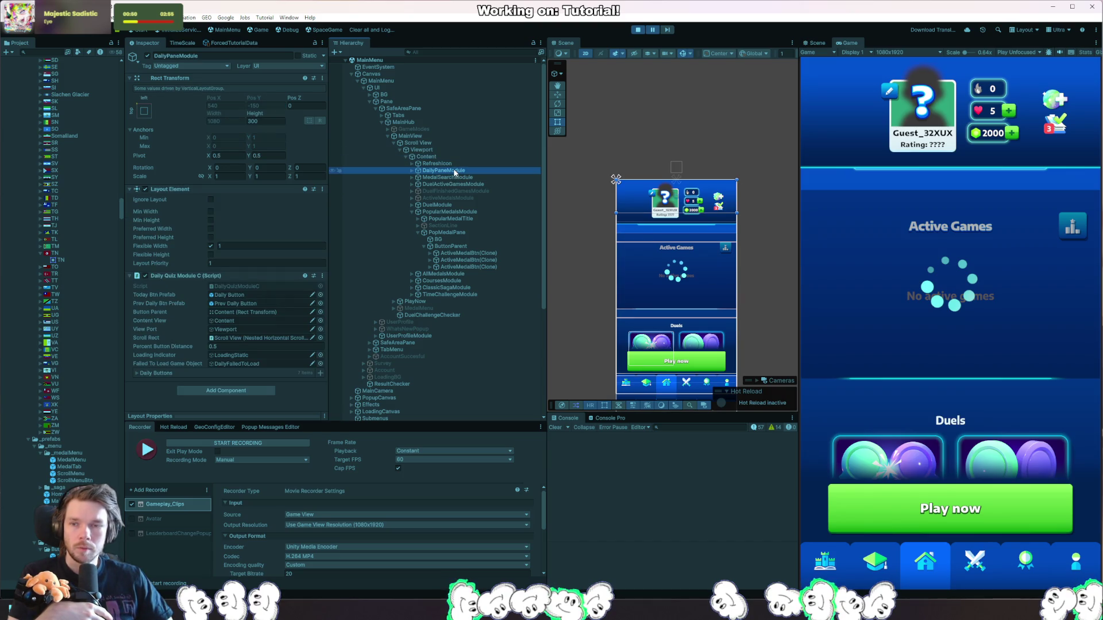
pyautogui.click(454, 178)
pyautogui.click(450, 137)
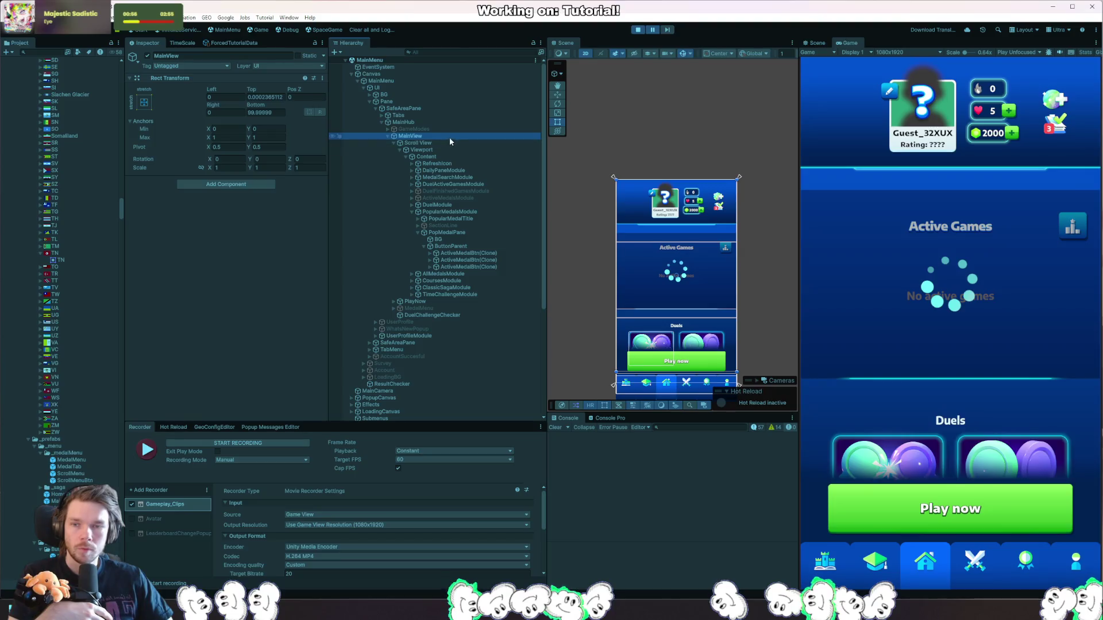
pyautogui.click(435, 143)
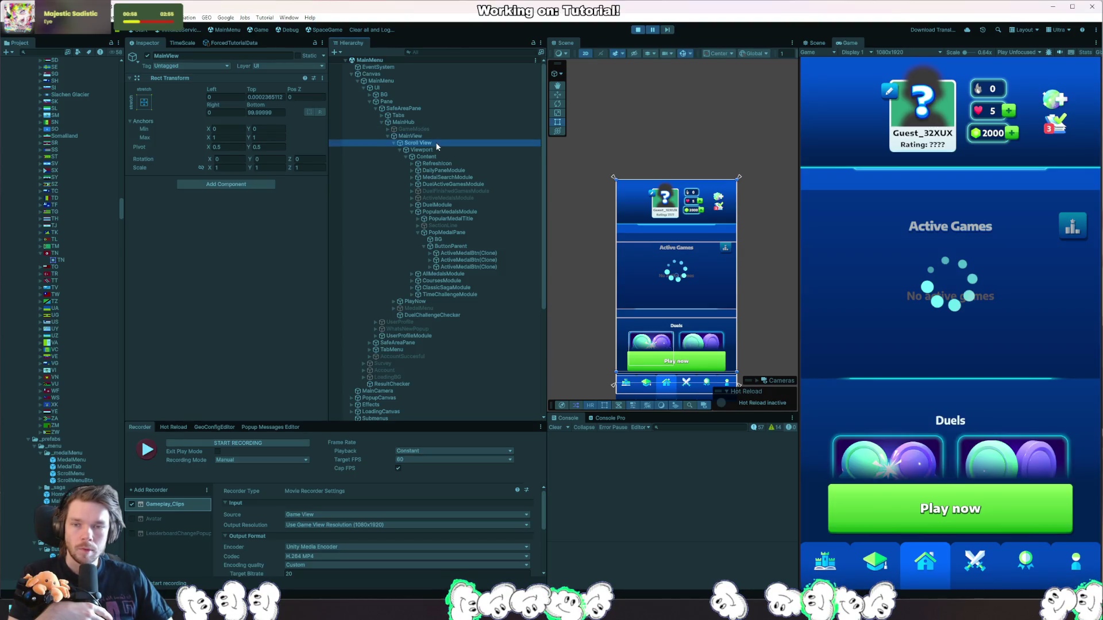
pyautogui.click(448, 149)
pyautogui.click(452, 157)
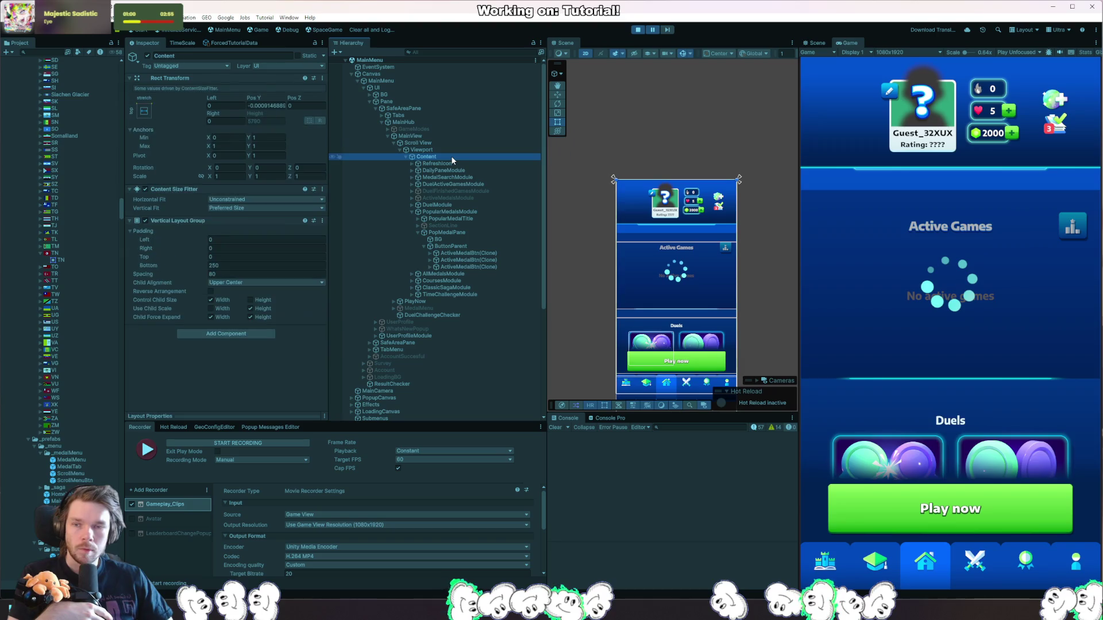
pyautogui.click(668, 30)
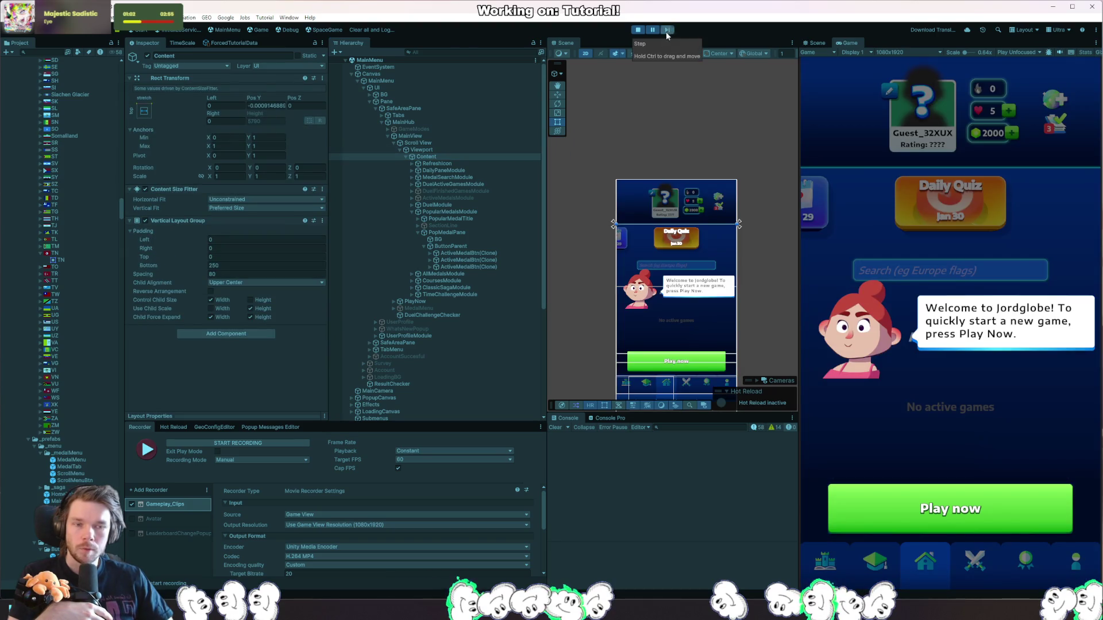
# Walk up from Viewport through Scroll View, MainView and MainHub to SafeAreaPane and open its FollowTopBar script.
pyautogui.click(437, 150)
pyautogui.click(444, 144)
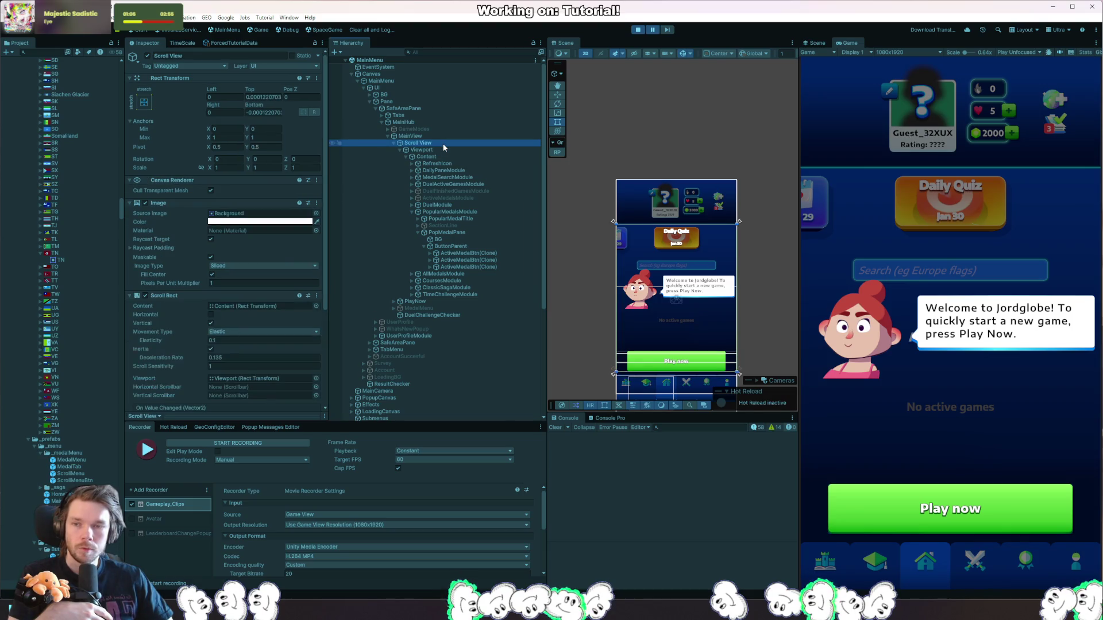
pyautogui.click(453, 136)
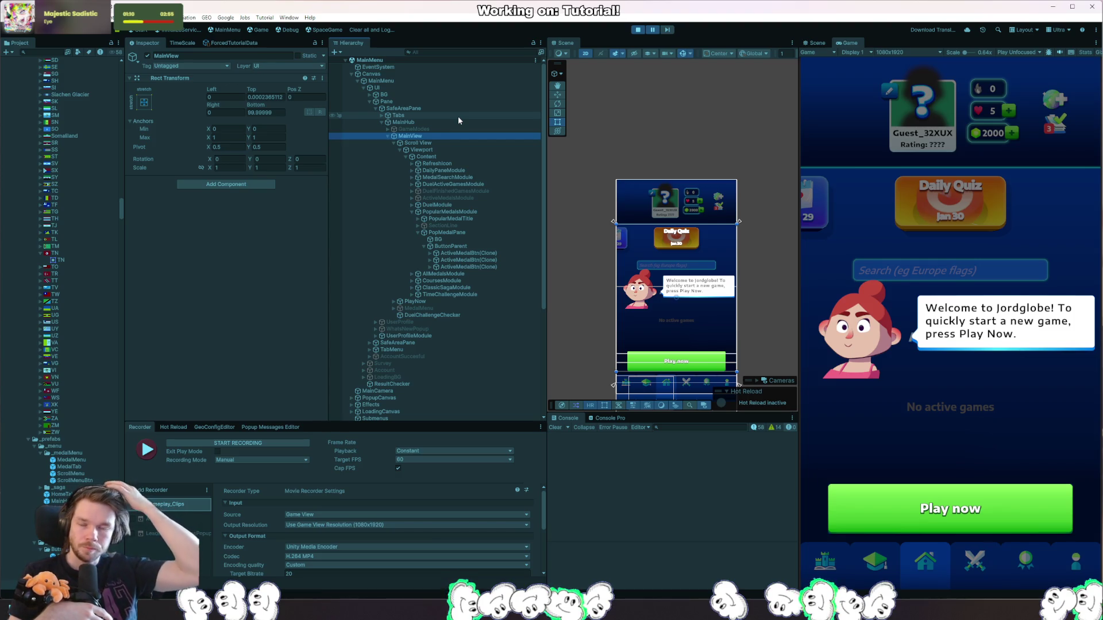
pyautogui.click(428, 122)
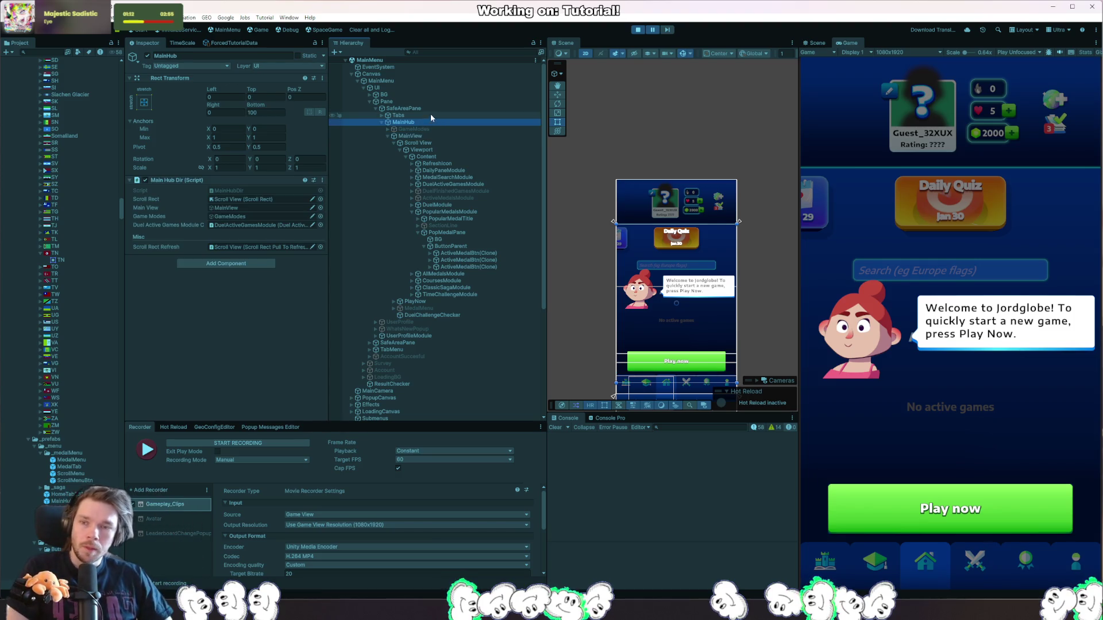
pyautogui.click(424, 109)
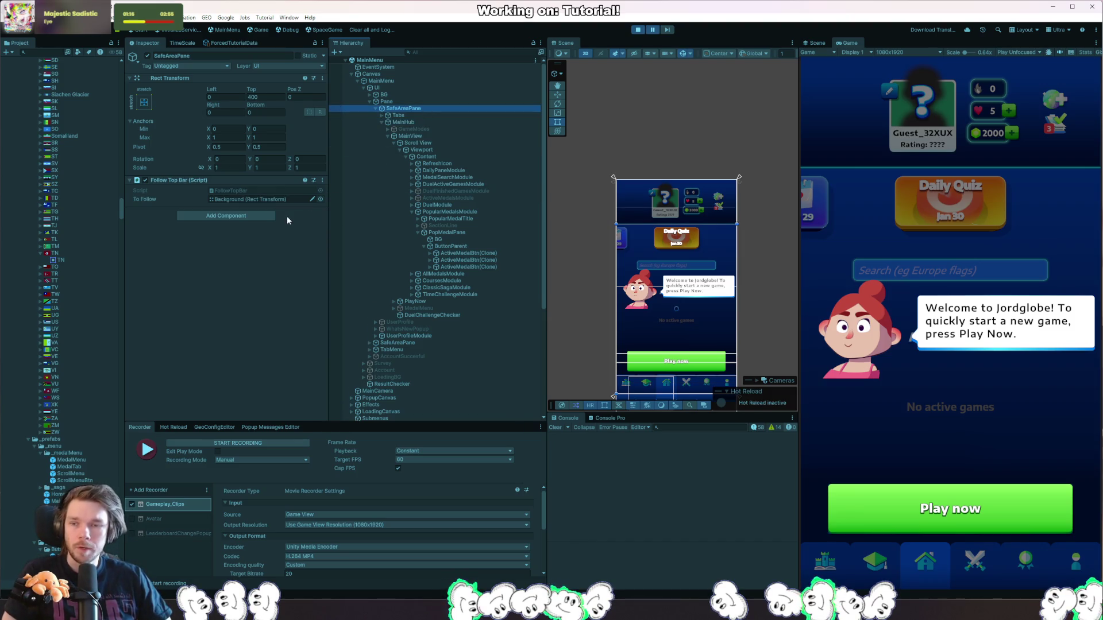
pyautogui.doubleClick(245, 193)
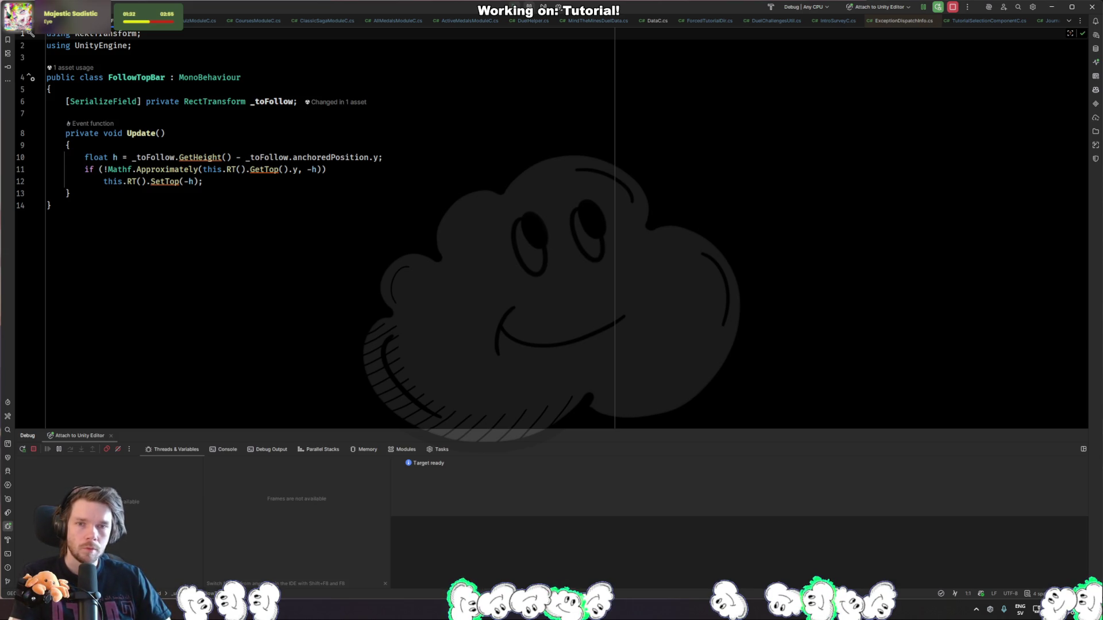
# Return to Unity and inspect DailyPanelModule, Content and MainView in the running hub's hierarchy.
pyautogui.hotkey('alt', 'Tab')
pyautogui.click(451, 171)
pyautogui.click(453, 157)
pyautogui.click(427, 136)
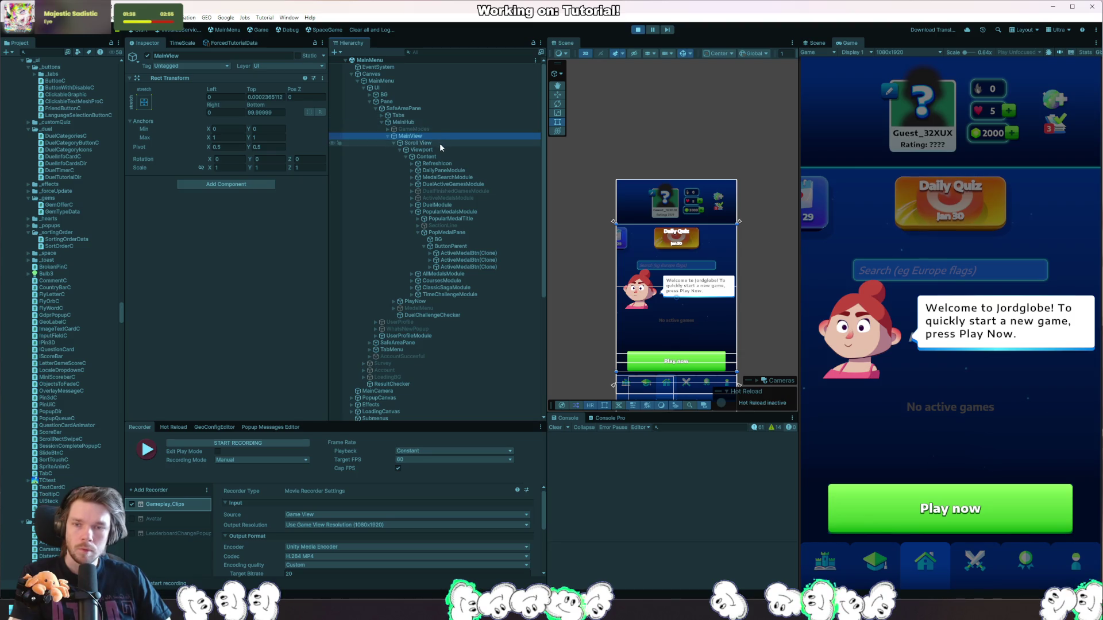
# Inspect Scroll View, Viewport, Content, GameModes, MainHub and MainView in the Hierarchy.
pyautogui.click(441, 143)
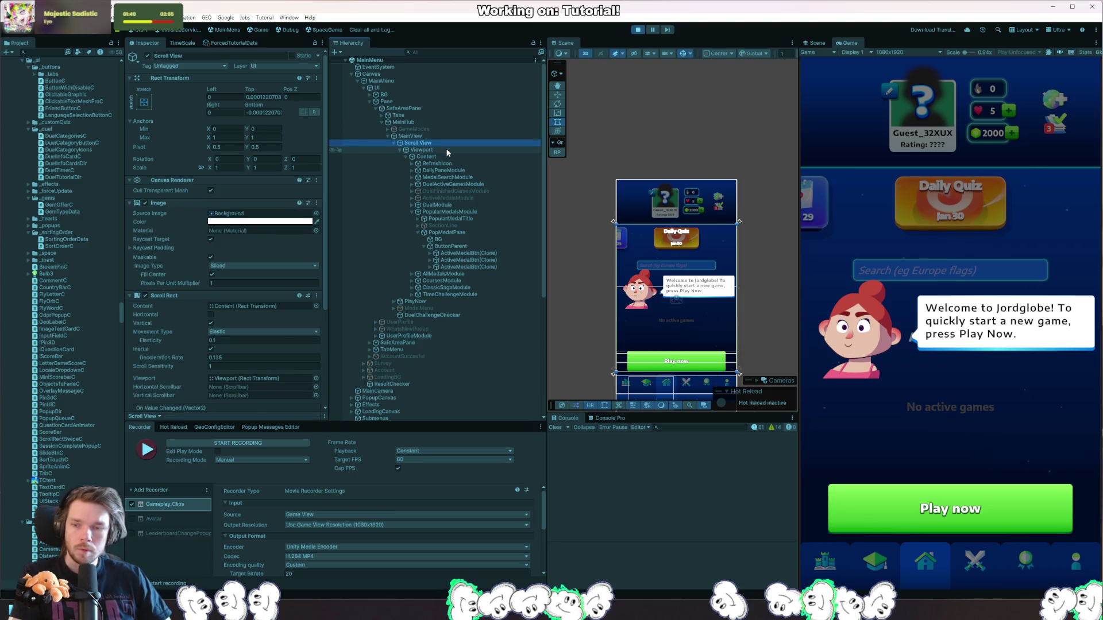
pyautogui.scroll(-2, 256, 216)
pyautogui.click(445, 151)
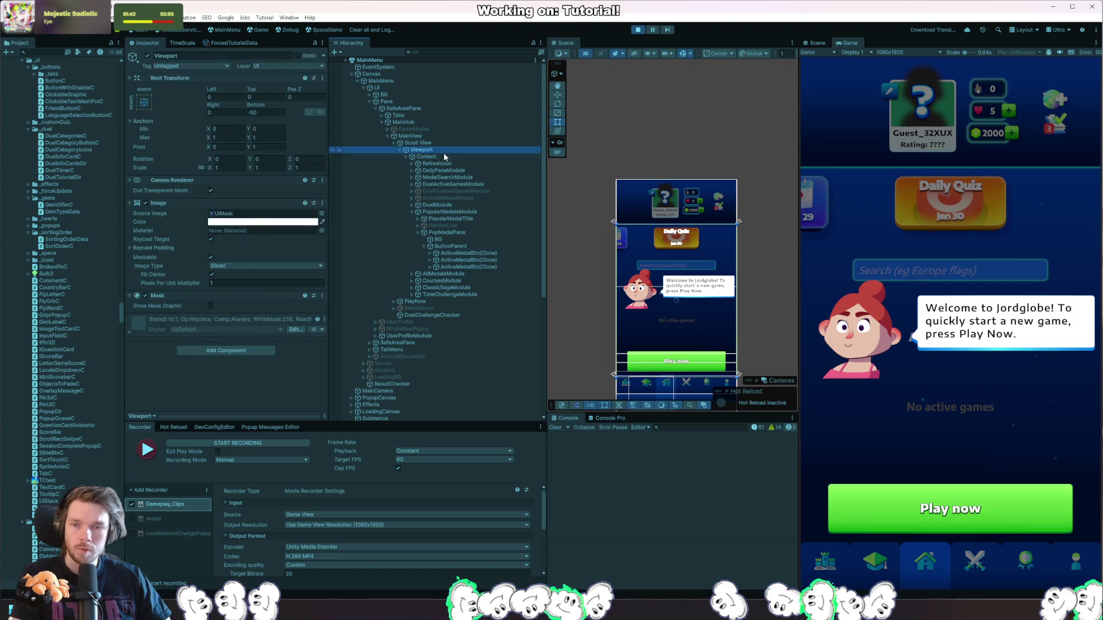
pyautogui.click(444, 157)
pyautogui.click(431, 130)
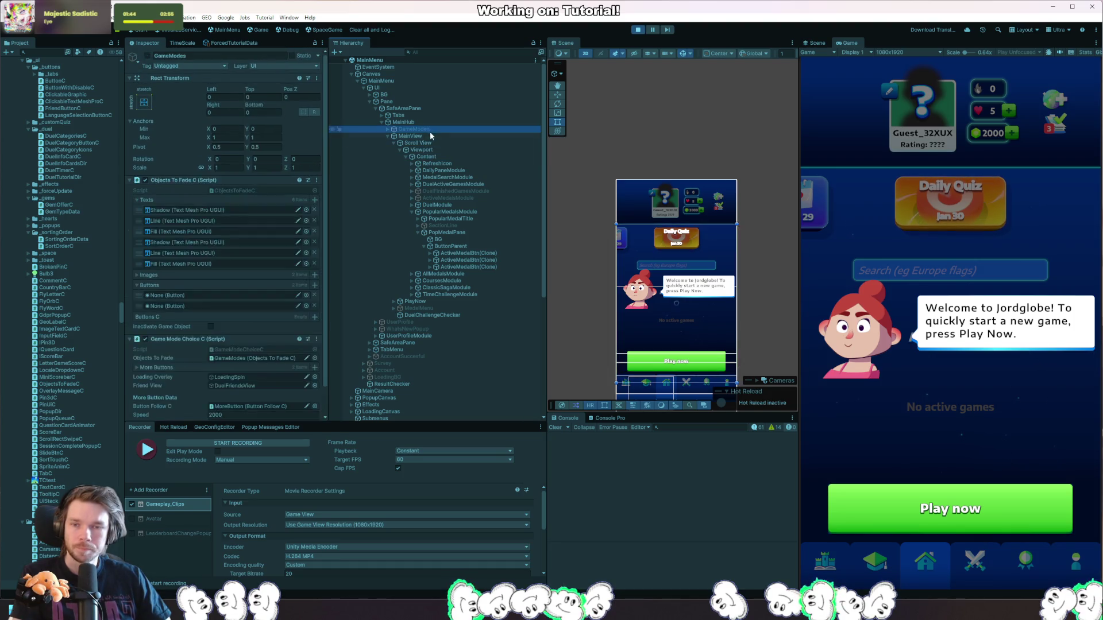
pyautogui.click(403, 122)
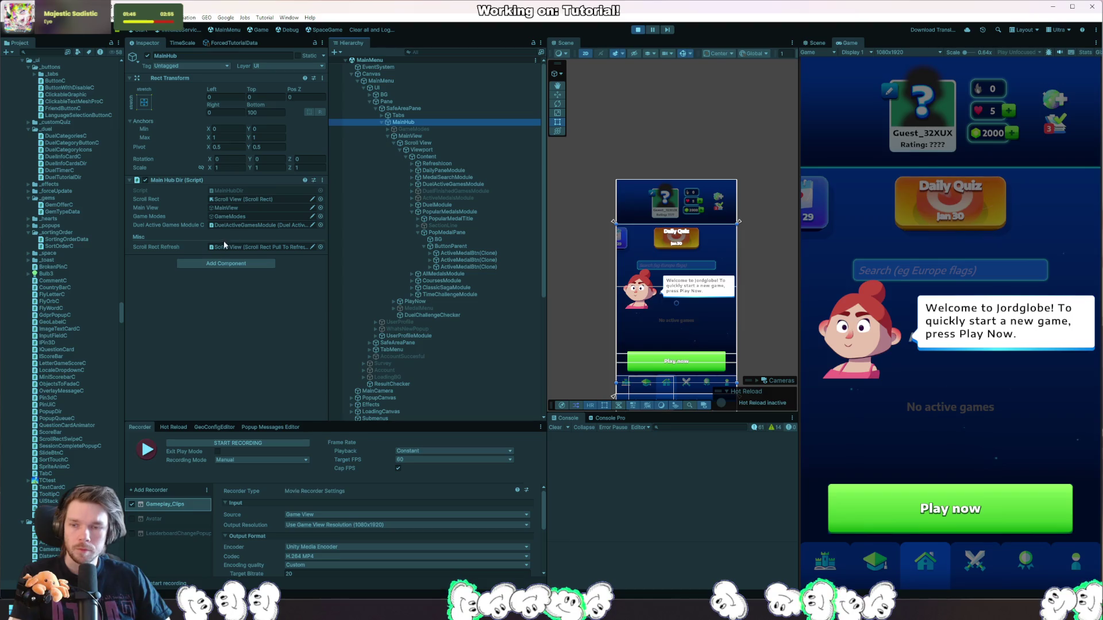
pyautogui.click(412, 136)
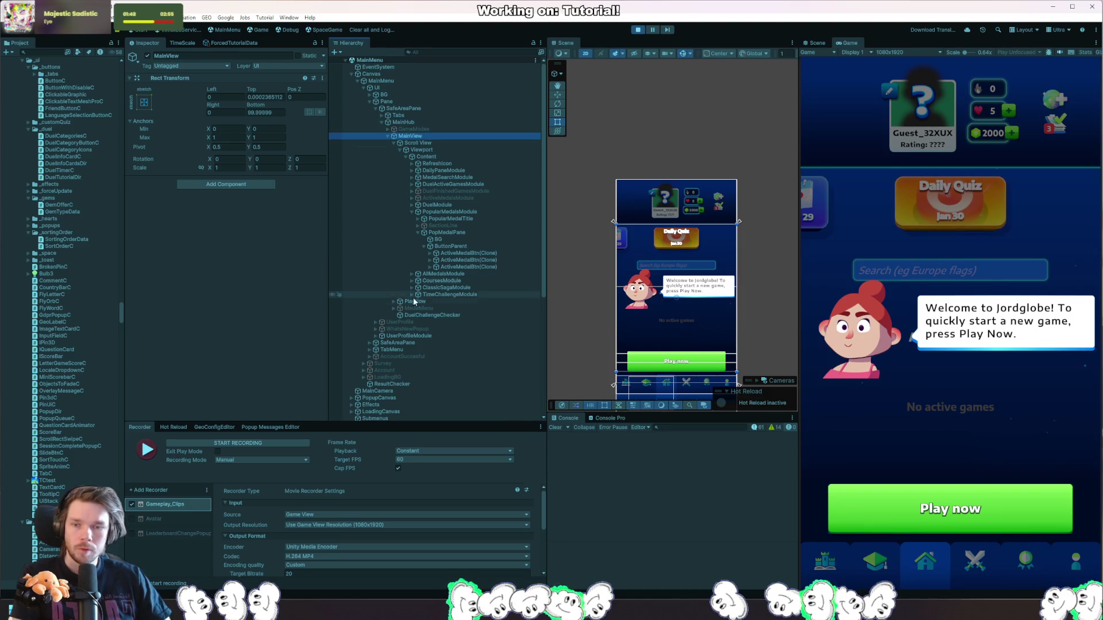
# Select UserProfileModule and drag its Transition Value to about 0.5 to slide the hub.
pyautogui.click(432, 315)
pyautogui.click(409, 336)
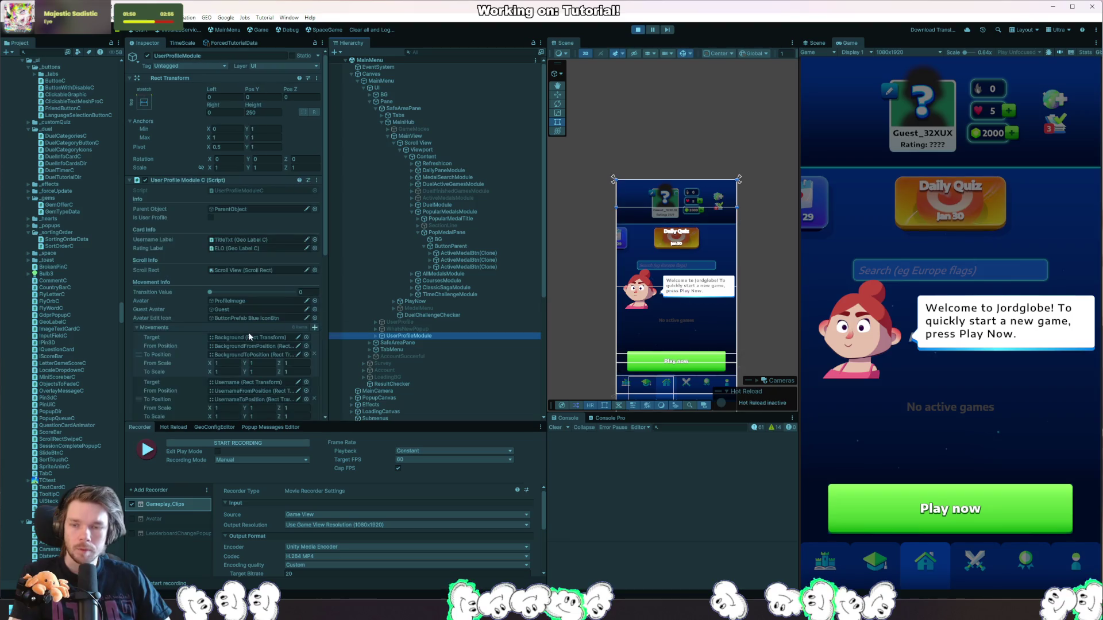
pyautogui.click(219, 293)
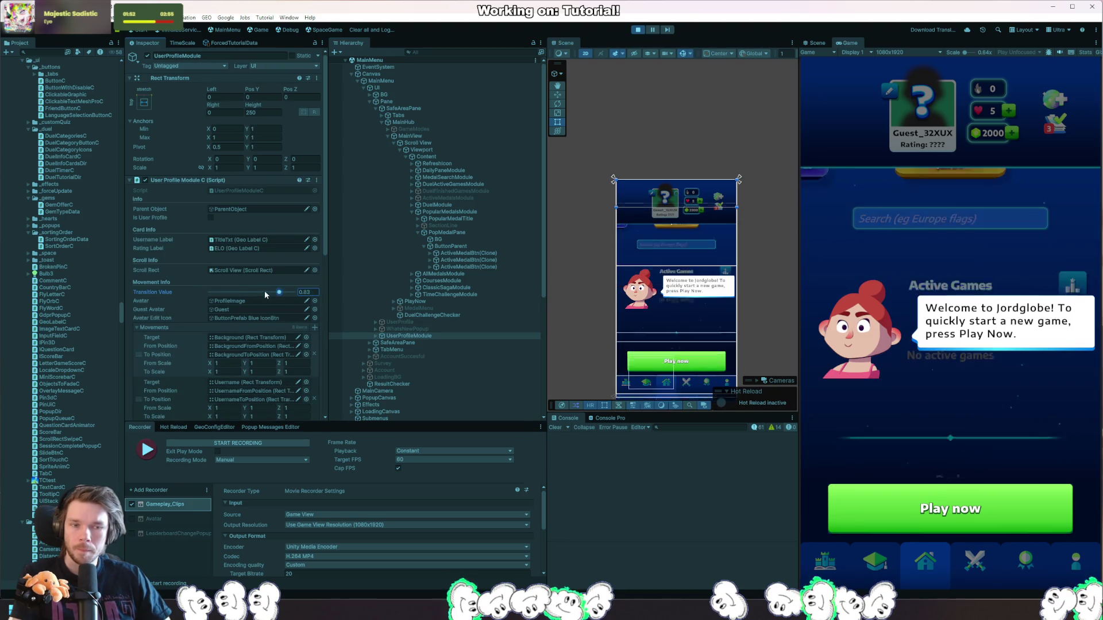
pyautogui.moveTo(220, 296)
pyautogui.mouseDown()
pyautogui.moveTo(278, 296)
pyautogui.moveTo(241, 295)
pyautogui.moveTo(253, 293)
pyautogui.mouseUp()
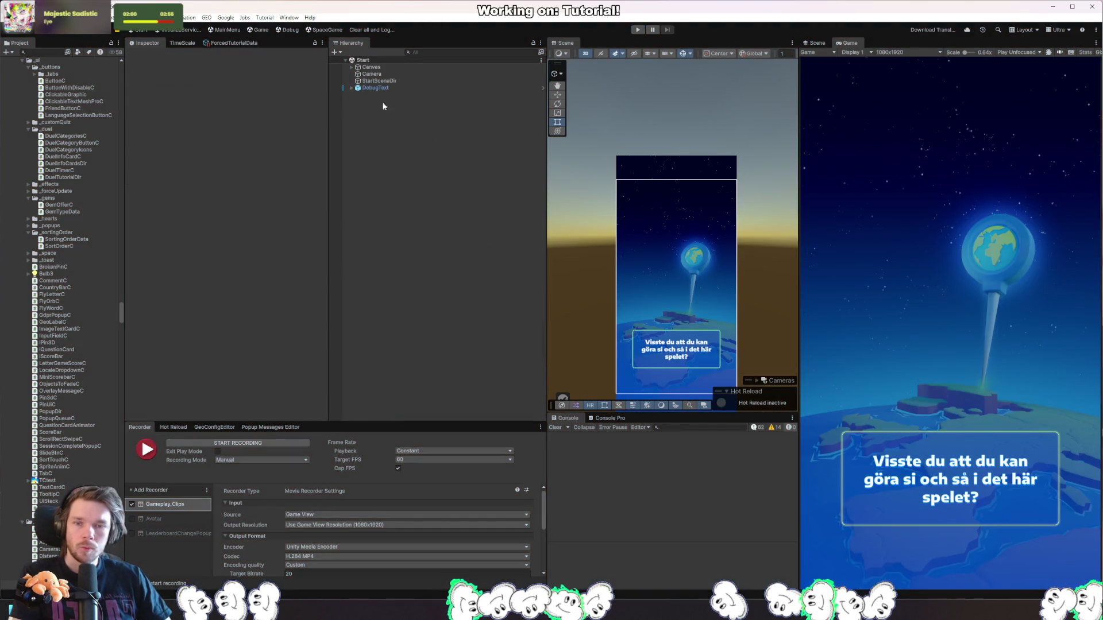
# Start, stop and restart Play mode, then pick an ActiveMedalBtn(Clone) below Active Games in the Scene view.
pyautogui.click(639, 30)
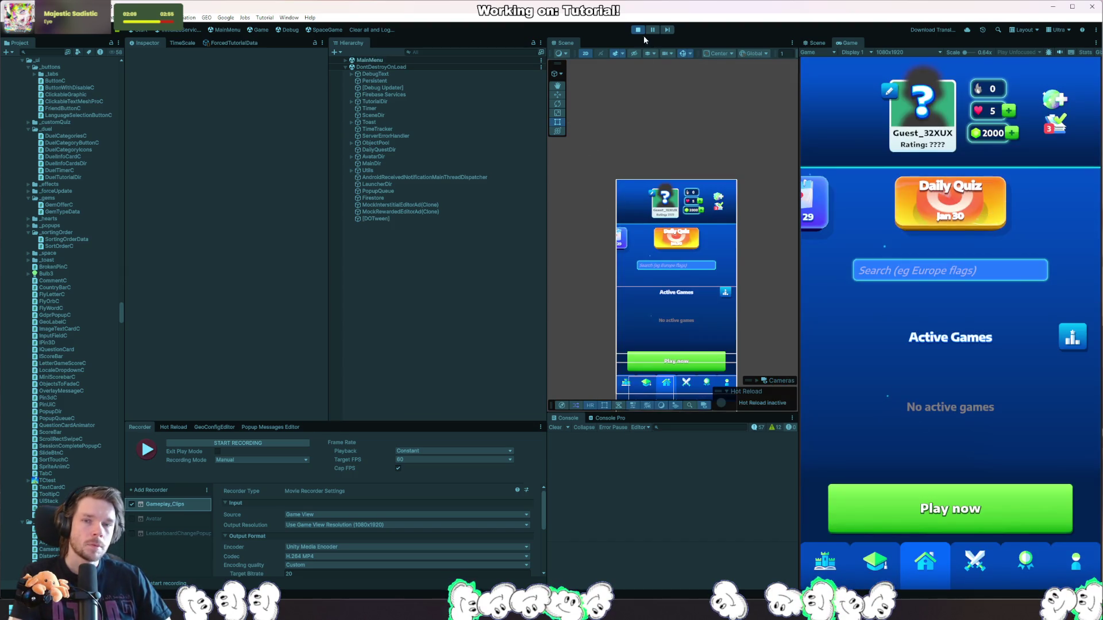
pyautogui.click(639, 31)
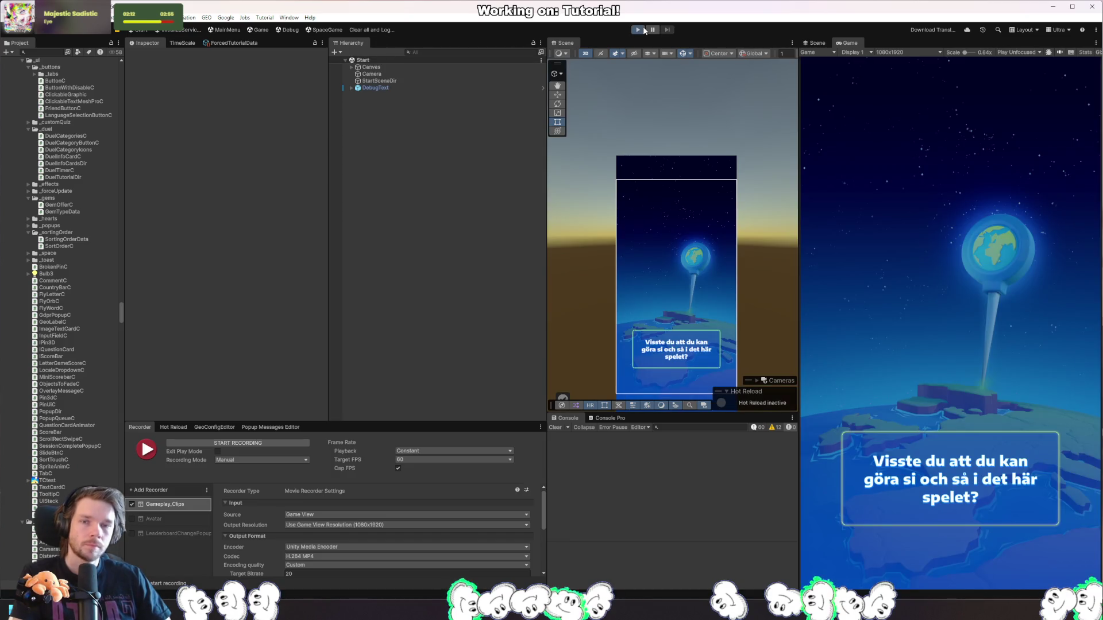
pyautogui.click(642, 29)
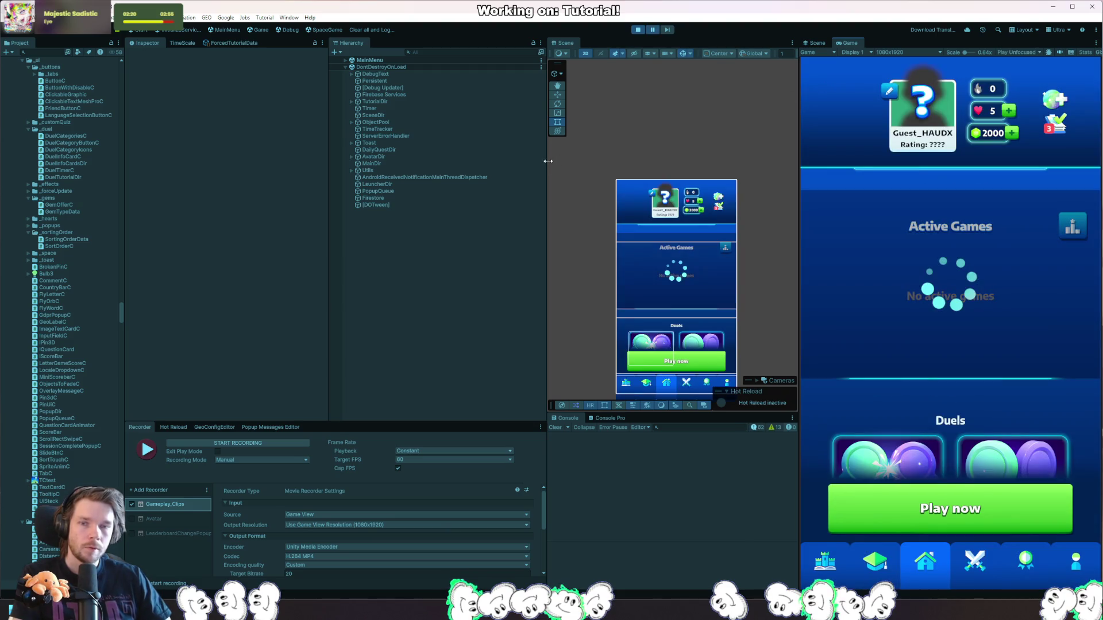
pyautogui.rightClick(684, 277)
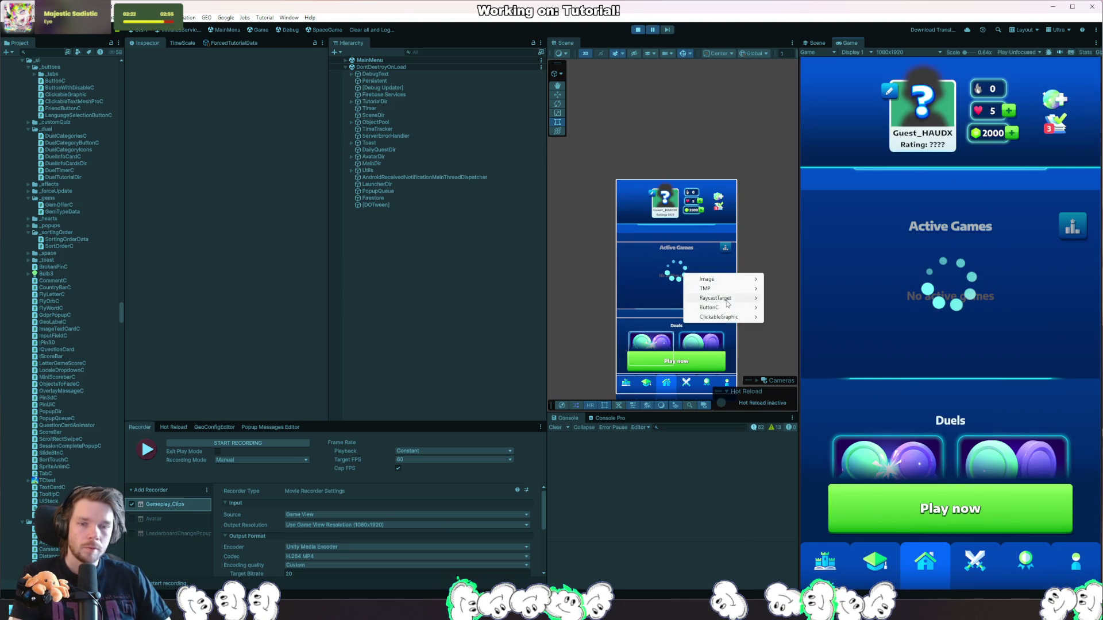
pyautogui.click(732, 312)
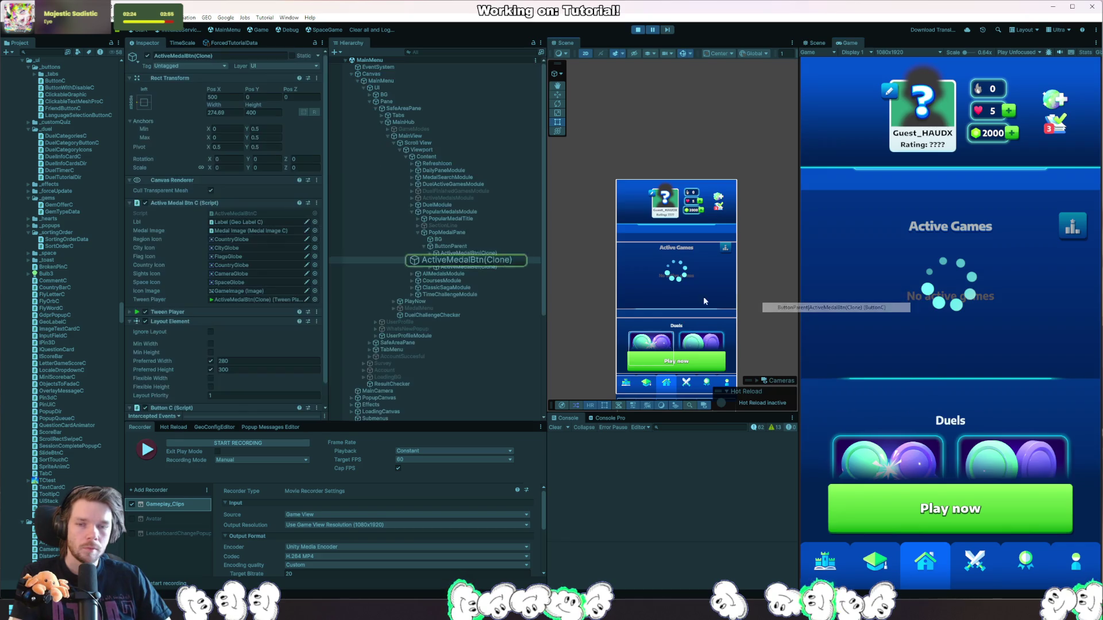
# Select SafeAreaPane, resume the game to see the Play Now tutorial overlay, then stop Play mode.
pyautogui.click(428, 107)
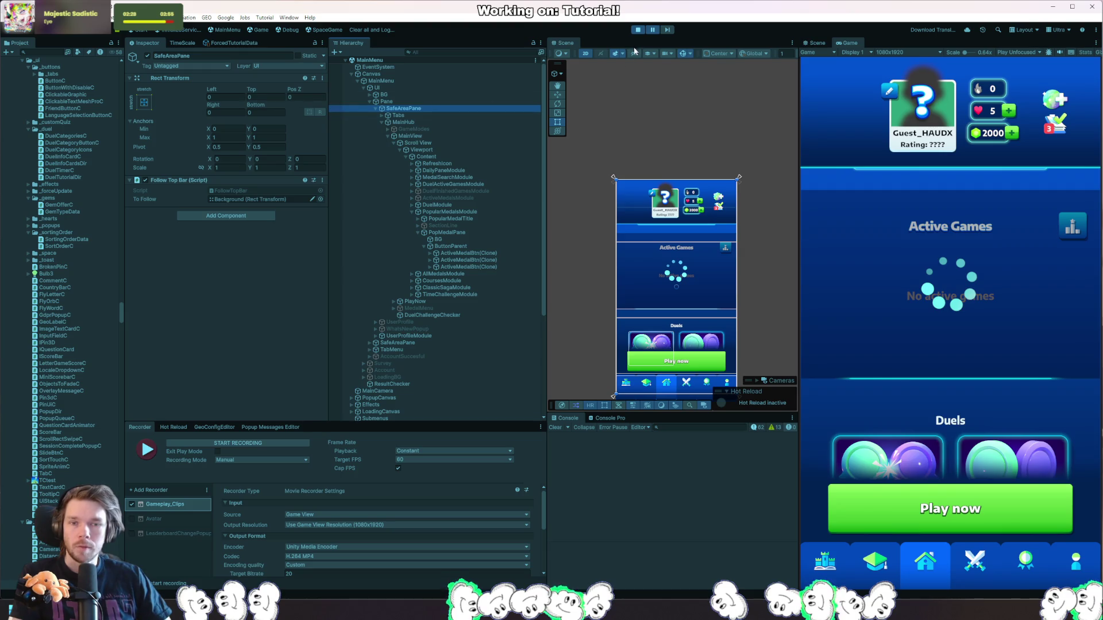
pyautogui.click(669, 31)
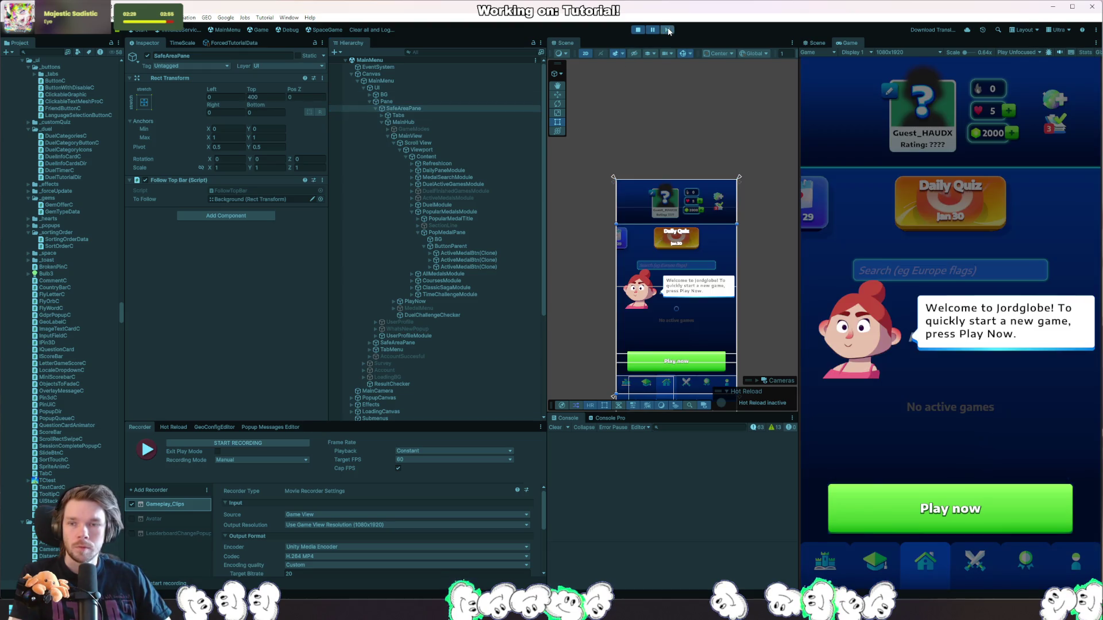
pyautogui.click(638, 30)
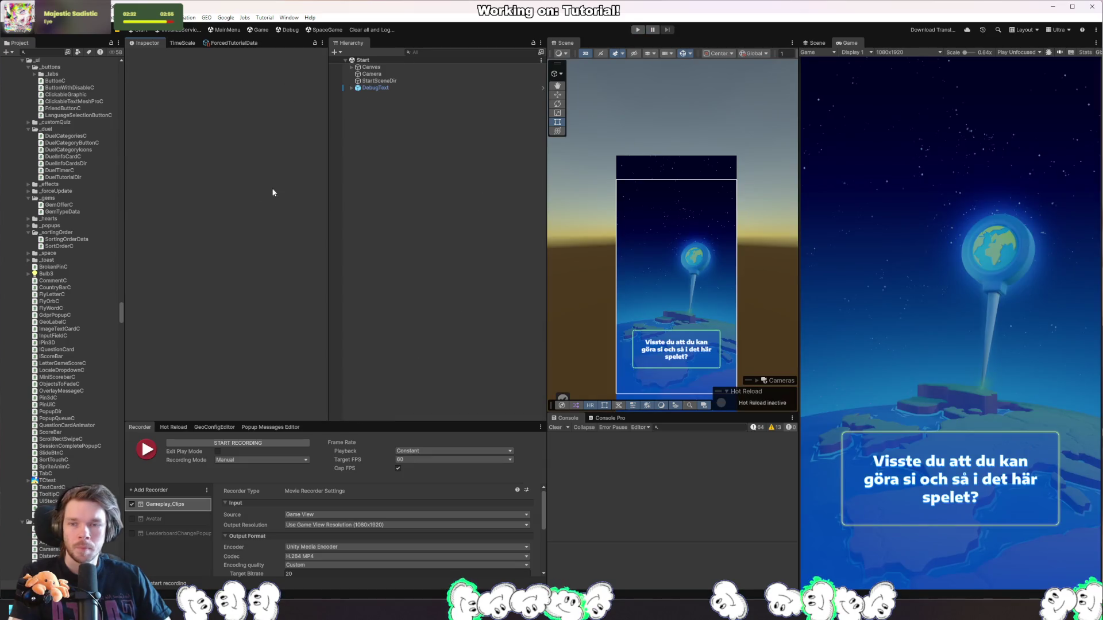
# Open the MainMenu prefab, select its SafeAreaPane and open the FollowTopBar script in Rider.
pyautogui.moveTo(44, 129)
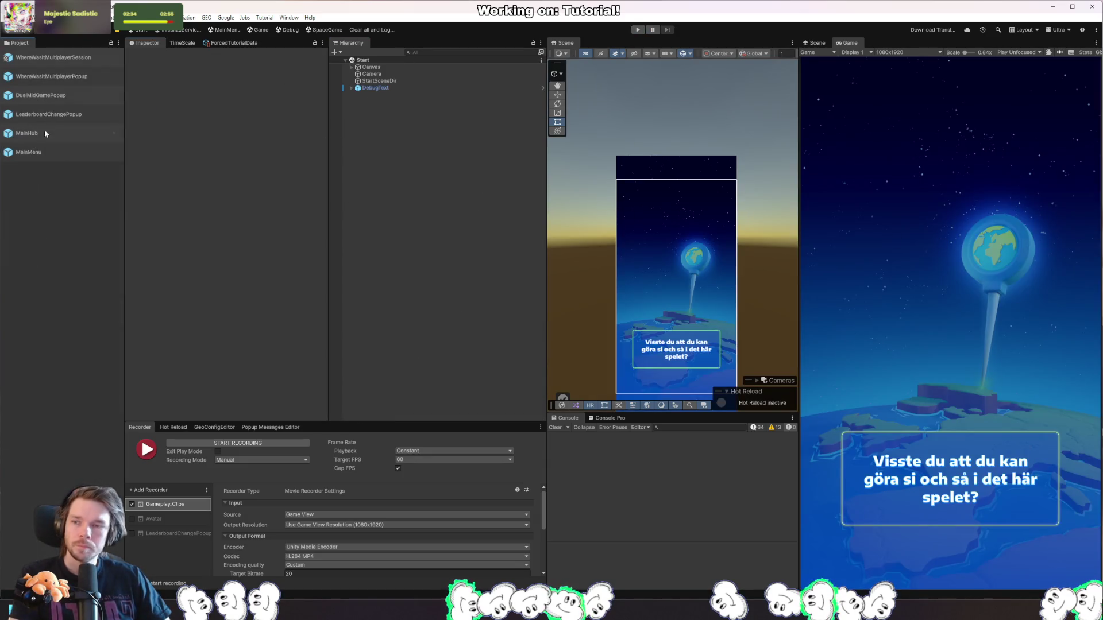
pyautogui.doubleClick(41, 156)
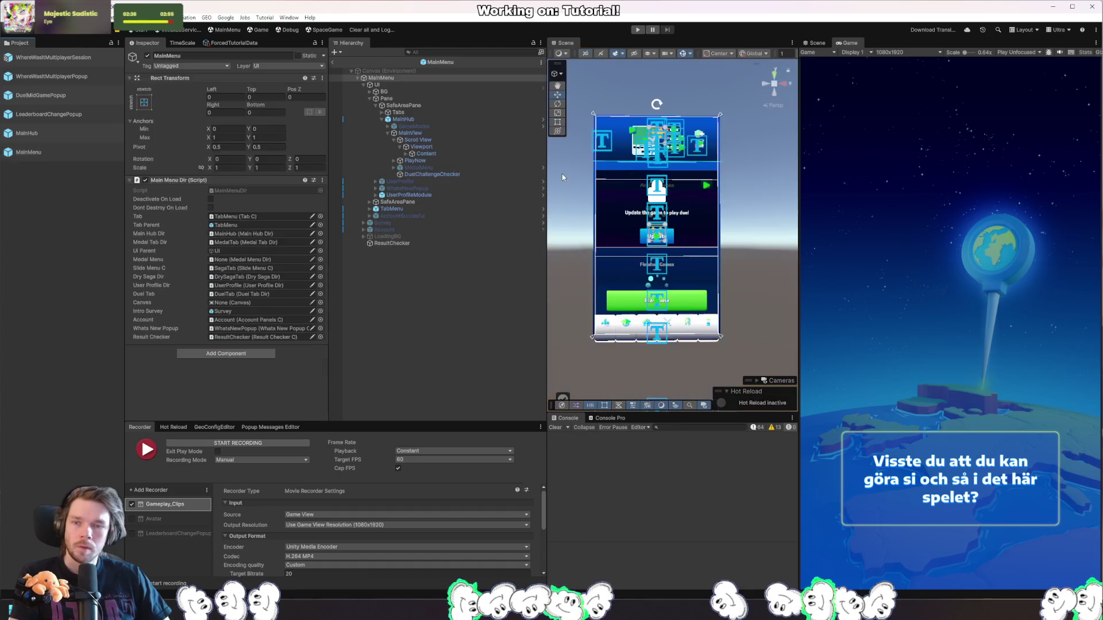
pyautogui.click(462, 105)
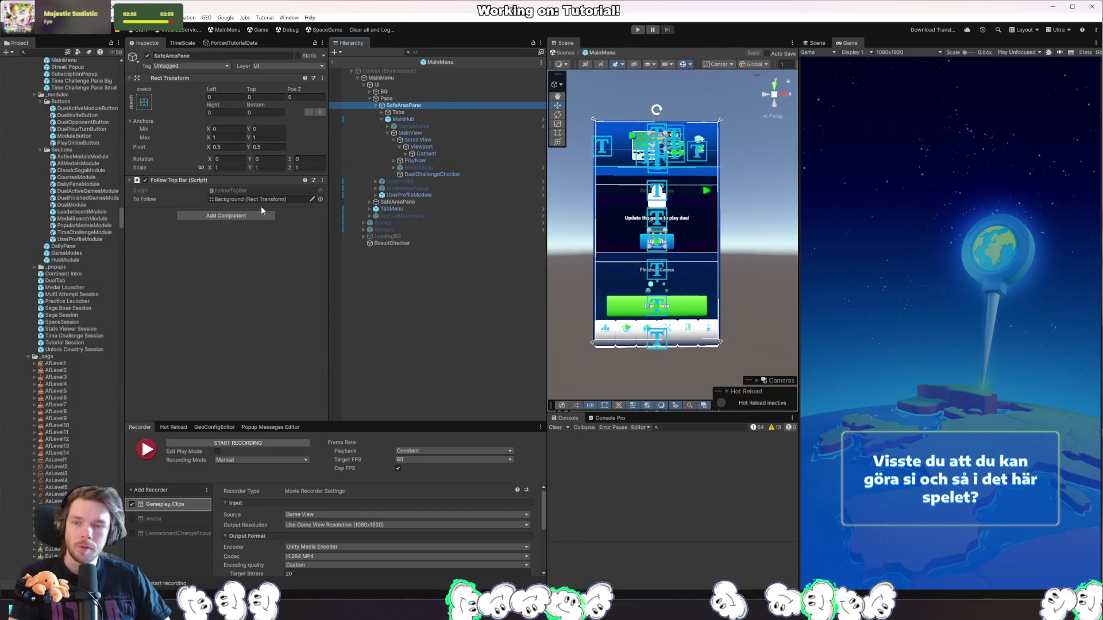
pyautogui.doubleClick(263, 189)
pyautogui.click(126, 113)
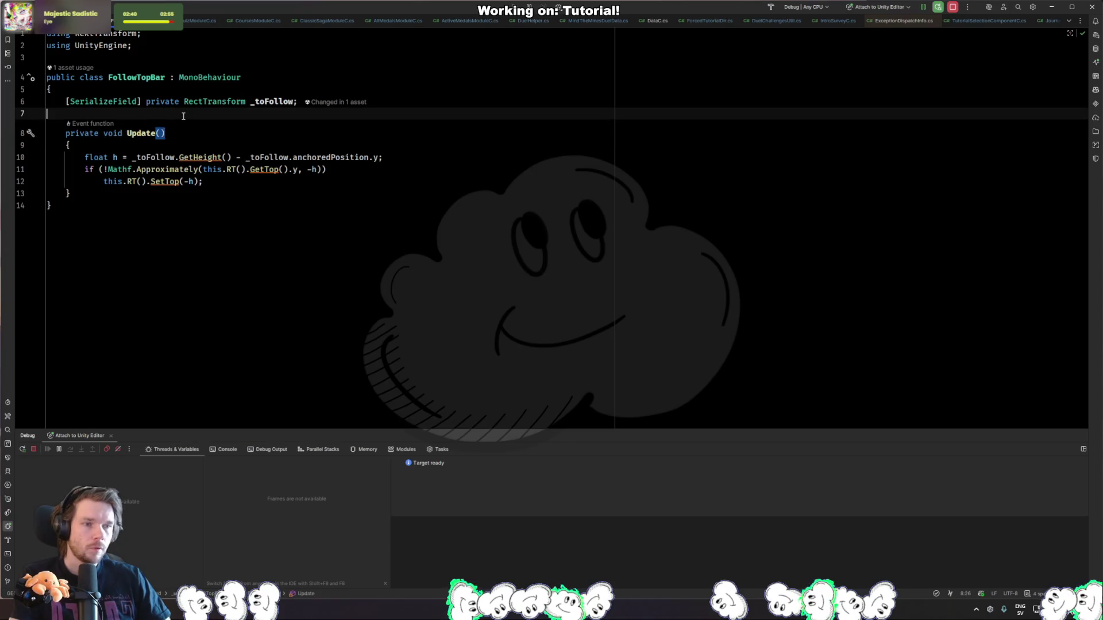
# Create a private FollowTopBar() method and move Update's three top-bar lines into it.
pyautogui.click(162, 204)
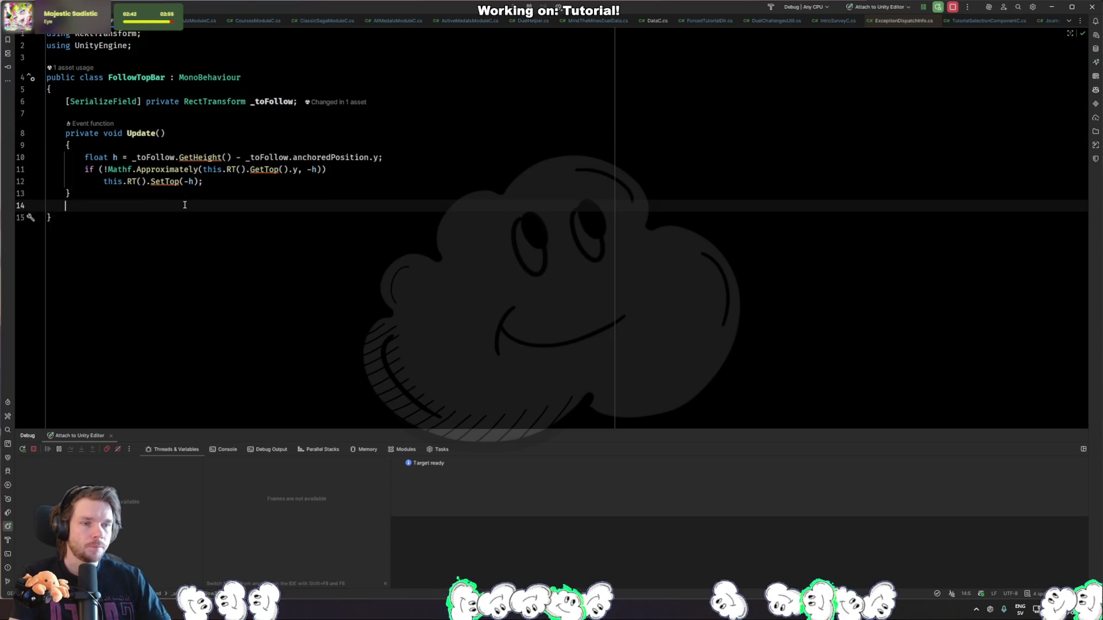
pyautogui.press('Return')
pyautogui.write('void')
pyautogui.press('BackSpace')
pyautogui.press('BackSpace')
pyautogui.press('BackSpace')
pyautogui.write('p')
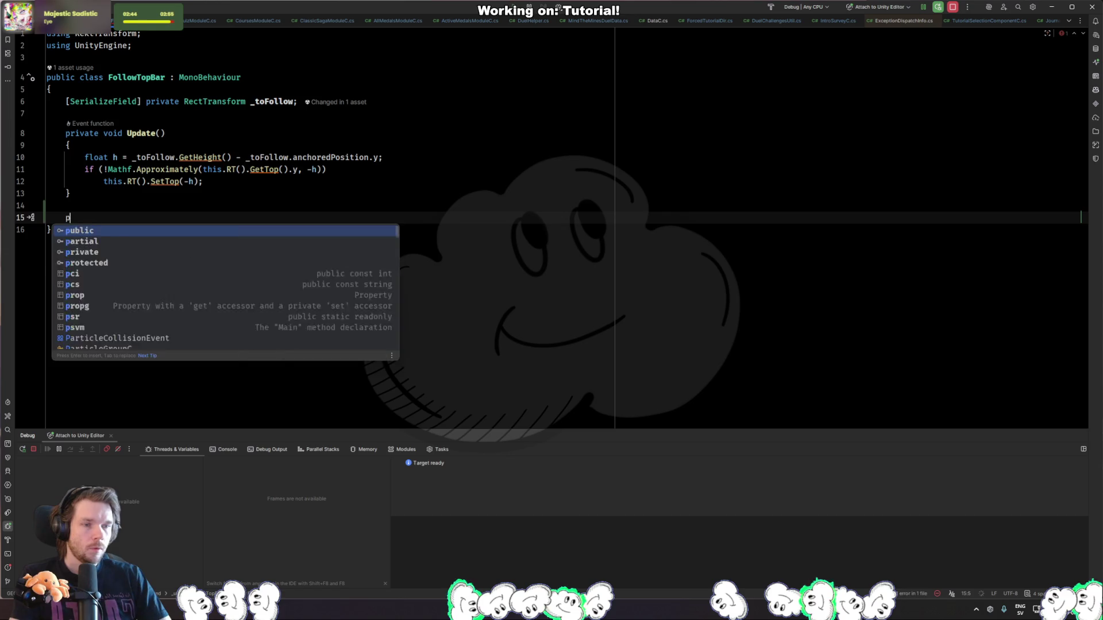
pyautogui.write('rivate void Follow')
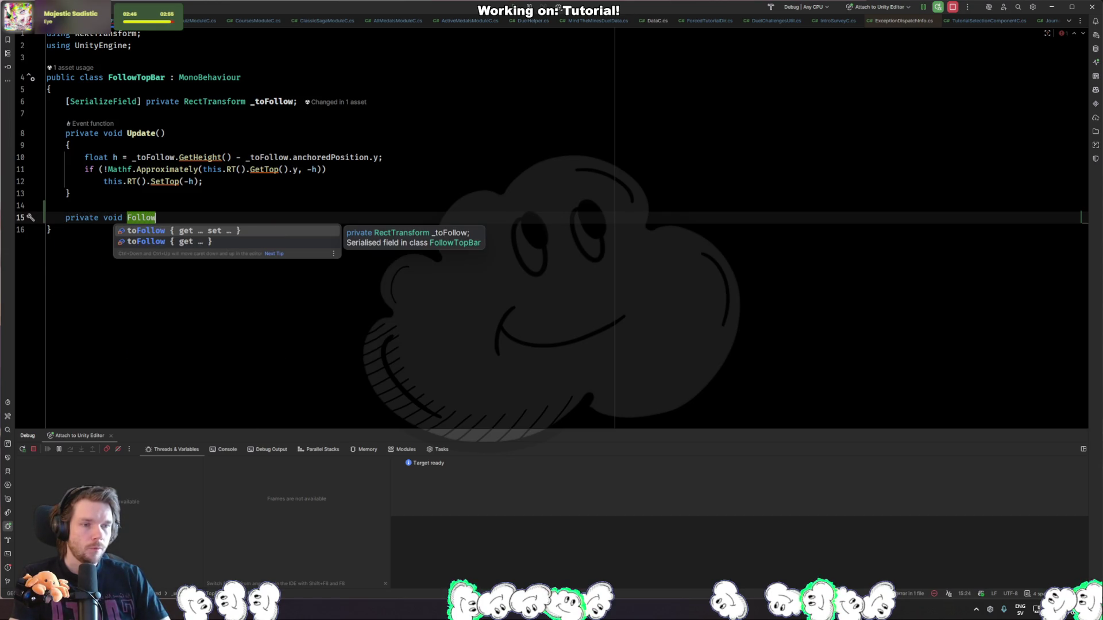
pyautogui.write('TopBar()')
pyautogui.press('Return')
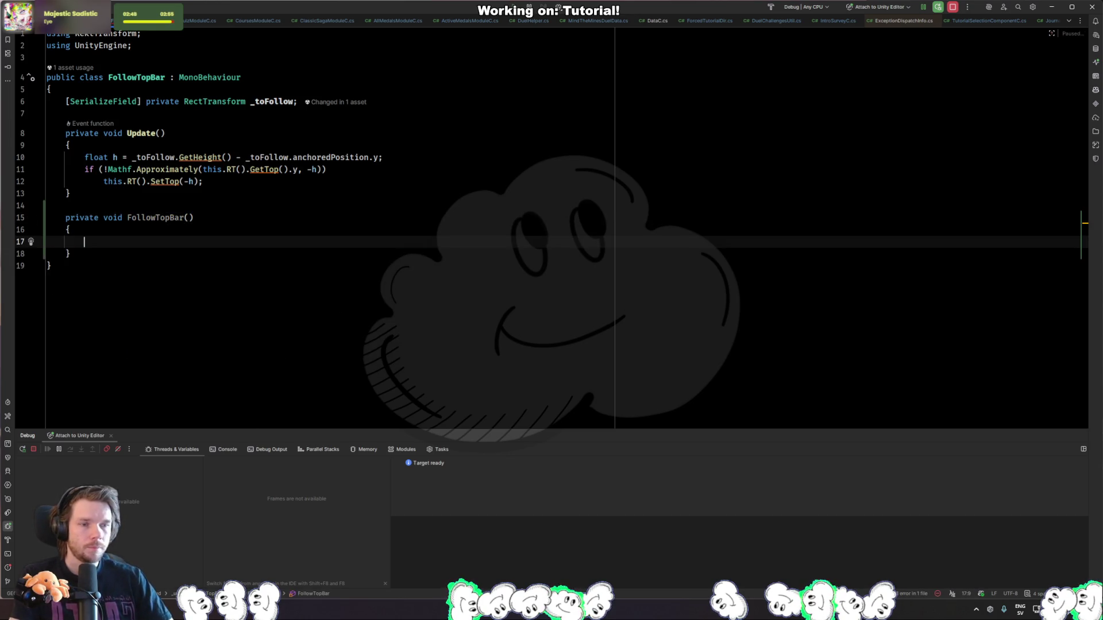
pyautogui.click(225, 181)
pyautogui.hotkey('shift', 'Up')
pyautogui.hotkey('shift', 'Up')
pyautogui.hotkey('shift', 'Up')
pyautogui.hotkey('ctrl', 'x')
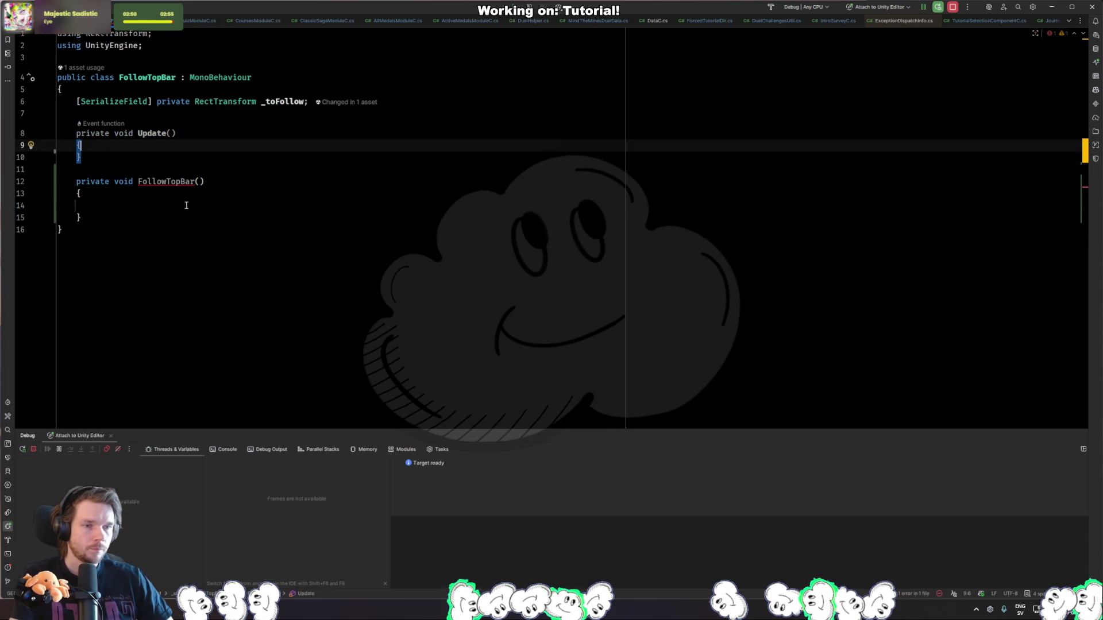
pyautogui.click(185, 207)
pyautogui.hotkey('ctrl', 'v')
pyautogui.click(210, 206)
pyautogui.press('BackSpace')
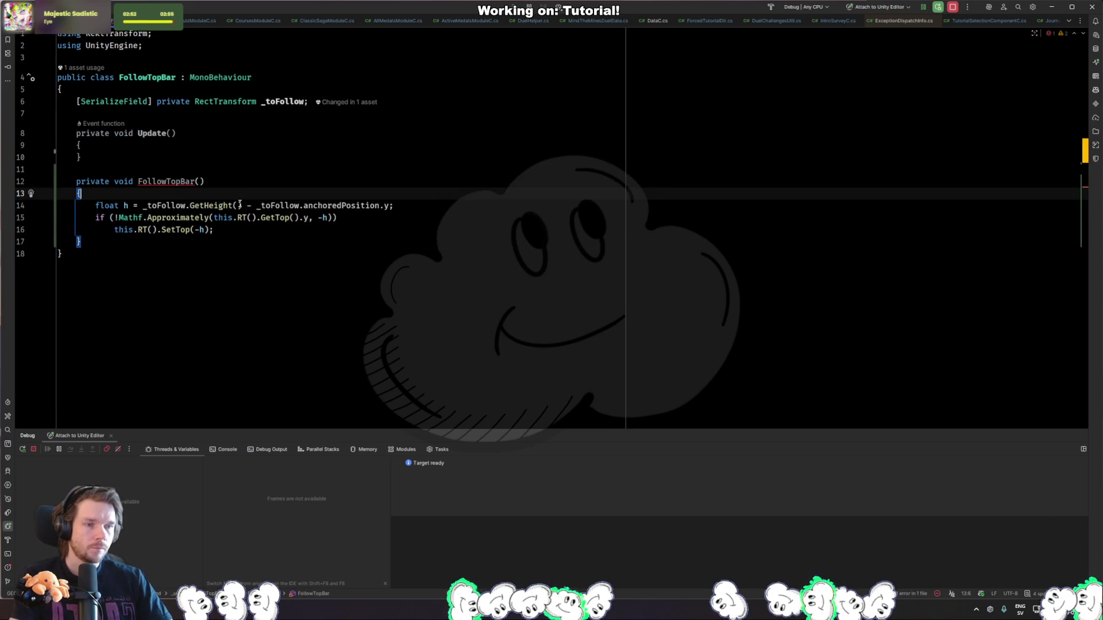
# Rename the new method to HandleTopBarChanges.
pyautogui.doubleClick(166, 181)
pyautogui.write('Fi')
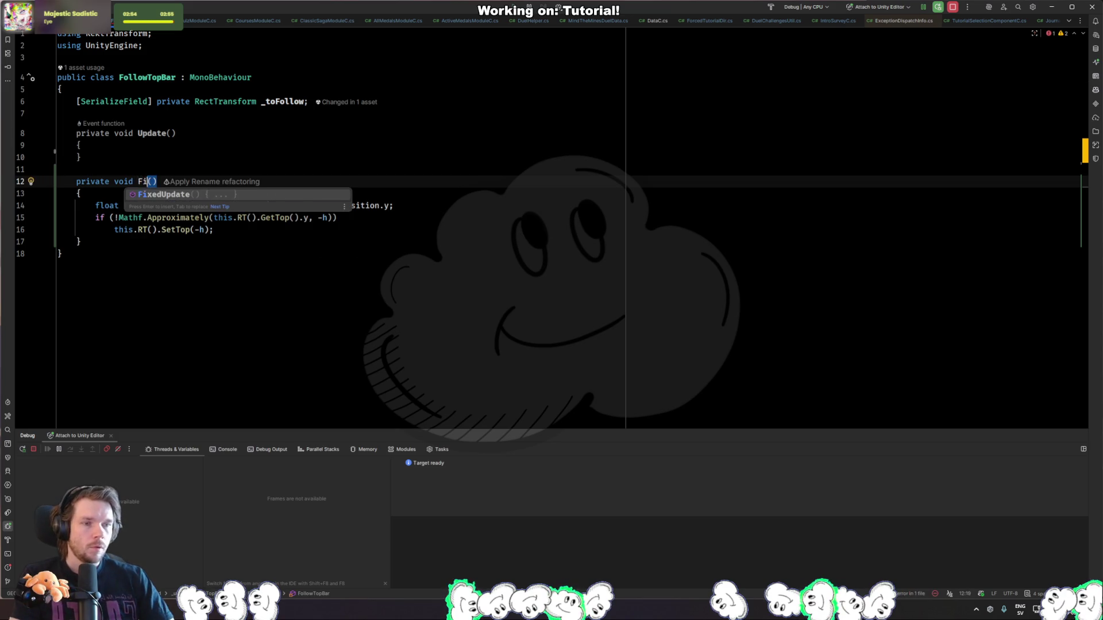
pyautogui.press('BackSpace')
pyautogui.press('BackSpace')
pyautogui.write('Handlechanges')
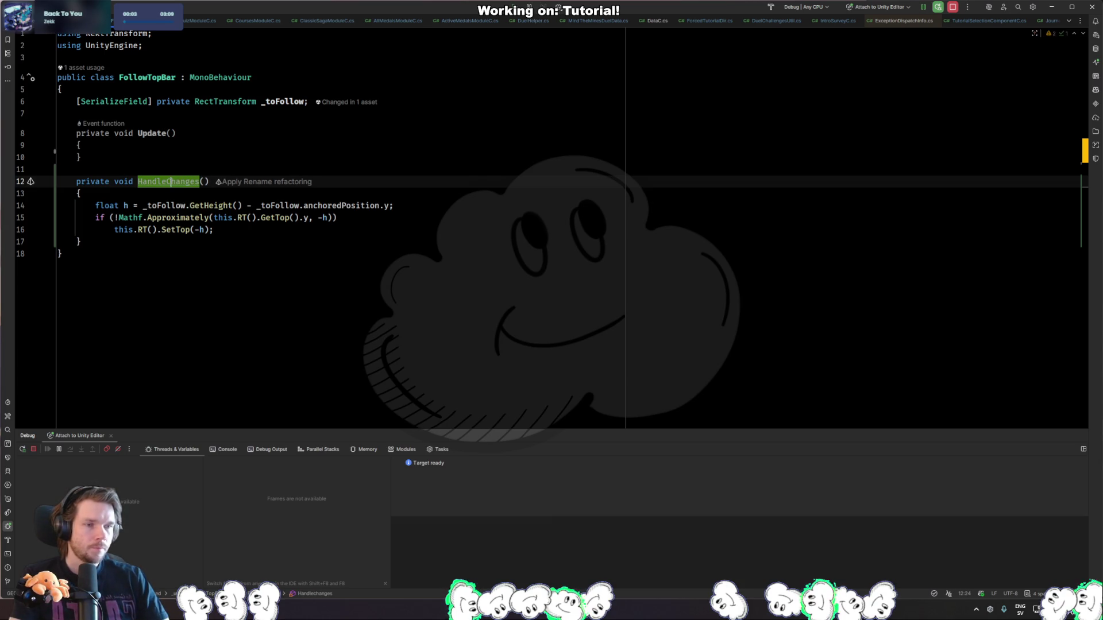
pyautogui.write('topBase')
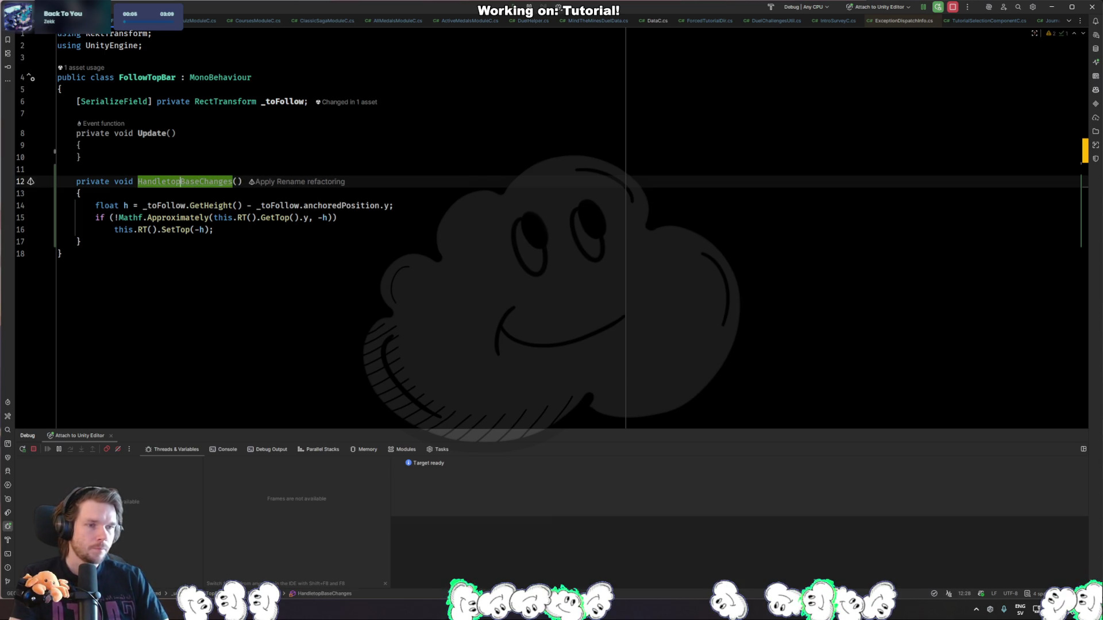
pyautogui.press('BackSpace')
pyautogui.write('T')
pyautogui.press('Right')
pyautogui.press('Right')
pyautogui.press('BackSpace')
pyautogui.press('Delete')
pyautogui.write('r')
pyautogui.press('End')
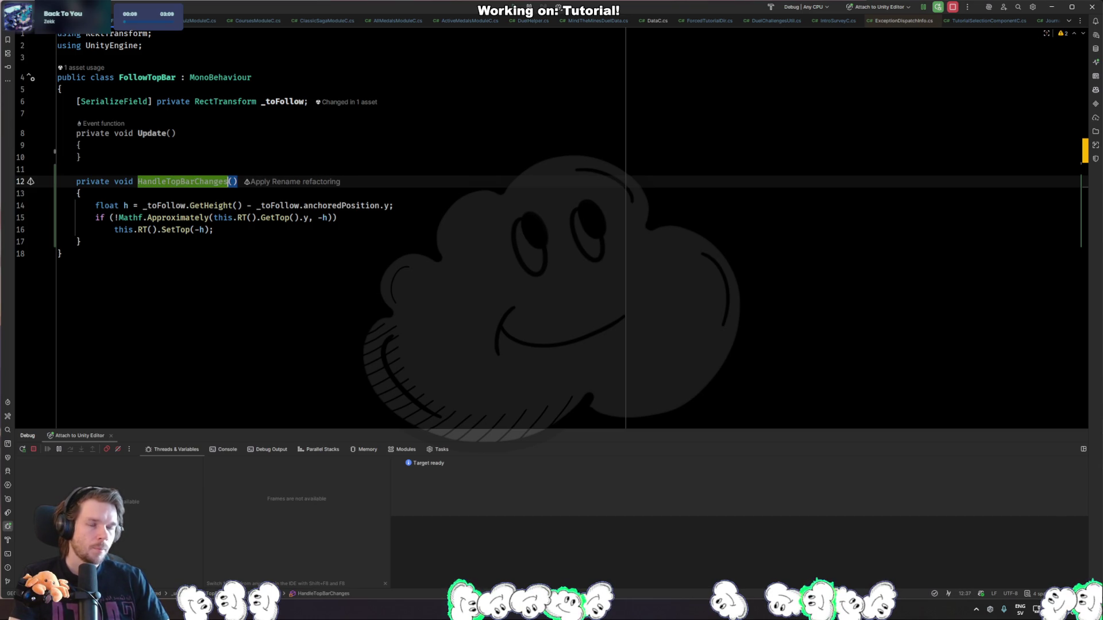
# Call HandleTopBarChanges() from Update and from a new Awake method.
pyautogui.press('Up')
pyautogui.press('Up')
pyautogui.press('Up')
pyautogui.press('End')
pyautogui.press('Return')
pyautogui.write('Han')
pyautogui.press('Return')
pyautogui.write(';')
pyautogui.press('Up')
pyautogui.press('Up')
pyautogui.press('Up')
pyautogui.press('Return')
pyautogui.write('aw')
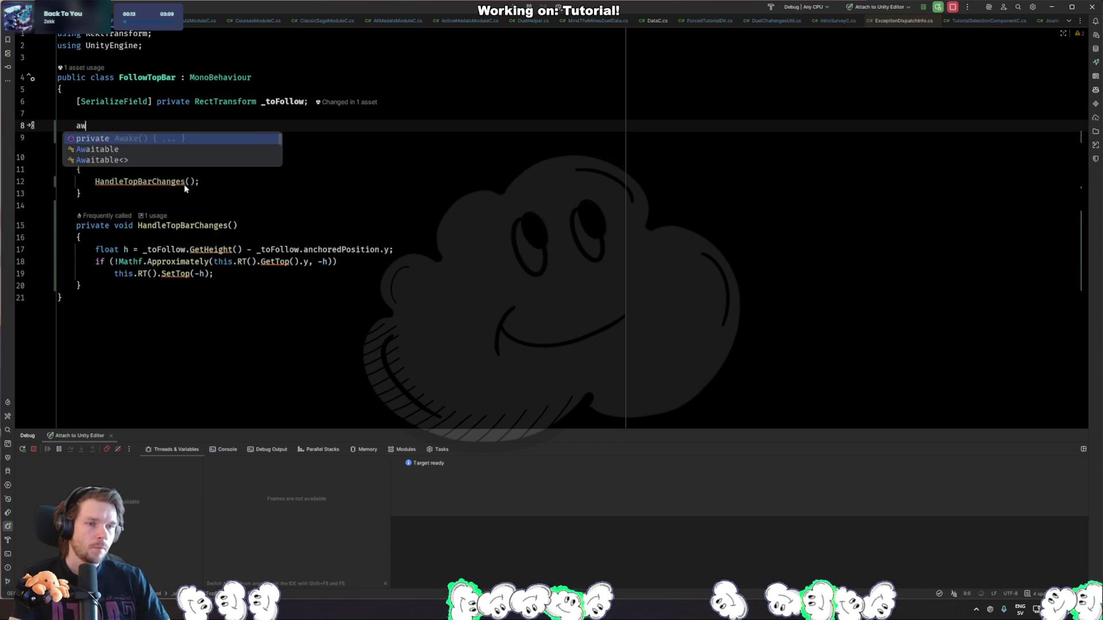
pyautogui.press('Return')
pyautogui.press('Return')
pyautogui.write('Han')
pyautogui.press('Return')
pyautogui.write(';')
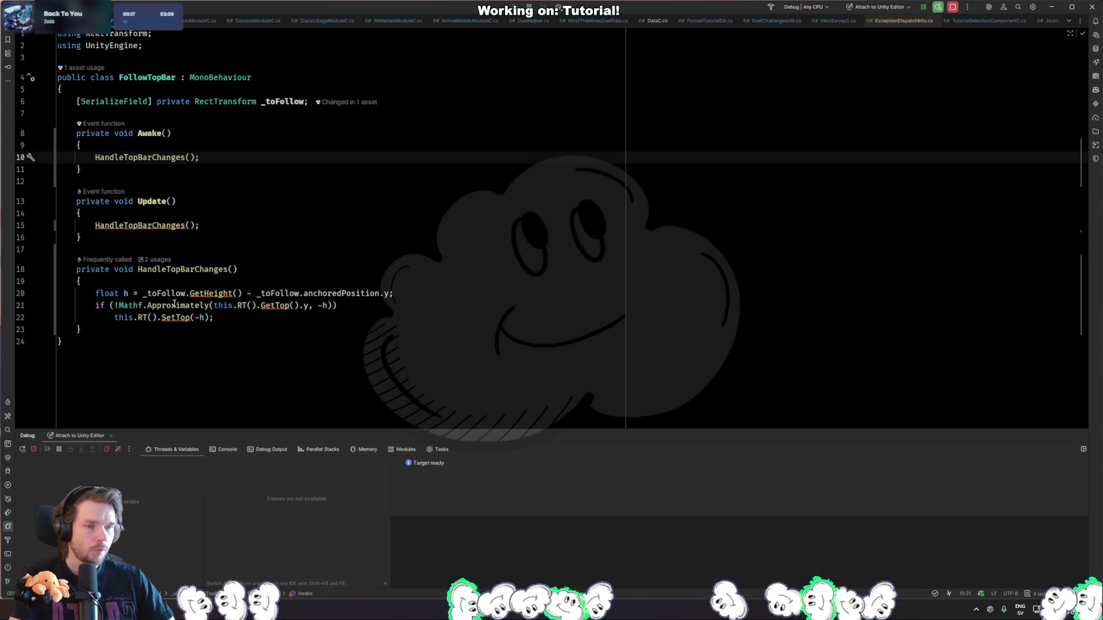
pyautogui.hotkey('alt', 'Tab')
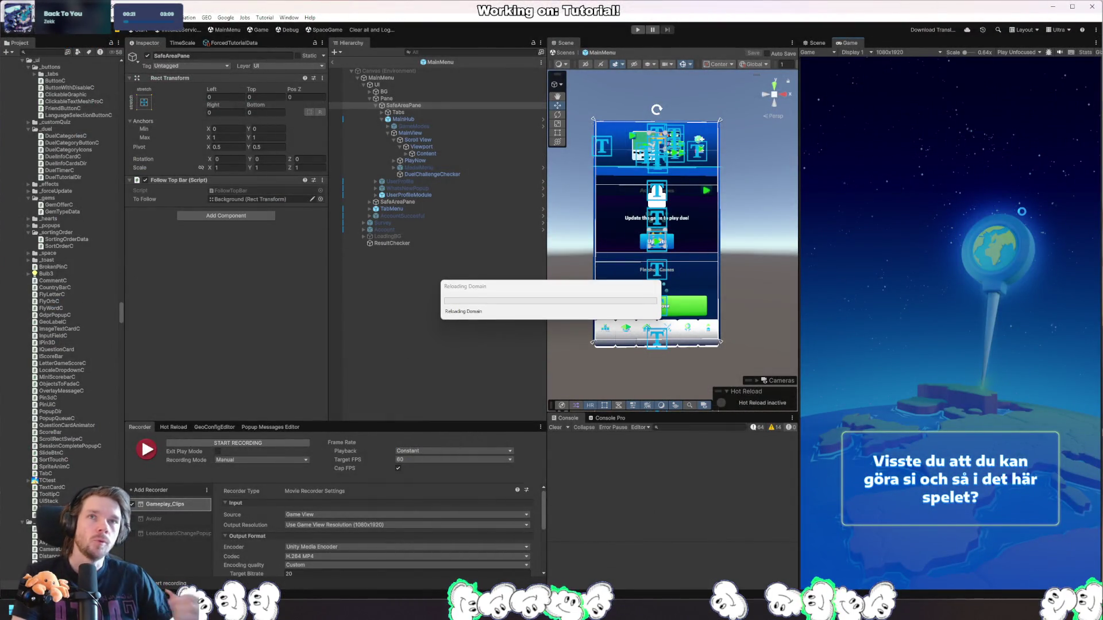
# Resume the Rider debugger, wait for Unity's reload, start Play mode and dismiss the exception popup.
pyautogui.press('F9')
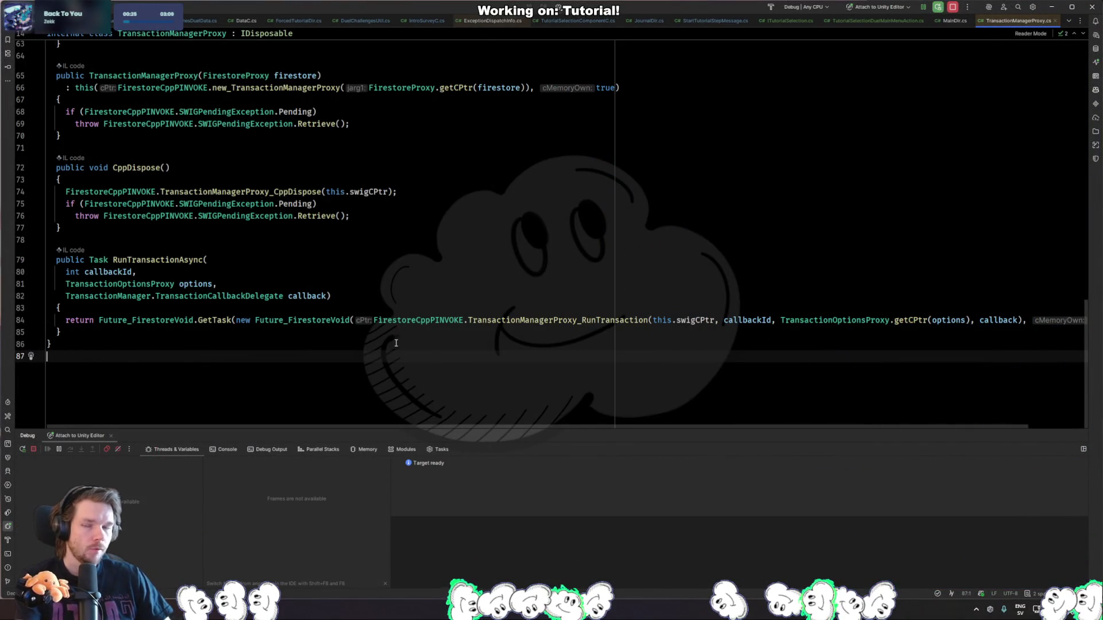
pyautogui.hotkey('alt', 'Tab')
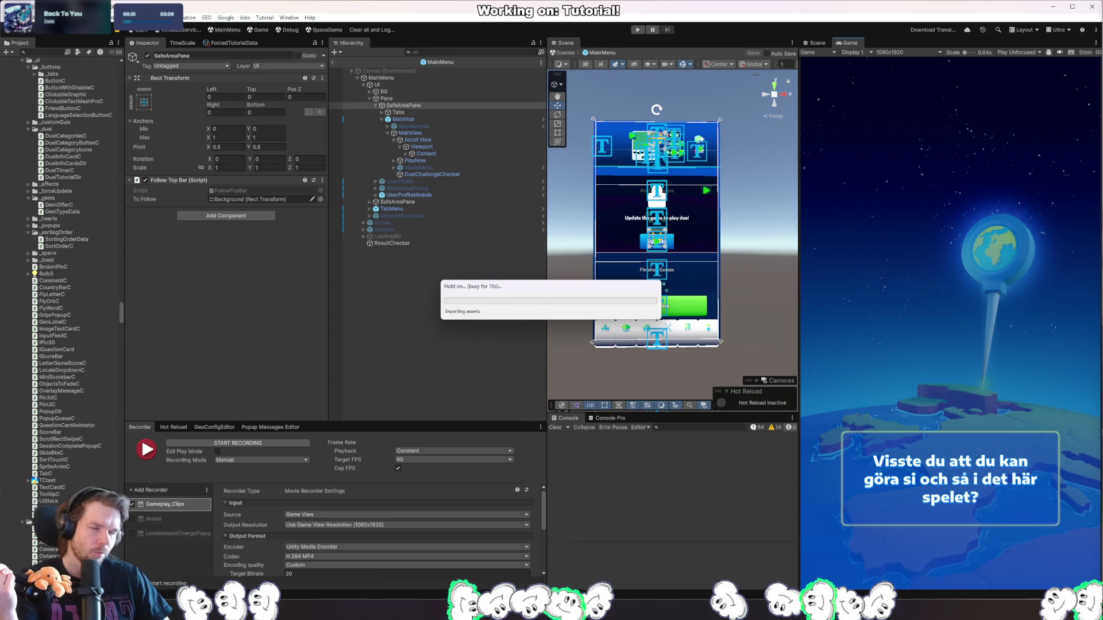
pyautogui.hotkey('alt', 'Tab')
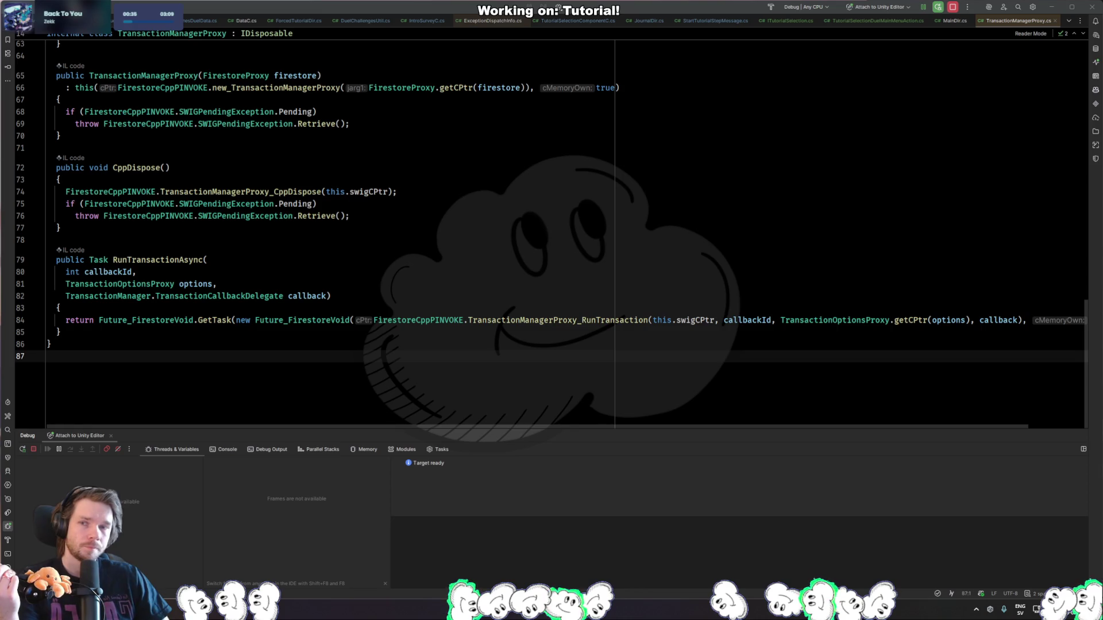
pyautogui.hotkey('alt', 'Tab')
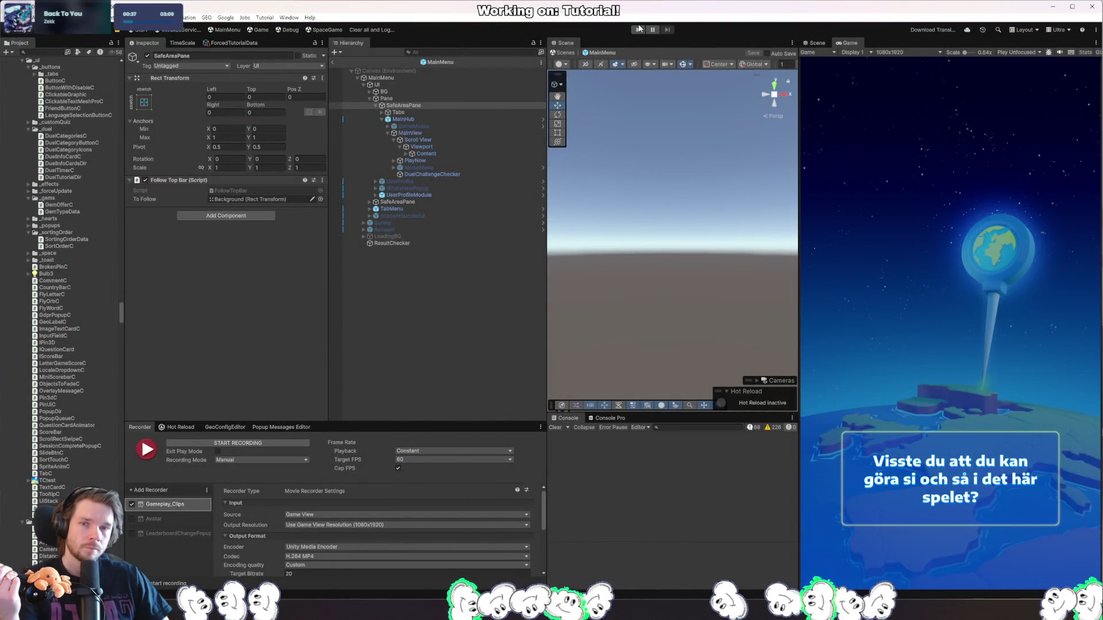
pyautogui.click(639, 30)
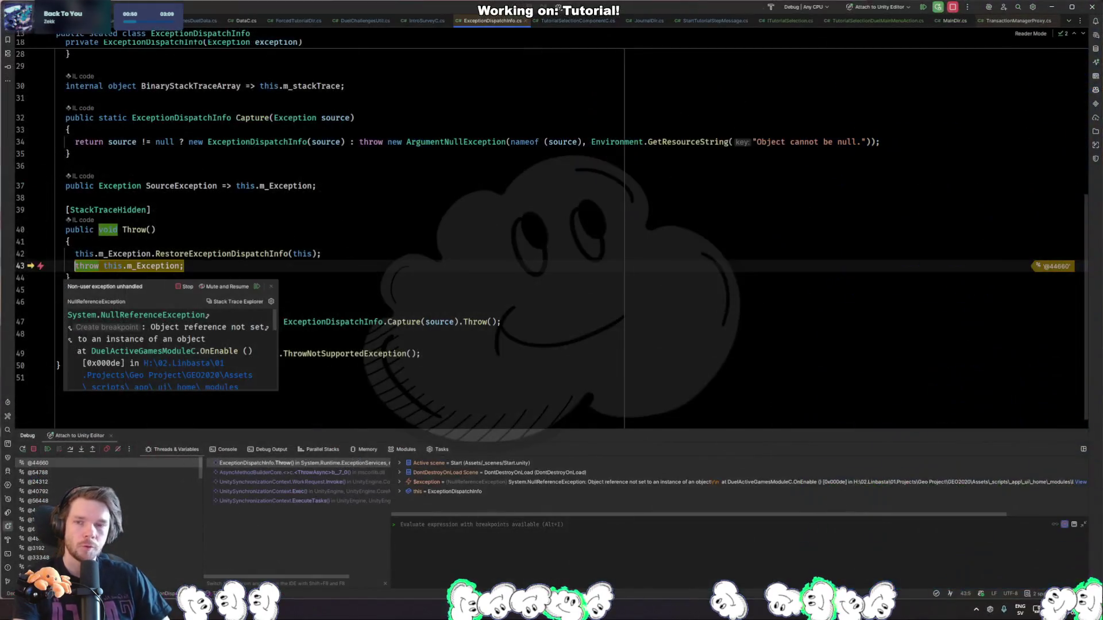
pyautogui.click(418, 353)
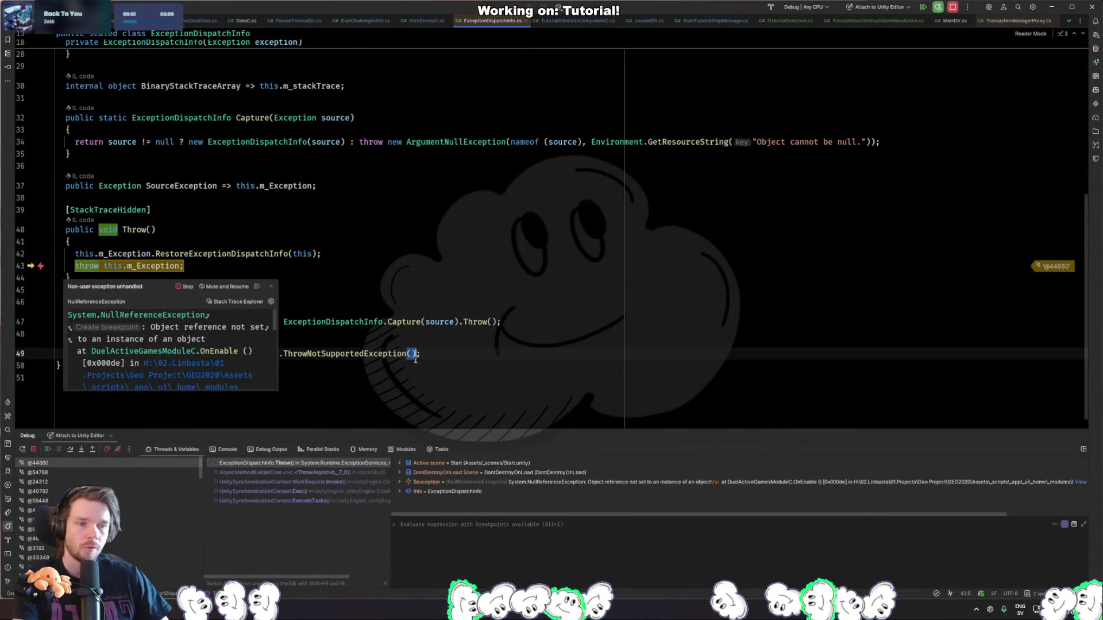
# Resume execution past the exception and return to the Unity Editor.
pyautogui.press('F9')
pyautogui.hotkey('alt', 'Tab')
pyautogui.click(555, 427)
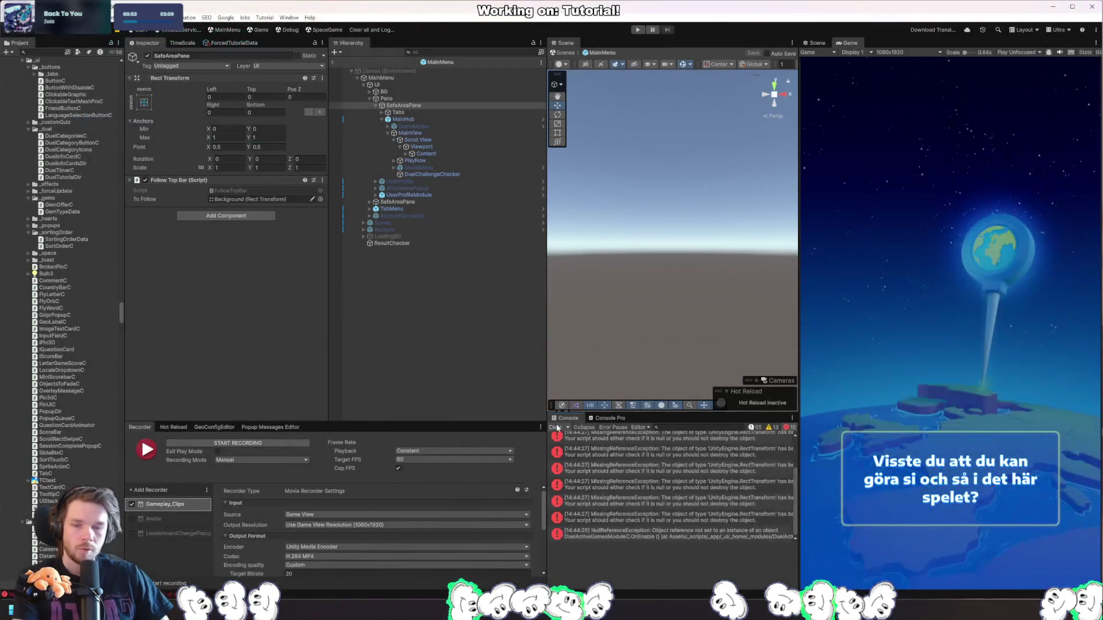
# Confirm the hub shows the Play Now welcome tutorial, stop play, and list Rider's recent files.
pyautogui.click(370, 29)
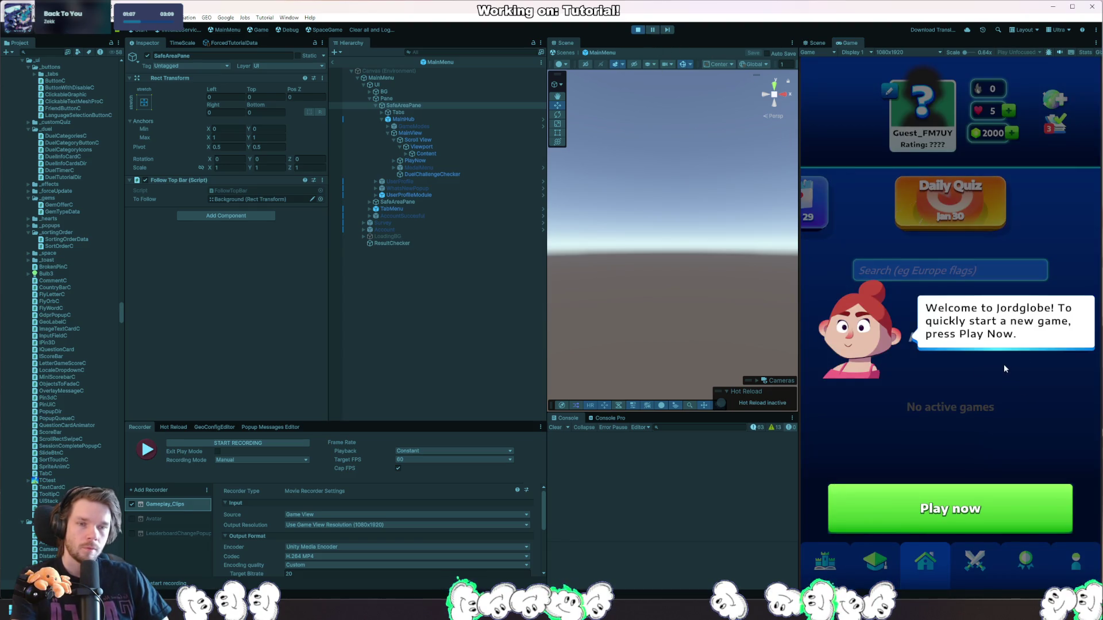
pyautogui.click(641, 31)
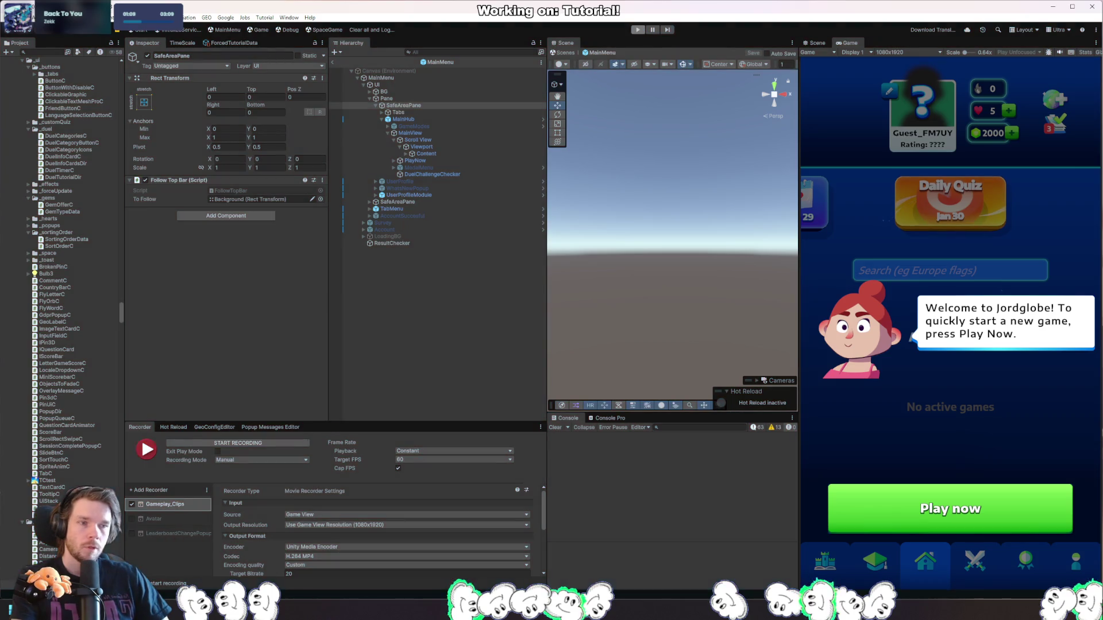
pyautogui.hotkey('ctrl', 'Tab')
pyautogui.hotkey('ctrl', 'Tab')
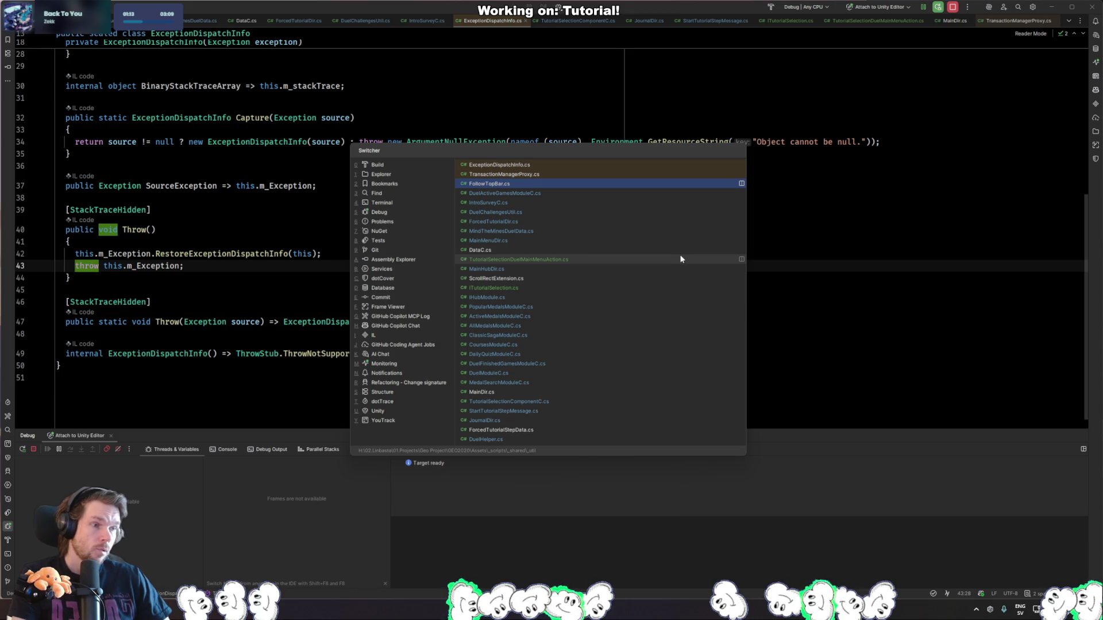
# Open IntroSurveyC.cs at its SkipSurvey method from the recent-files switcher.
pyautogui.click(604, 192)
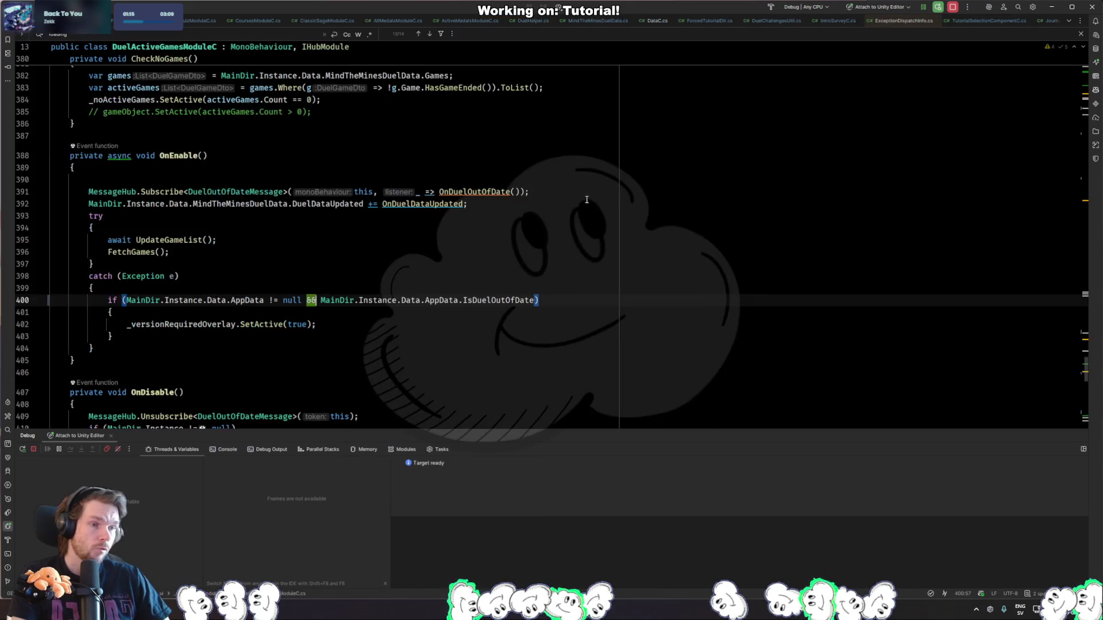
pyautogui.hotkey('ctrl', 'Tab')
pyautogui.click(552, 204)
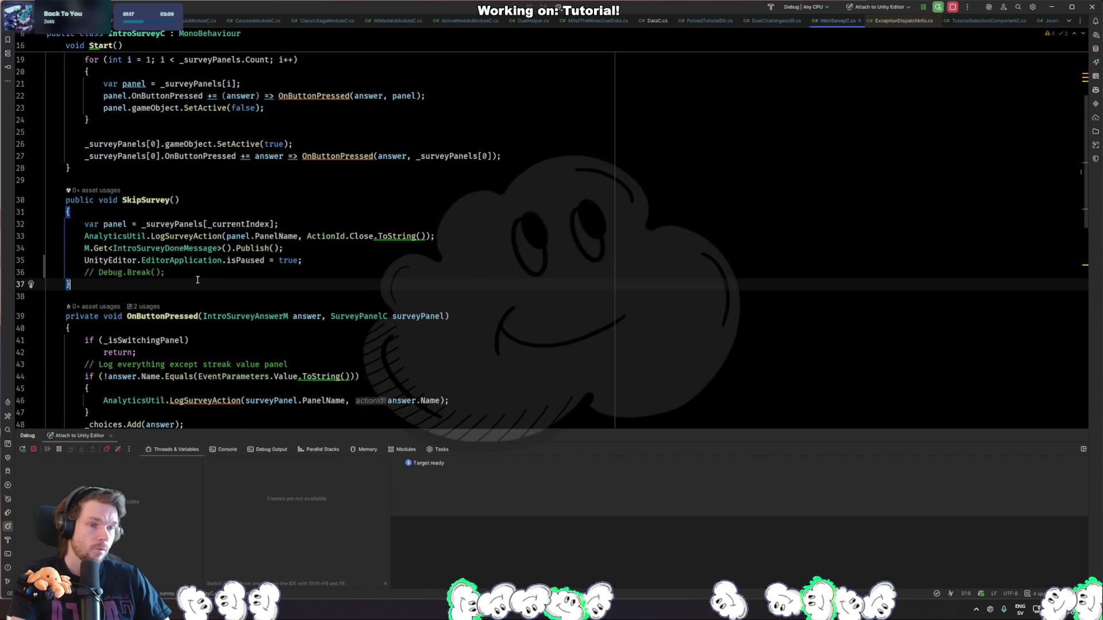
# Delete the EditorApplication.isPaused and commented Debug.Break() lines, then let Unity recompile the scripts.
pyautogui.hotkey('ctrl', 'y')
pyautogui.hotkey('ctrl', 'y')
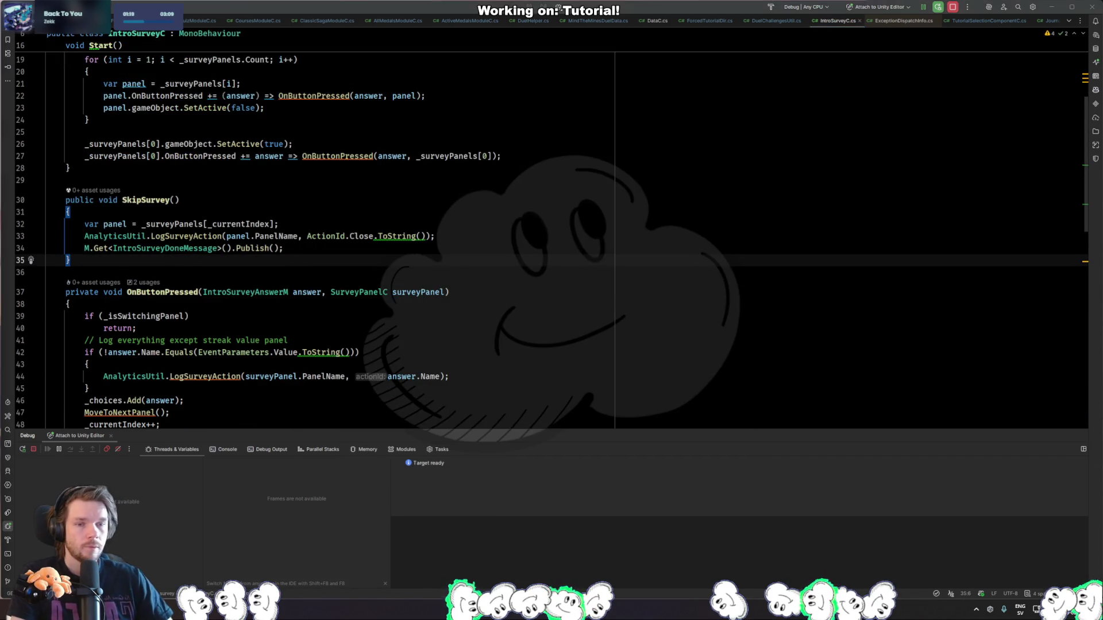
pyautogui.hotkey('alt', 'Tab')
pyautogui.hotkey('alt', 'Tab')
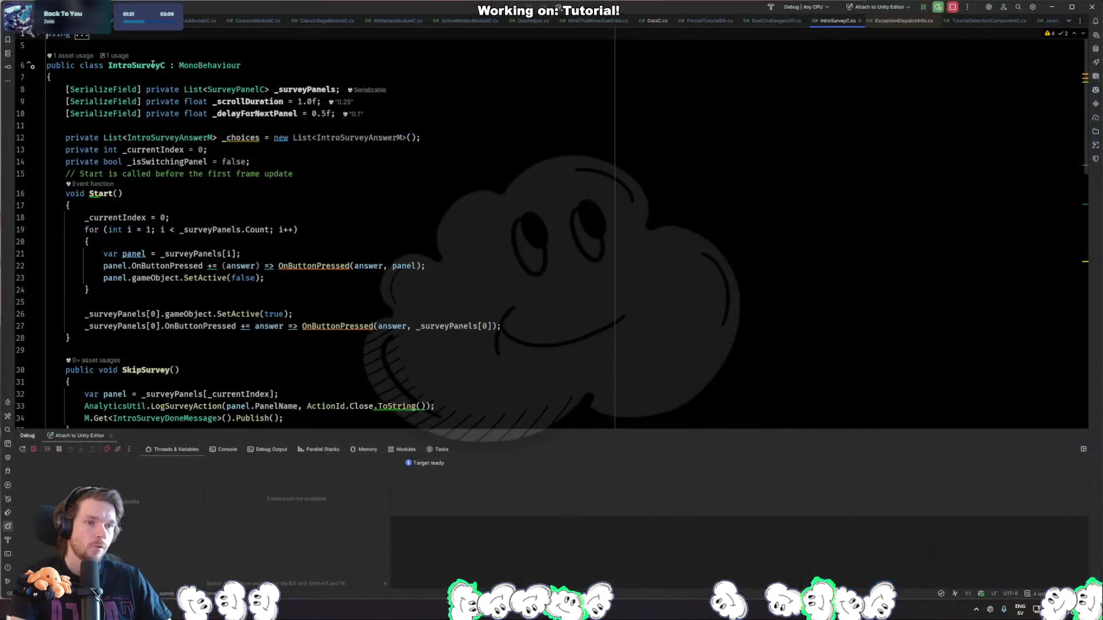
pyautogui.click(85, 36)
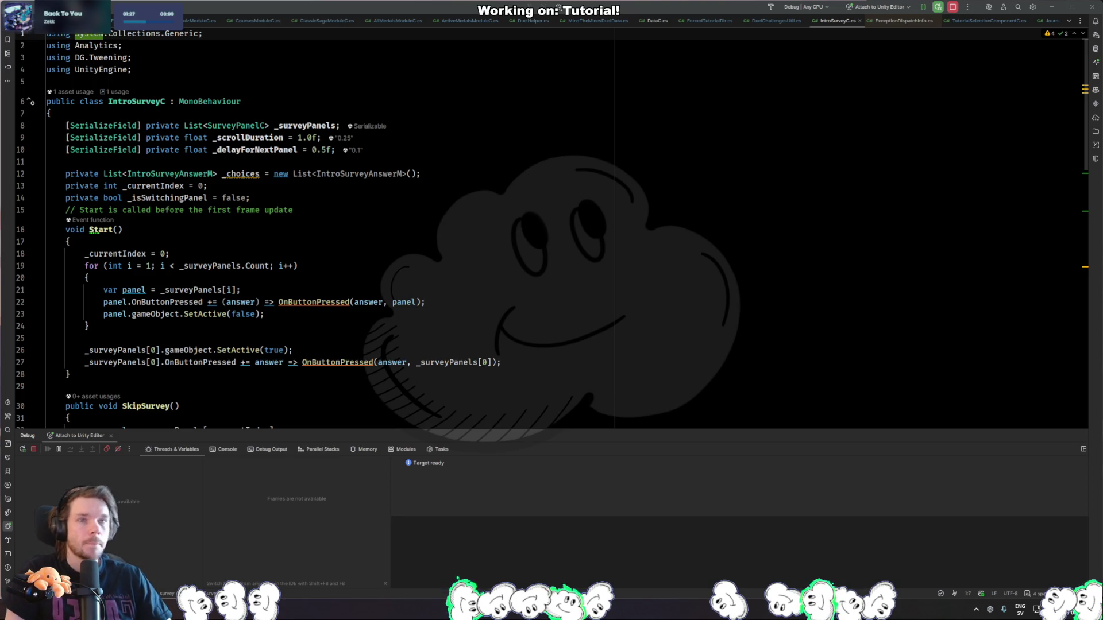
pyautogui.hotkey('alt', 'Tab')
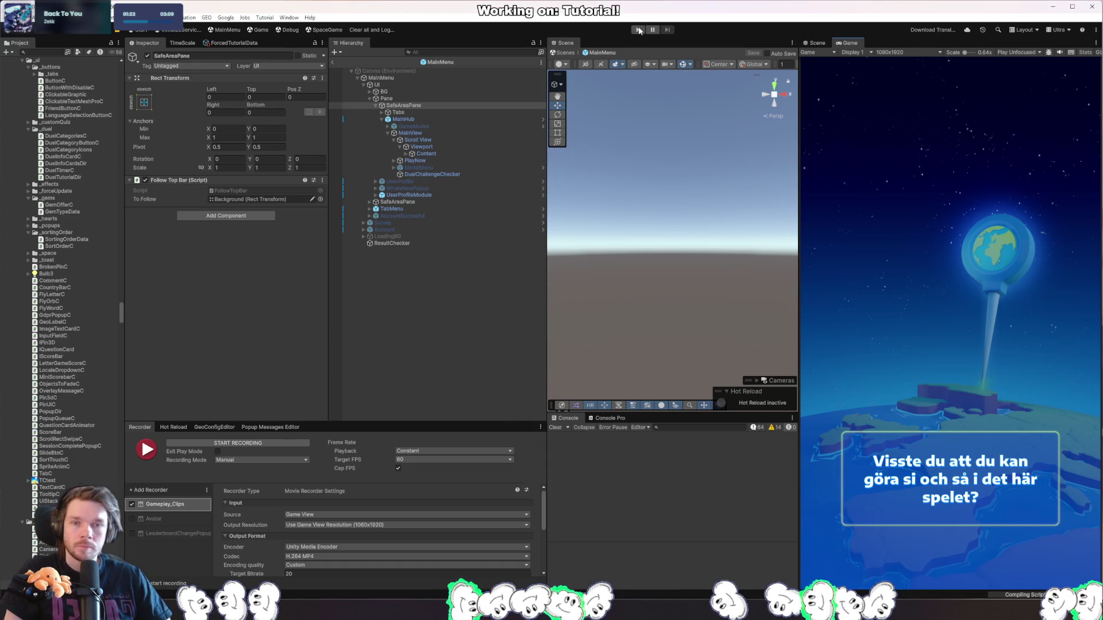
# Run the game twice from the splash to confirm the Play Now welcome tutorial, then go back to IntroSurveyC.cs.
pyautogui.click(369, 30)
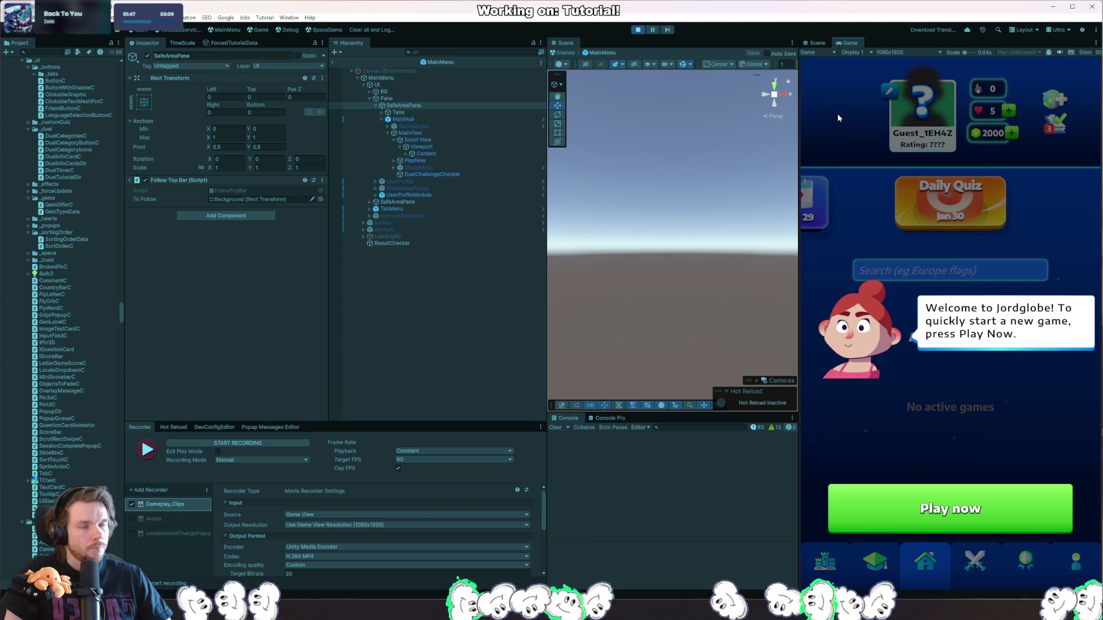
pyautogui.click(639, 31)
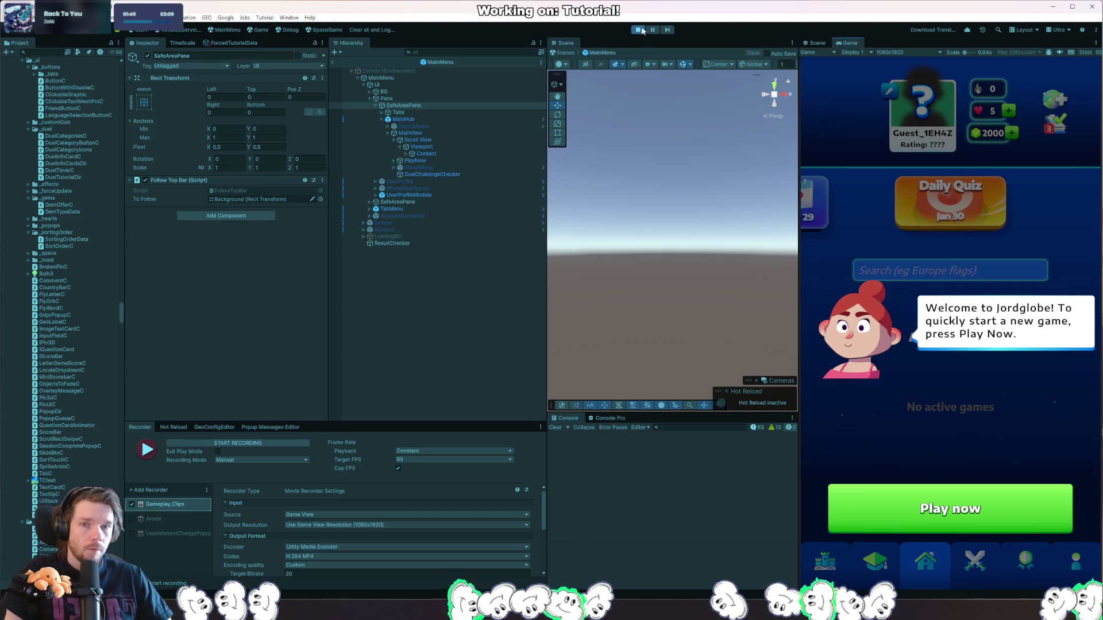
pyautogui.click(639, 30)
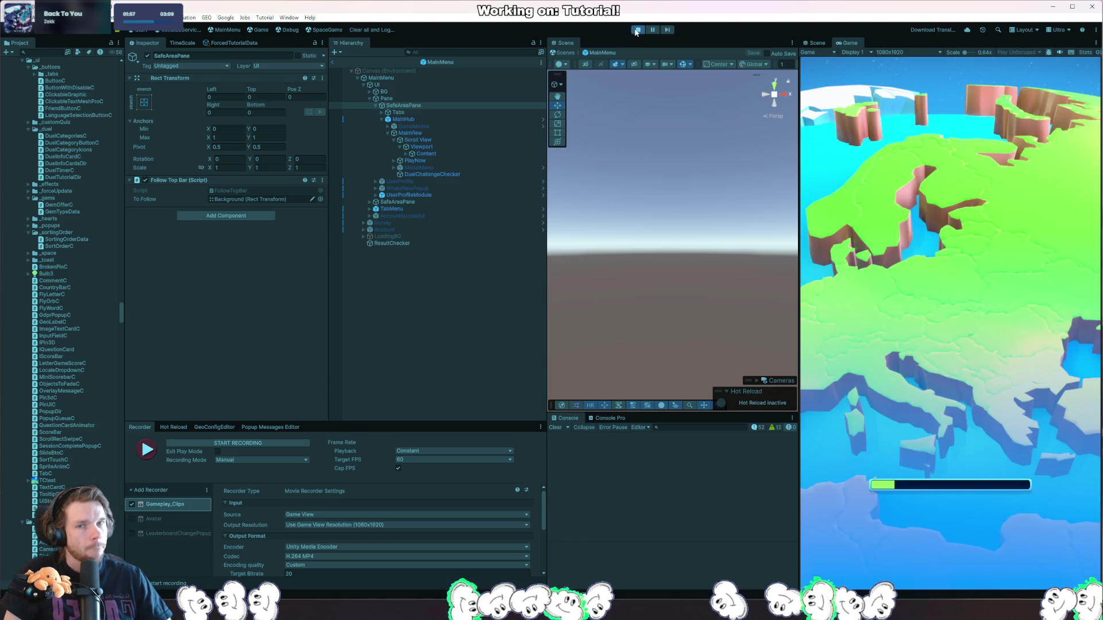
pyautogui.click(638, 30)
pyautogui.hotkey('alt', 'Tab')
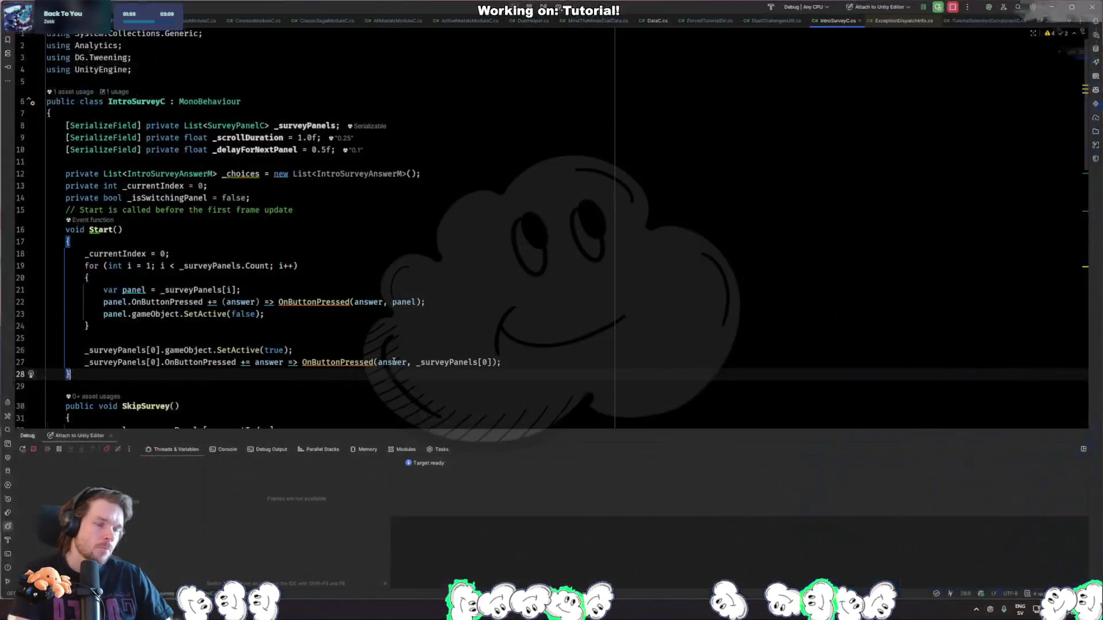
# Review the SkipSurvey method body in IntroSurveyC.cs, then start Play mode again at the globe splash.
pyautogui.scroll(-2, 394, 361)
pyautogui.click(181, 410)
pyautogui.hotkey('alt', 'Tab')
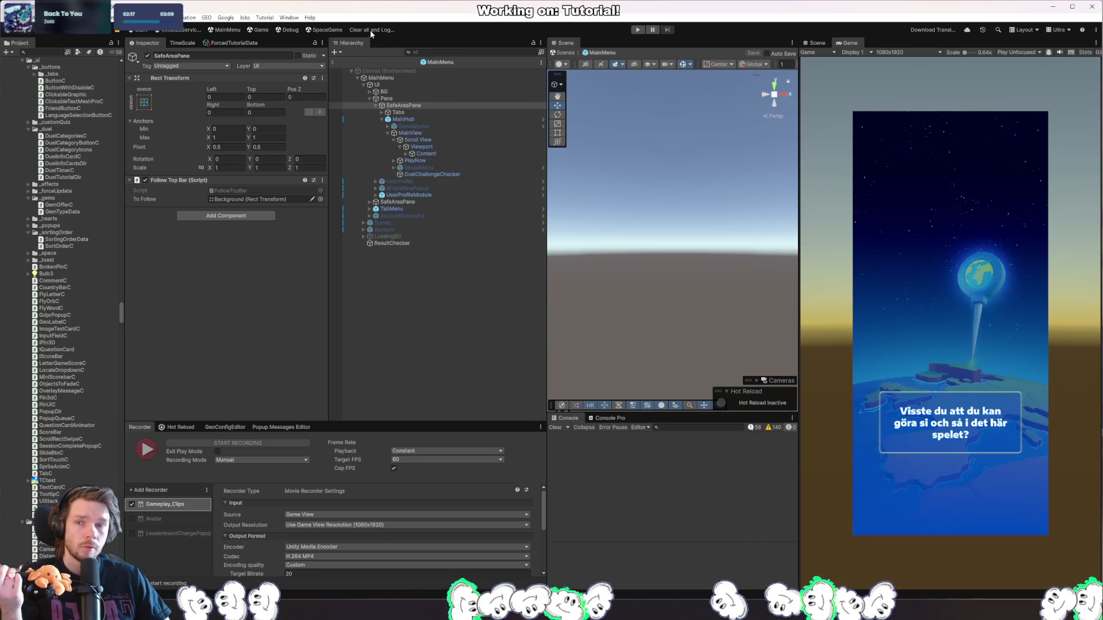
pyautogui.click(384, 31)
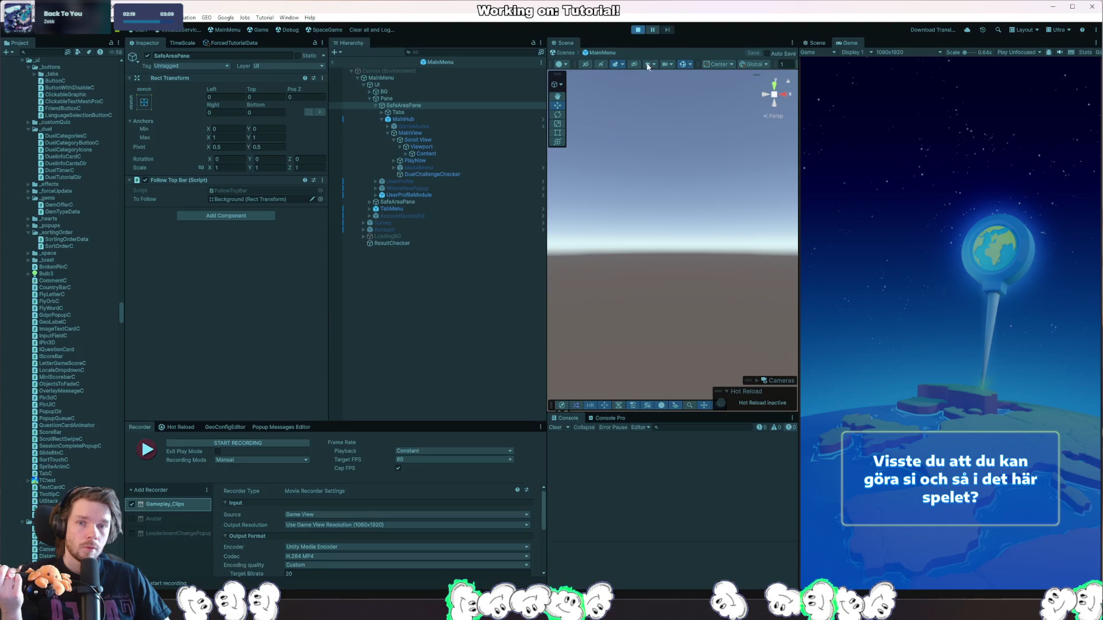
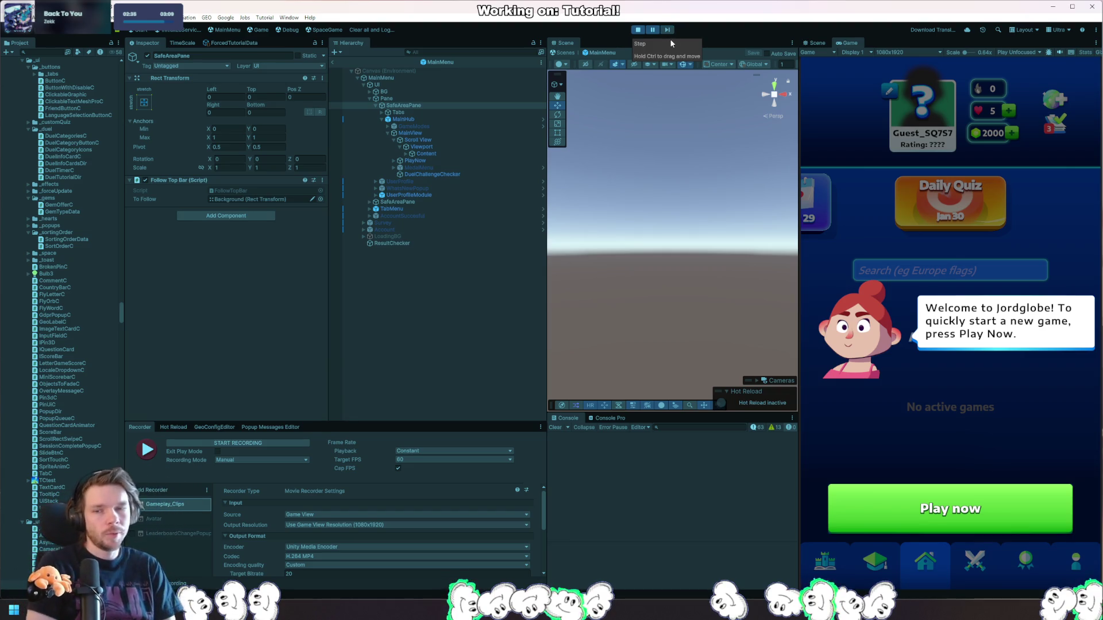
# Stop the running game and open the MainHub prefab for editing.
pyautogui.click(638, 29)
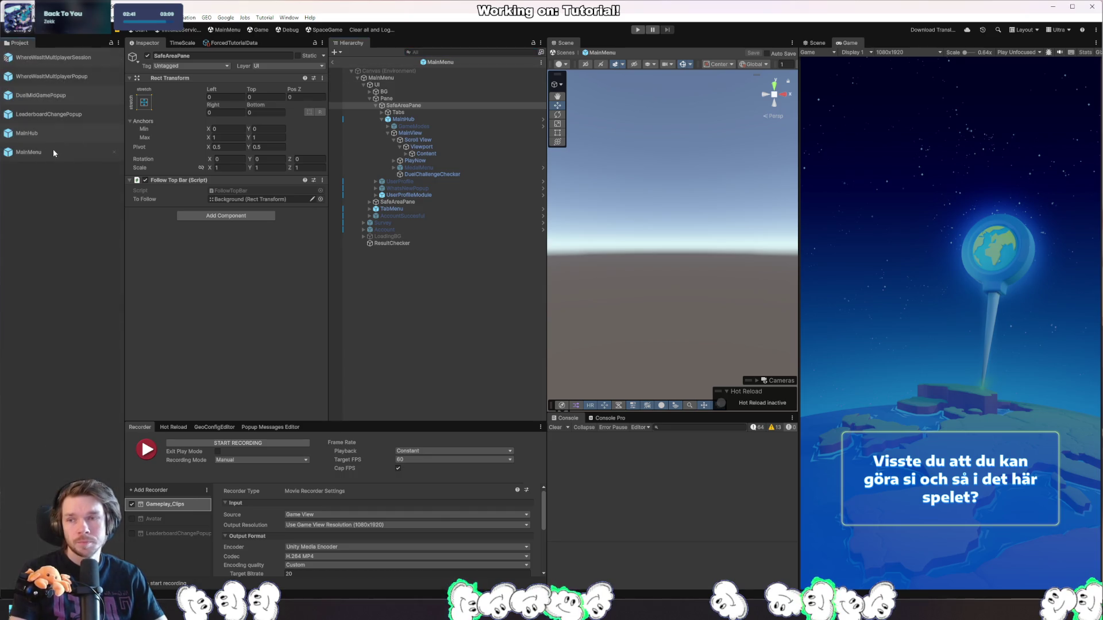
pyautogui.click(52, 152)
pyautogui.doubleClick(27, 133)
# Expand DuelActiveGamesModule > LoadingStatic and try dragging LoadingParent elsewhere in the Hierarchy.
pyautogui.click(443, 53)
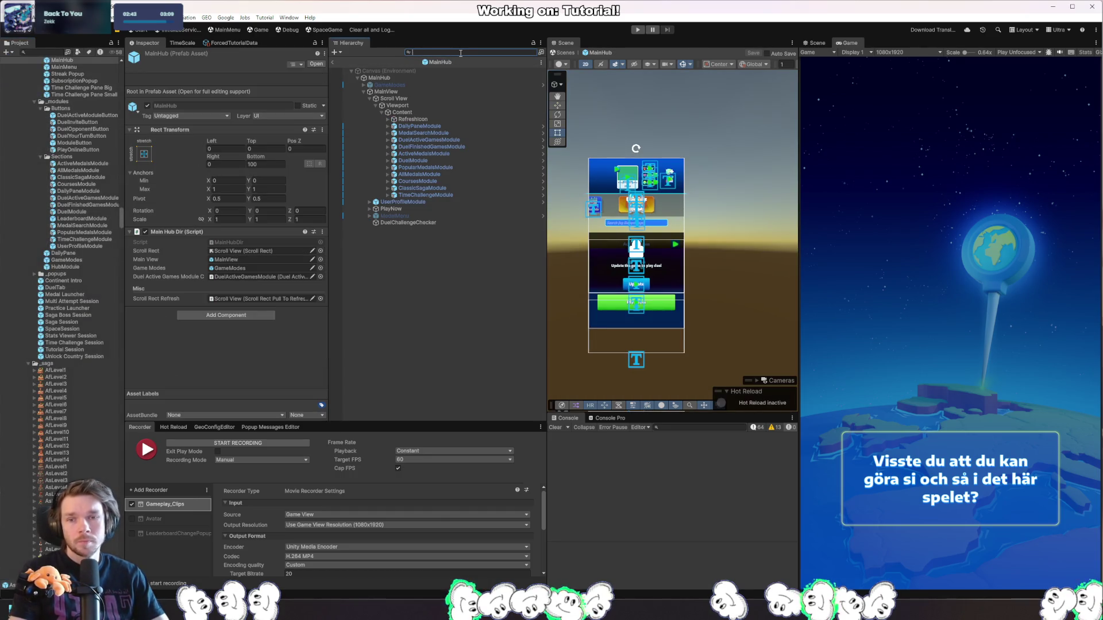
pyautogui.click(446, 140)
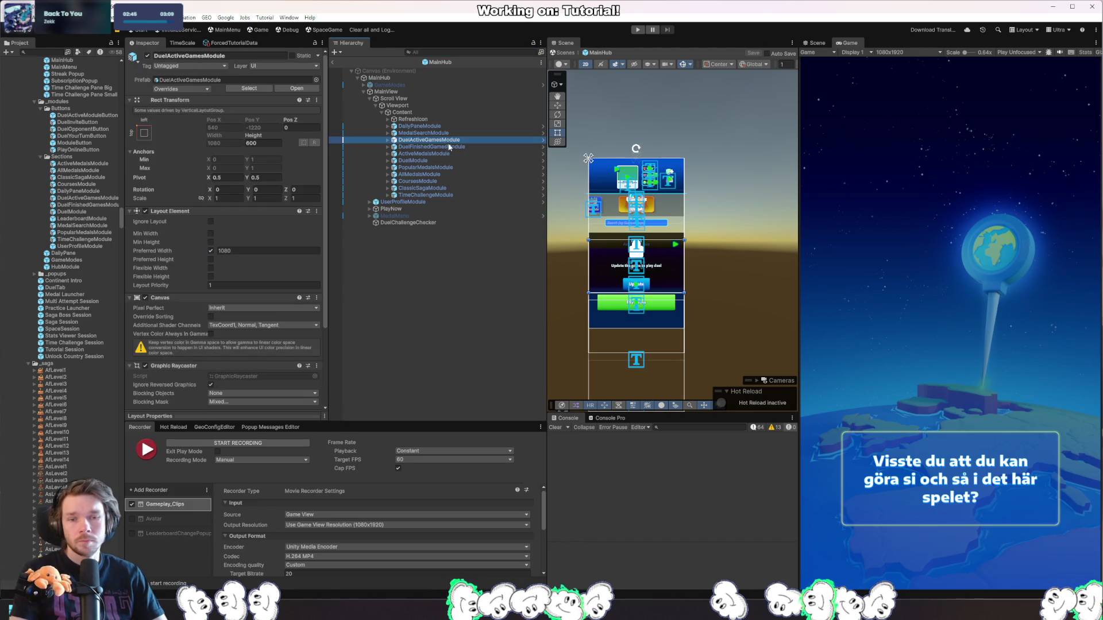
pyautogui.click(386, 140)
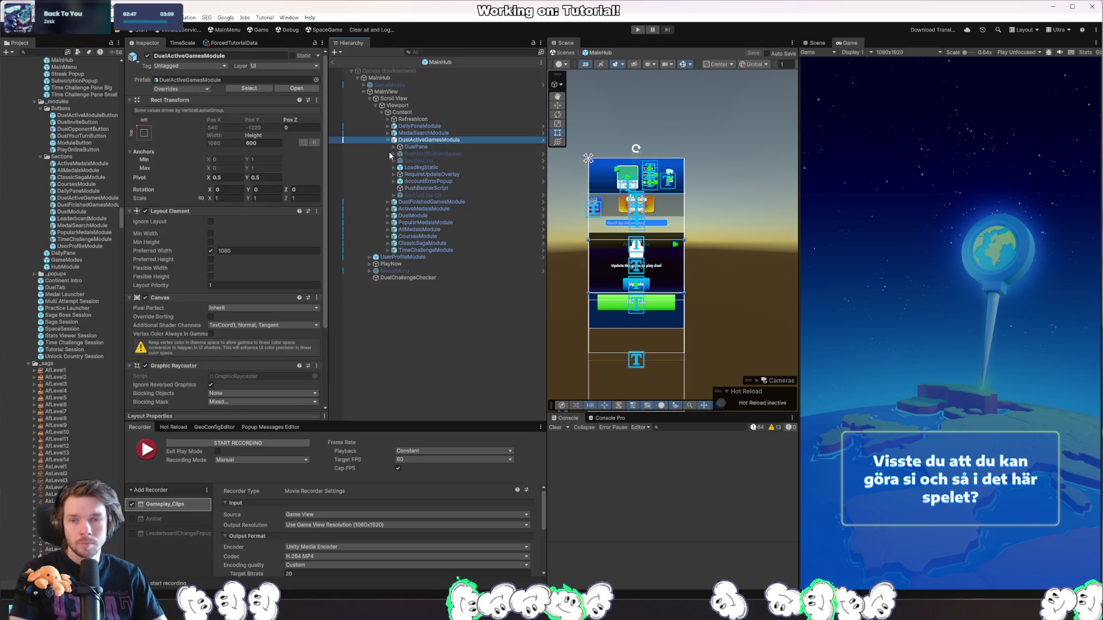
pyautogui.click(394, 168)
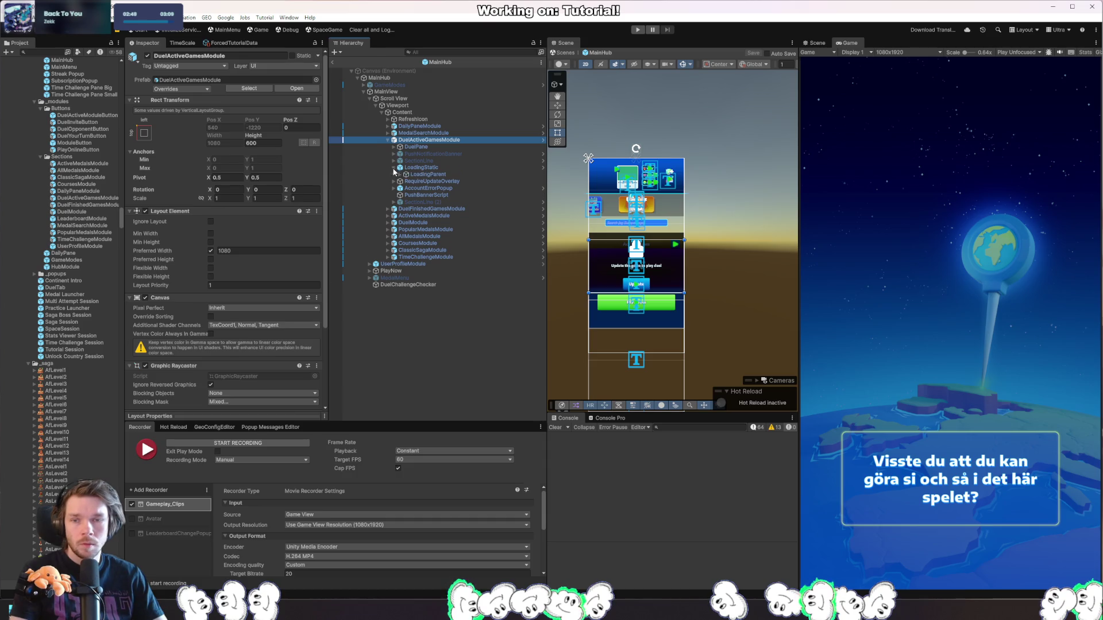
pyautogui.doubleClick(421, 167)
pyautogui.scroll(5, 700, 262)
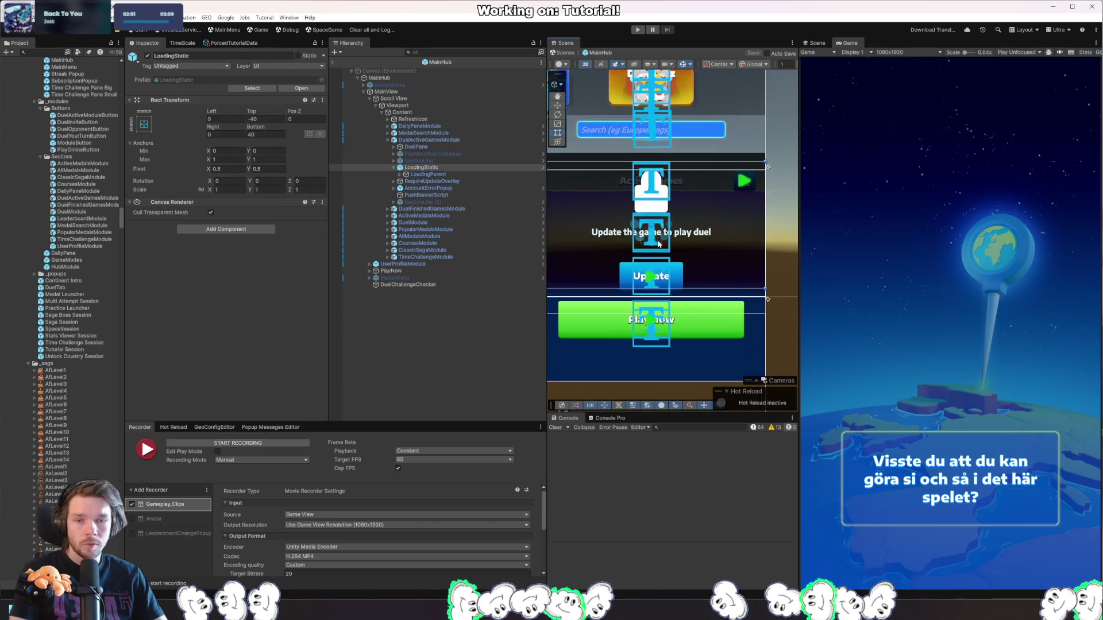
pyautogui.click(436, 175)
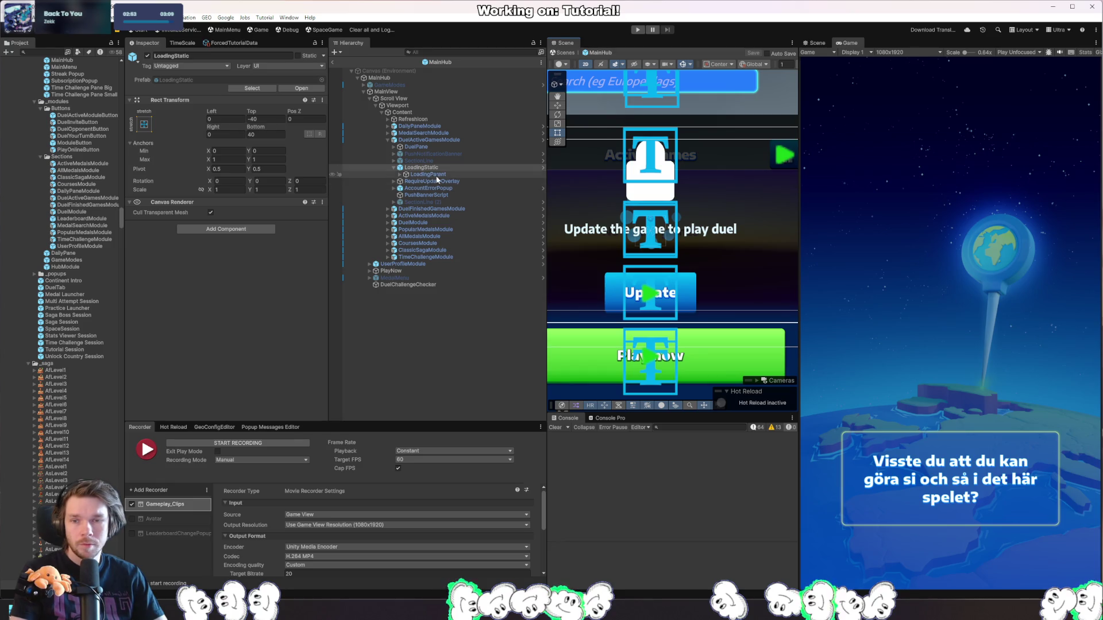
pyautogui.moveTo(429, 176); pyautogui.dragTo(428, 168)
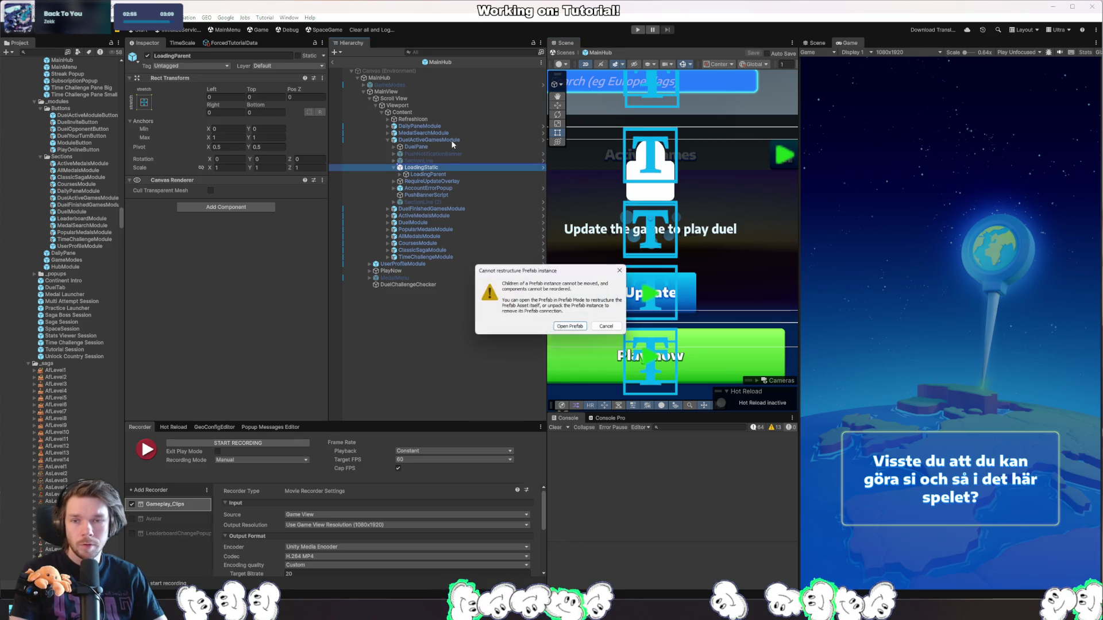
# Dismiss the restructure warning, deactivate the LoadingStatic loading overlay, and start the game.
pyautogui.press('Escape')
pyautogui.click(453, 141)
pyautogui.scroll(-5, 271, 284)
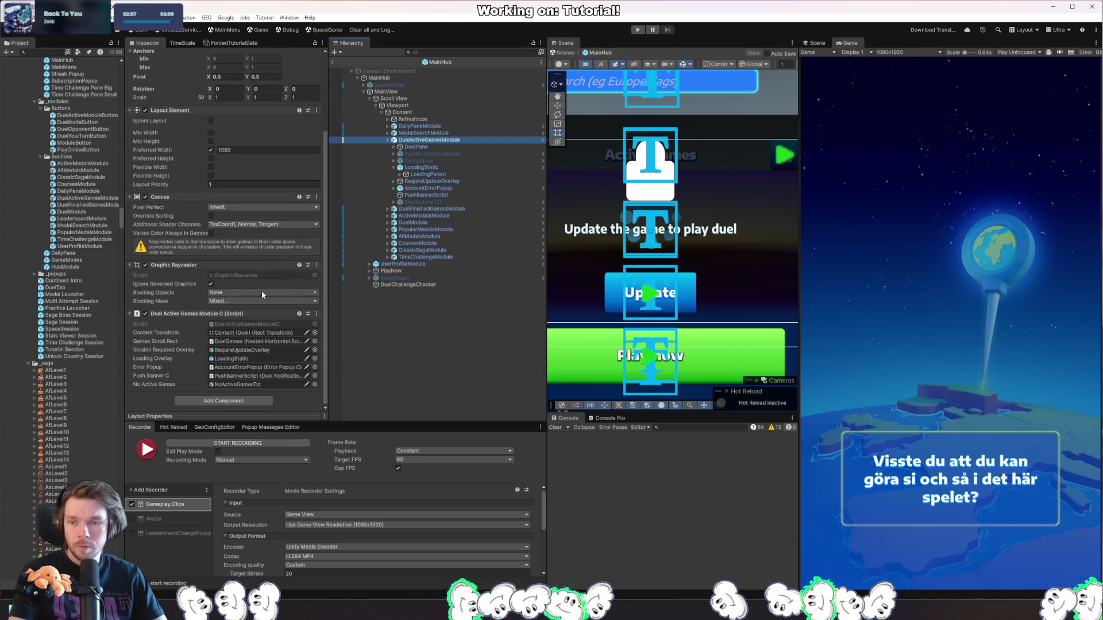
pyautogui.doubleClick(261, 363)
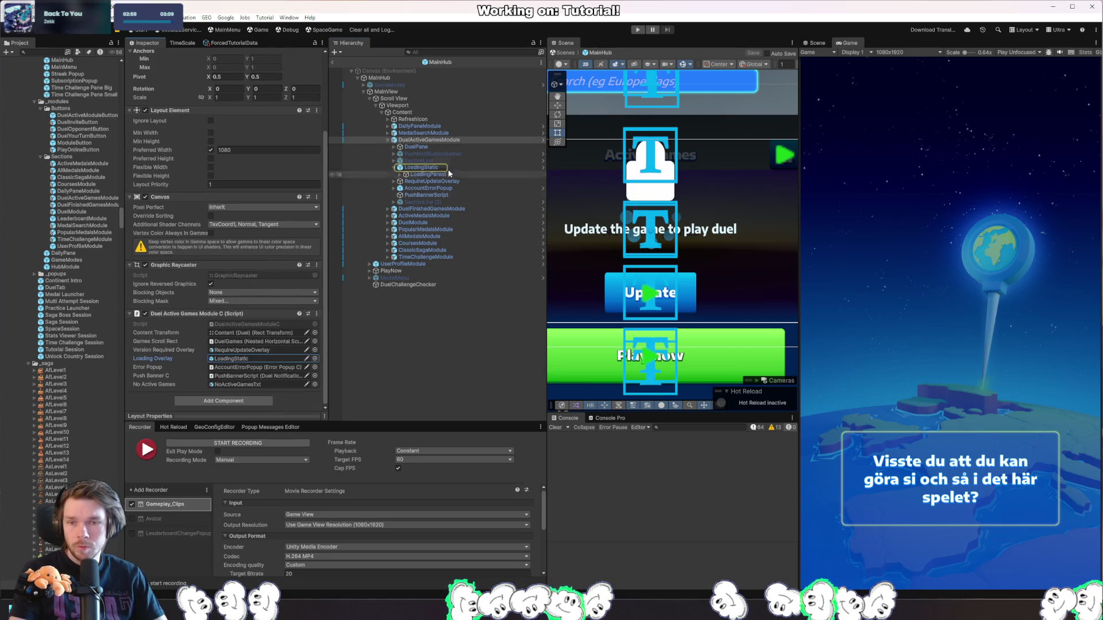
pyautogui.click(147, 56)
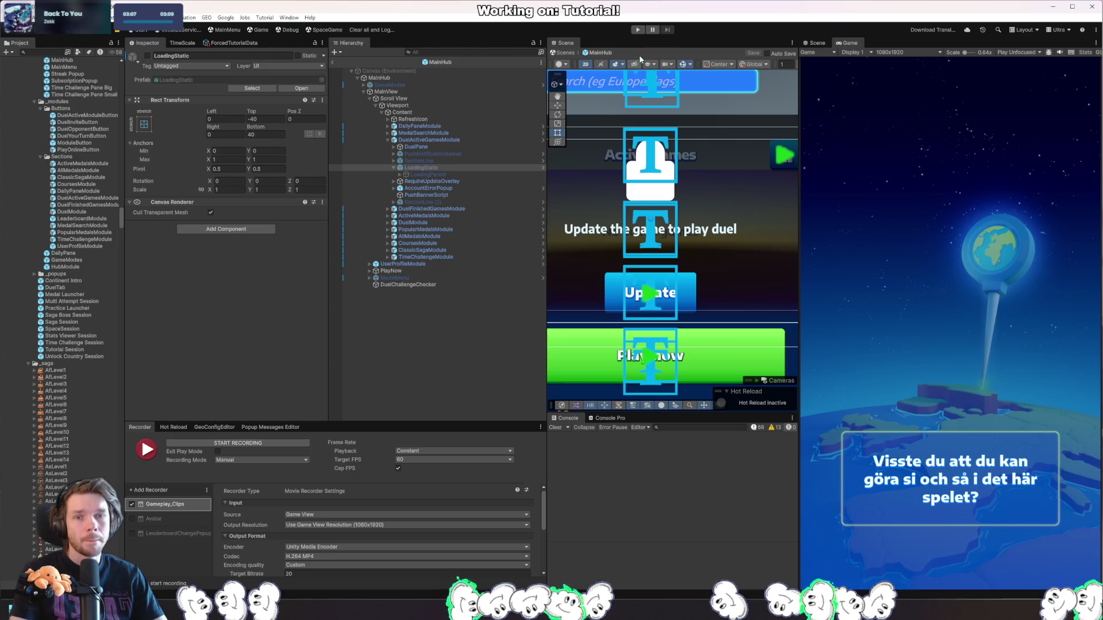
pyautogui.click(638, 29)
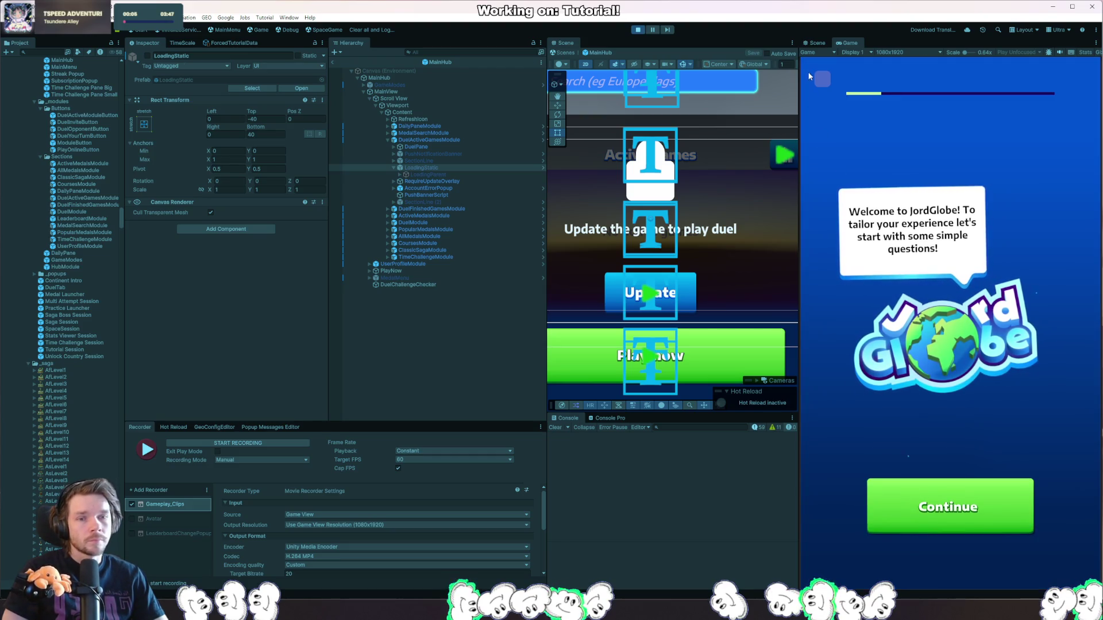
# Continue past the JordGlobe welcome screen to the main hub, then stop the game.
pyautogui.click(823, 80)
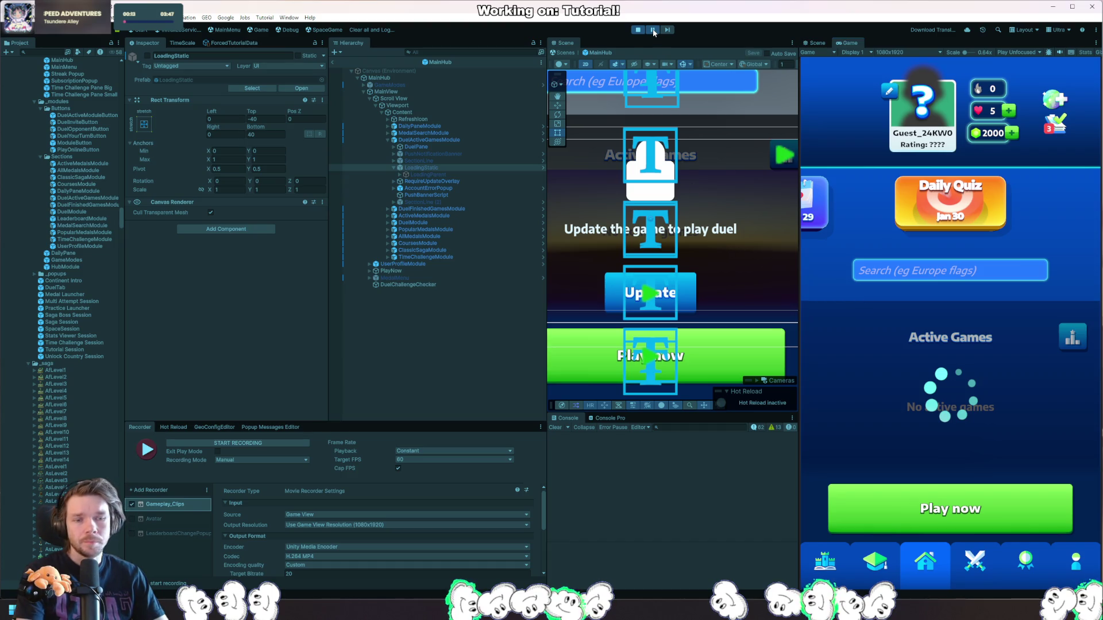
pyautogui.click(634, 31)
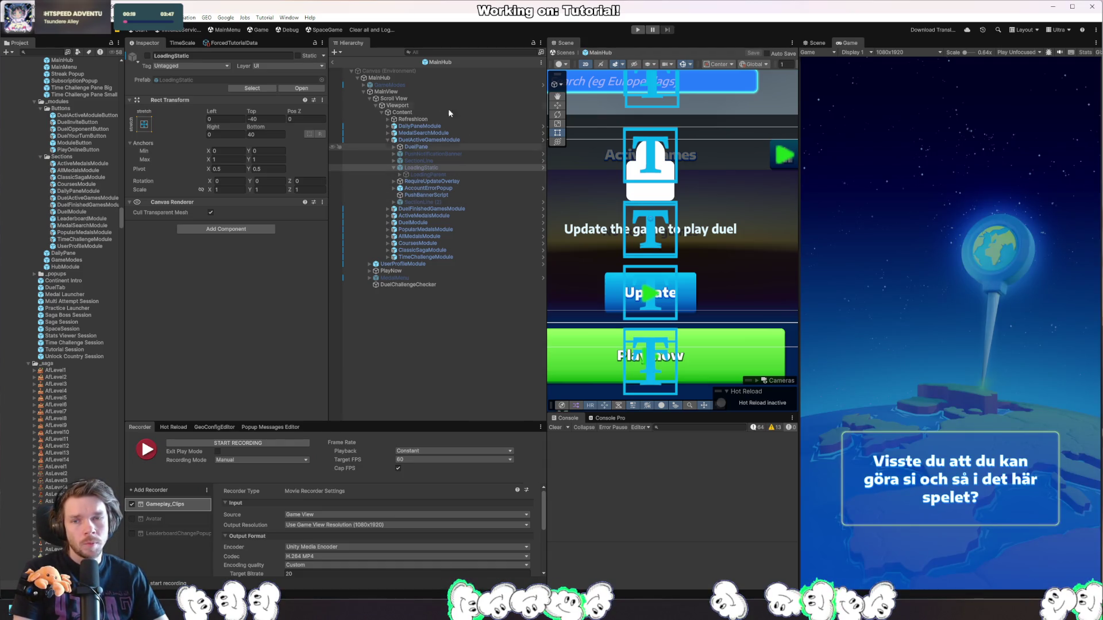
# Deactivate LoadingStatic inside the DuelActiveGamesModule prefab and return to MainHub.
pyautogui.click(454, 140)
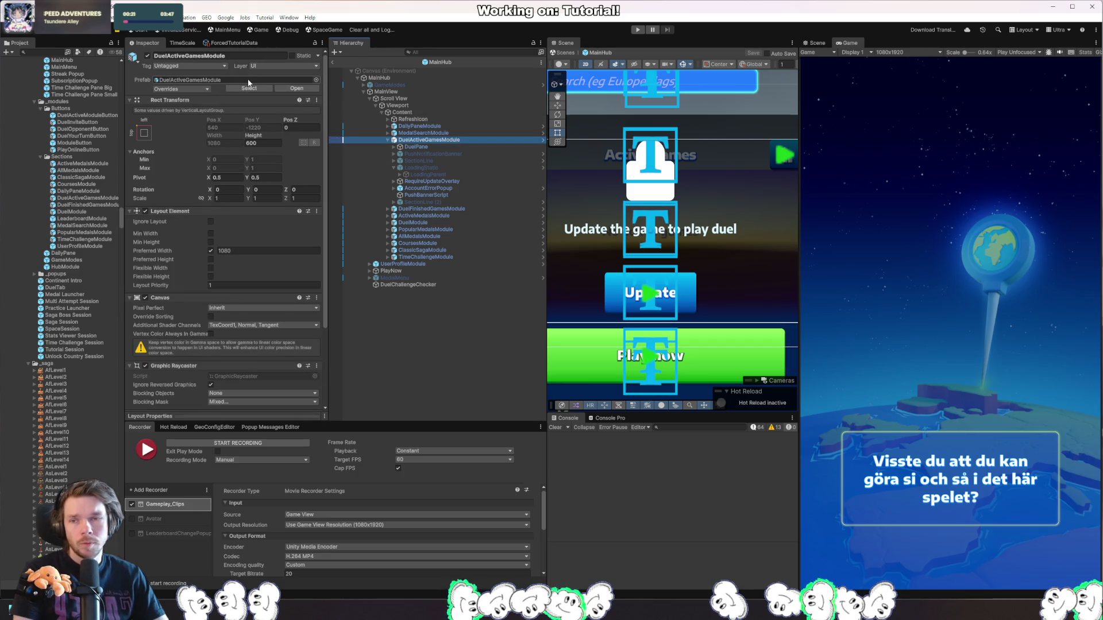
pyautogui.click(297, 88)
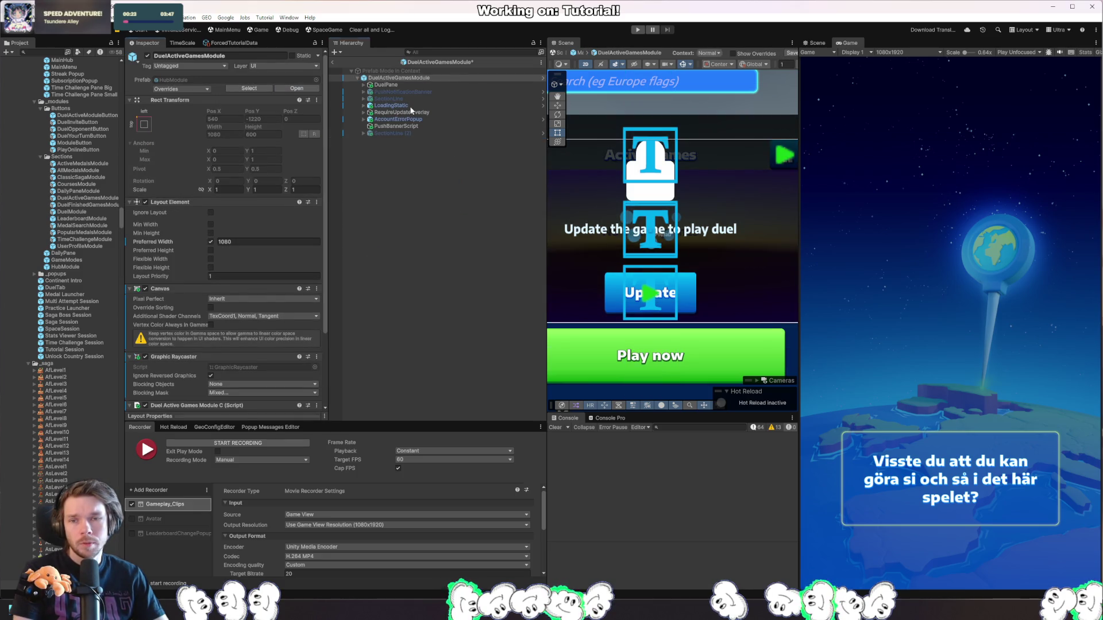
pyautogui.click(410, 106)
pyautogui.click(147, 56)
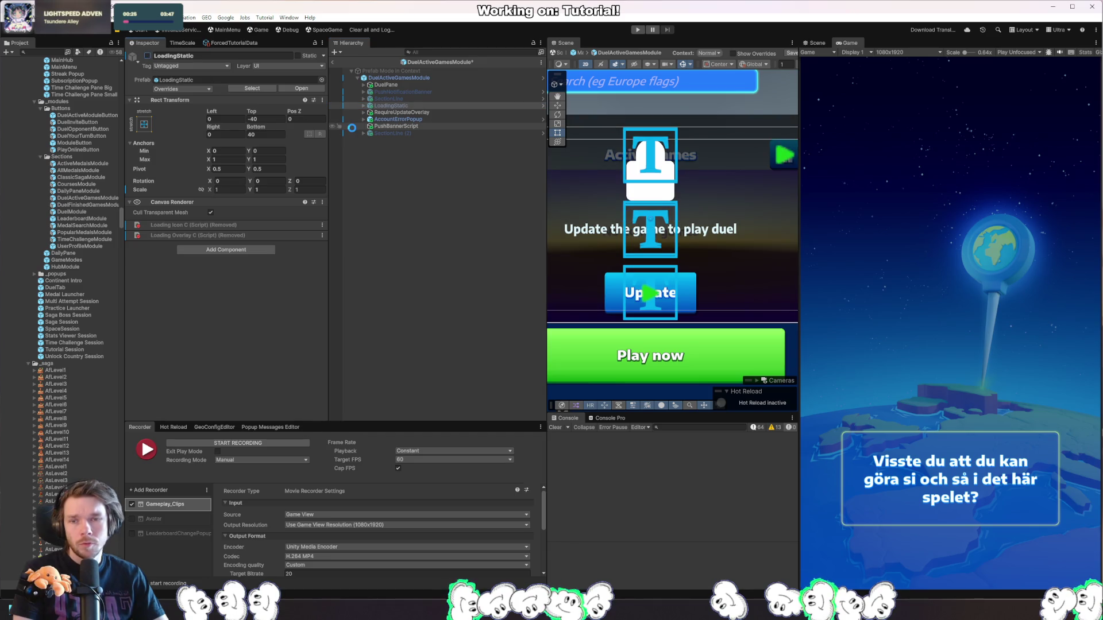
pyautogui.click(333, 61)
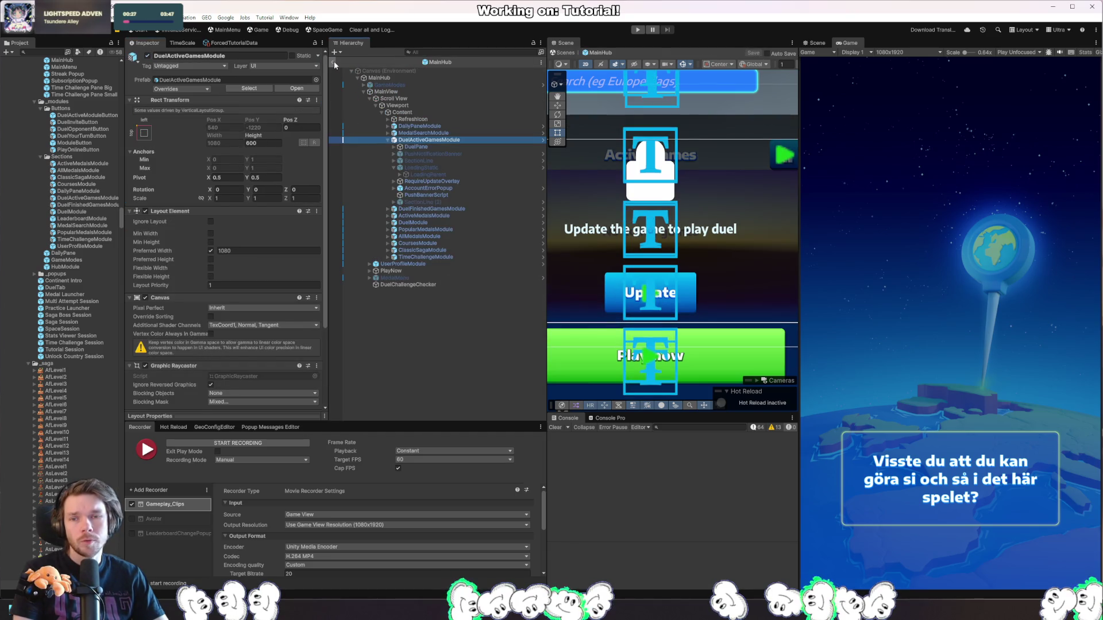
# Open the MainMenu prefab, find DuelActiveGamesModule via 'duelact', and select its LoadingStatic.
pyautogui.hotkey('ctrl', 'e')
pyautogui.doubleClick(65, 149)
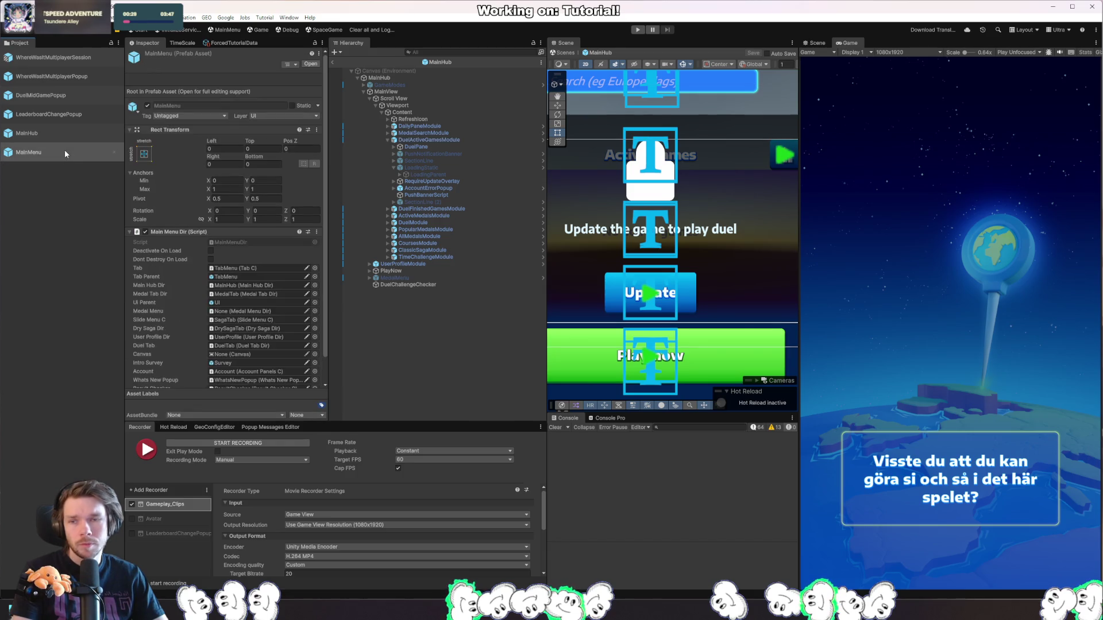
pyautogui.write('duelact')
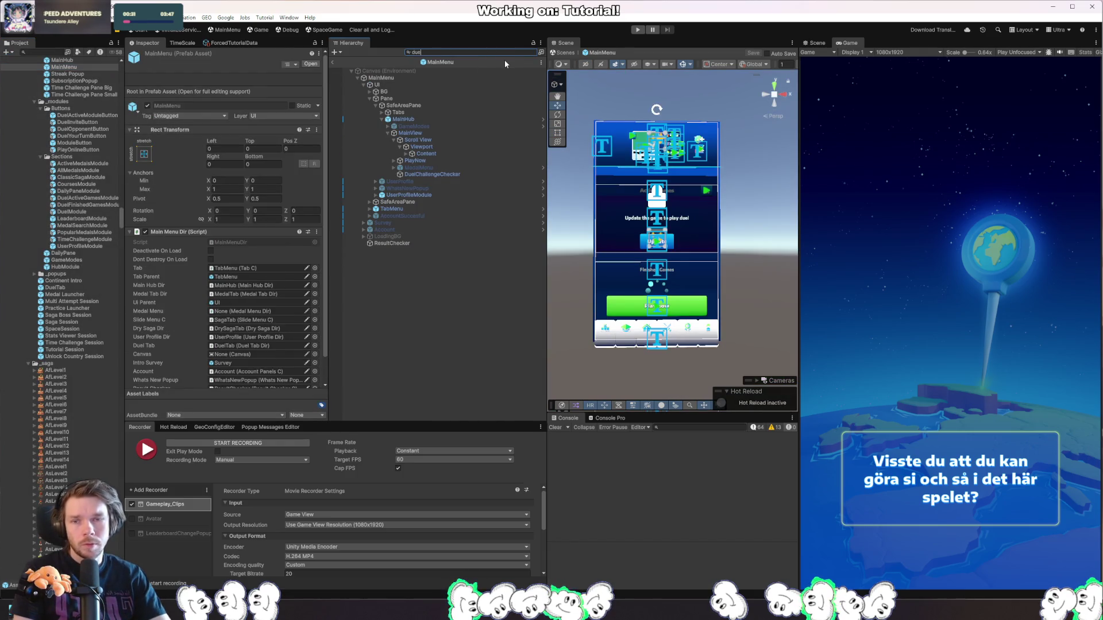
pyautogui.press('Down')
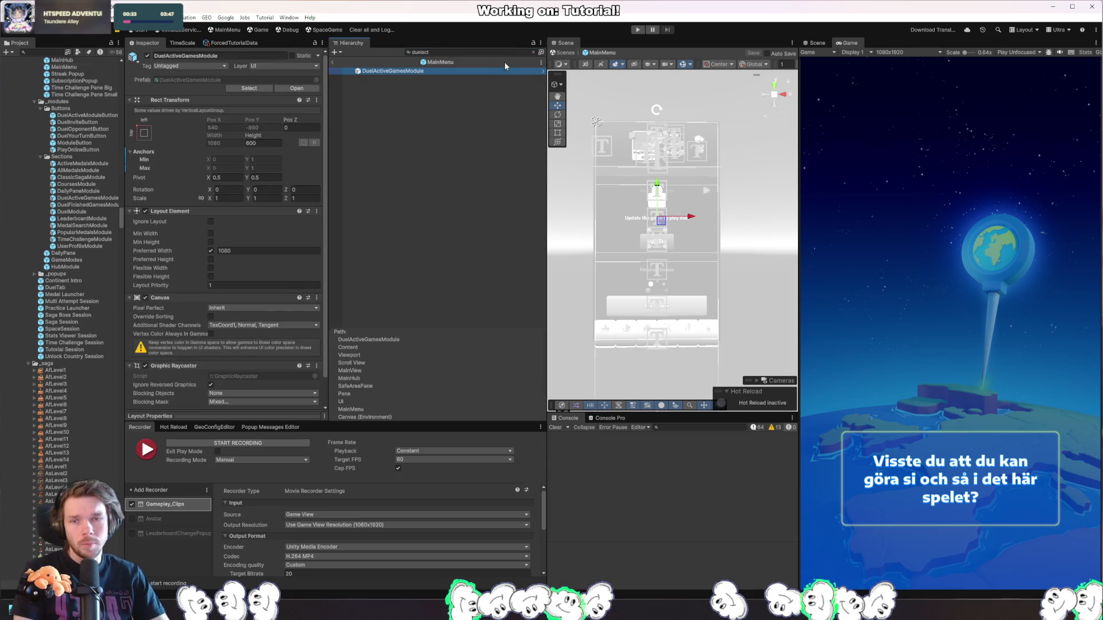
pyautogui.click(533, 52)
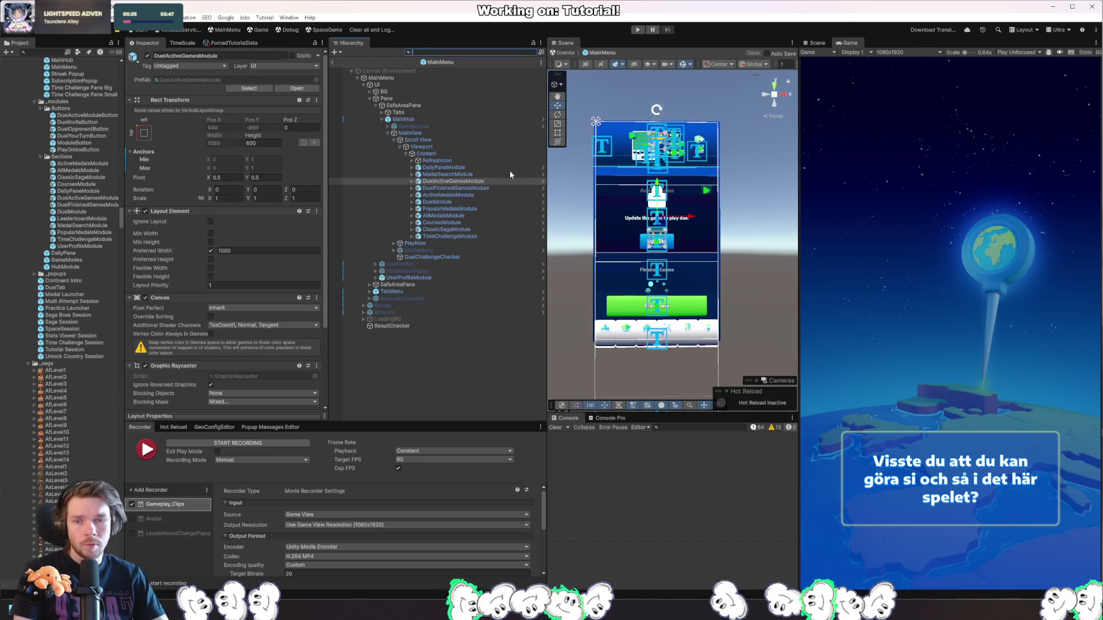
pyautogui.click(413, 182)
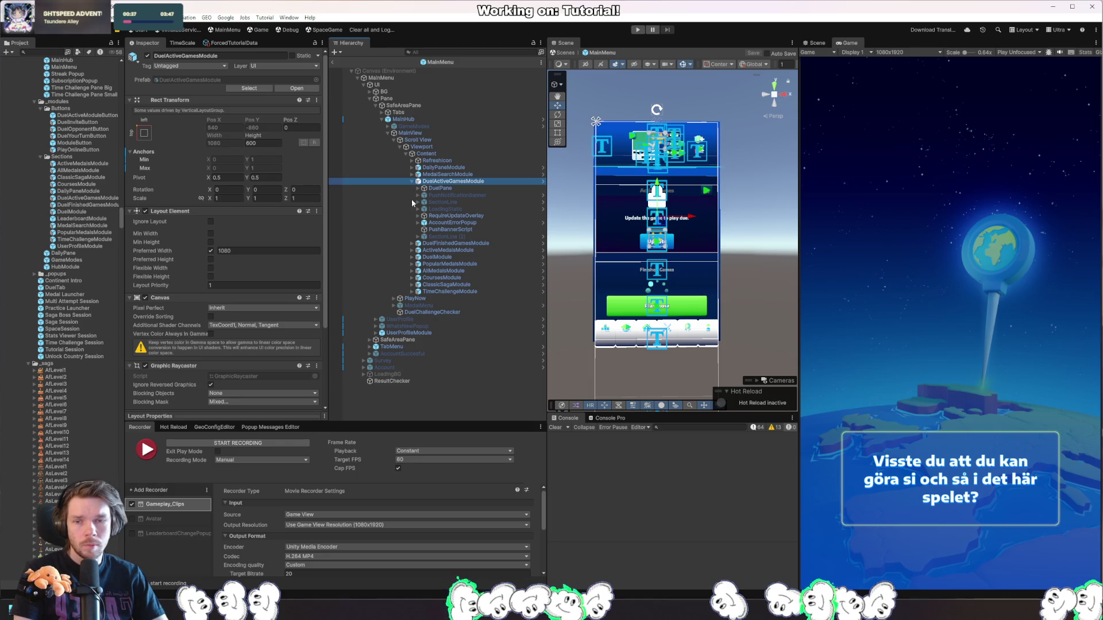
pyautogui.click(458, 210)
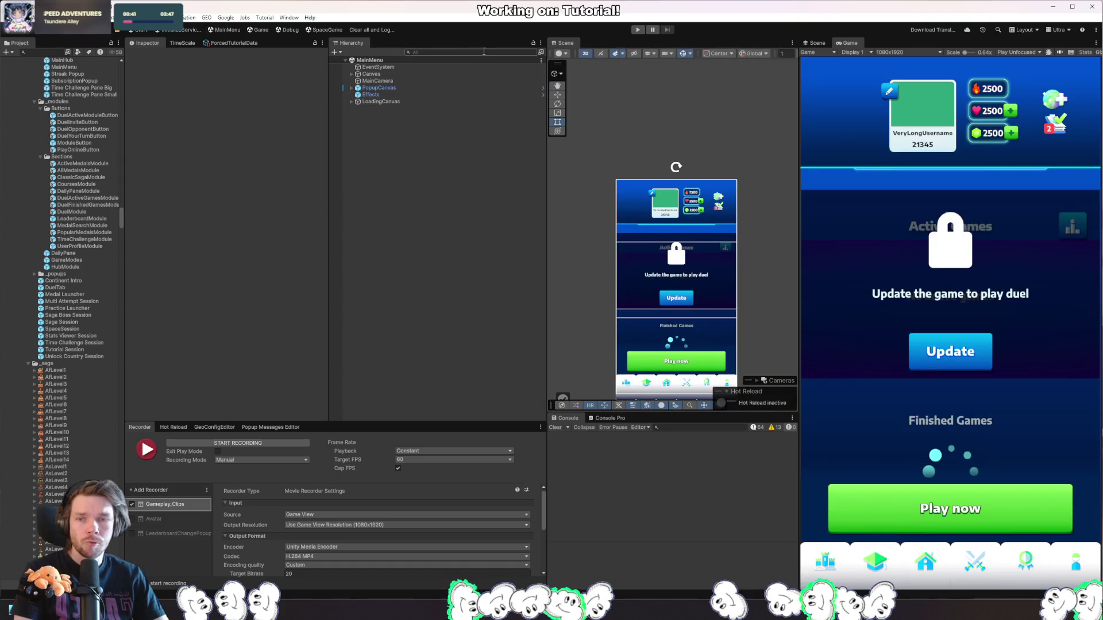
# Filter for 'duelactive', expand DuelActiveGamesModule to check LoadingStatic is inactive, then go to Rider.
pyautogui.write('duelactive')
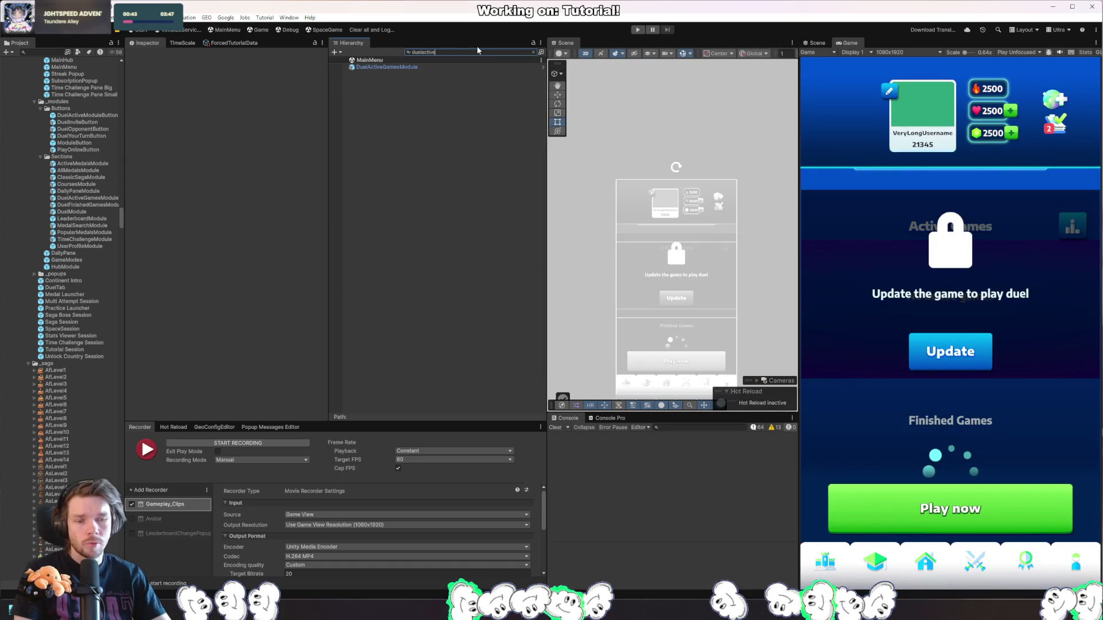
pyautogui.click(451, 67)
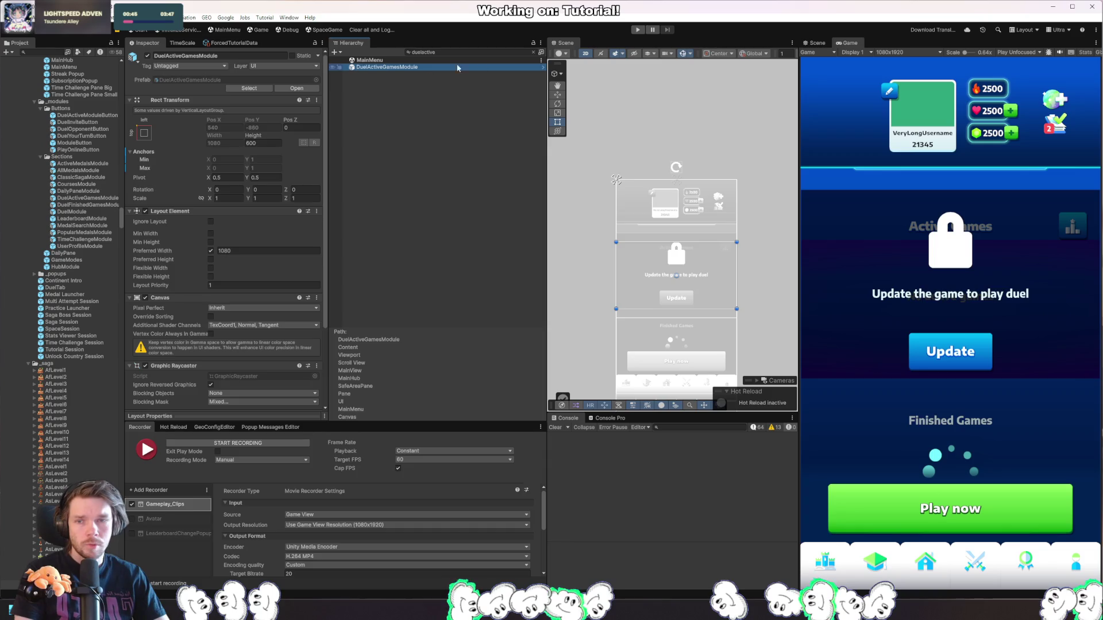
pyautogui.click(533, 52)
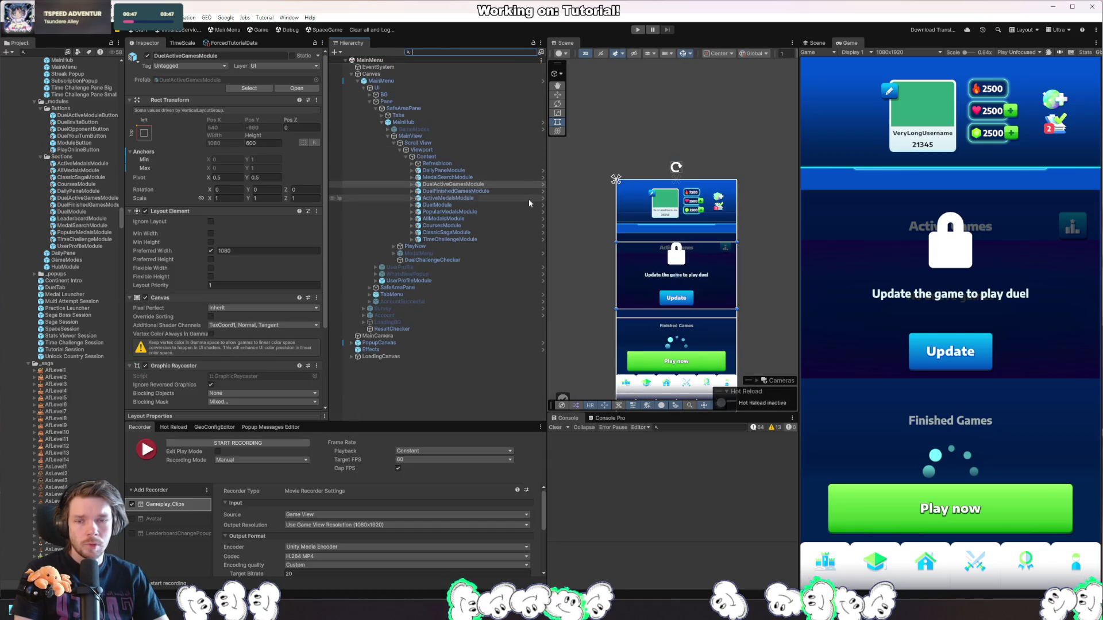
pyautogui.click(412, 184)
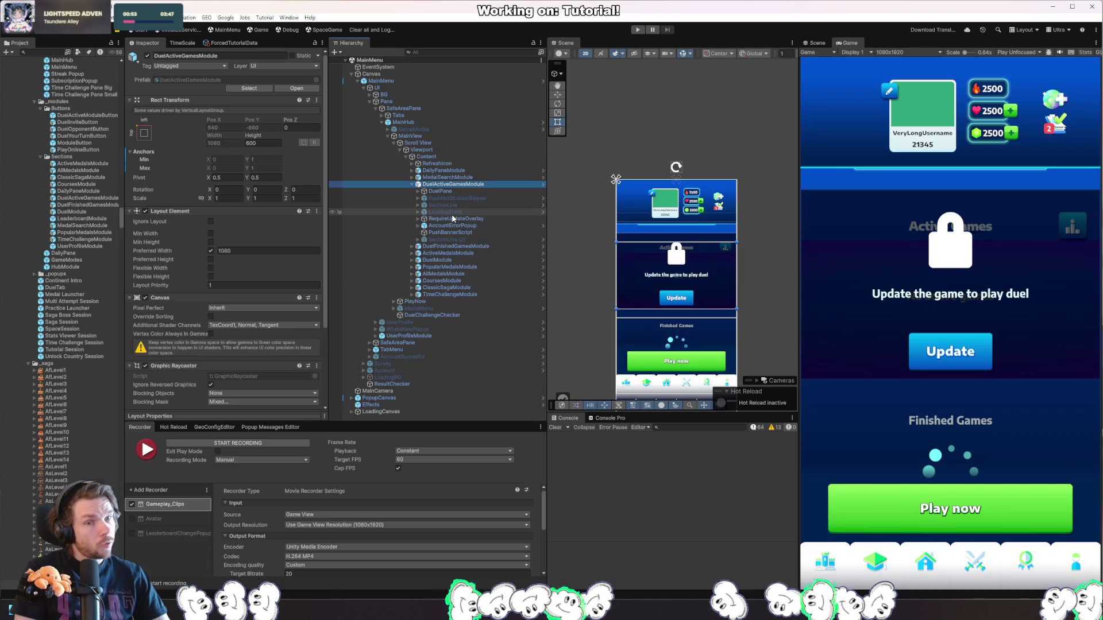
pyautogui.hotkey('alt', 'Tab')
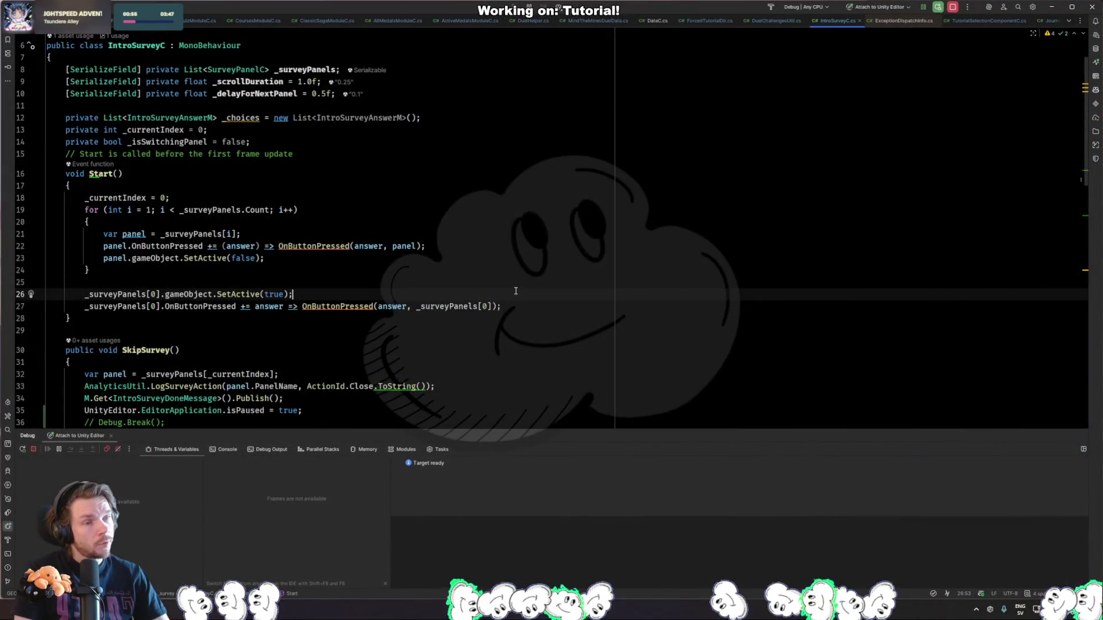
# Find loadingOverlay.SetActive in DuelActiveGamesModuleC and set a breakpoint on line 70.
pyautogui.hotkey('ctrl', 'shift', 'f')
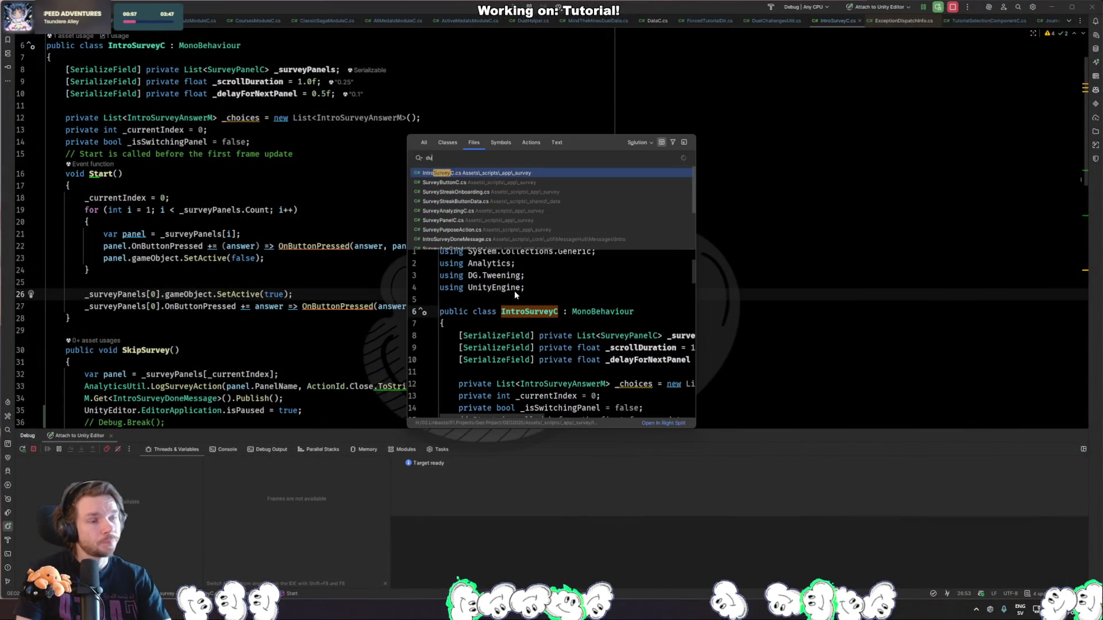
pyautogui.press('Escape')
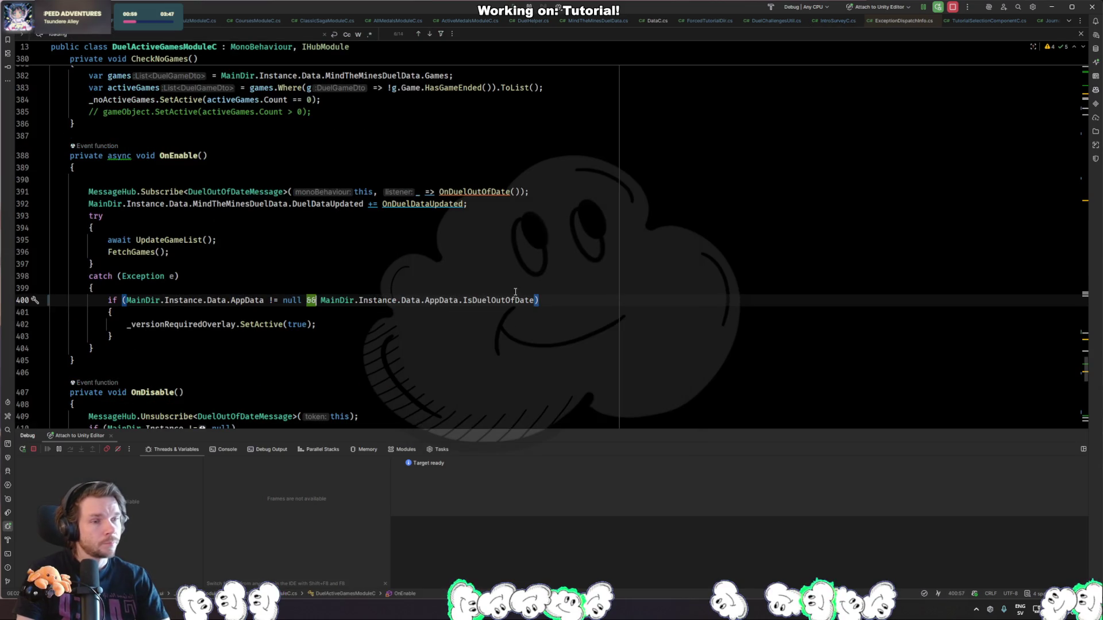
pyautogui.press('Return')
pyautogui.press('Return')
pyautogui.press('Return')
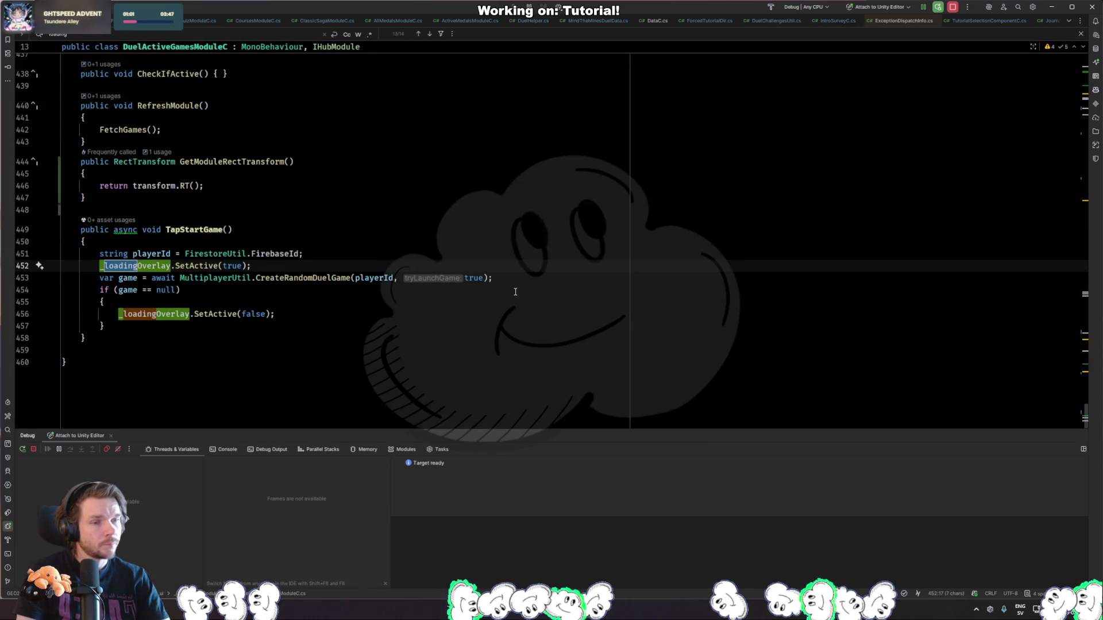
pyautogui.press('Return')
pyautogui.press('Return')
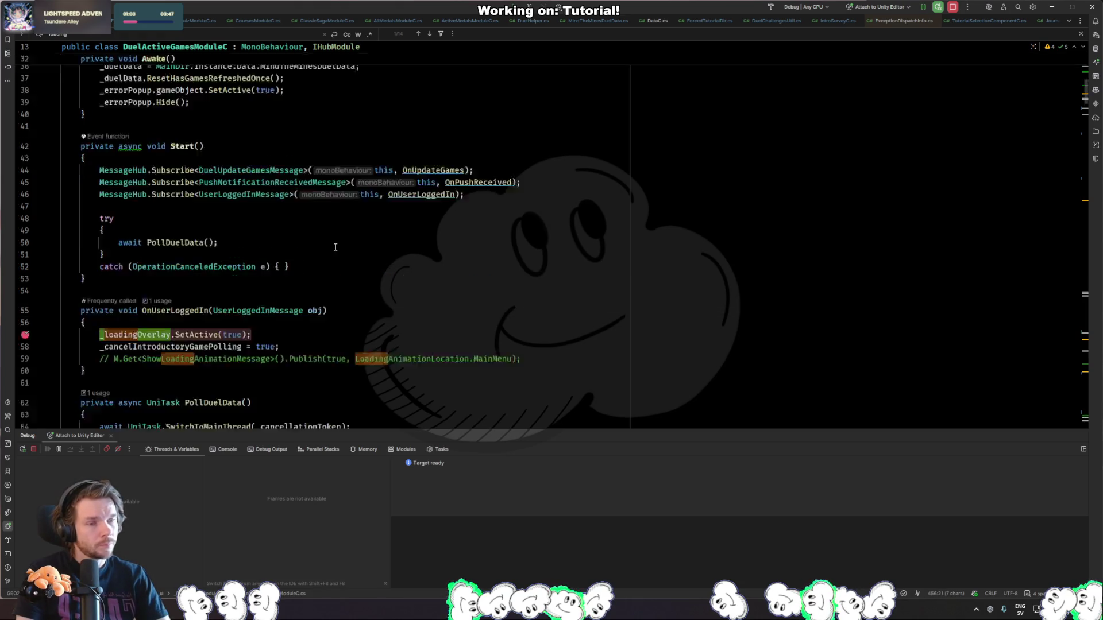
pyautogui.press('Return')
pyautogui.write('Overlay')
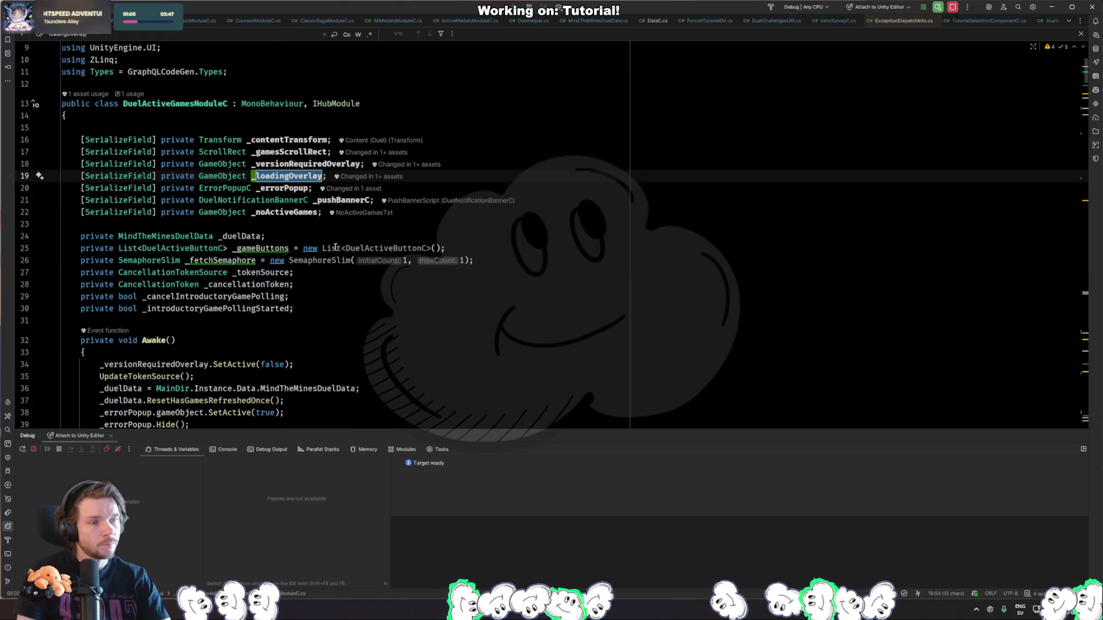
pyautogui.write('.SetActive')
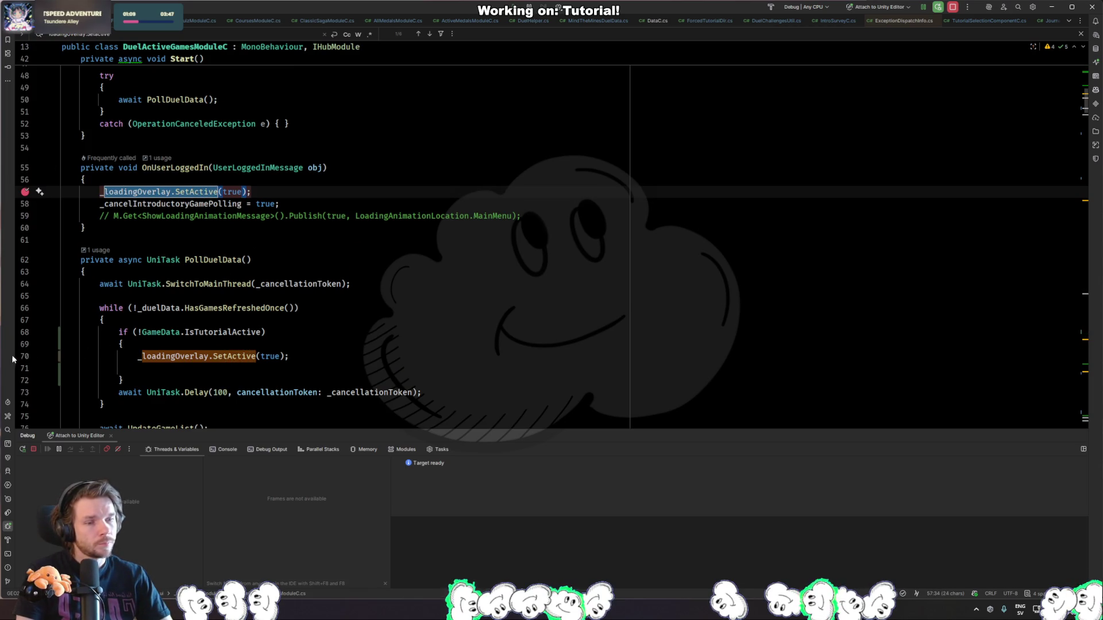
pyautogui.scroll(-3, 35, 262)
pyautogui.click(26, 251)
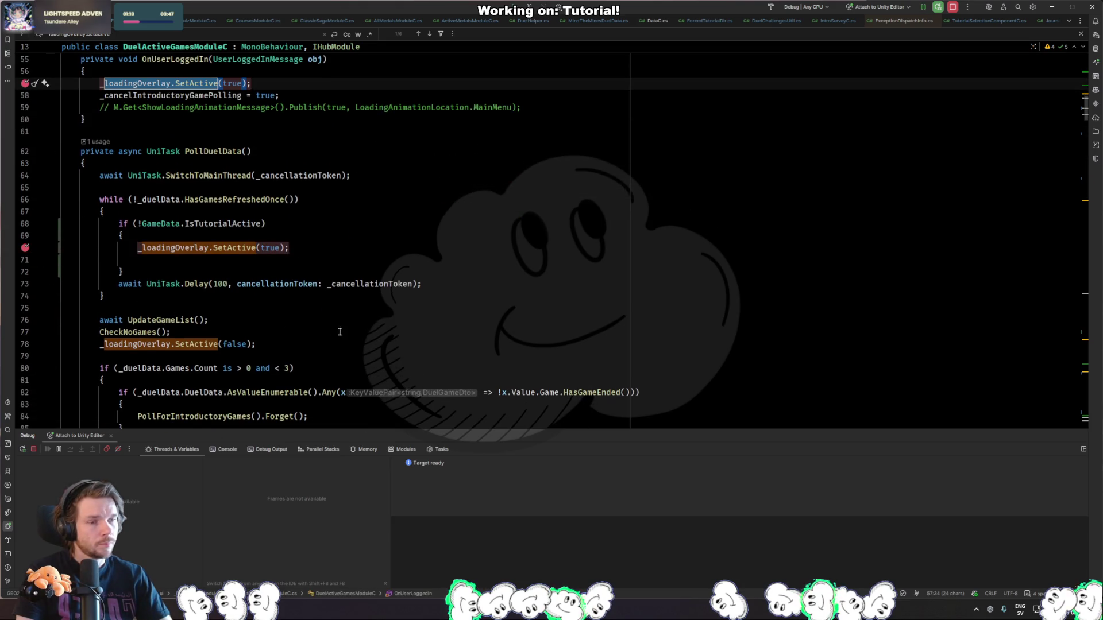
# Review the other SetActive matches at lines 302, 452, 456, 57 and 78, then return to Unity.
pyautogui.scroll(-4, 363, 335)
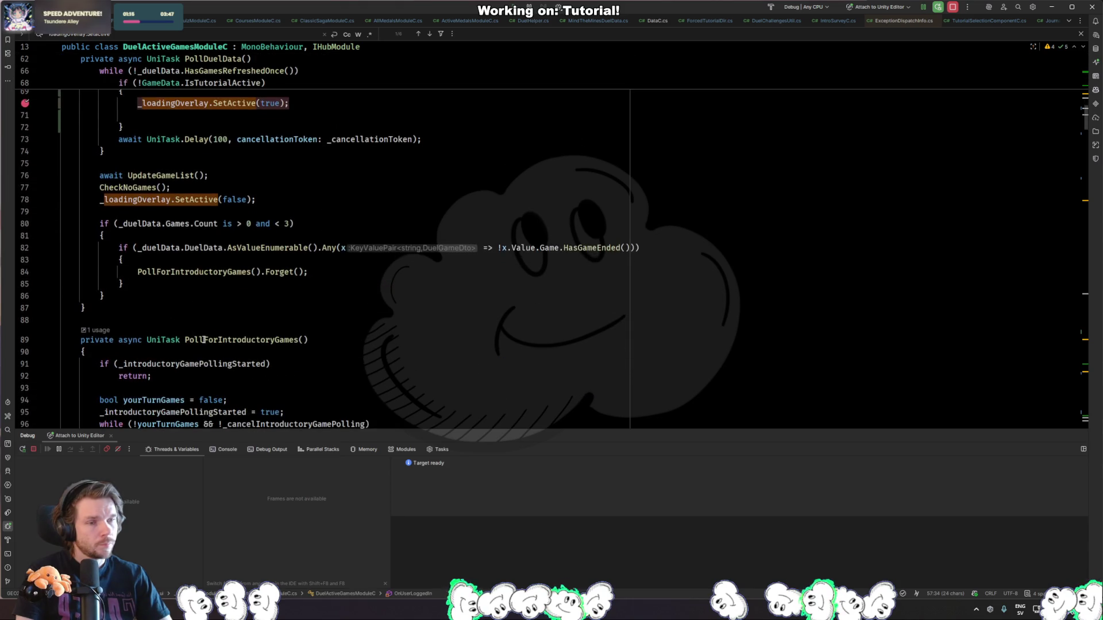
pyautogui.scroll(2, 69, 223)
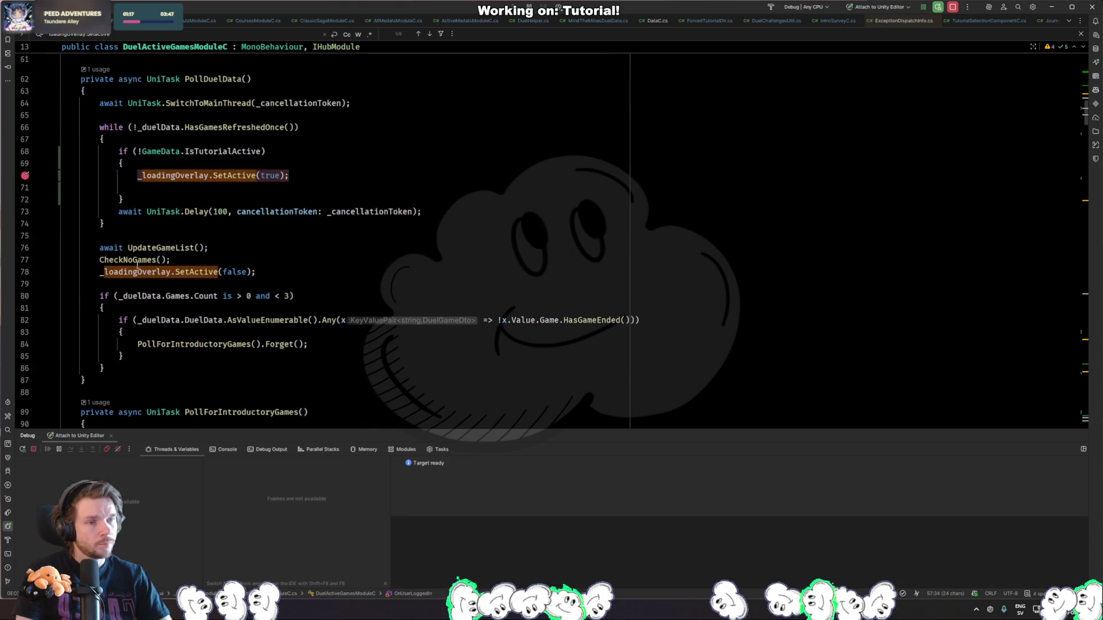
pyautogui.press('F3')
pyautogui.press('F3')
pyautogui.press('F3')
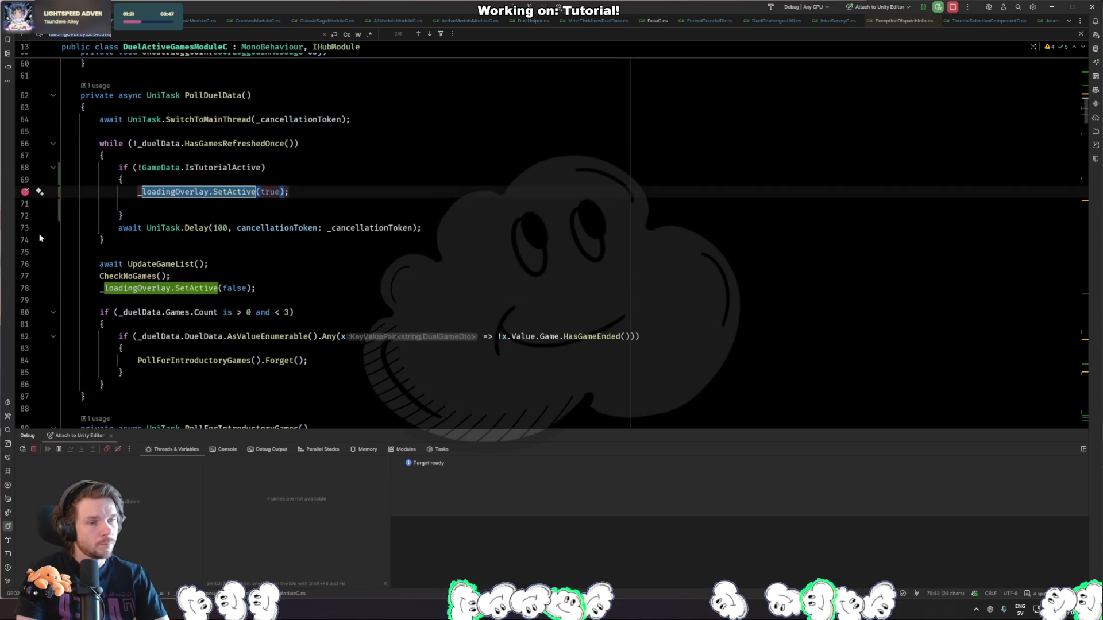
pyautogui.press('F3')
pyautogui.press('F3')
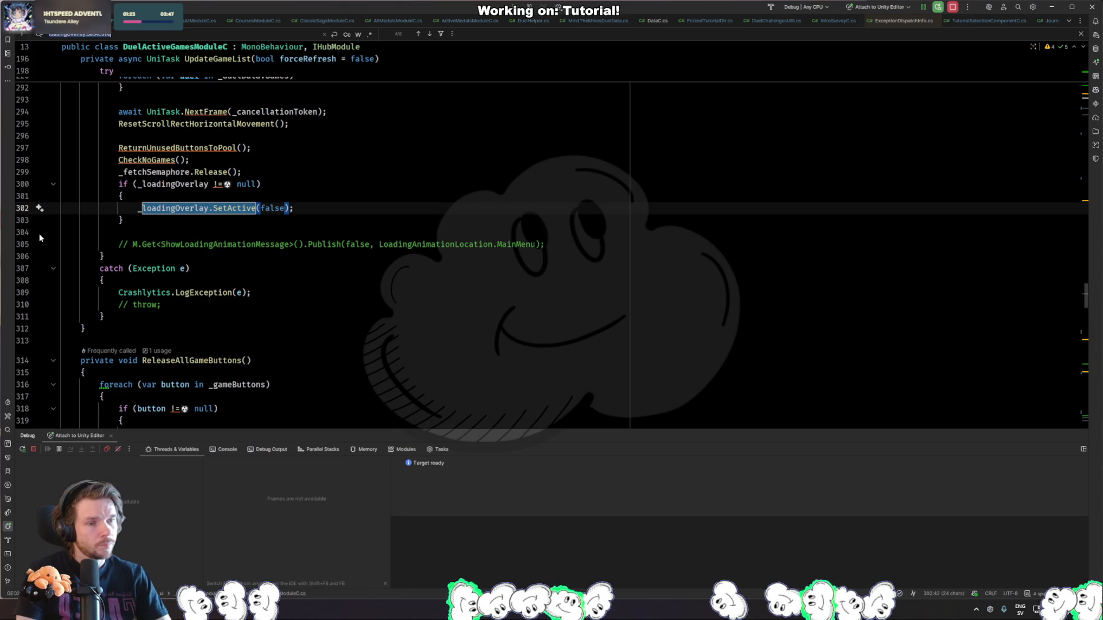
pyautogui.press('F3')
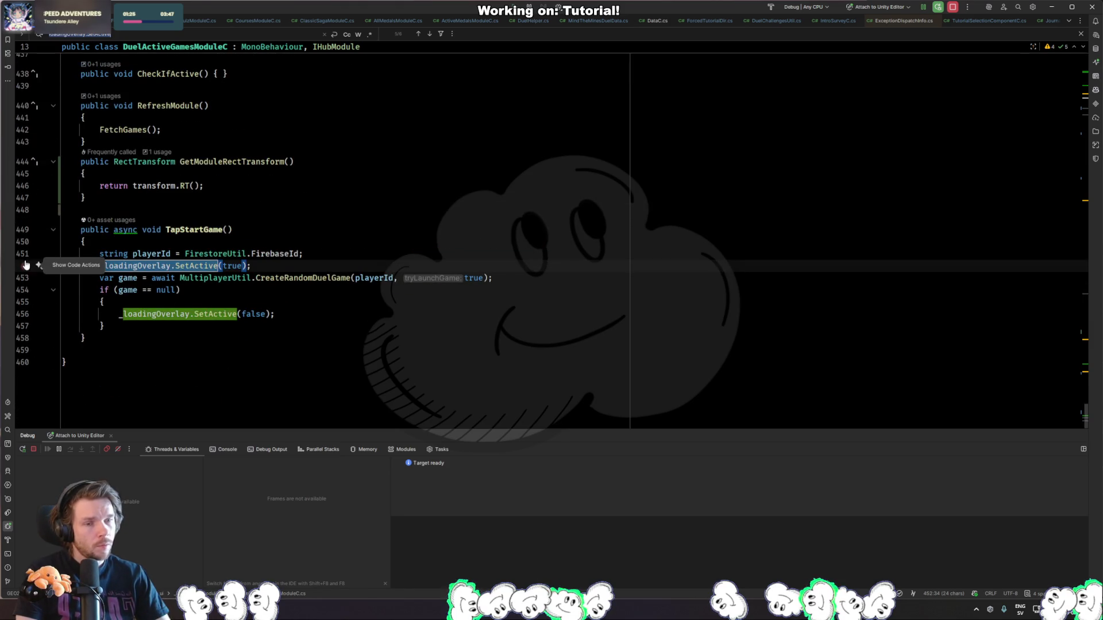
pyautogui.press('F3')
pyautogui.press('F3')
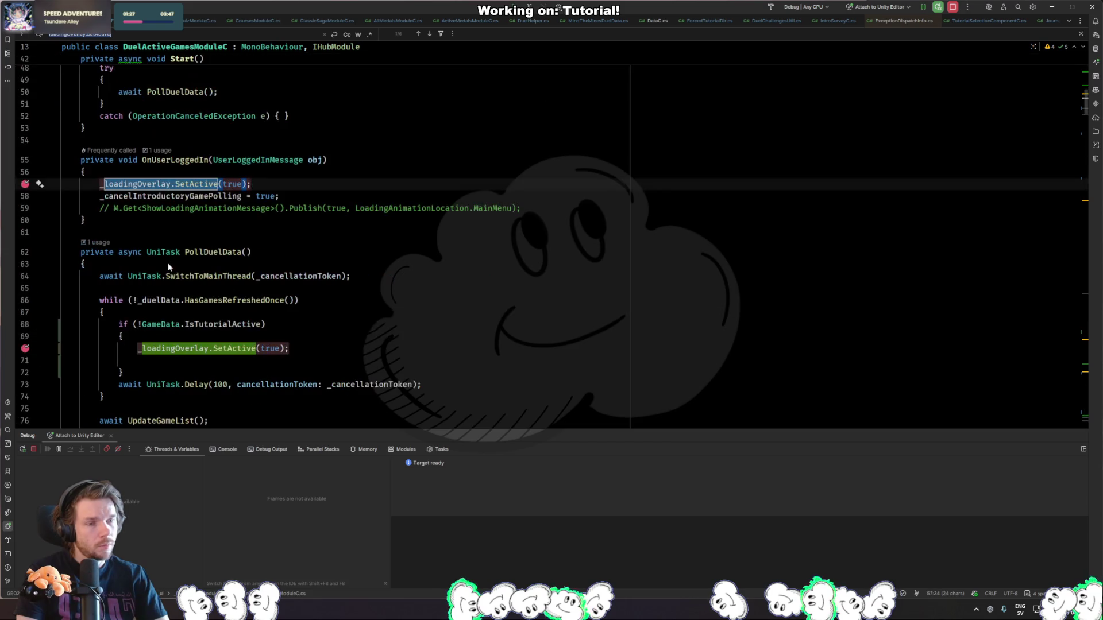
pyautogui.press('F3')
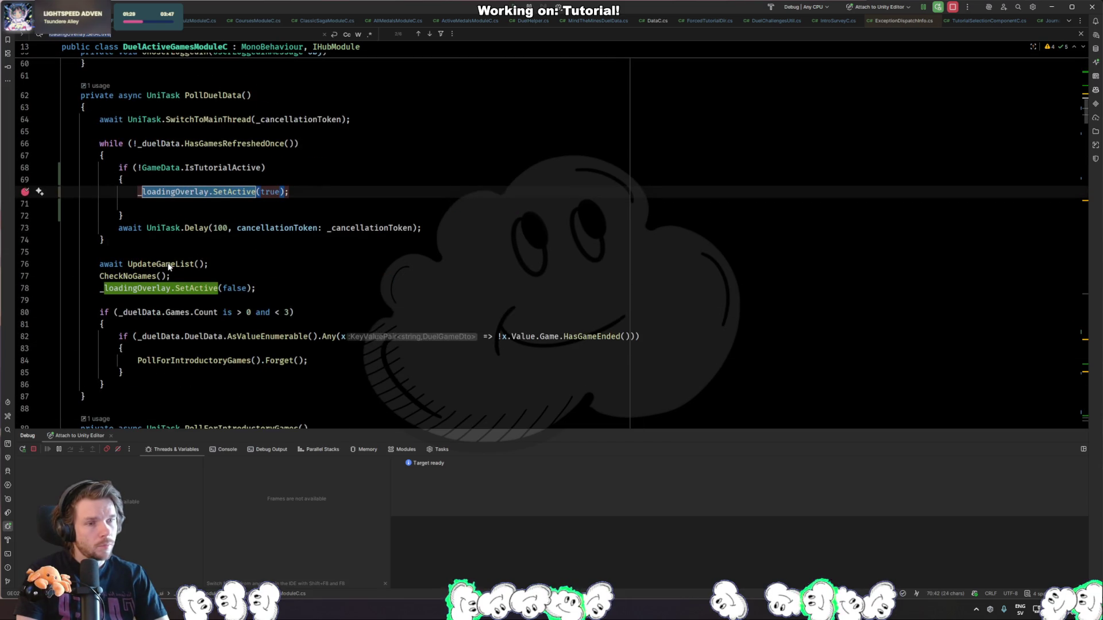
pyautogui.press('F3')
pyautogui.press('Escape')
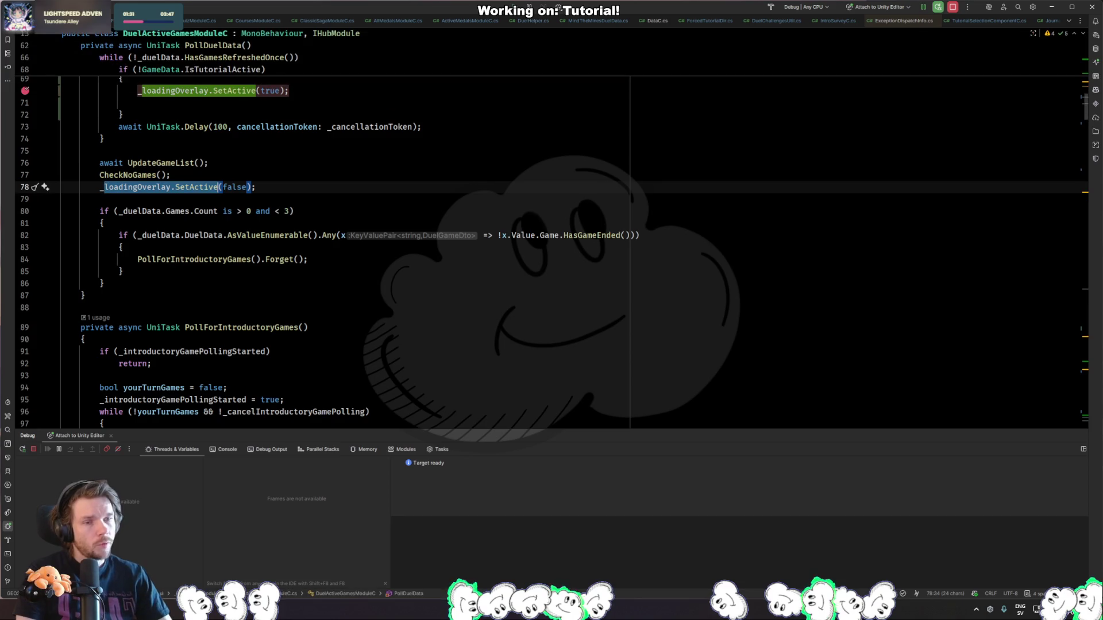
pyautogui.hotkey('alt', 'Tab')
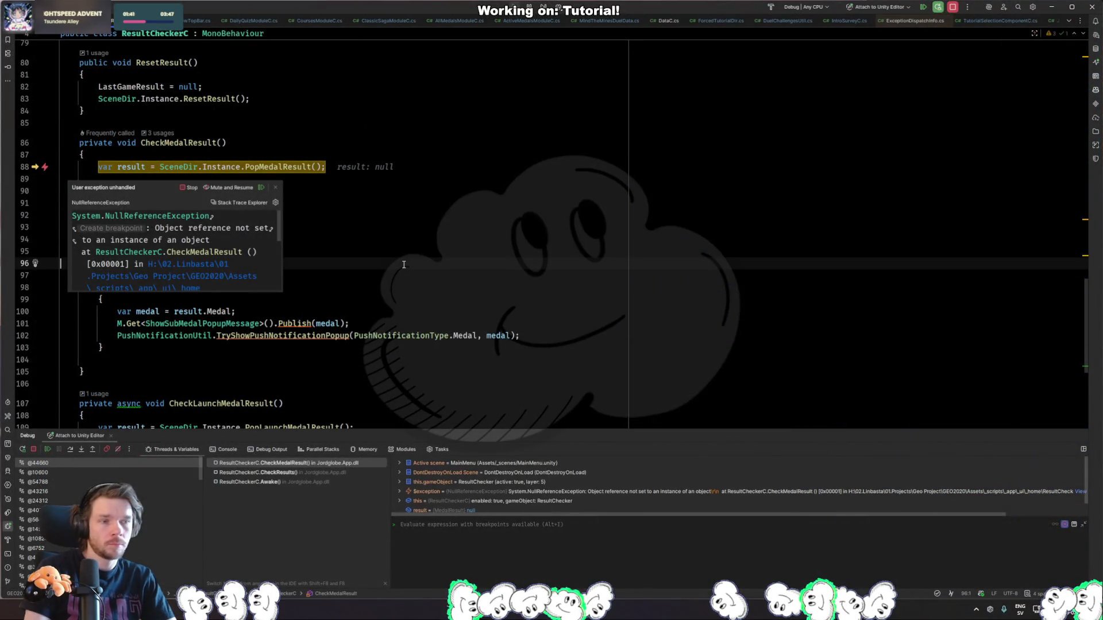
# Resume the debugger with F9 past six NullReferenceException stops, then return to Unity.
pyautogui.press('F9')
pyautogui.press('F9')
pyautogui.press('F9')
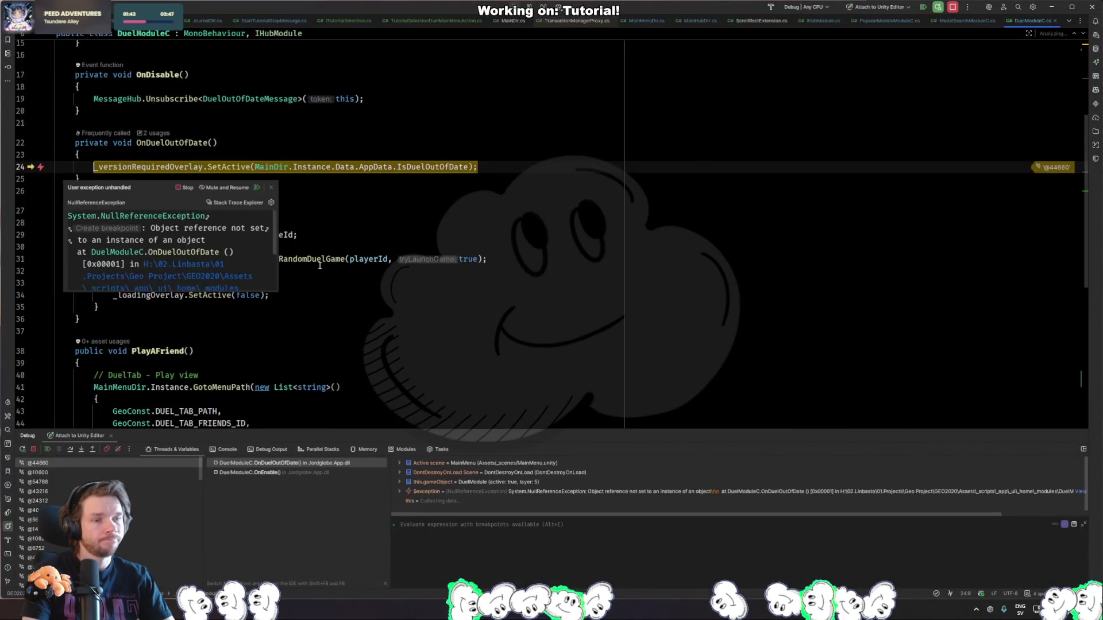
pyautogui.press('F9')
pyautogui.press('F9')
pyautogui.press('F9')
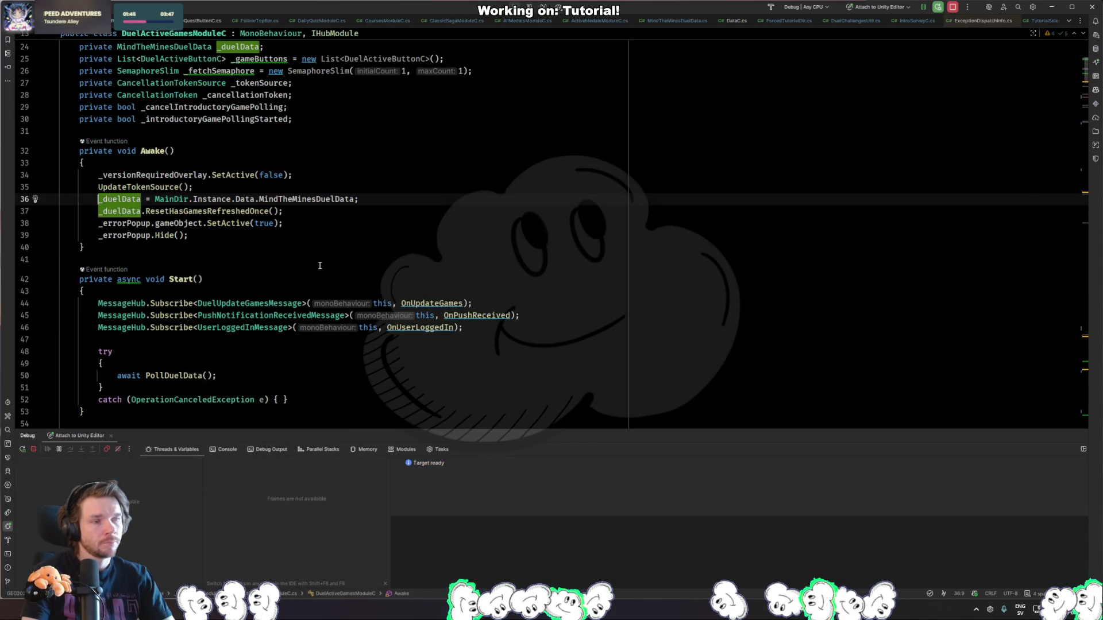
pyautogui.press('F9')
pyautogui.press('F9')
pyautogui.press('F9')
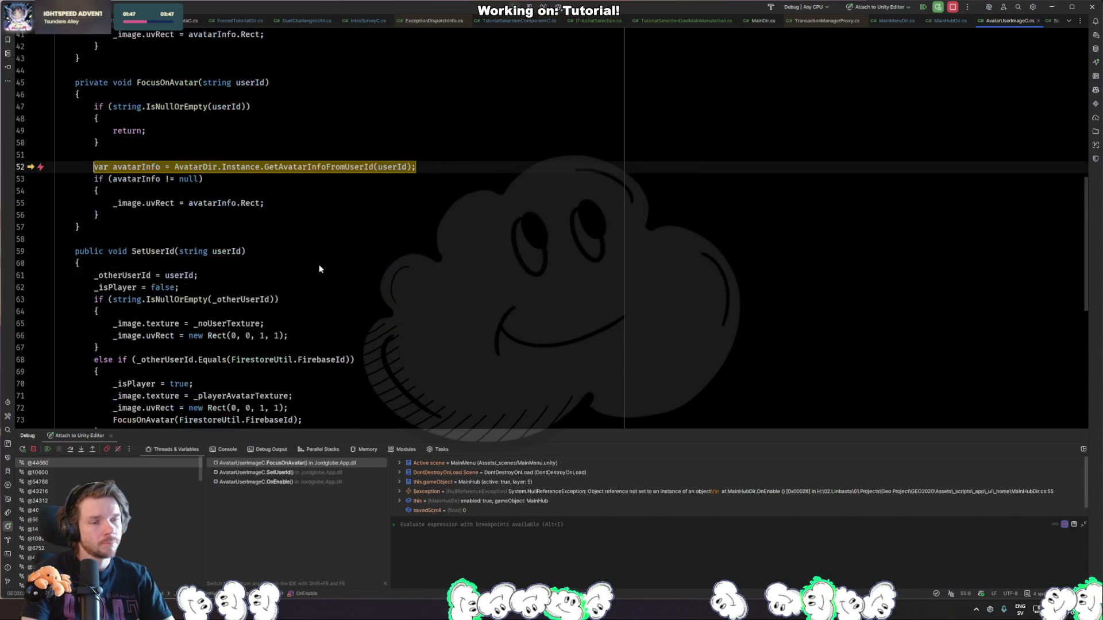
pyautogui.press('F9')
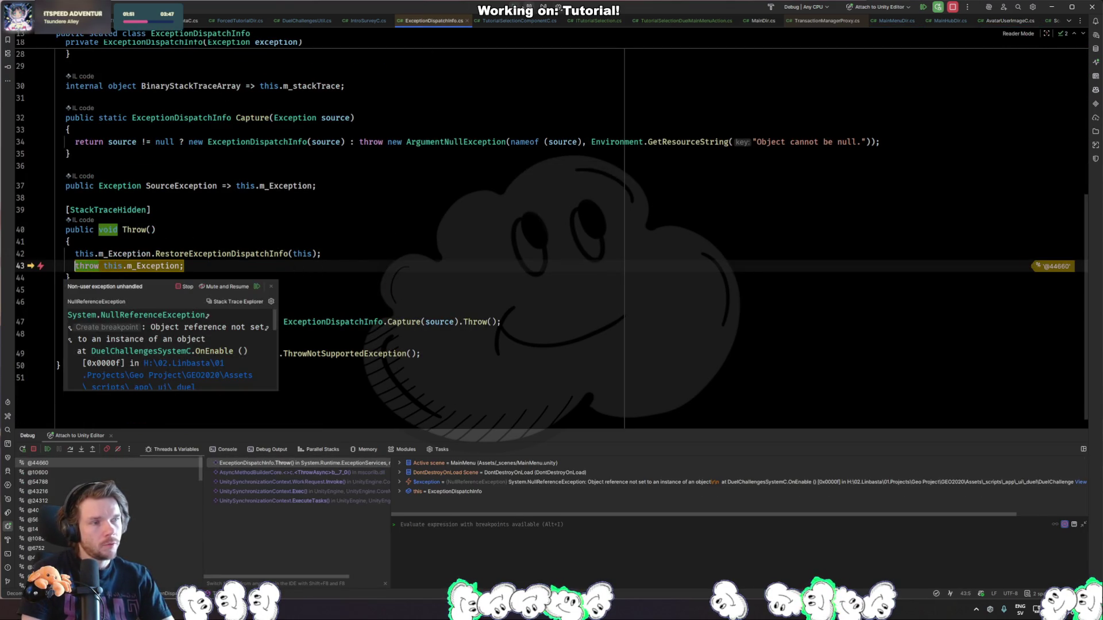
pyautogui.press('F9')
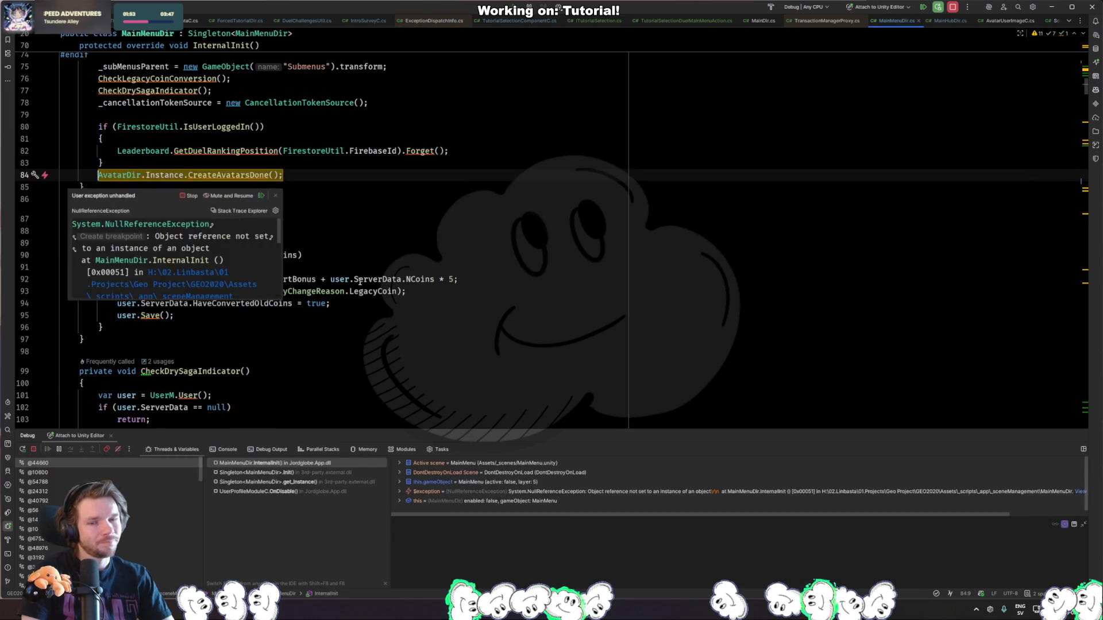
pyautogui.press('F9')
pyautogui.hotkey('alt', 'Tab')
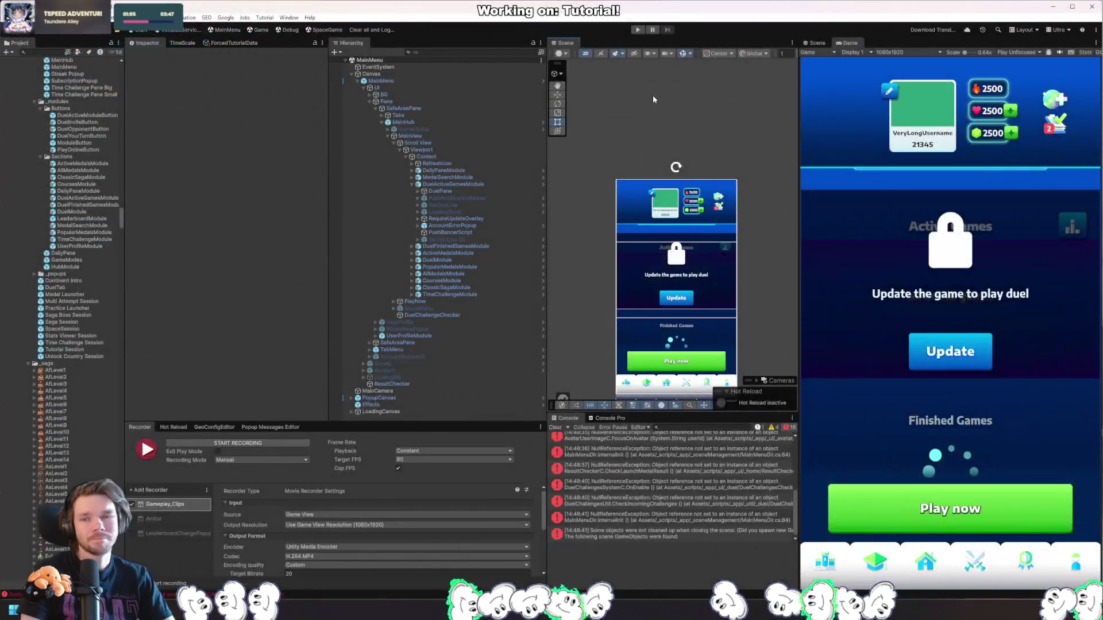
# Play, resume from the line-70 breakpoint, then clear the console and replay from the Start scene.
pyautogui.hotkey('ctrl', 'p')
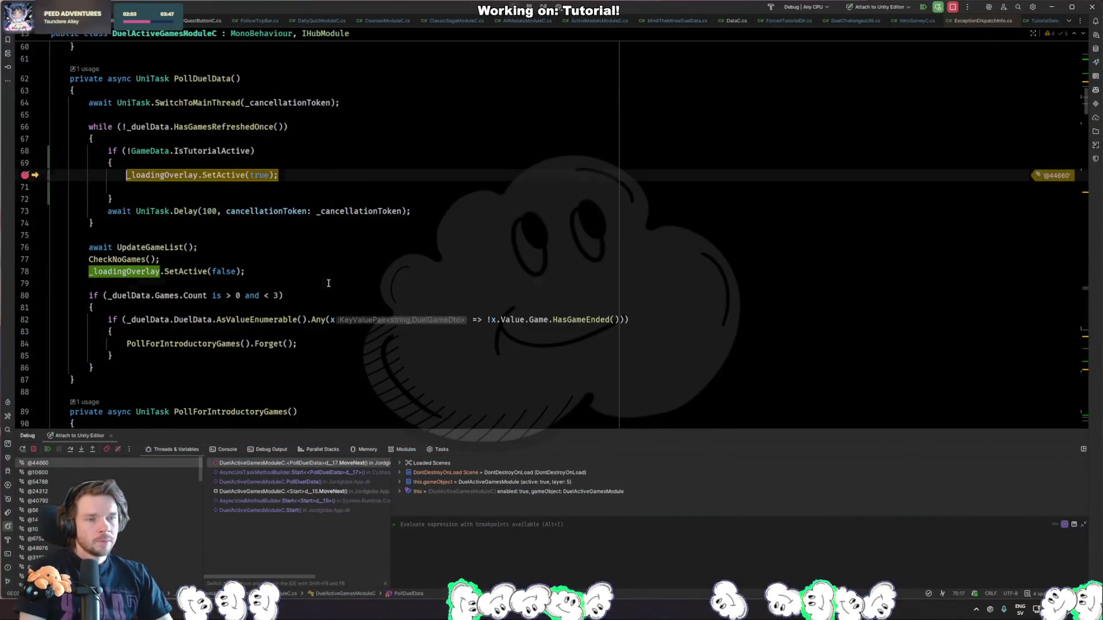
pyautogui.press('F5')
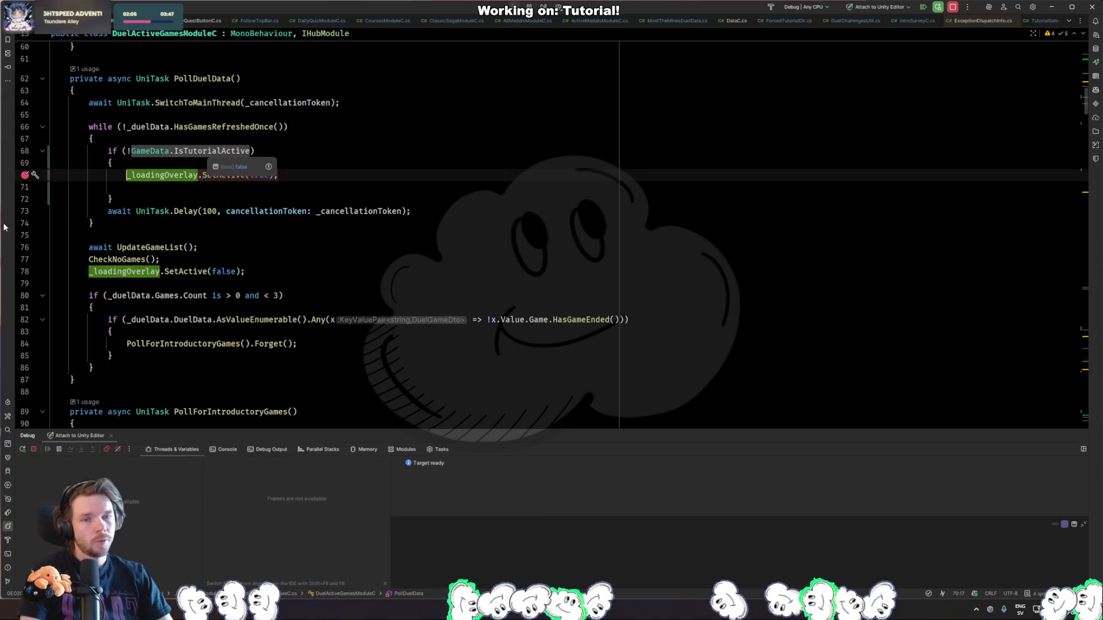
pyautogui.hotkey('alt', 'Tab')
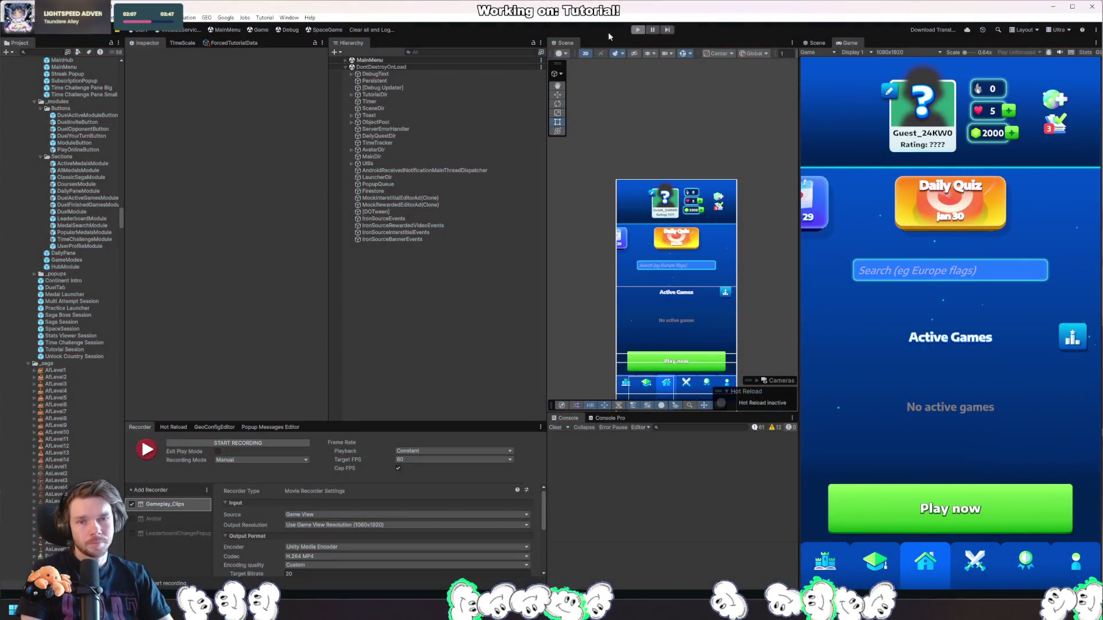
pyautogui.click(374, 31)
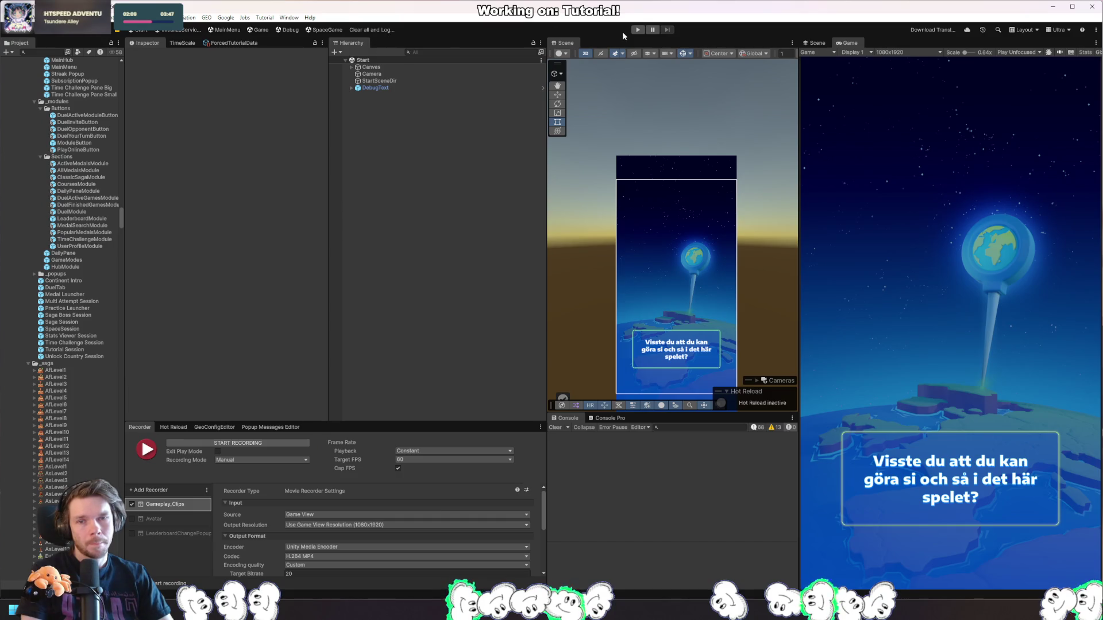
pyautogui.click(637, 30)
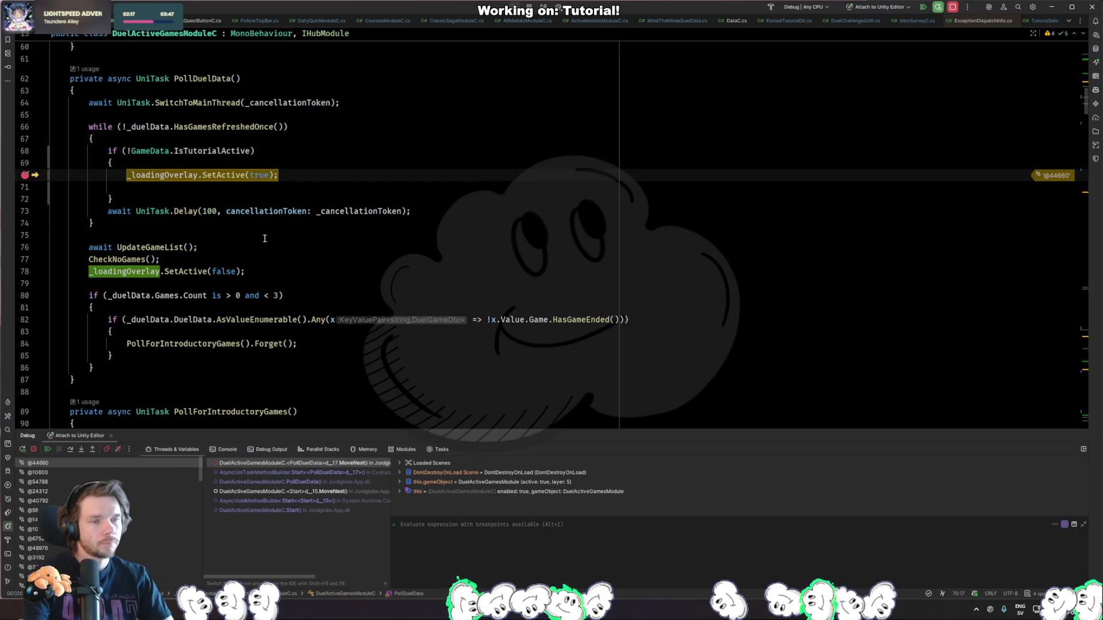
# Resume the debugger until the line-70 breakpoint is hit again.
pyautogui.click(261, 239)
pyautogui.moveTo(220, 154)
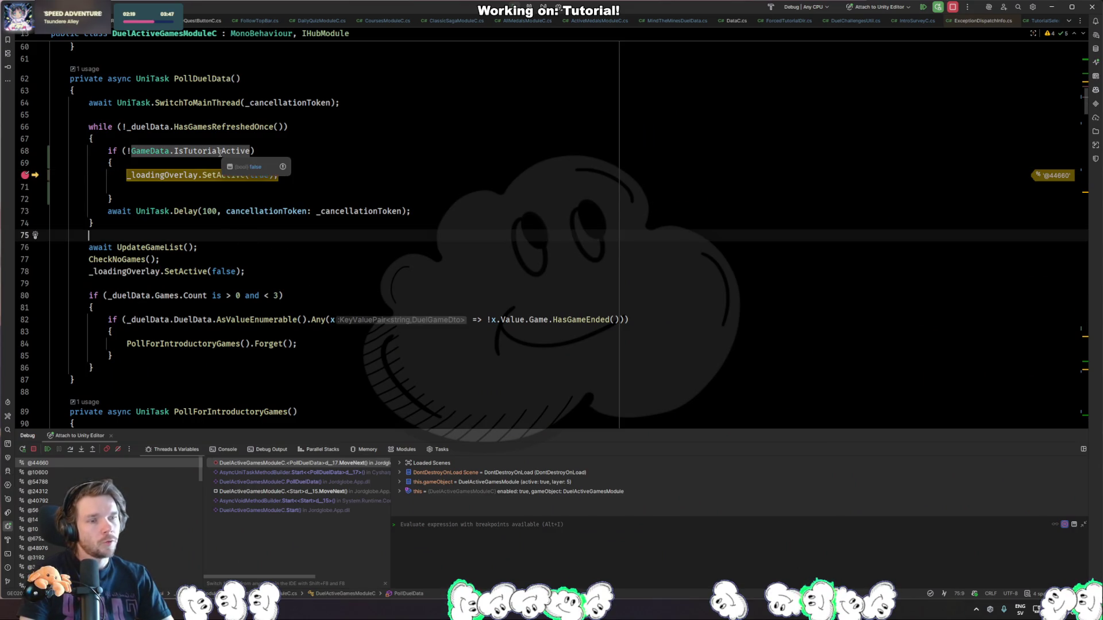
pyautogui.press('F9')
pyautogui.moveTo(190, 208)
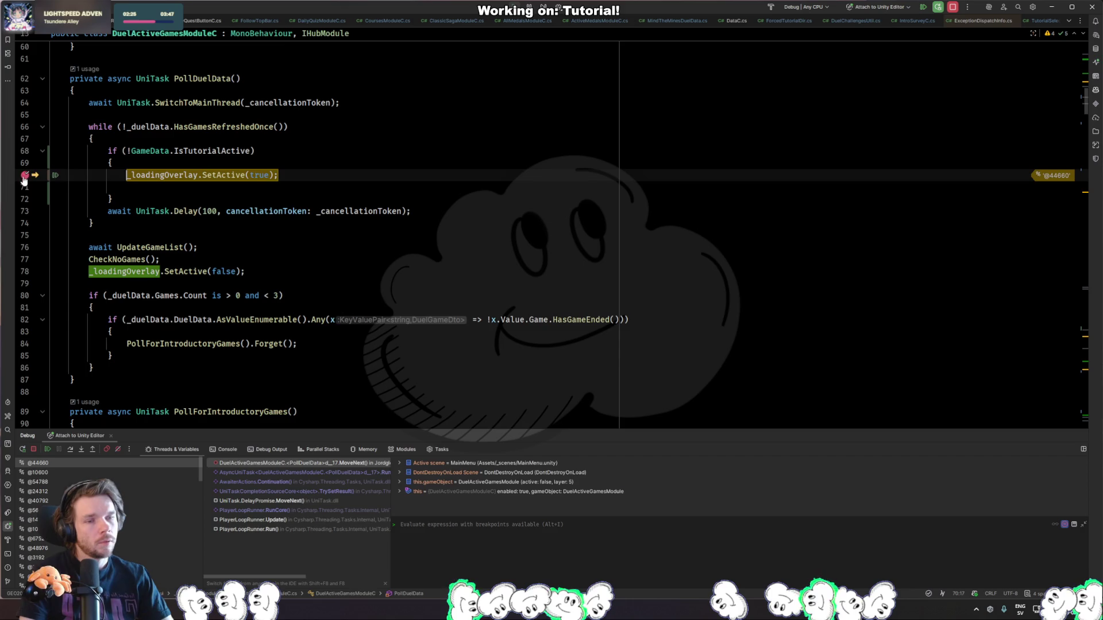
# Add breakpoints on line 73 (delay) and line 76 (UpdateGameList), step to line 73, and resume.
pyautogui.click(25, 211)
pyautogui.click(24, 259)
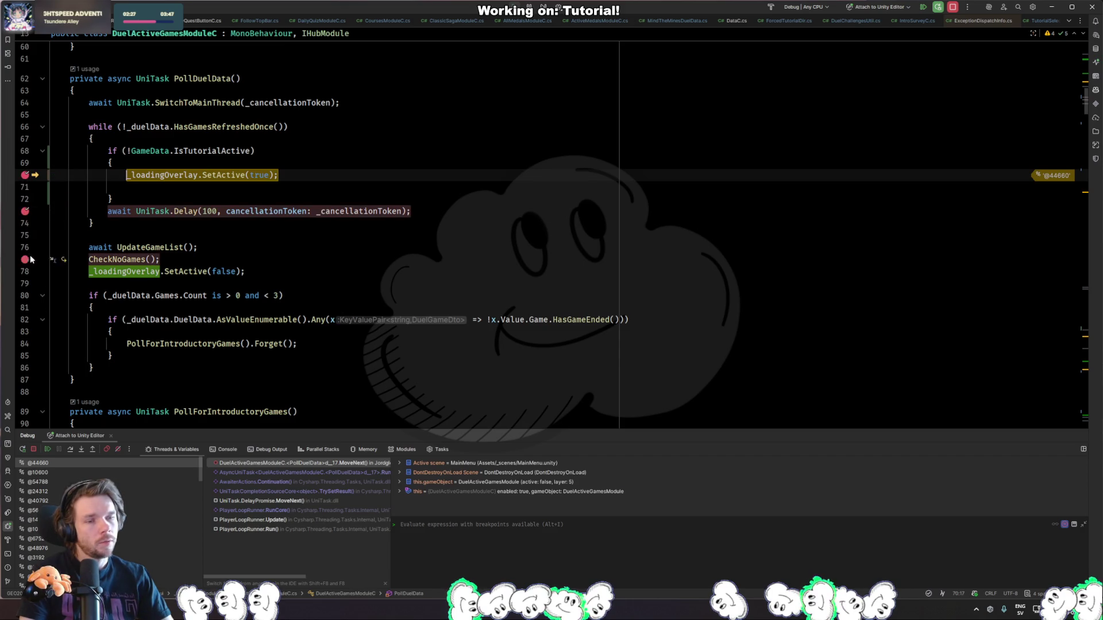
pyautogui.click(25, 247)
pyautogui.click(24, 259)
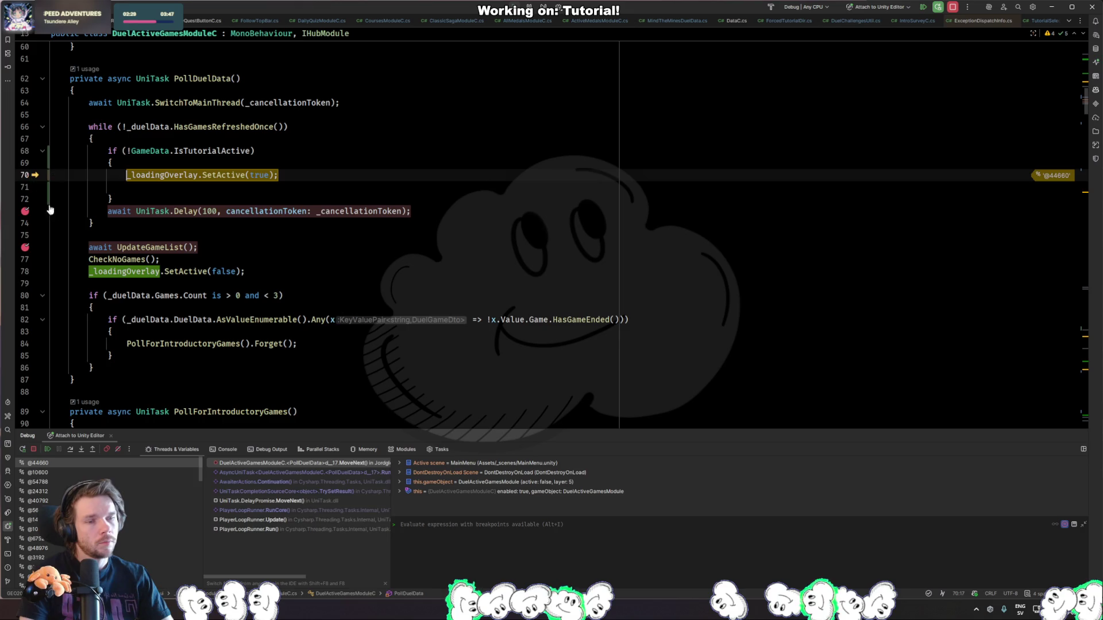
pyautogui.press('F8')
pyautogui.press('F9')
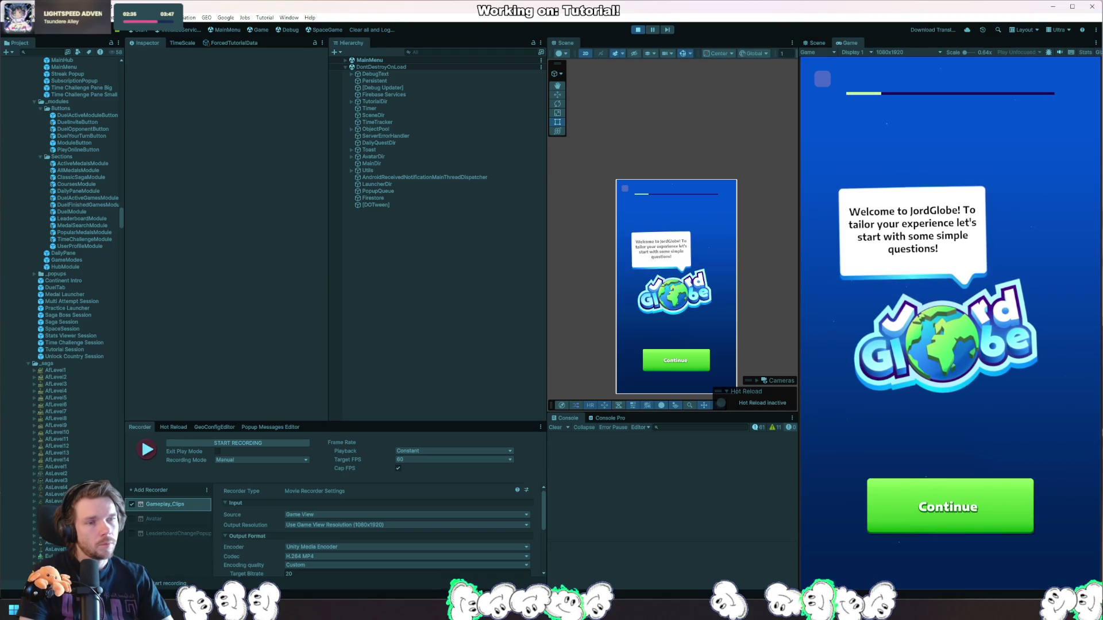
pyautogui.hotkey('alt', 'Tab')
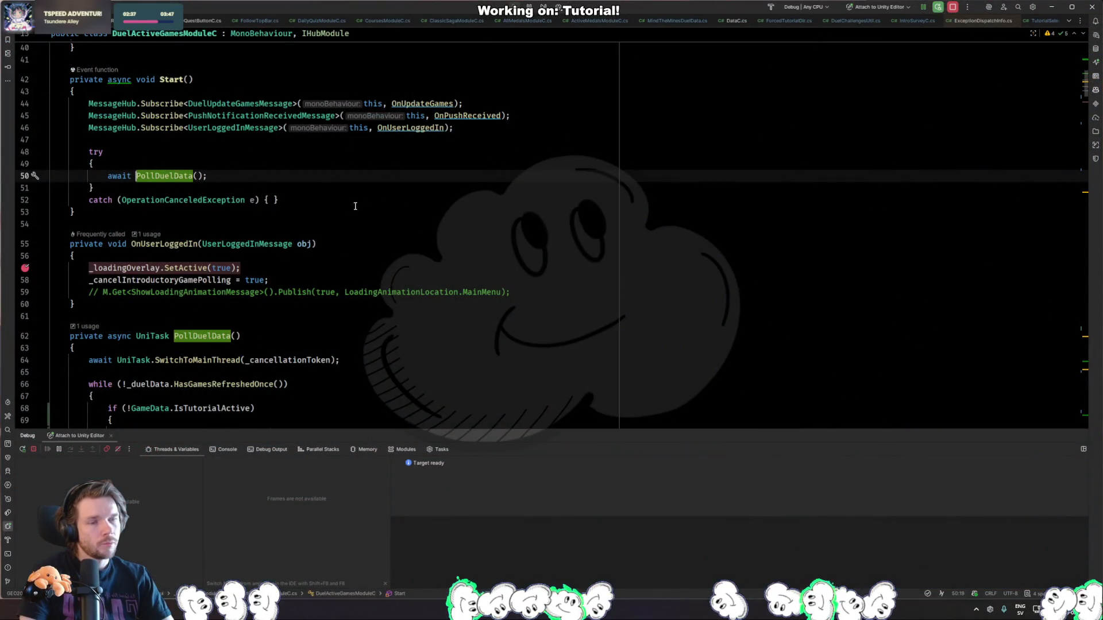
pyautogui.scroll(4, 355, 206)
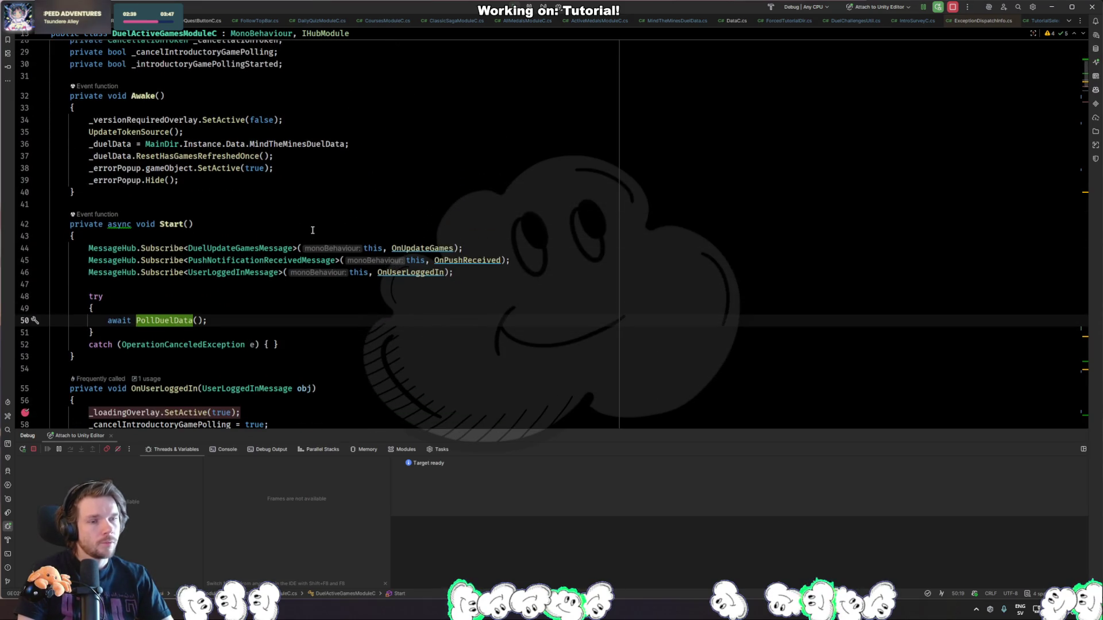
pyautogui.scroll(-6, 313, 231)
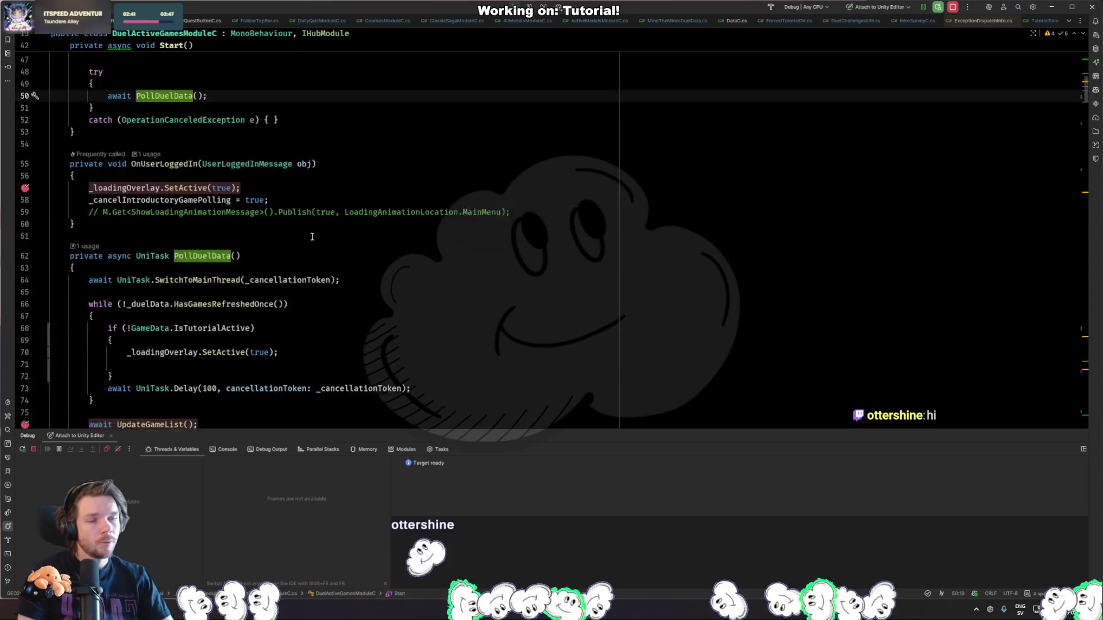
pyautogui.scroll(-3, 313, 237)
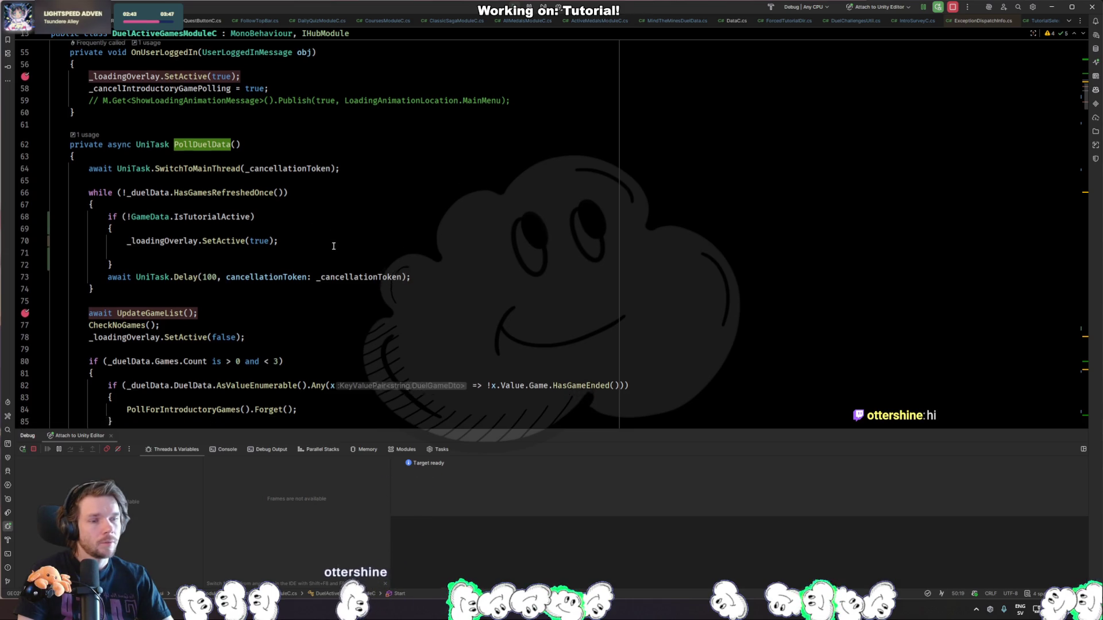
pyautogui.scroll(-4, 333, 246)
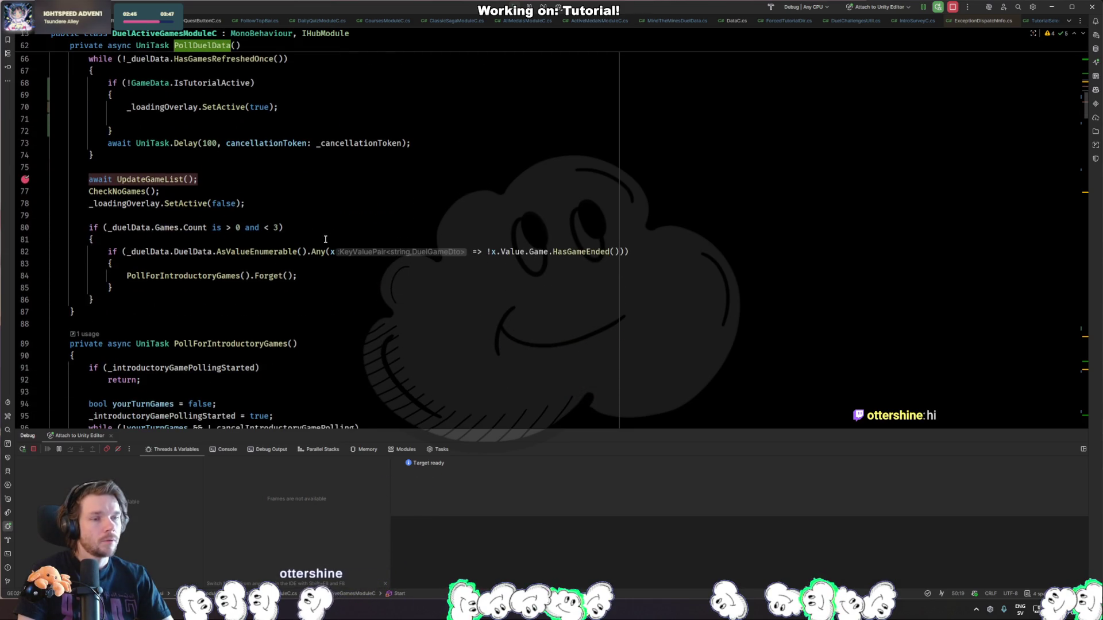
pyautogui.scroll(3, 326, 239)
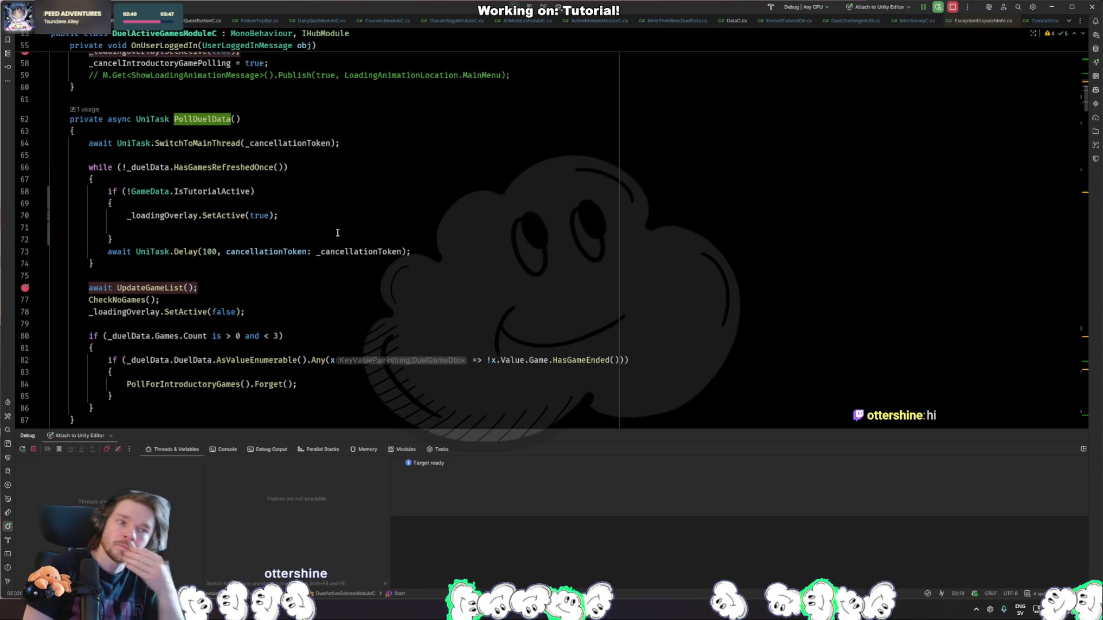
pyautogui.scroll(3, 343, 200)
pyautogui.click(317, 310)
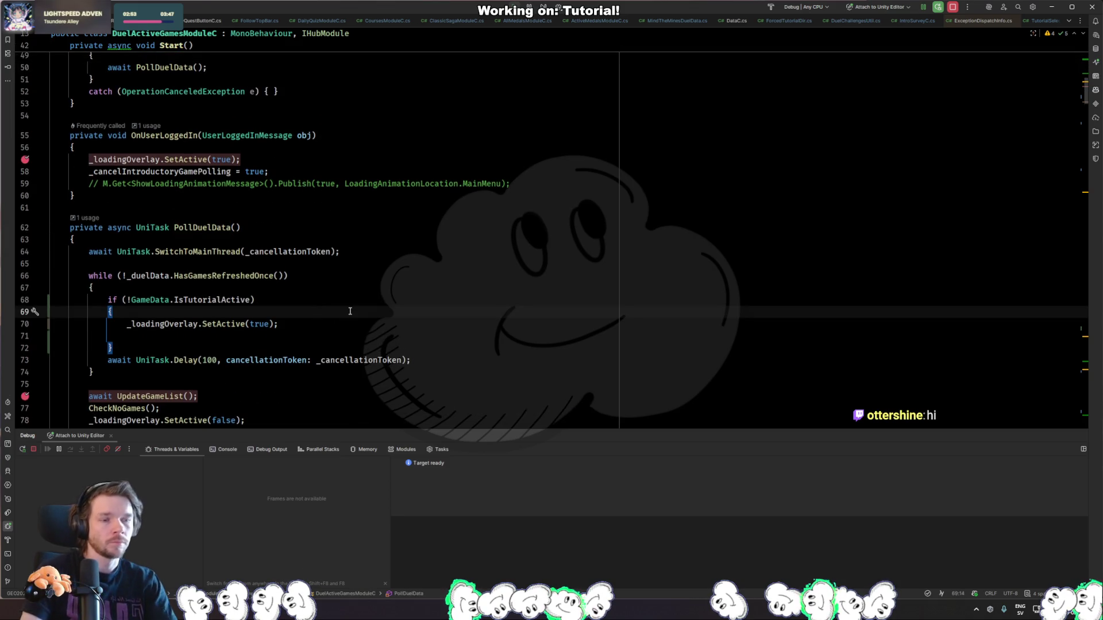
# Try a nested if on the tutorial check, undo it, and restore the '!' before GameData.IsTutorialActive.
pyautogui.press('Return')
pyautogui.write('if (')
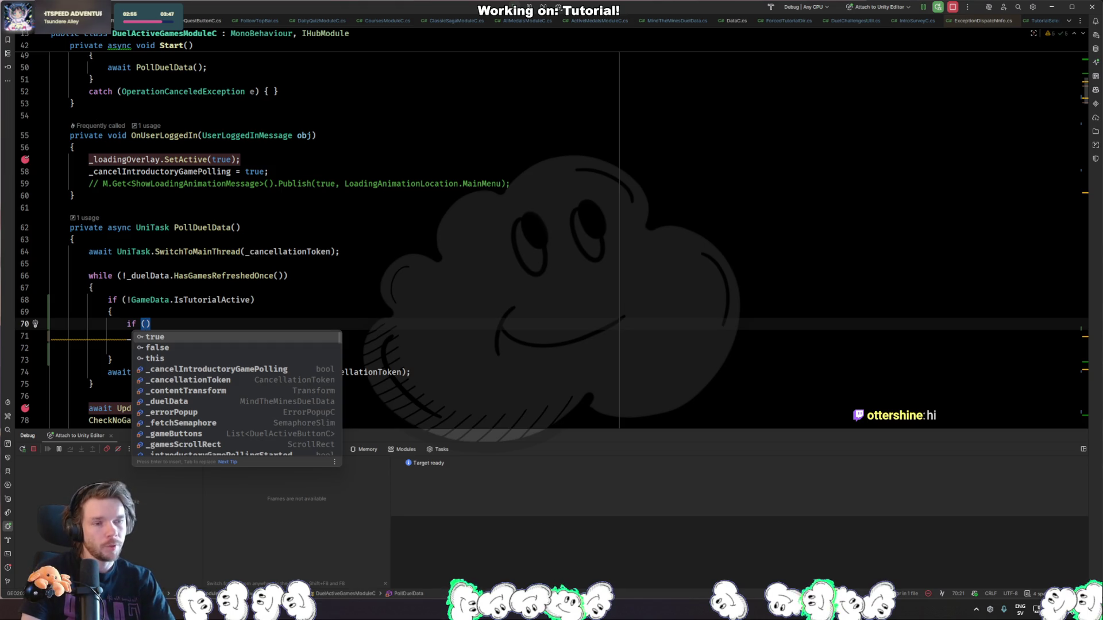
pyautogui.write('_')
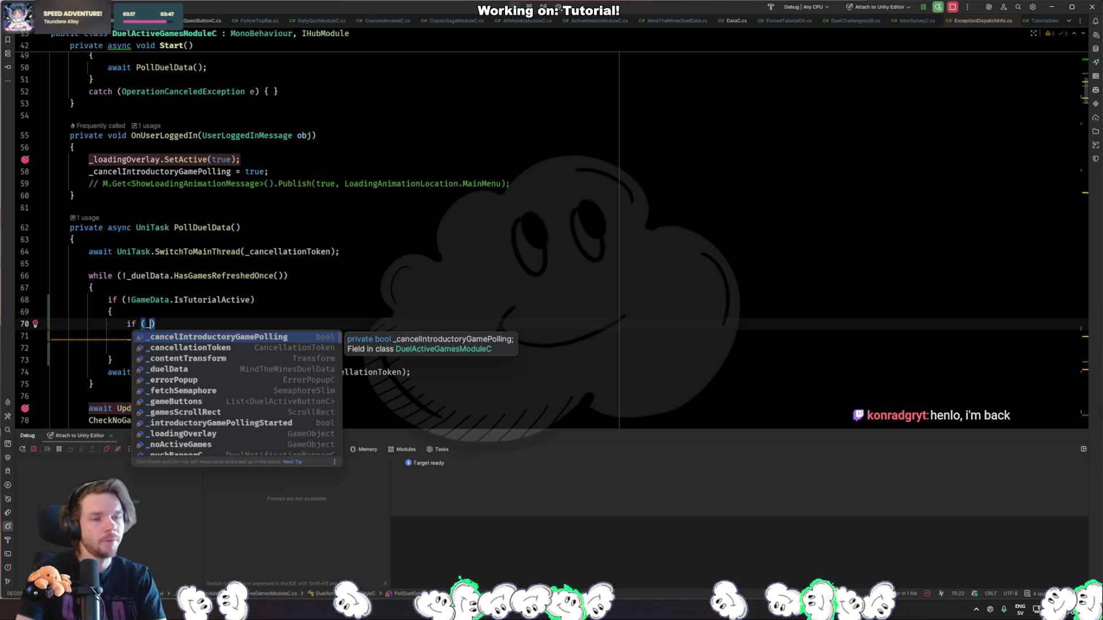
pyautogui.press('BackSpace')
pyautogui.write('GameDa')
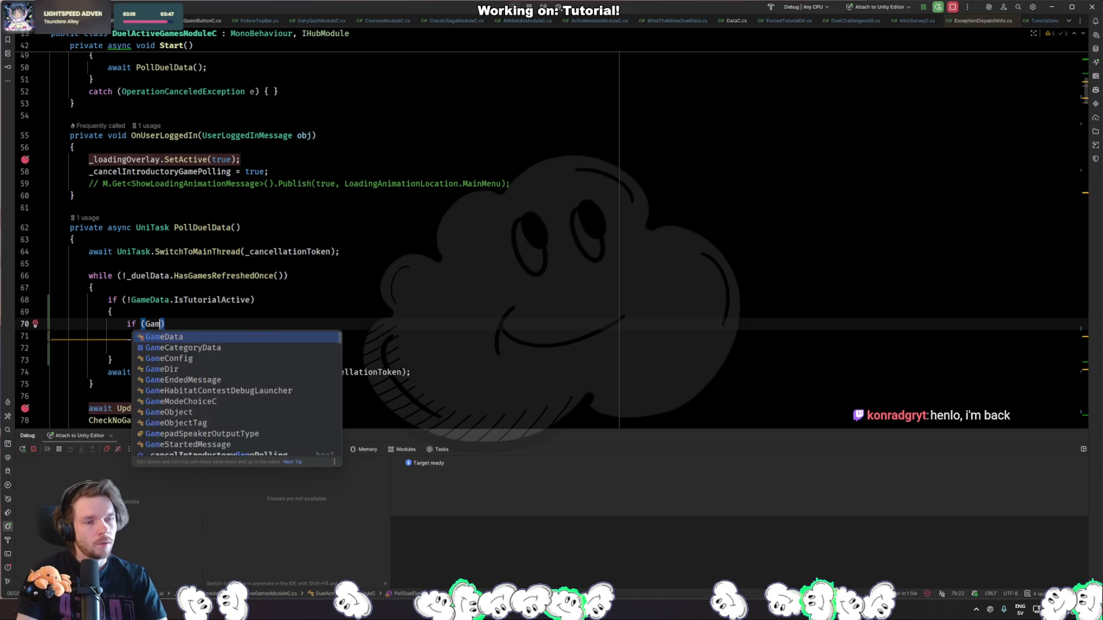
pyautogui.hotkey('ctrl', 'BackSpace')
pyautogui.hotkey('ctrl', 'z')
pyautogui.hotkey('ctrl', 'z')
pyautogui.hotkey('ctrl', 'z')
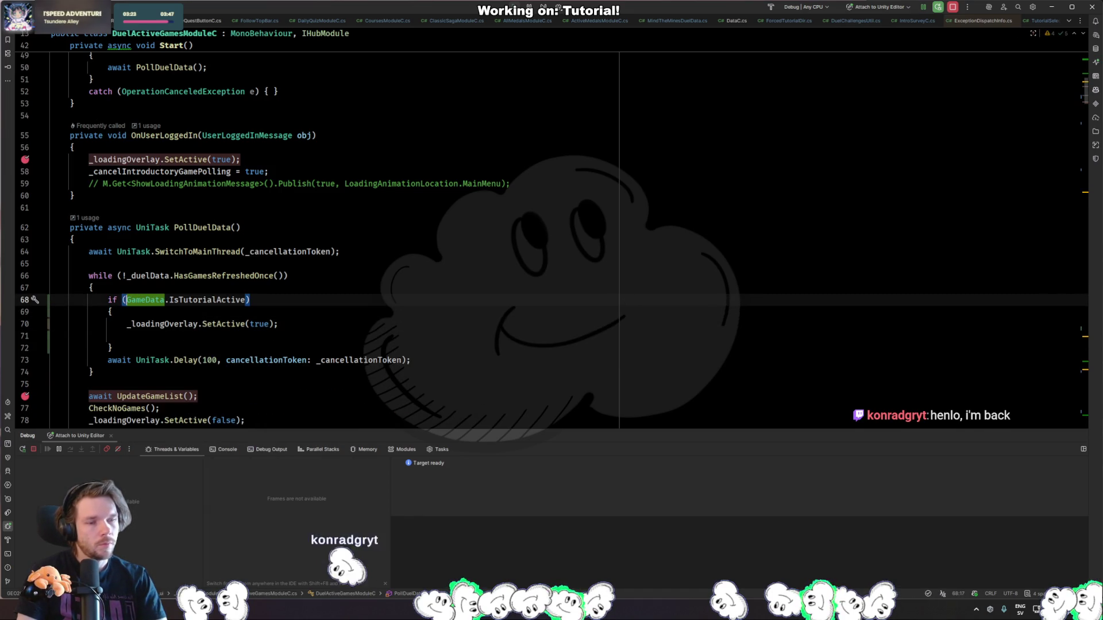
pyautogui.hotkey('ctrl', 'z')
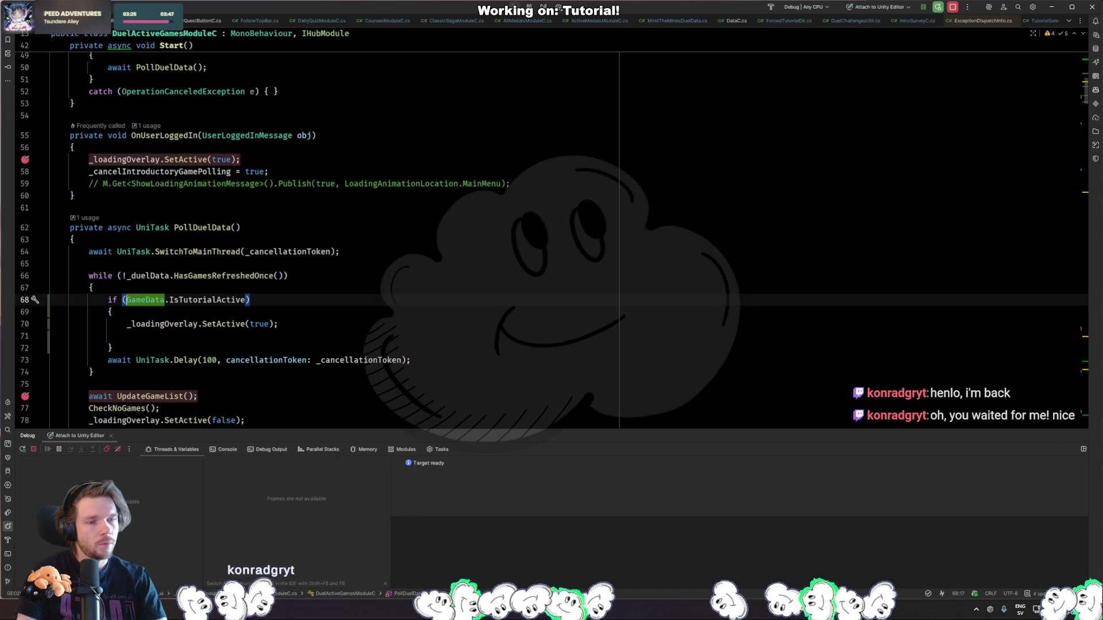
pyautogui.click(250, 300)
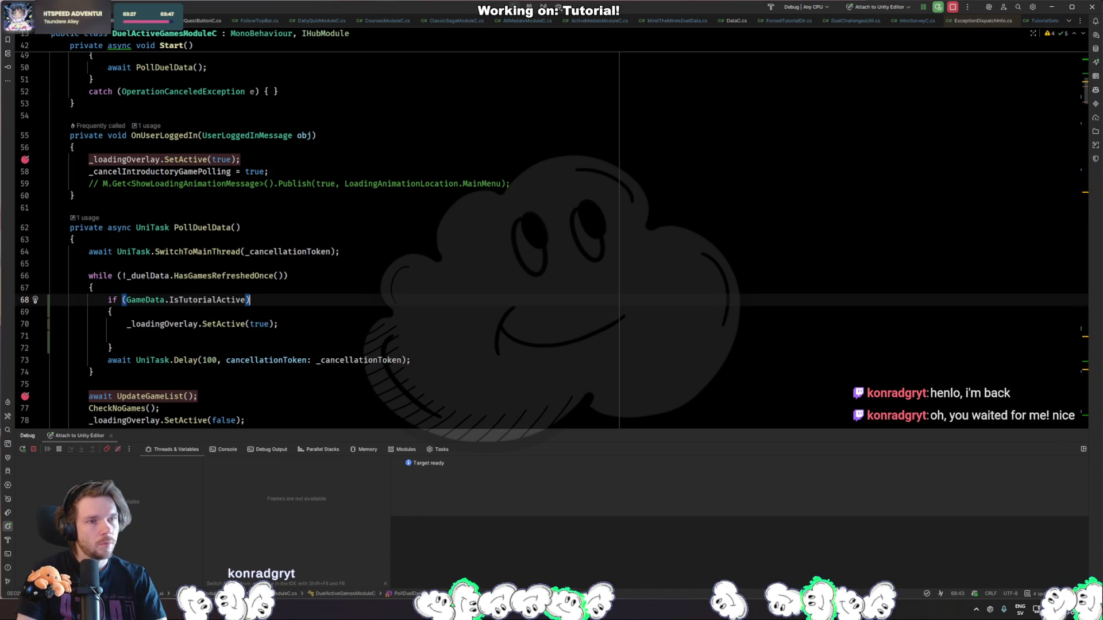
pyautogui.click(113, 312)
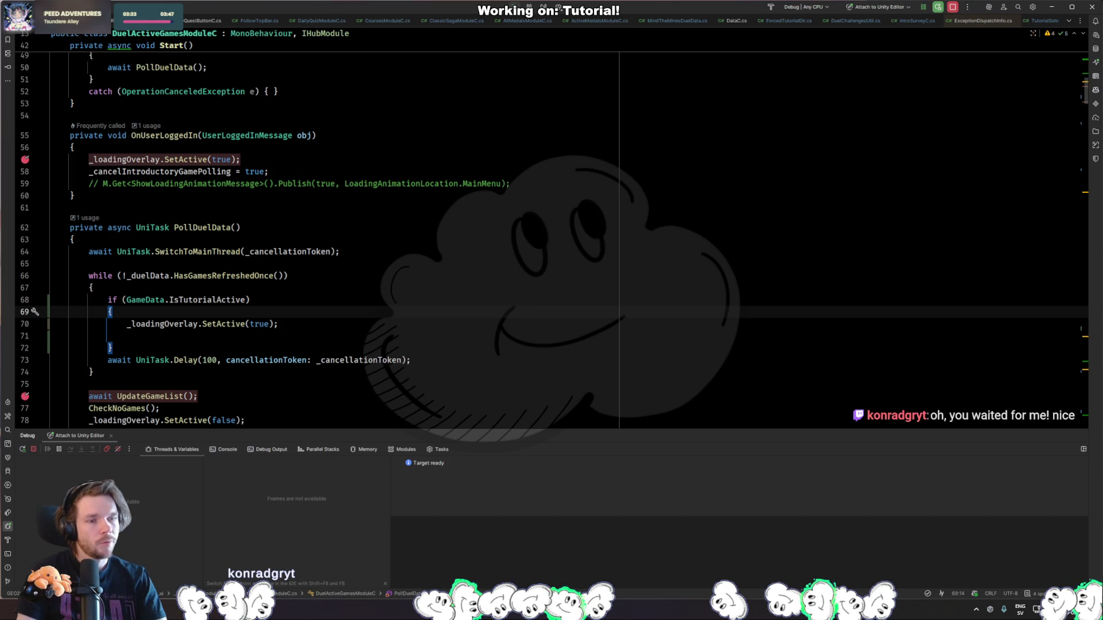
pyautogui.click(128, 299)
pyautogui.write('!')
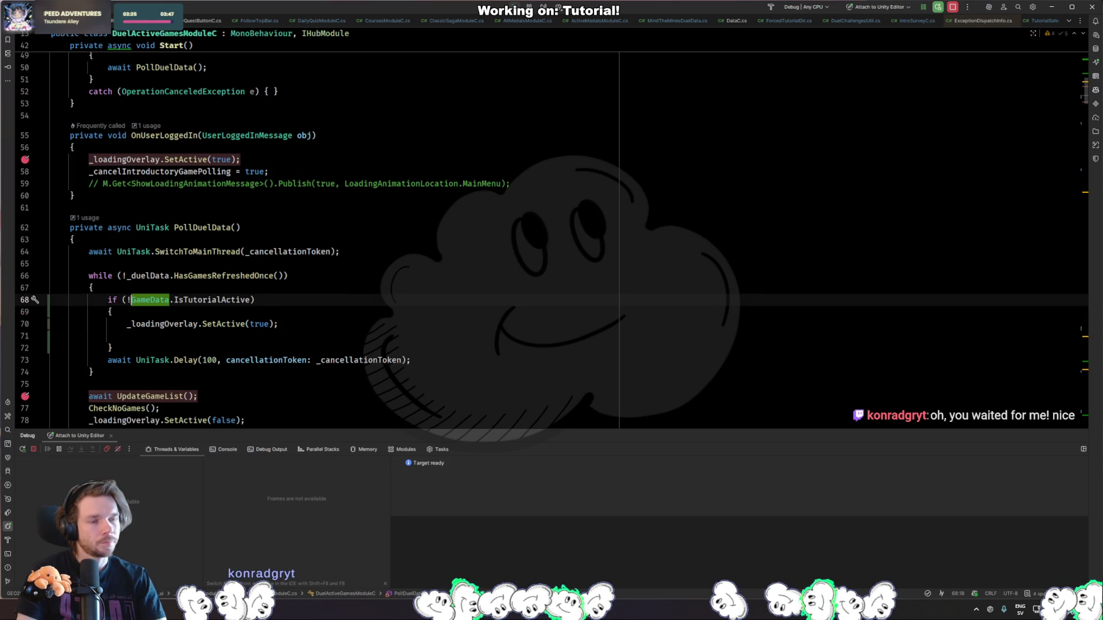
pyautogui.scroll(-6, 444, 244)
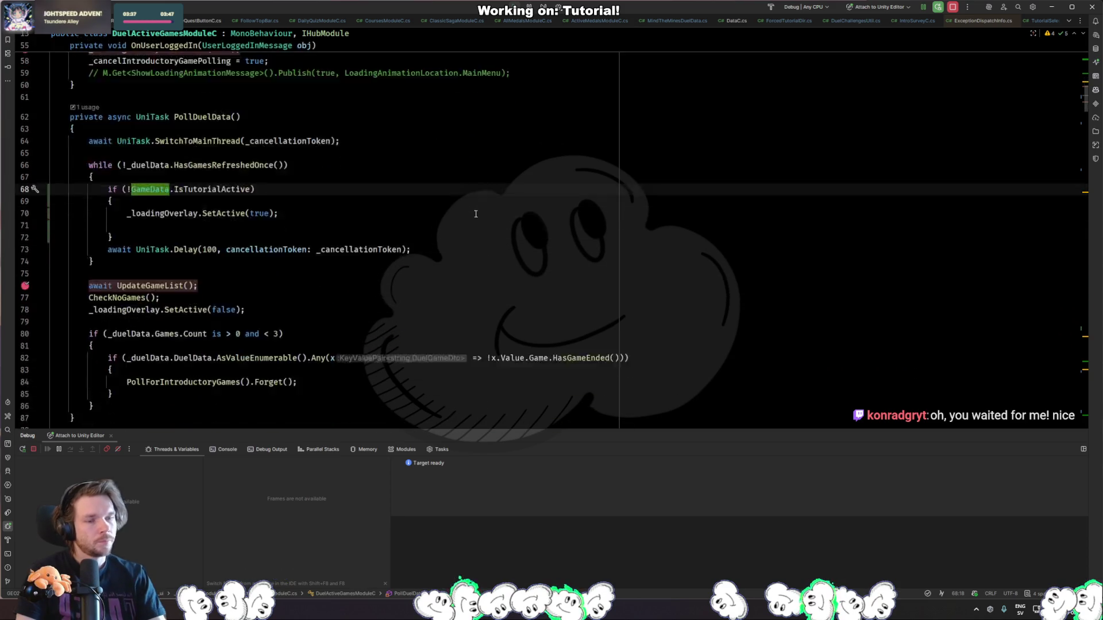
pyautogui.scroll(3, 441, 239)
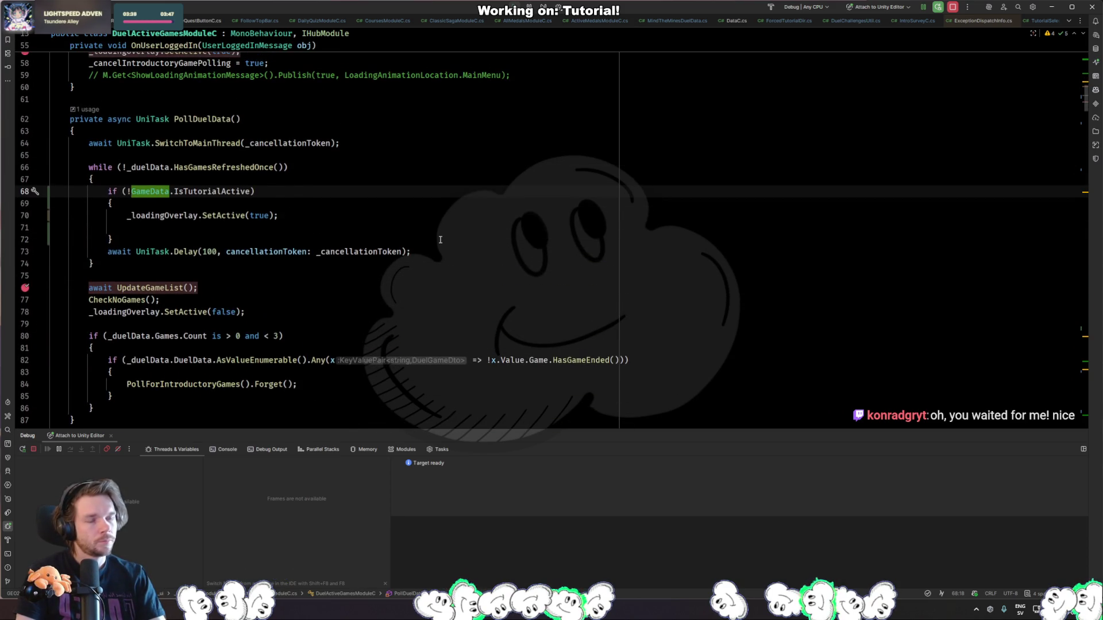
# Add 'break;' inside the if (!GameData.IsTutorialActive) block, closing it above _loadingOverlay.SetActive(true).
pyautogui.click(251, 204)
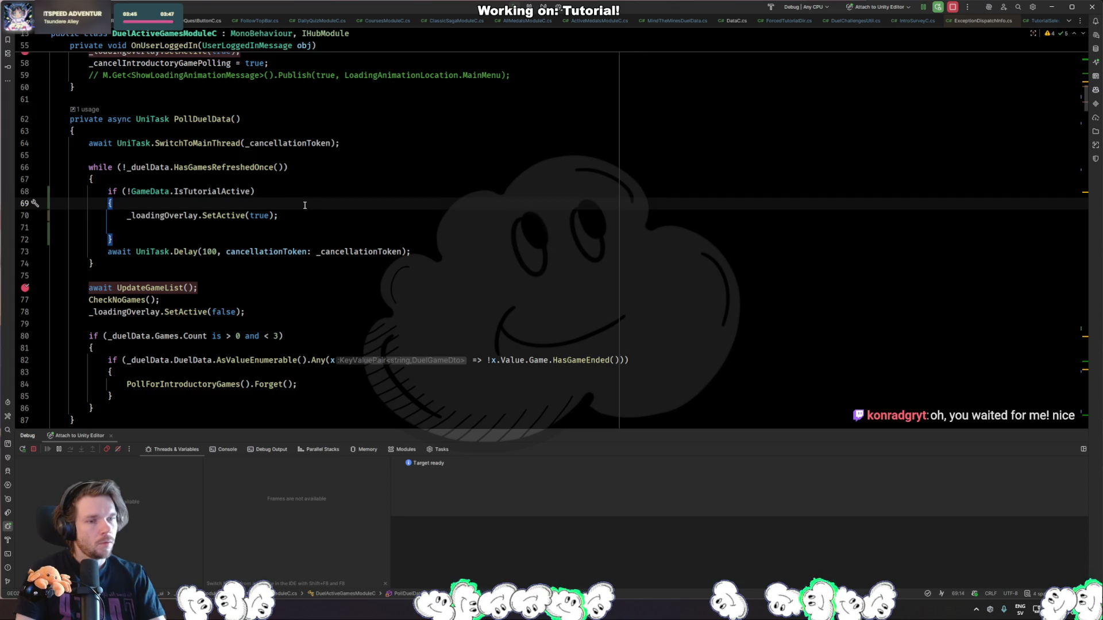
pyautogui.press('Return')
pyautogui.write('r')
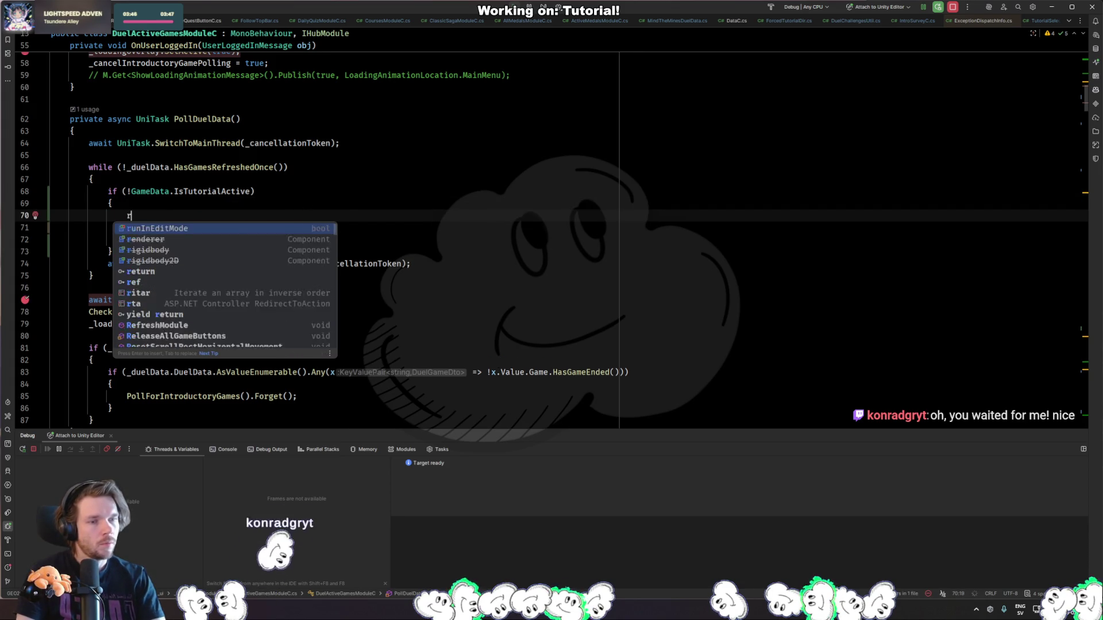
pyautogui.write('break;')
pyautogui.press('Return')
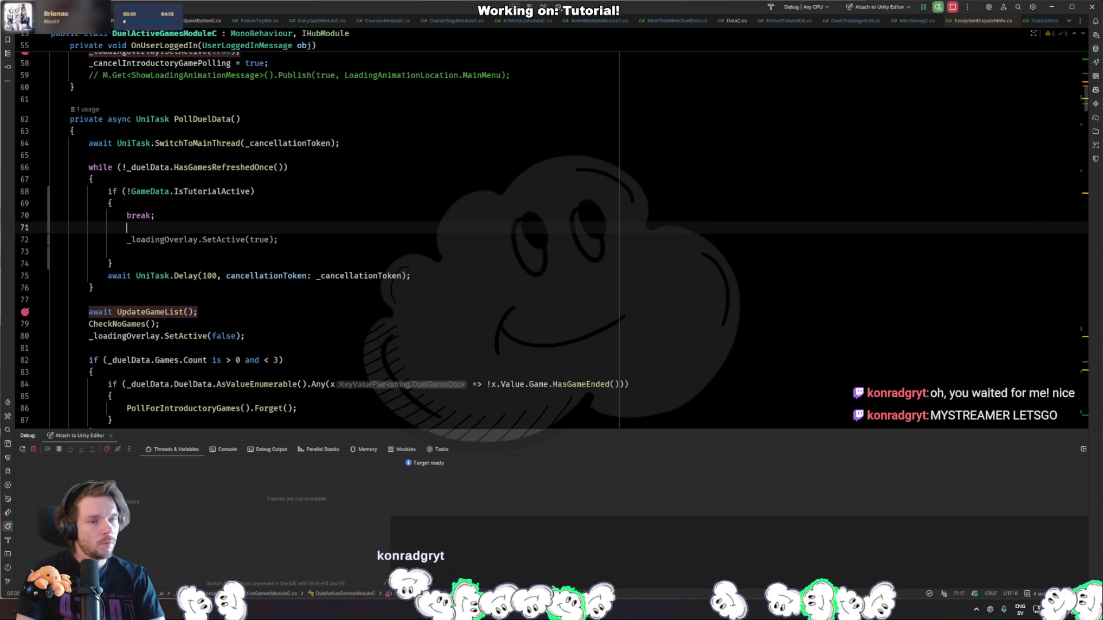
pyautogui.write('}')
pyautogui.press('Return')
pyautogui.press('Down')
pyautogui.press('Down')
pyautogui.press('BackSpace')
pyautogui.press('BackSpace')
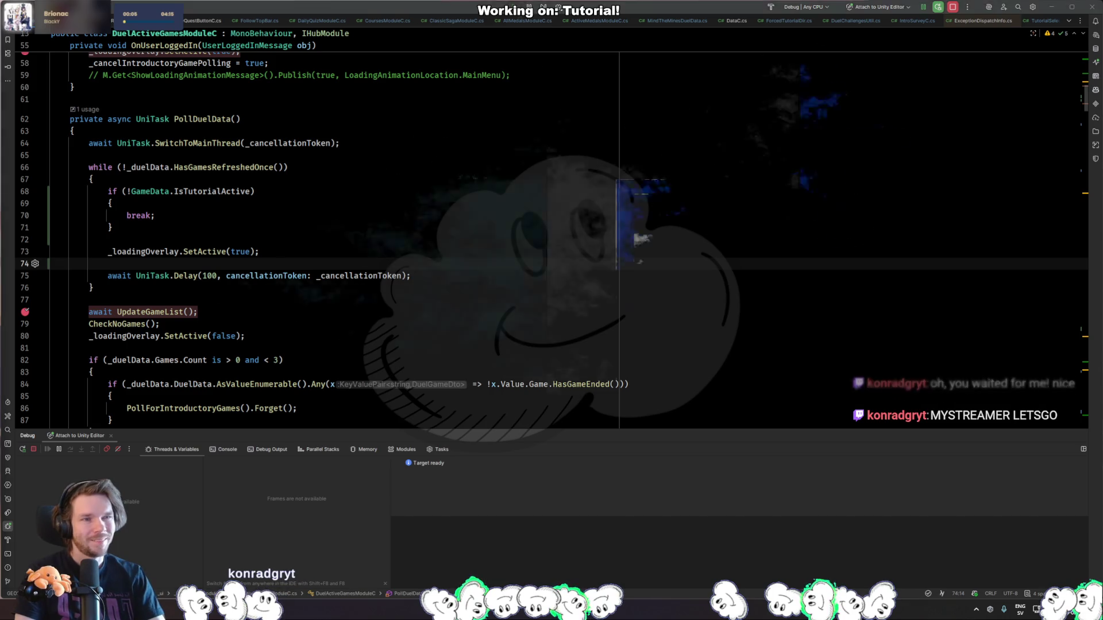
pyautogui.hotkey('alt', 'Tab')
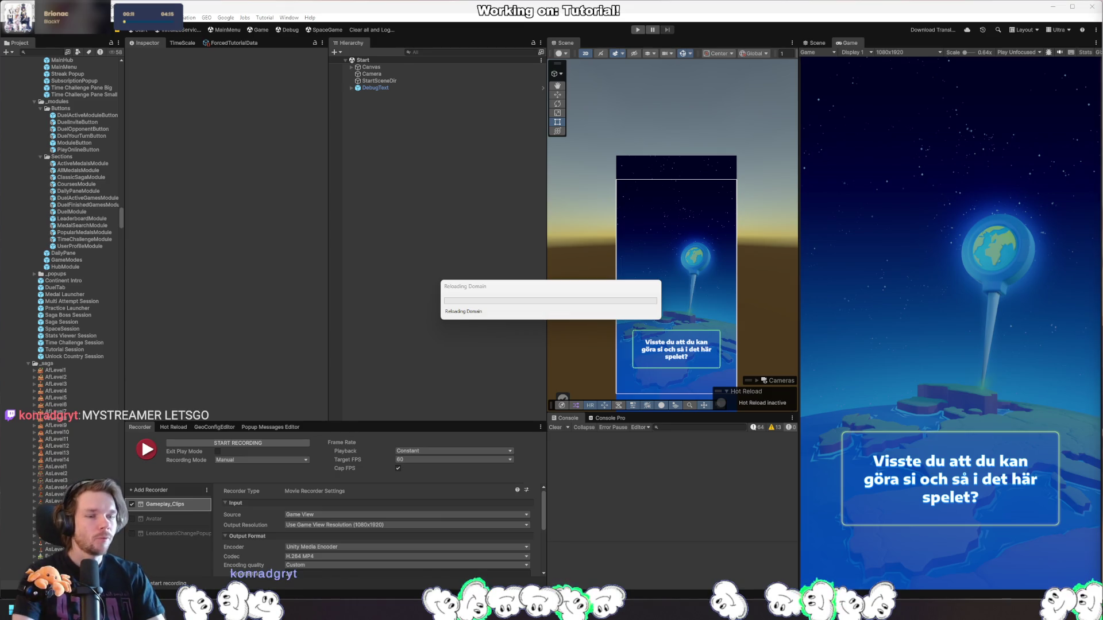
# Switch from Unity to the Akari browser page while the edited script reloads.
pyautogui.hotkey('alt', 'Tab')
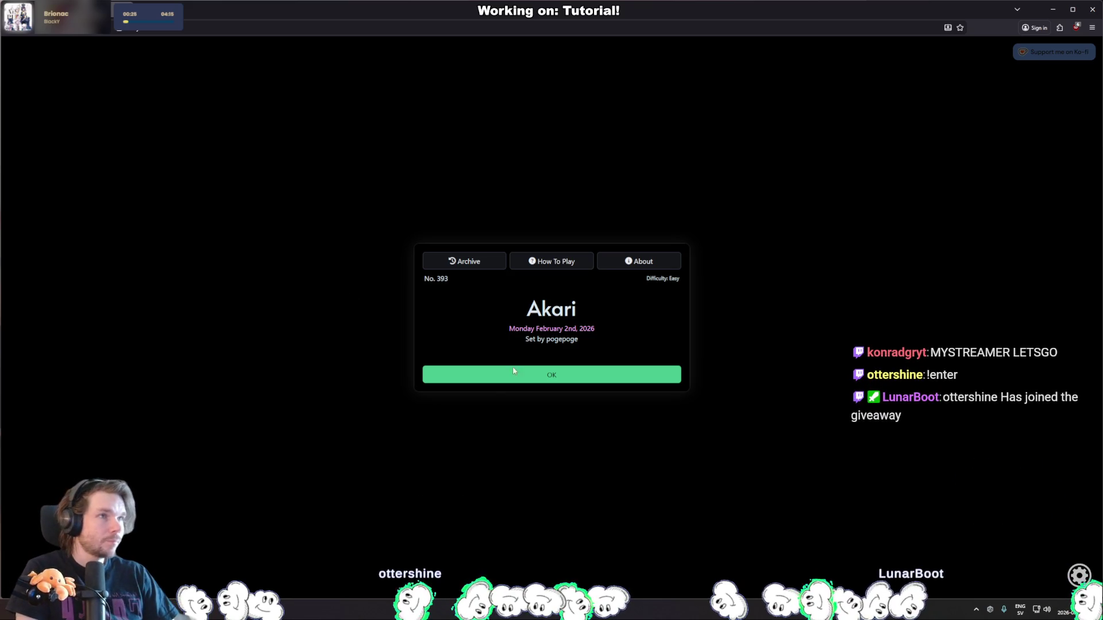
# Start puzzle No. 393, cross out three top cells and ring the top-left block with four bulbs.
pyautogui.click(556, 377)
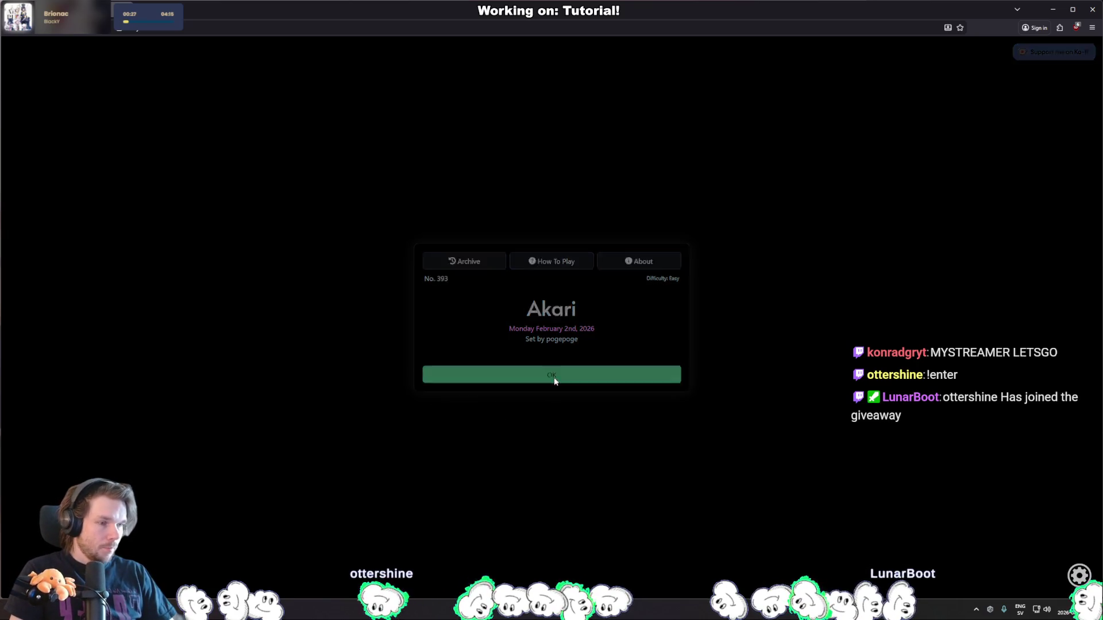
pyautogui.rightClick(480, 151)
pyautogui.rightClick(433, 105)
pyautogui.rightClick(528, 104)
pyautogui.click(444, 151)
pyautogui.click(386, 104)
pyautogui.click(386, 199)
pyautogui.click(338, 152)
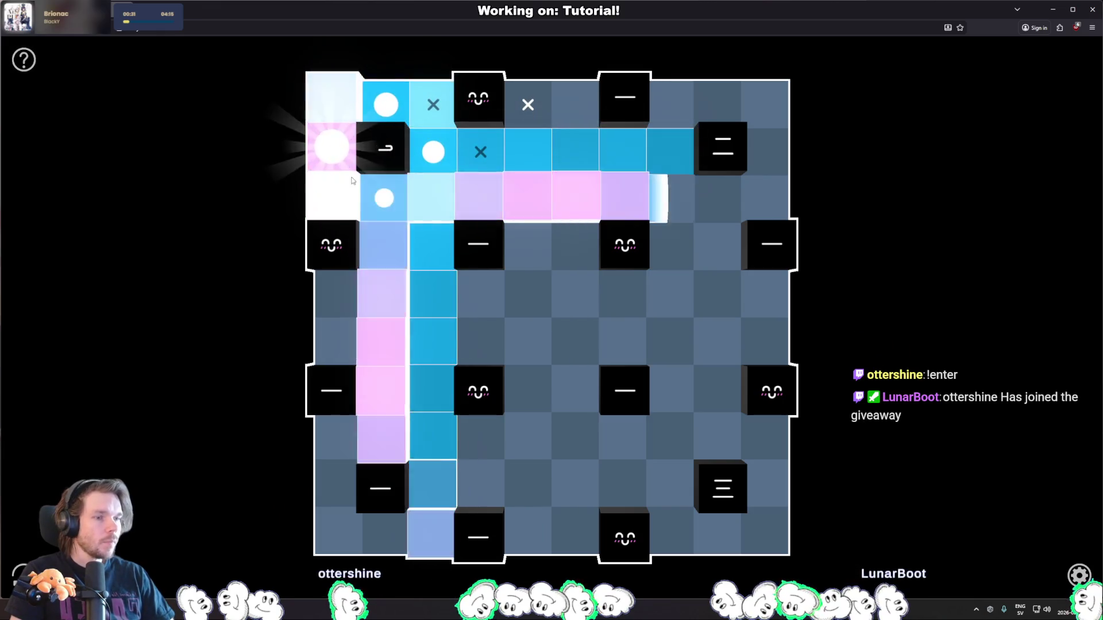
# Cross out cells around the upper middle block and add three top bulbs on the right and centre.
pyautogui.rightClick(575, 247)
pyautogui.rightClick(621, 290)
pyautogui.rightClick(670, 247)
pyautogui.rightClick(528, 294)
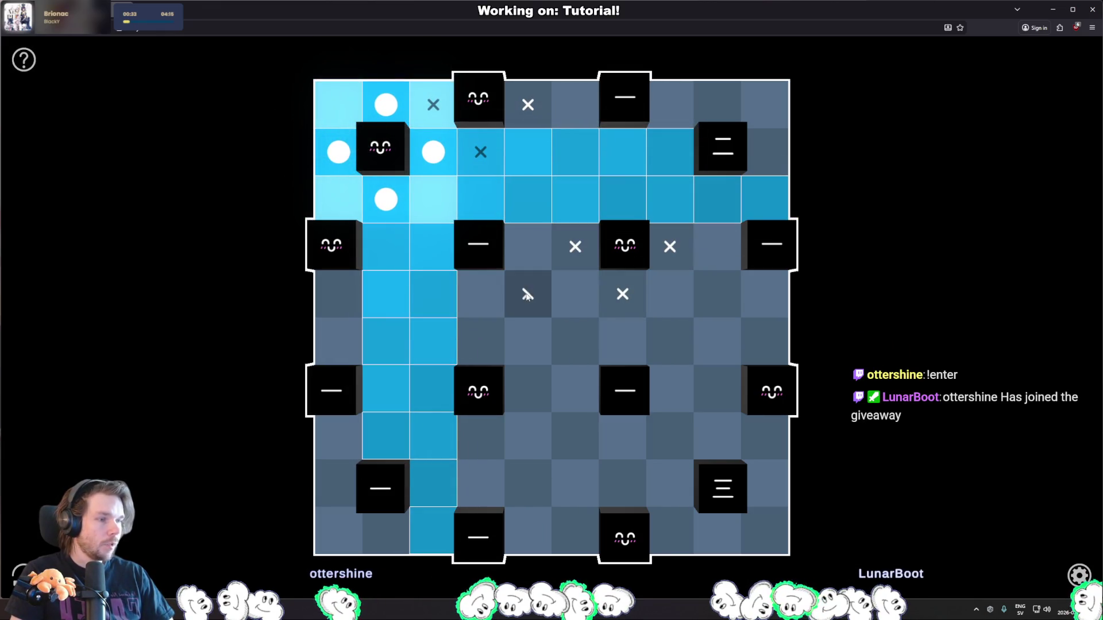
pyautogui.click(765, 145)
pyautogui.click(712, 108)
pyautogui.click(575, 104)
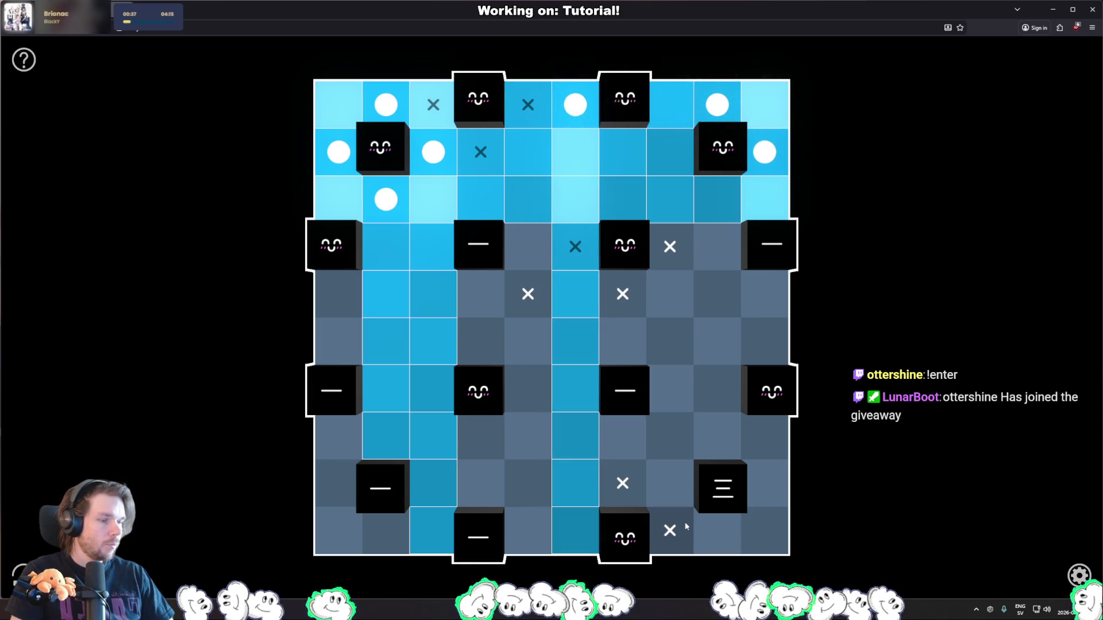
# Cross out lower-board and right-edge cells, then place two bulbs by the bottom-right block.
pyautogui.rightClick(339, 531)
pyautogui.rightClick(528, 484)
pyautogui.rightClick(481, 362)
pyautogui.rightClick(515, 396)
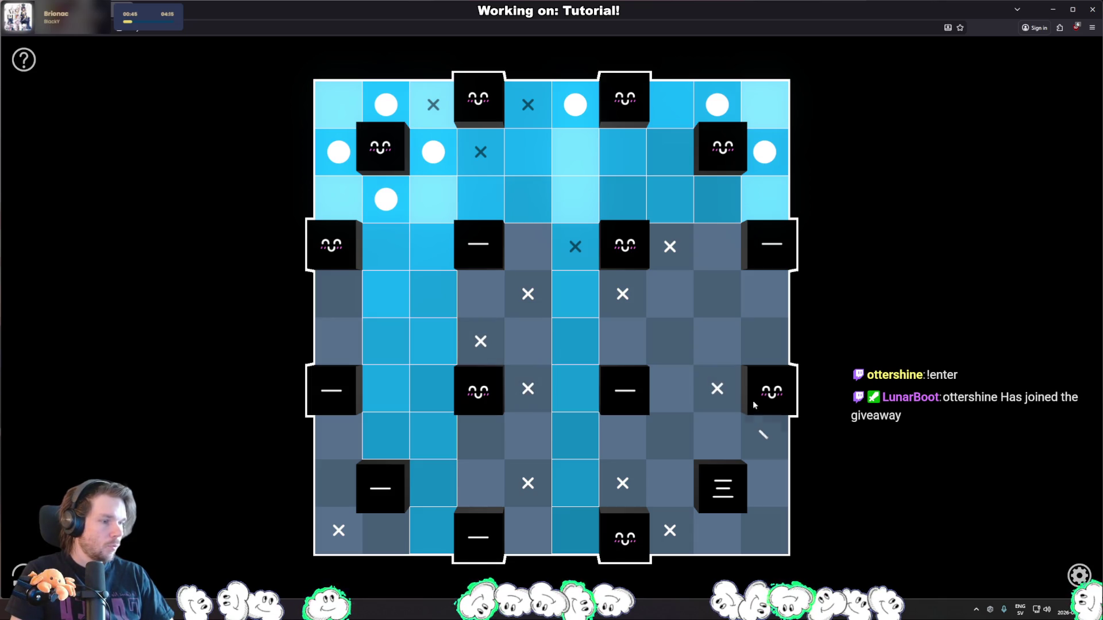
pyautogui.rightClick(771, 341)
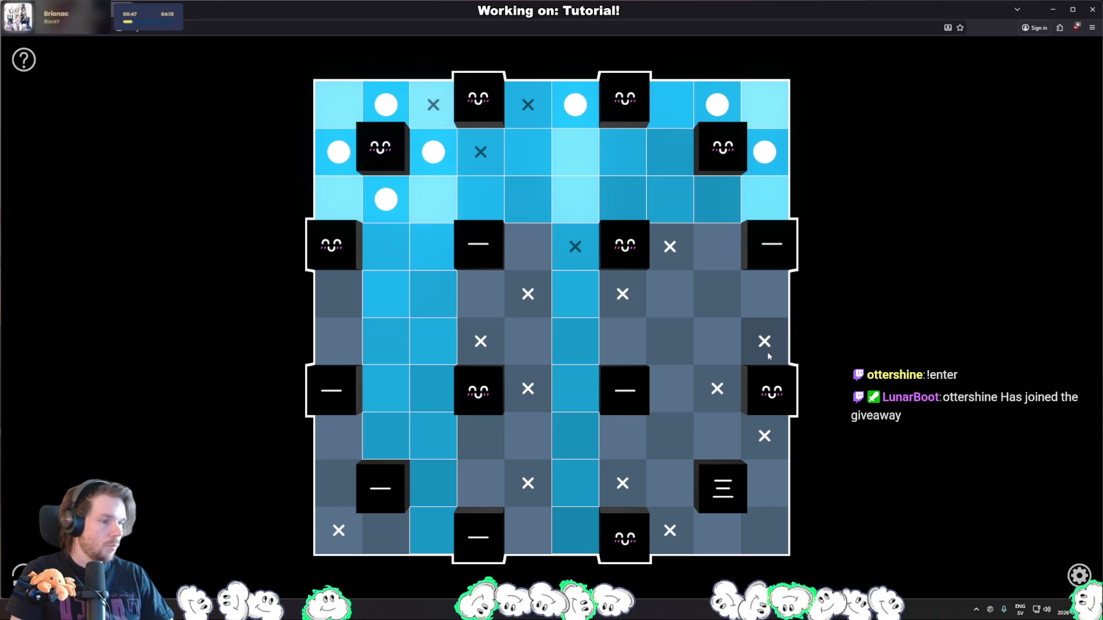
pyautogui.click(717, 530)
pyautogui.click(767, 495)
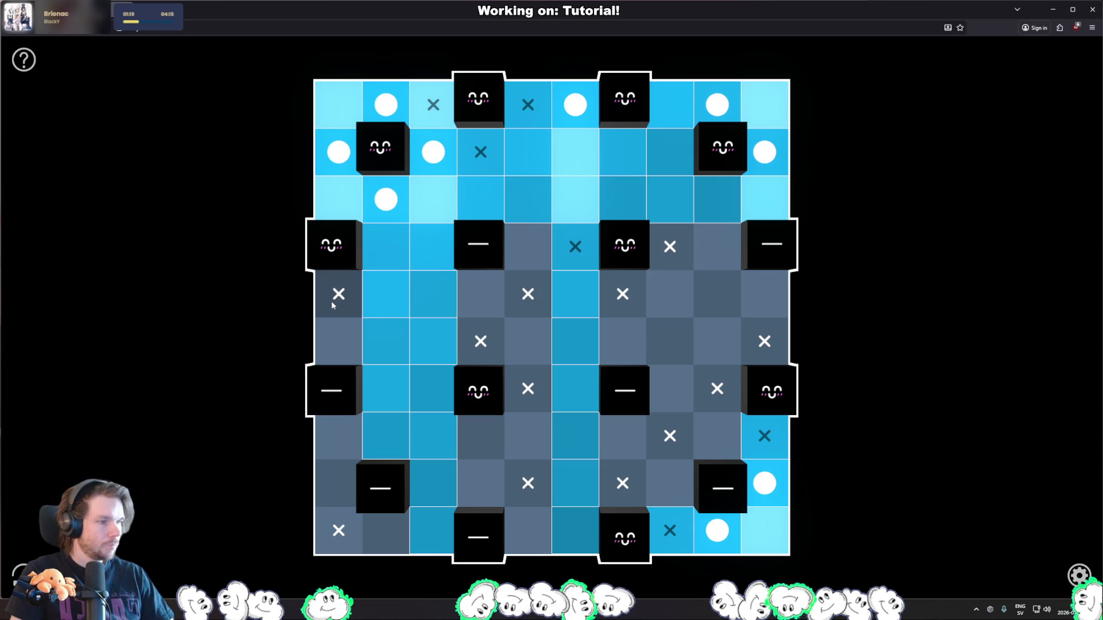
# Cross out two more cells and add bulbs on the left and beside the lower-right block.
pyautogui.click(717, 294)
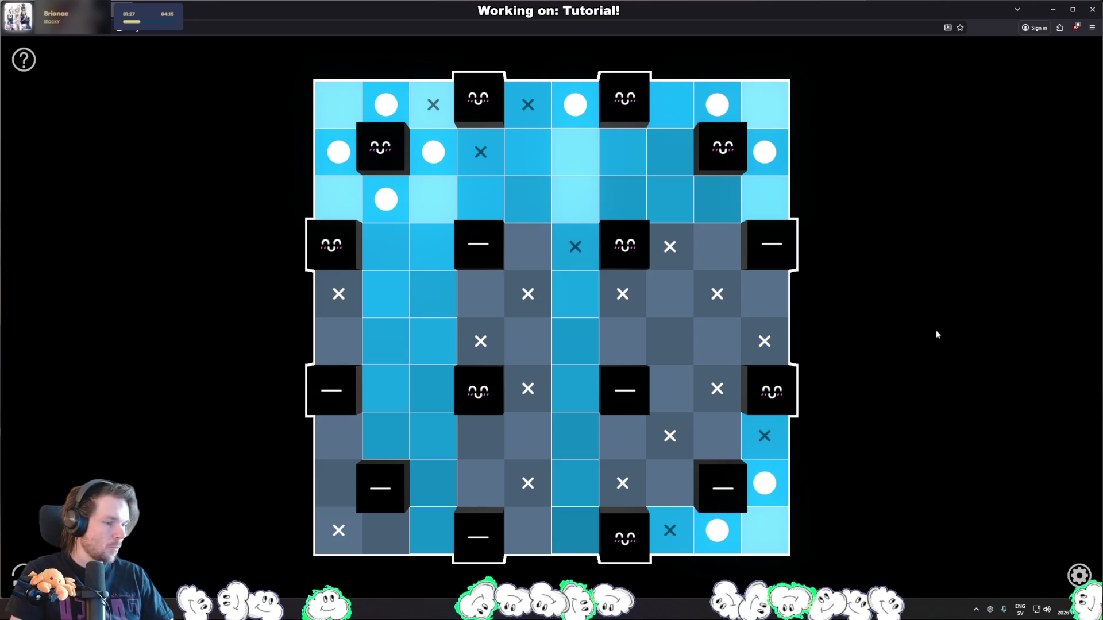
pyautogui.click(489, 436)
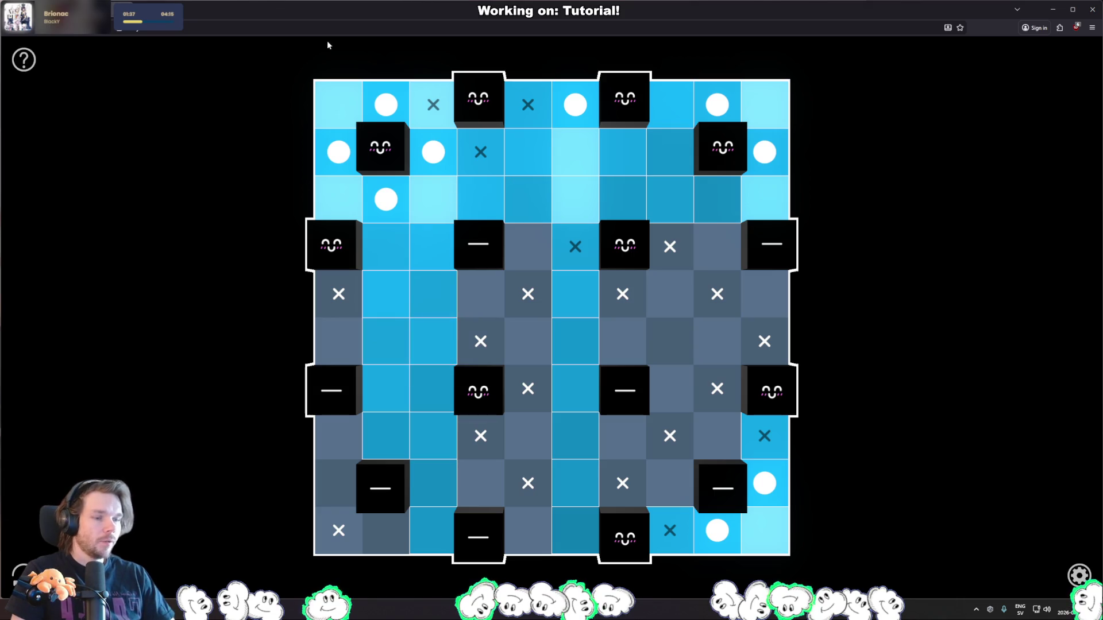
pyautogui.click(383, 488)
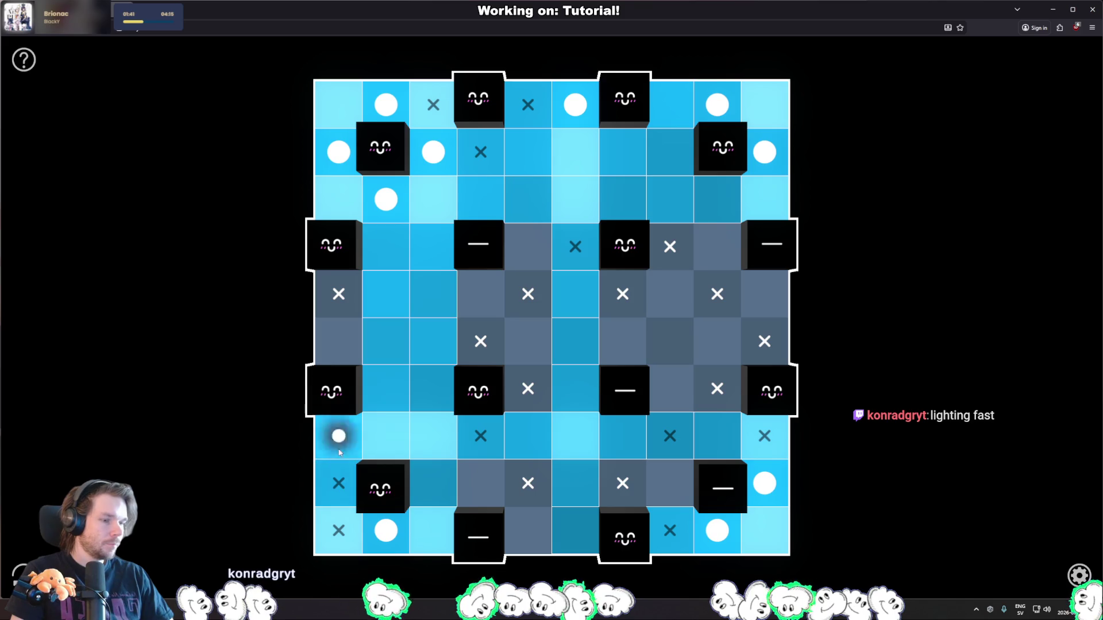
pyautogui.click(334, 397)
pyautogui.click(712, 482)
# Place the final four bulbs to light the whole board, then copy the share message.
pyautogui.click(610, 371)
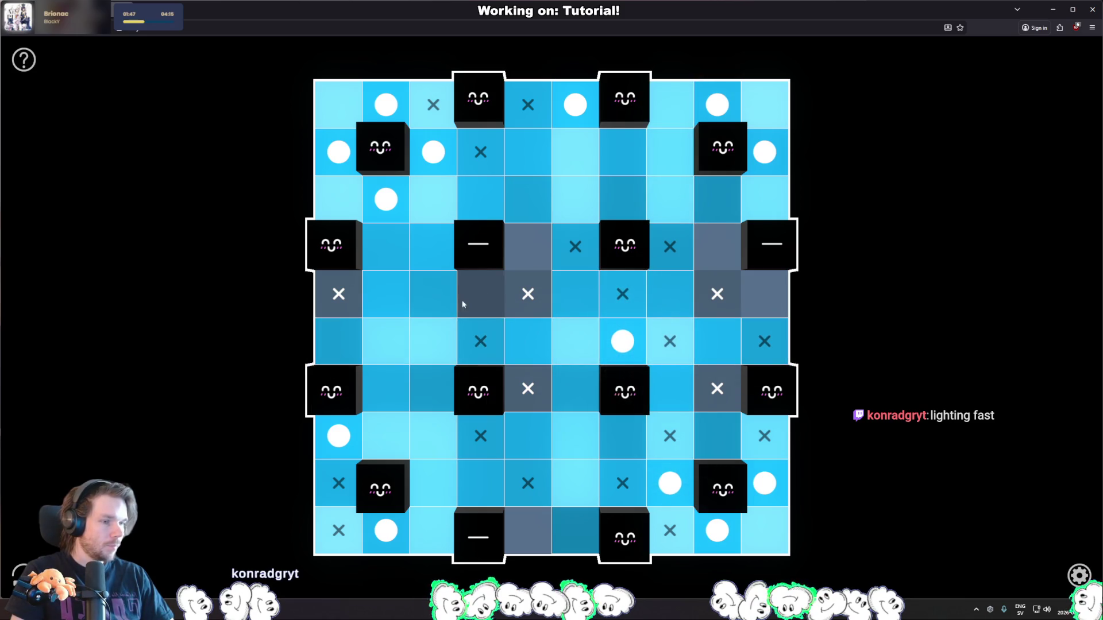
pyautogui.click(534, 542)
pyautogui.click(481, 294)
pyautogui.click(717, 247)
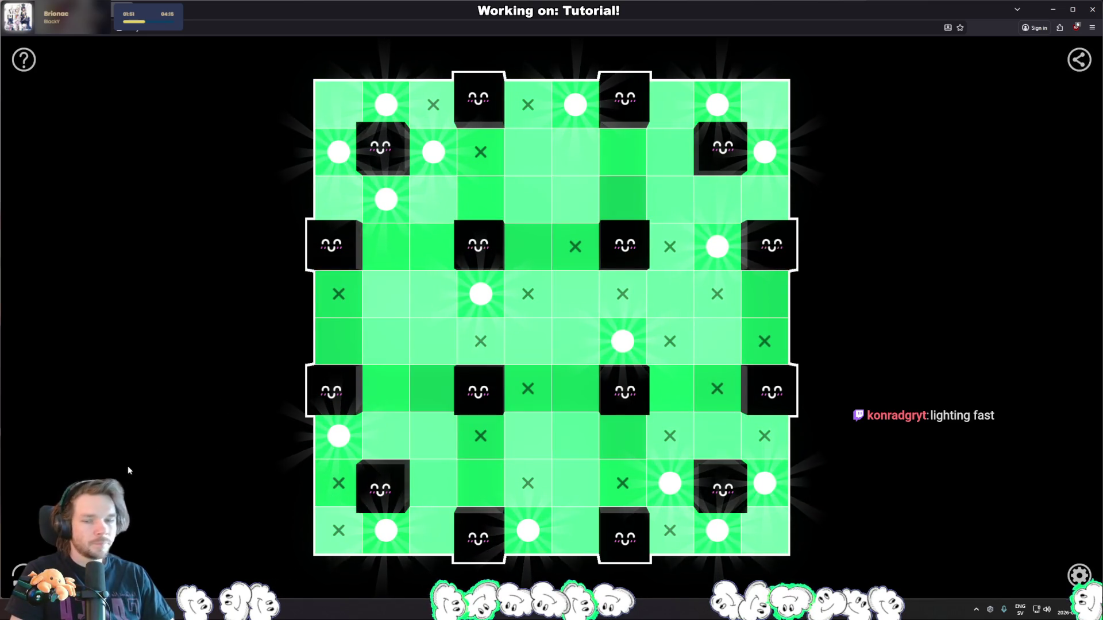
pyautogui.click(1080, 59)
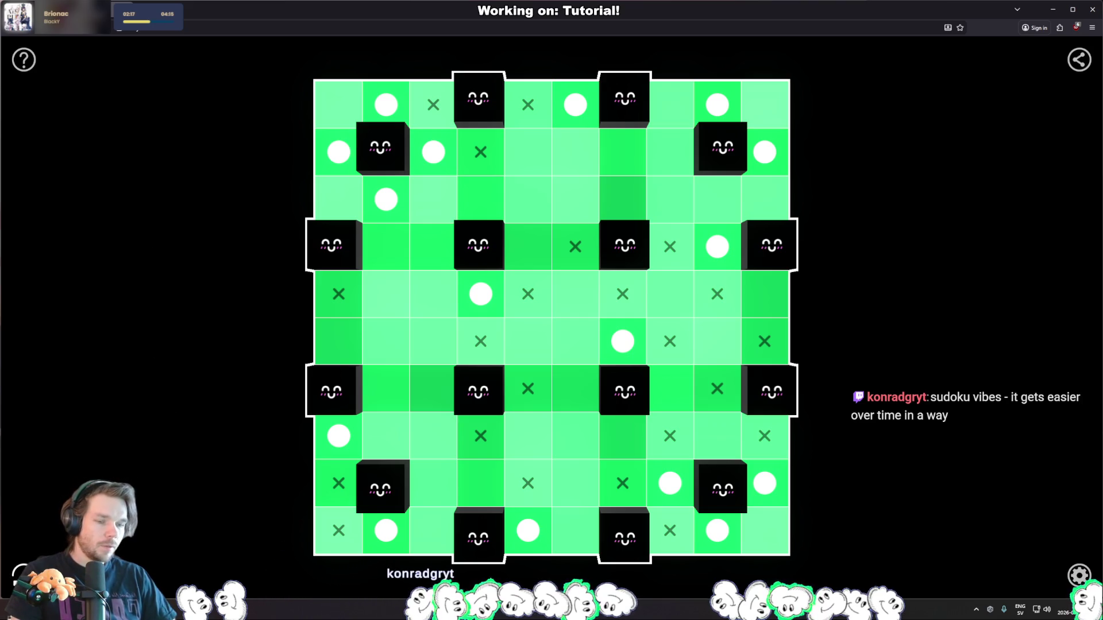
# Restart the puzzle with R and confirm Start over to get an empty board.
pyautogui.press('r')
pyautogui.click(537, 334)
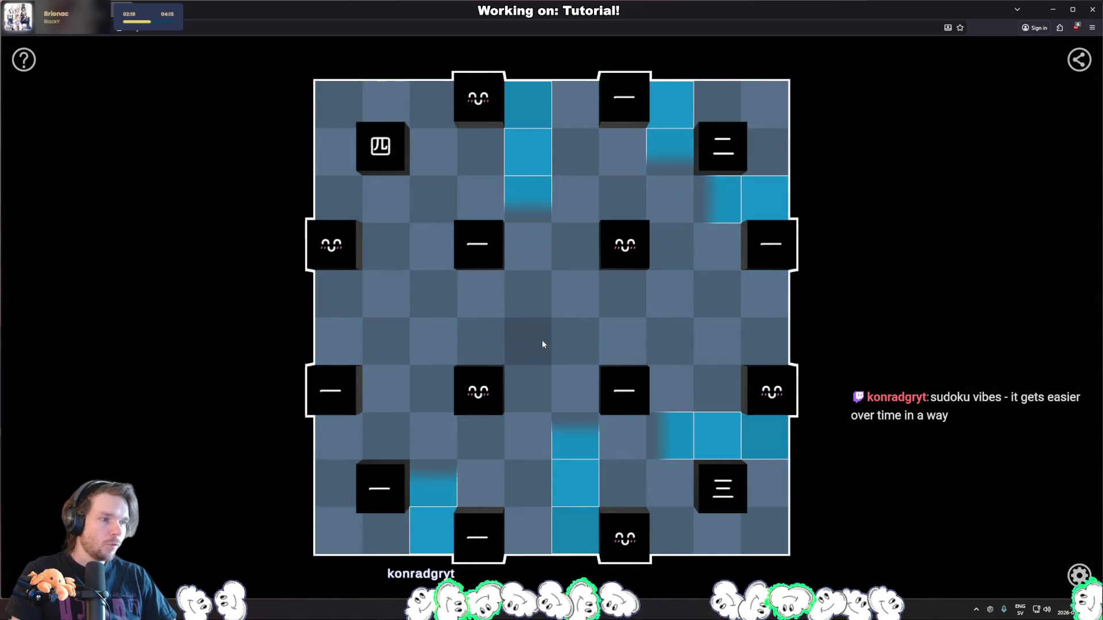
# Auto-fill the top-left 4 block's lights and place three more top-row bulbs, crossing one cell.
pyautogui.click(386, 135)
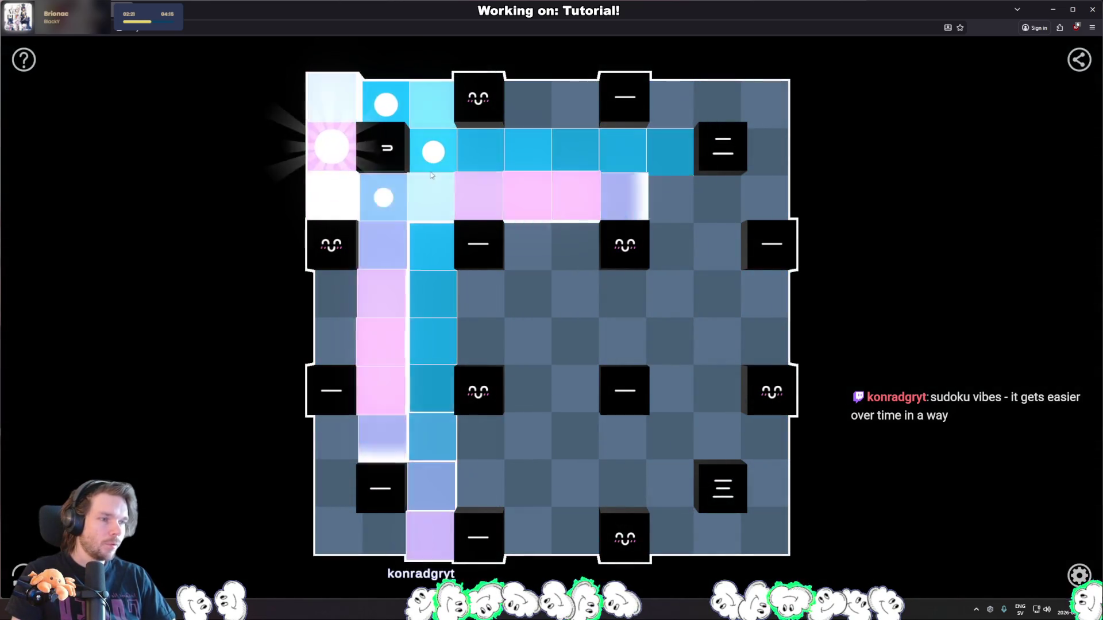
pyautogui.rightClick(540, 101)
pyautogui.click(766, 150)
pyautogui.click(716, 105)
pyautogui.click(588, 102)
# Cross out eight cells across the middle, centre and left column of the board.
pyautogui.rightClick(669, 246)
pyautogui.rightClick(622, 293)
pyautogui.rightClick(528, 293)
pyautogui.rightClick(338, 294)
pyautogui.rightClick(483, 436)
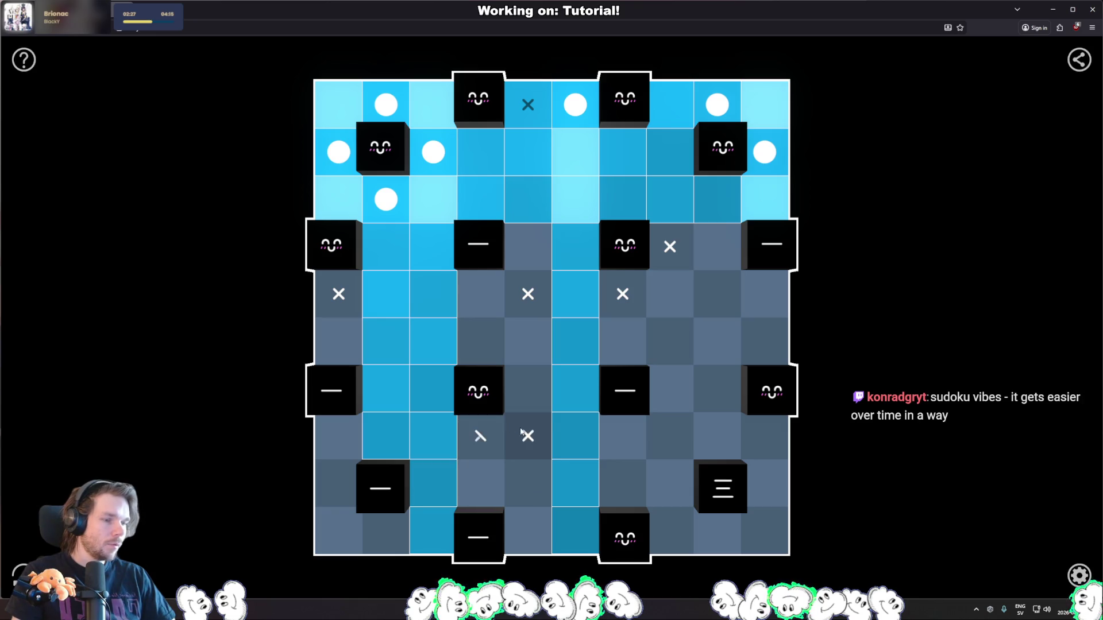
pyautogui.rightClick(528, 389)
pyautogui.rightClick(479, 340)
pyautogui.rightClick(331, 542)
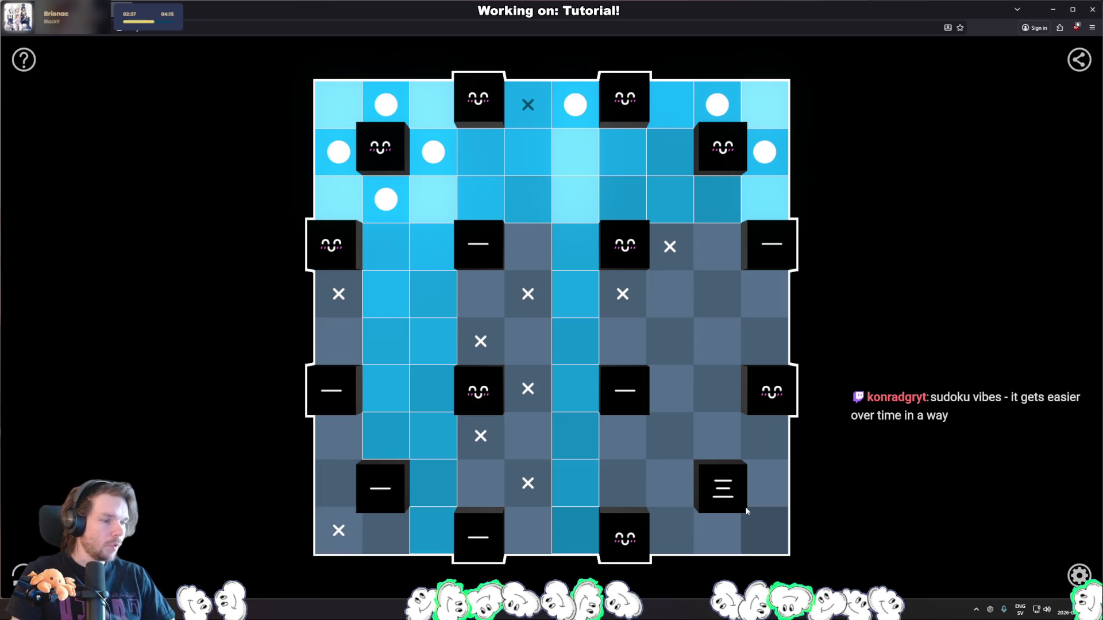
# Cross out seven right-side and lower-right cells, then place a bulb lighting the bottom row.
pyautogui.click(666, 537)
pyautogui.click(764, 530)
pyautogui.click(765, 436)
pyautogui.click(764, 341)
pyautogui.click(717, 389)
pyautogui.click(661, 430)
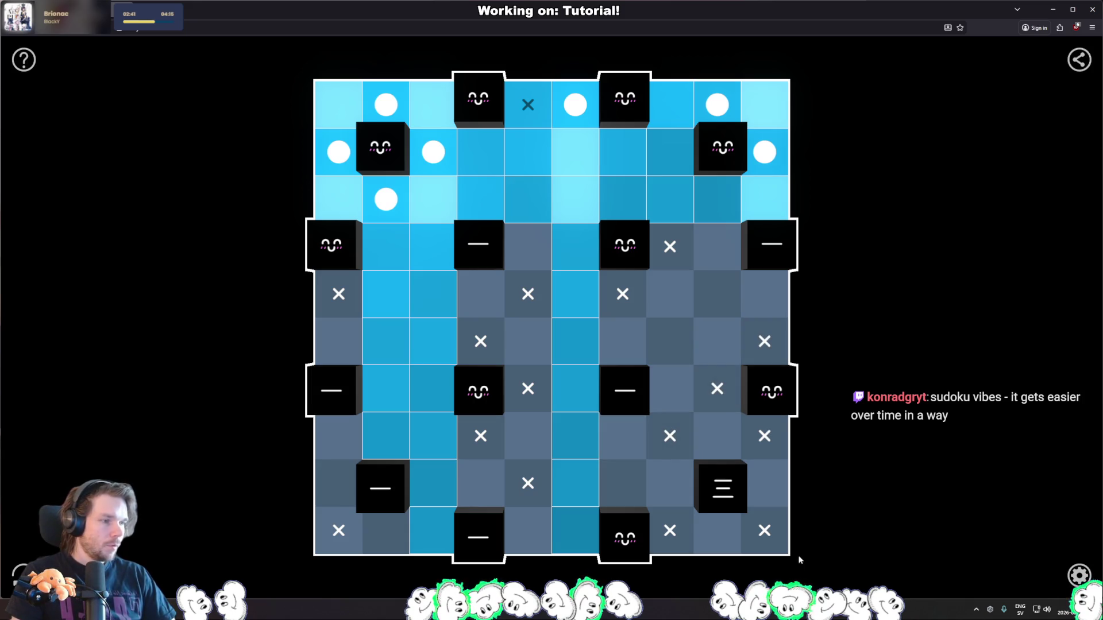
pyautogui.click(718, 308)
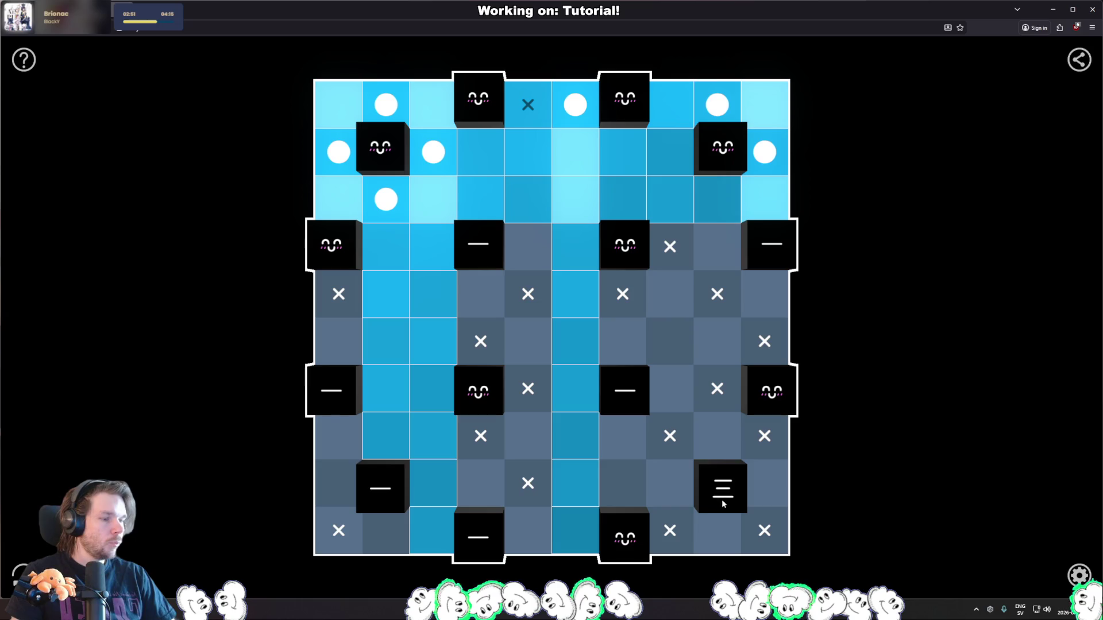
pyautogui.click(721, 532)
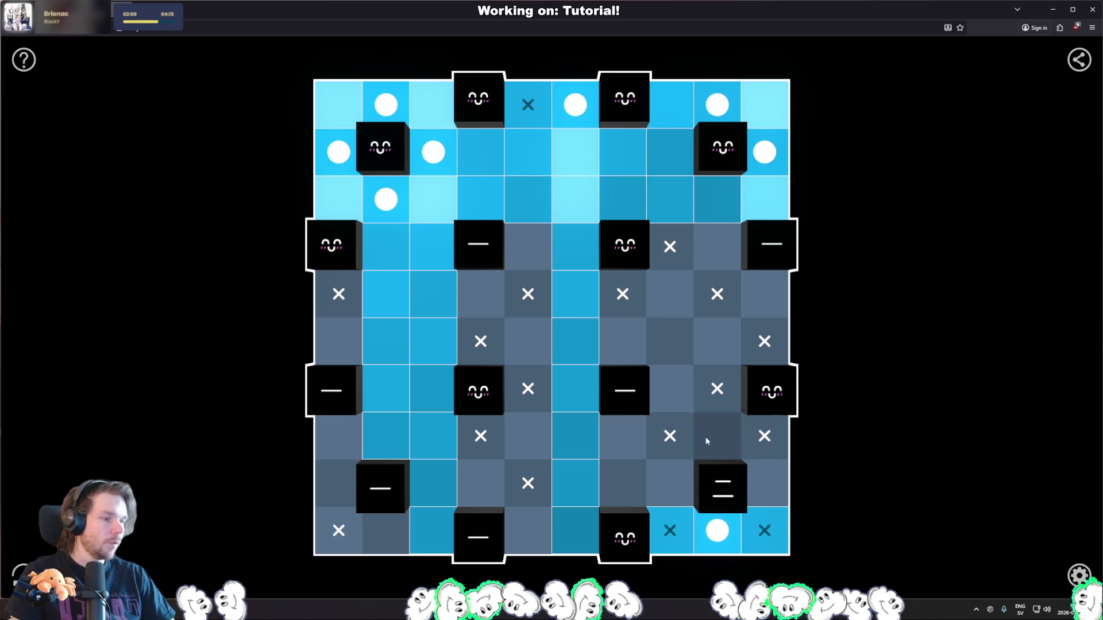
# Place a right-column bulb, then try and withdraw bulbs in the bottom-left corner and bottom centre.
pyautogui.click(764, 485)
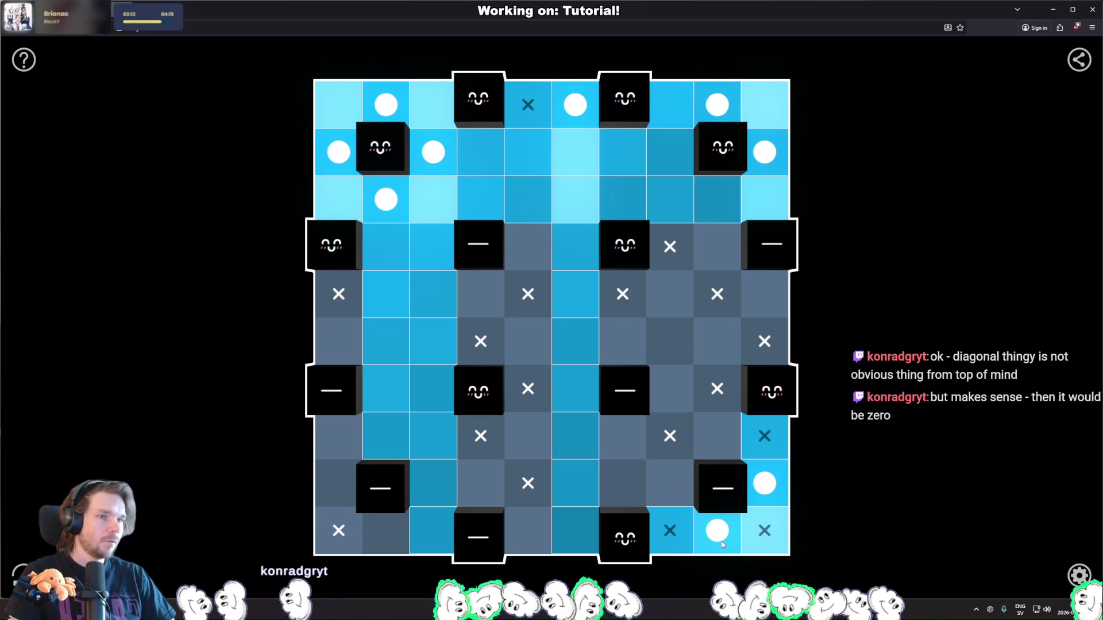
pyautogui.click(334, 543)
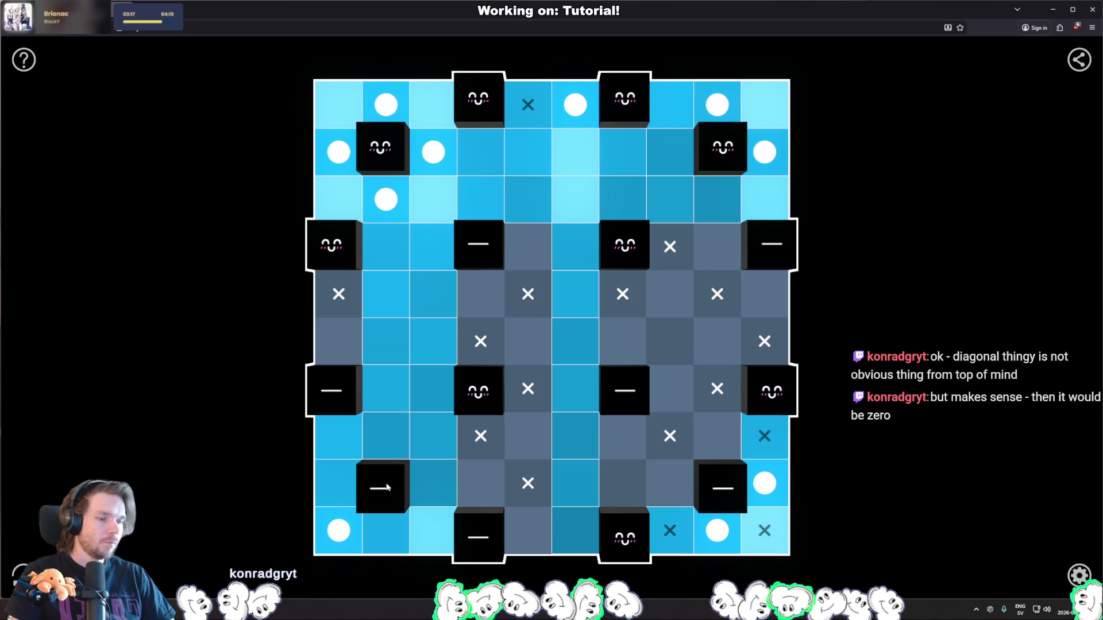
pyautogui.click(340, 535)
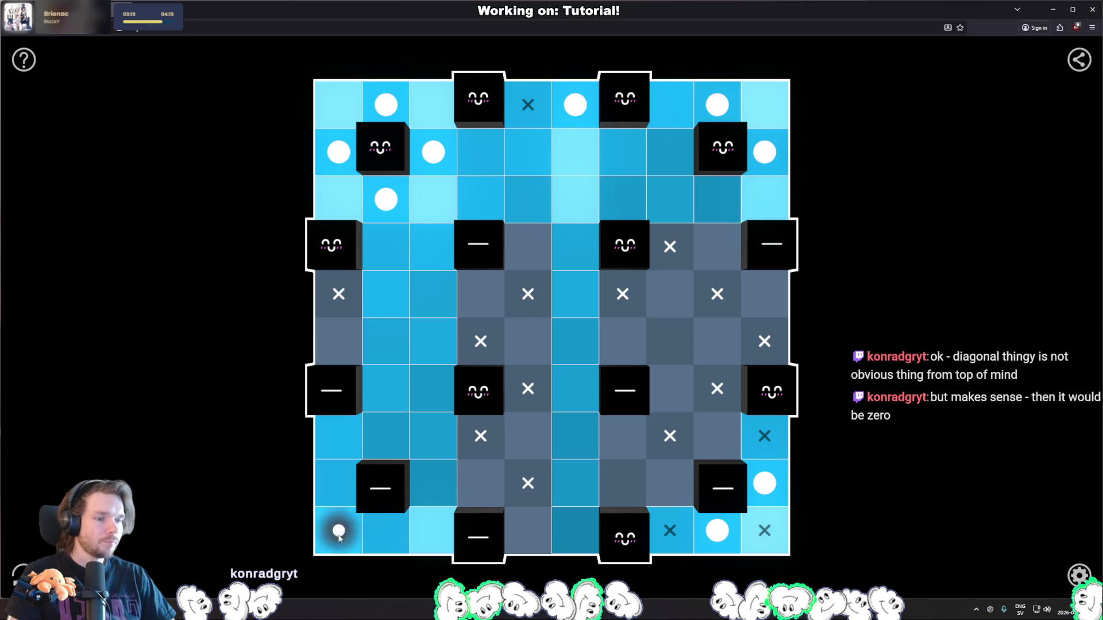
pyautogui.click(527, 487)
pyautogui.click(527, 488)
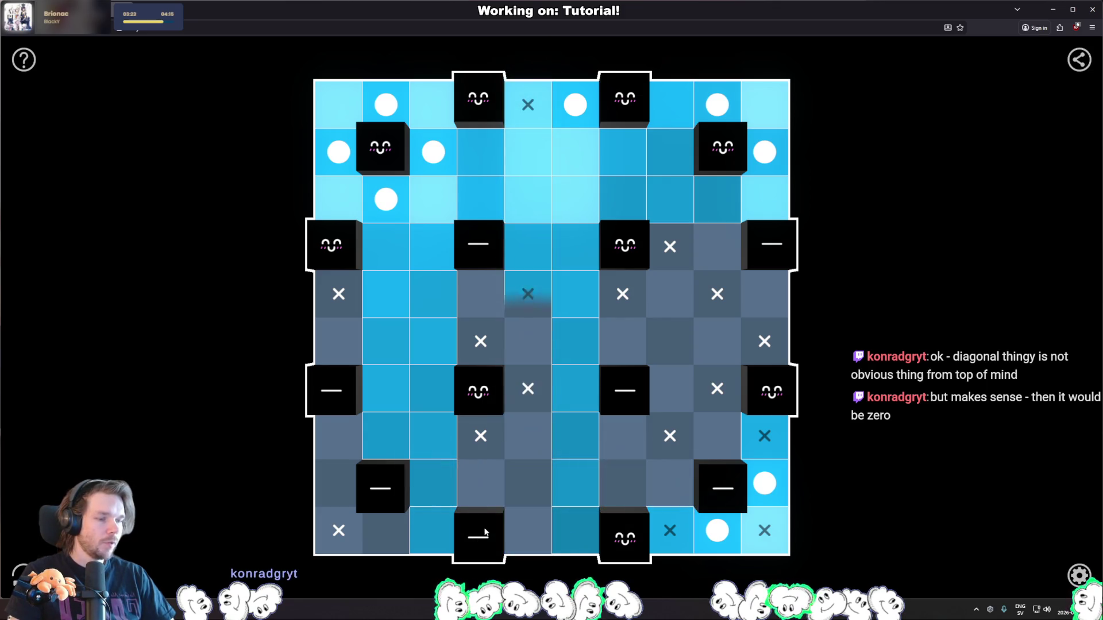
# Test lights around the lower-right block and a middle-right cell, undoing them and restoring the X.
pyautogui.click(722, 488)
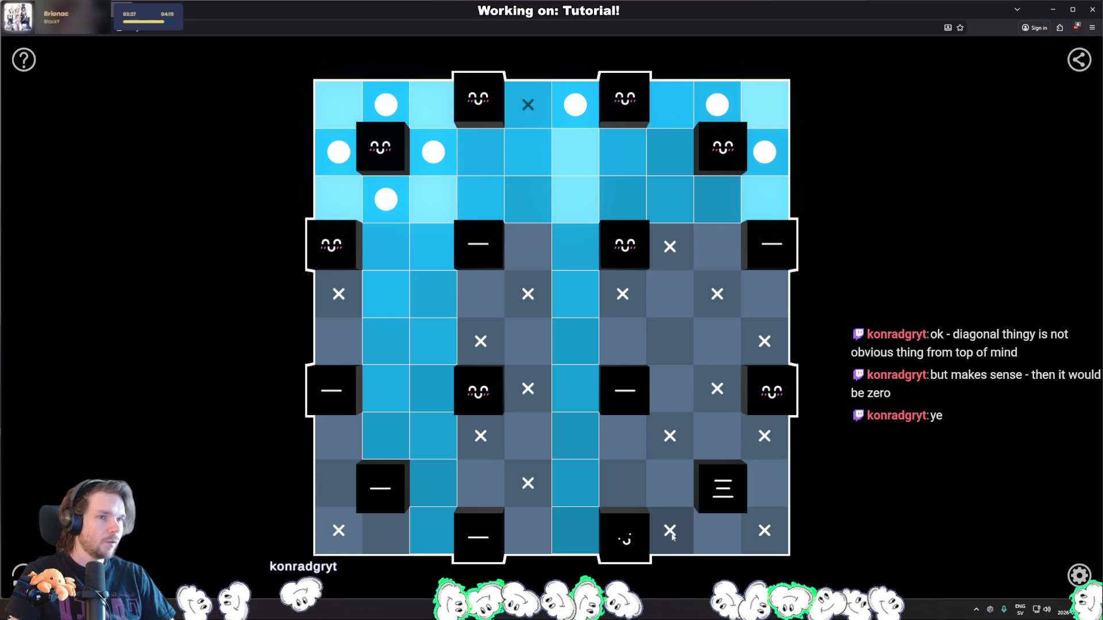
pyautogui.click(773, 537)
pyautogui.click(719, 439)
pyautogui.click(718, 477)
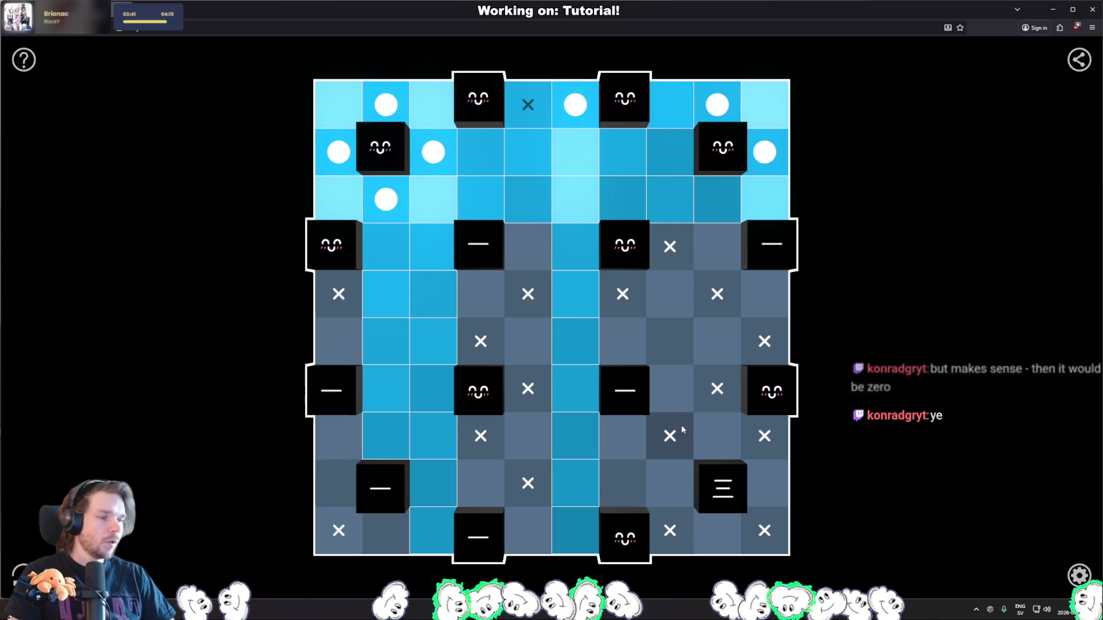
pyautogui.click(672, 348)
pyautogui.click(660, 345)
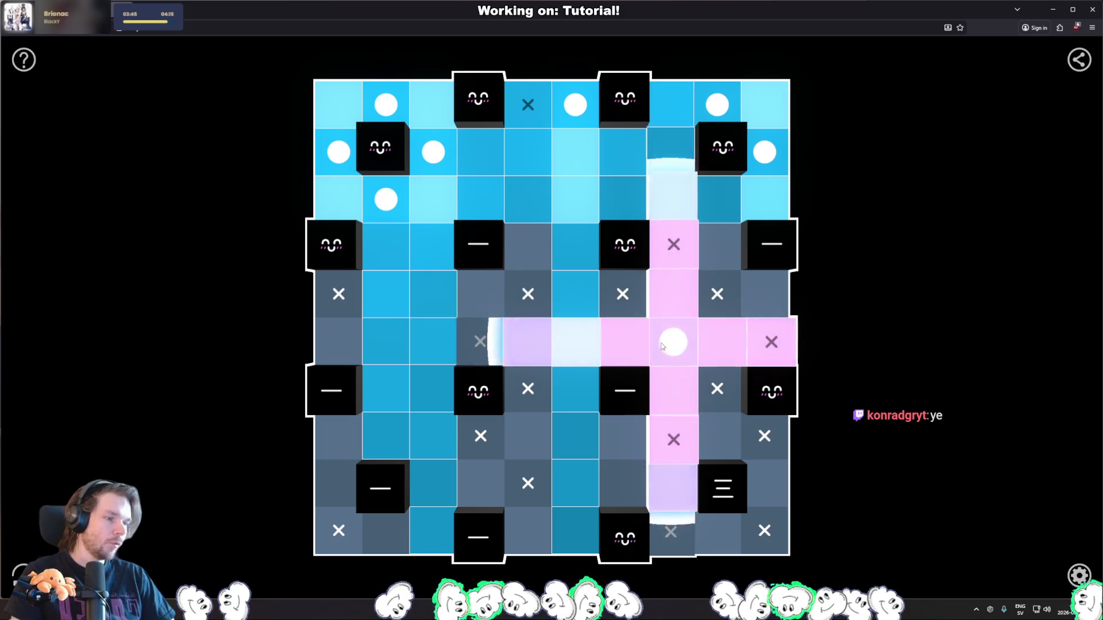
pyautogui.hotkey('ctrl', 'z')
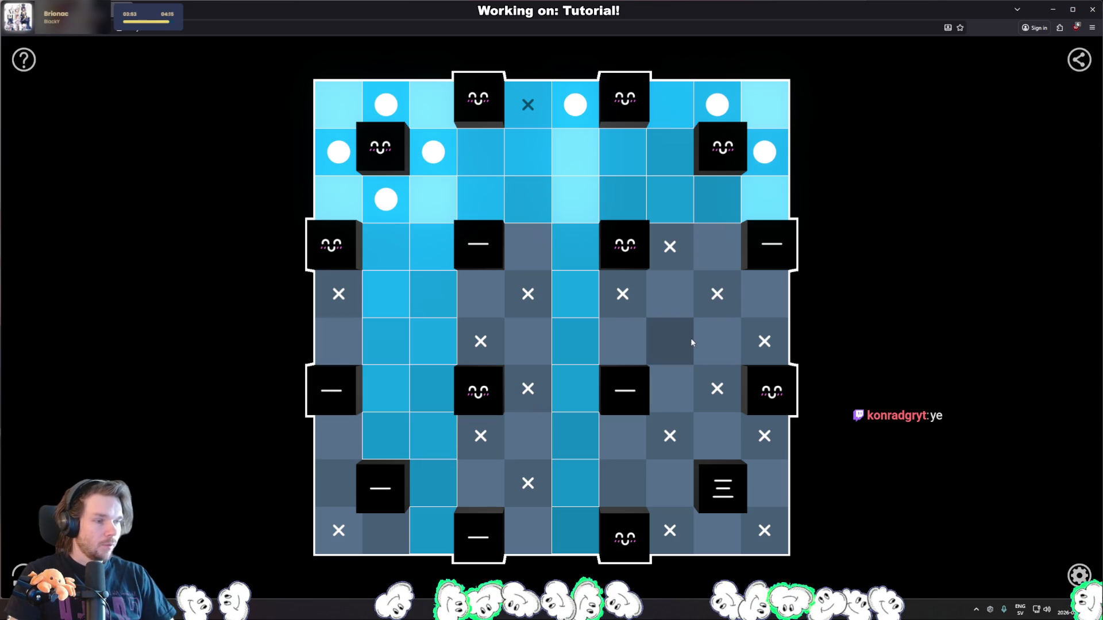
pyautogui.rightClick(679, 348)
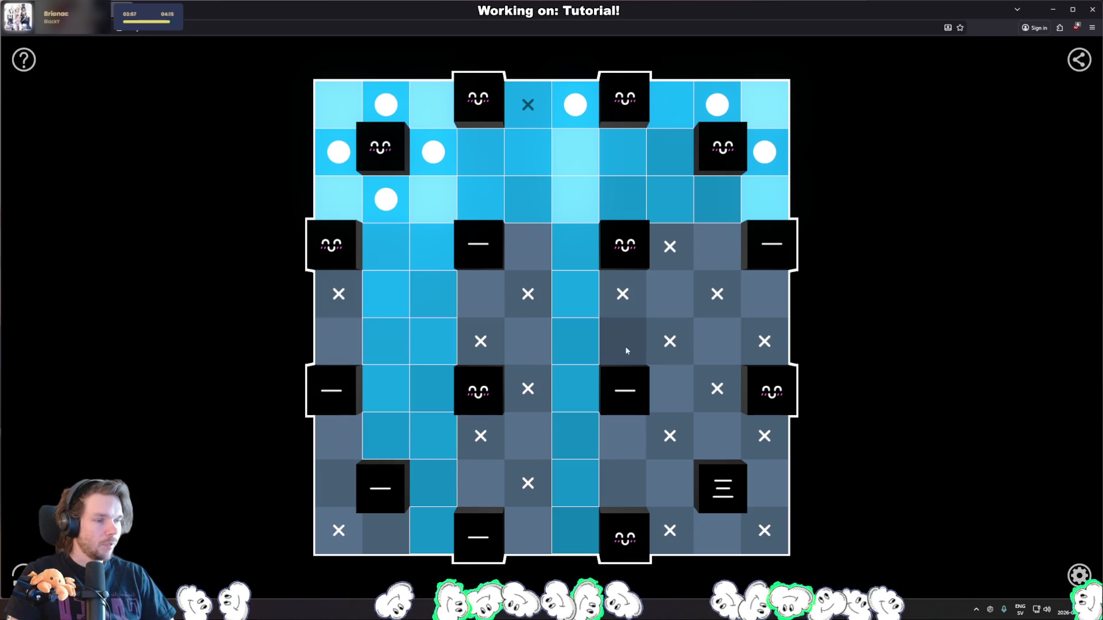
# After two failed trial bulbs, place bulbs right of and below the lower-right block.
pyautogui.click(667, 355)
pyautogui.click(615, 443)
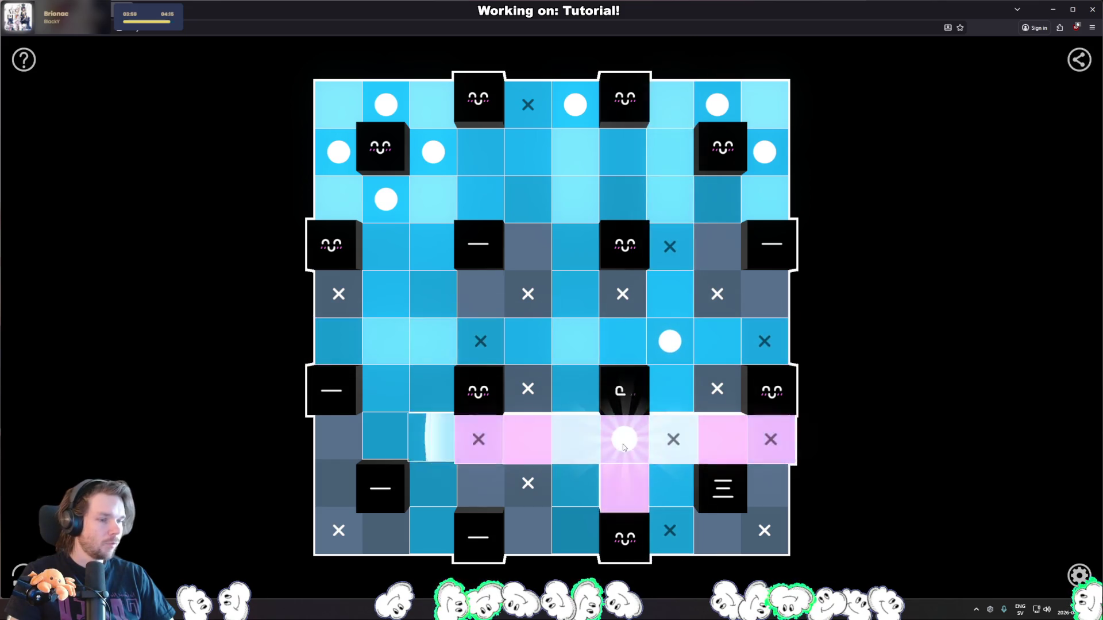
pyautogui.click(626, 439)
pyautogui.click(665, 355)
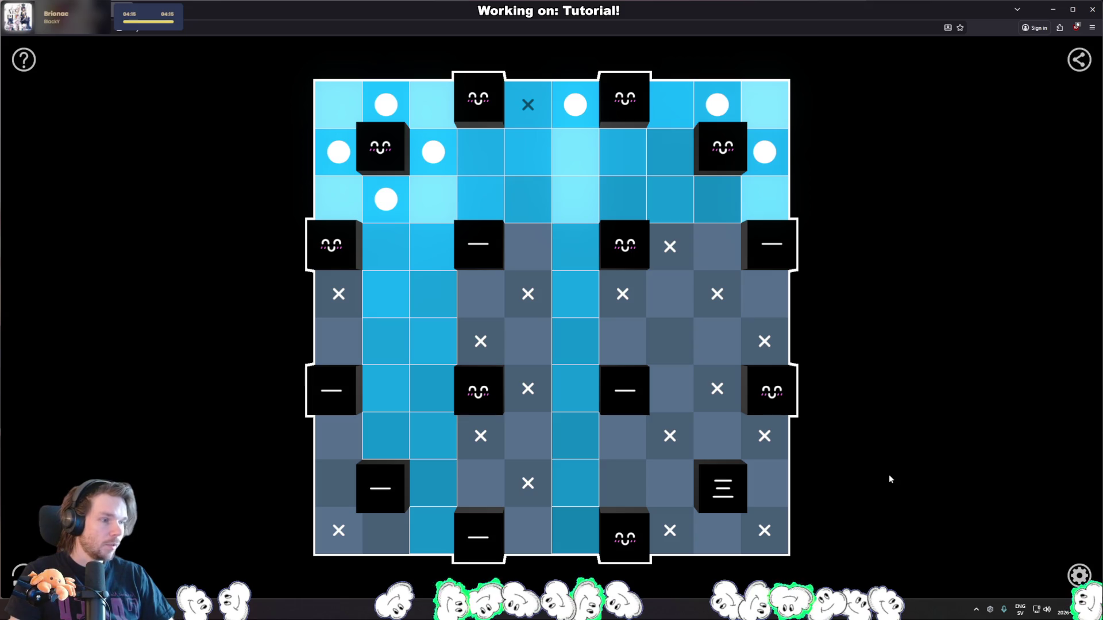
pyautogui.click(765, 484)
pyautogui.click(717, 531)
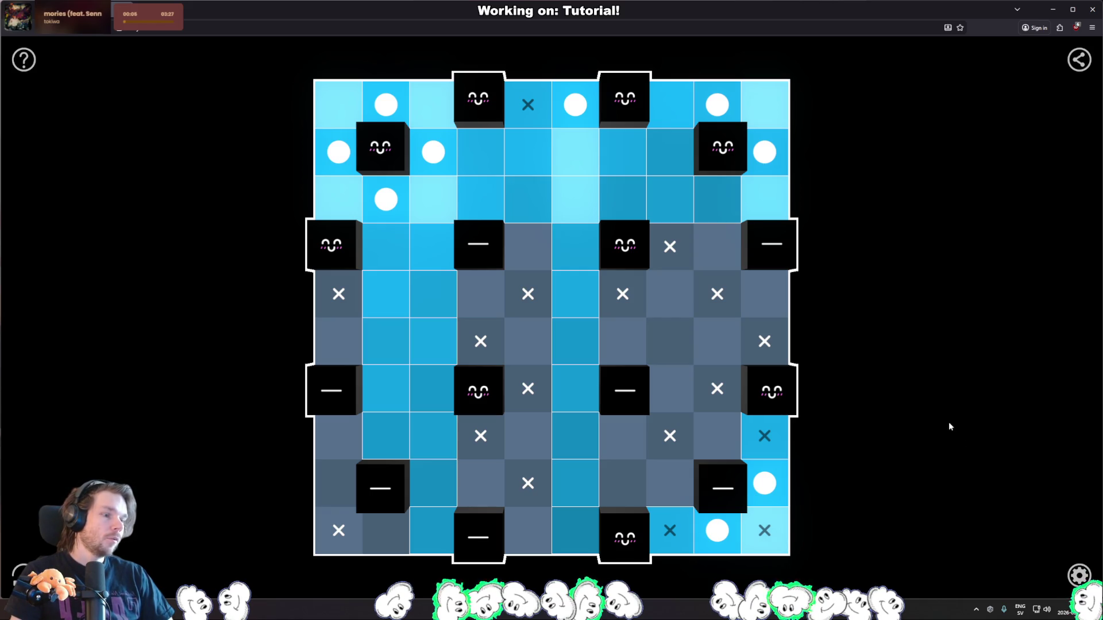
pyautogui.click(725, 249)
pyautogui.click(683, 489)
pyautogui.click(673, 486)
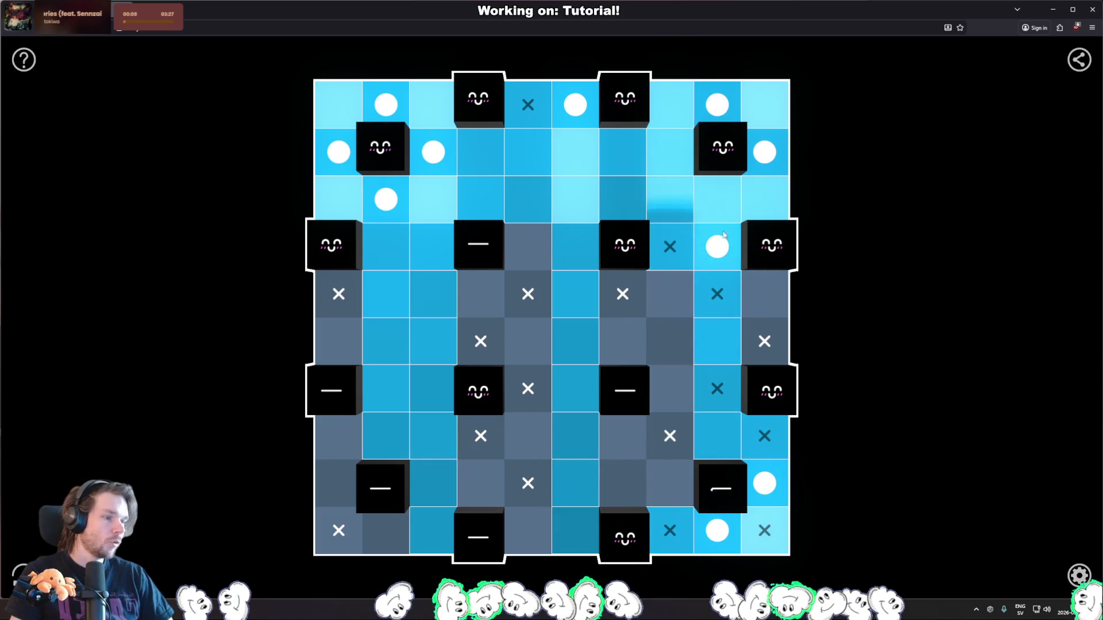
pyautogui.click(725, 241)
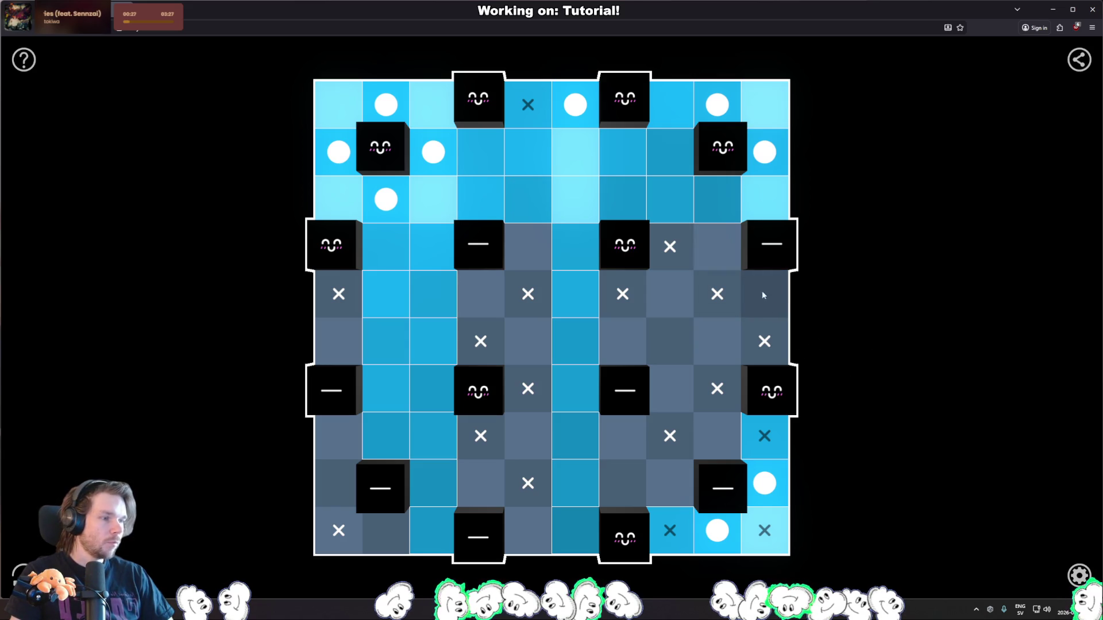
pyautogui.moveTo(714, 332)
pyautogui.mouseDown()
pyautogui.moveTo(670, 294)
pyautogui.moveTo(682, 305)
pyautogui.mouseUp()
pyautogui.moveTo(683, 448)
pyautogui.mouseDown()
pyautogui.moveTo(712, 475)
pyautogui.moveTo(679, 485)
pyautogui.mouseUp()
pyautogui.moveTo(670, 389)
pyautogui.mouseDown()
pyautogui.moveTo(720, 344)
pyautogui.moveTo(723, 359)
pyautogui.mouseUp()
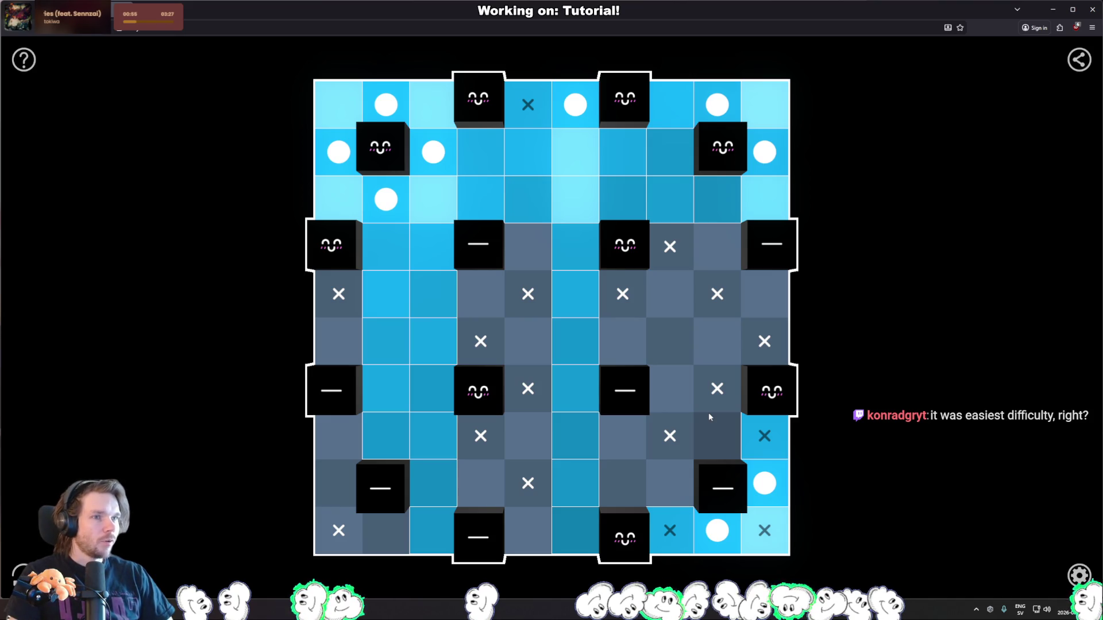
pyautogui.click(524, 529)
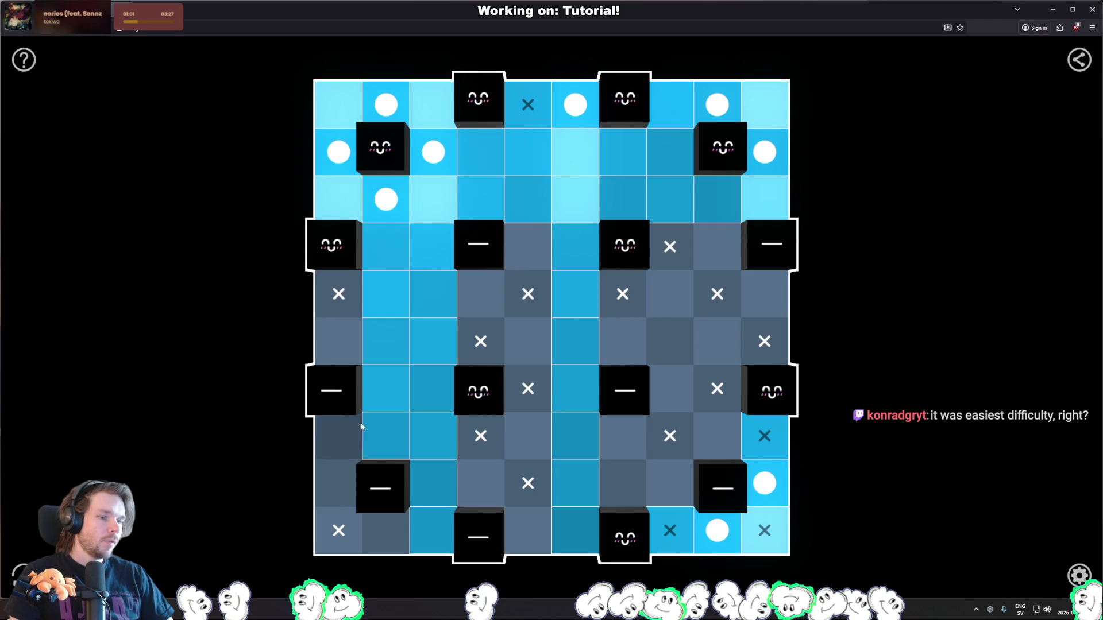
# Test left-column and bottom-left corner bulbs, then place a bulb below the lower-left block.
pyautogui.click(331, 493)
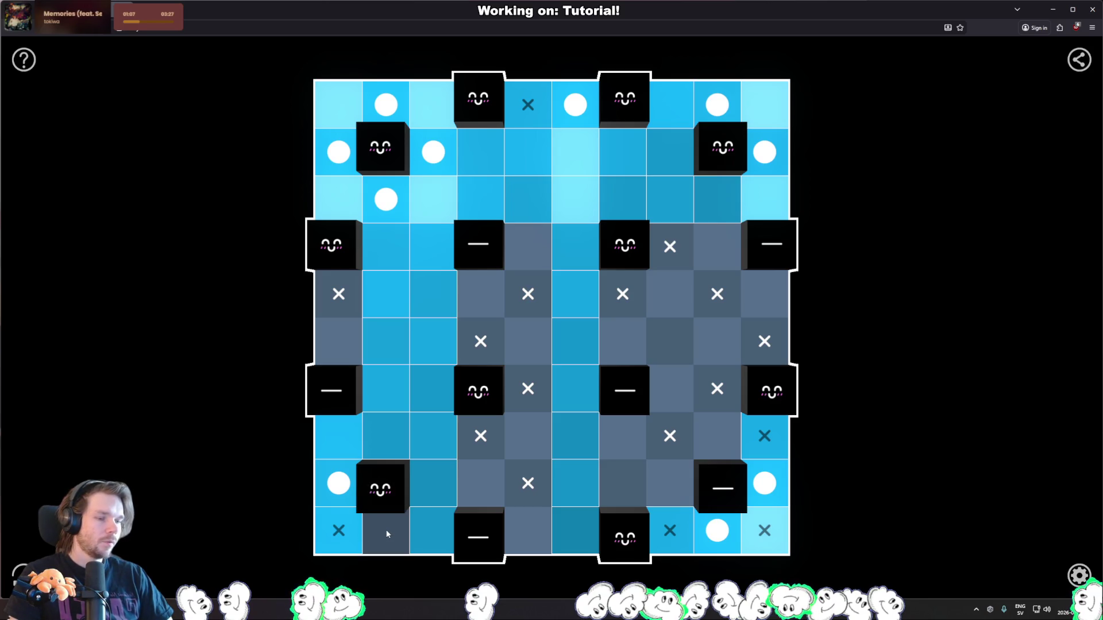
pyautogui.click(337, 493)
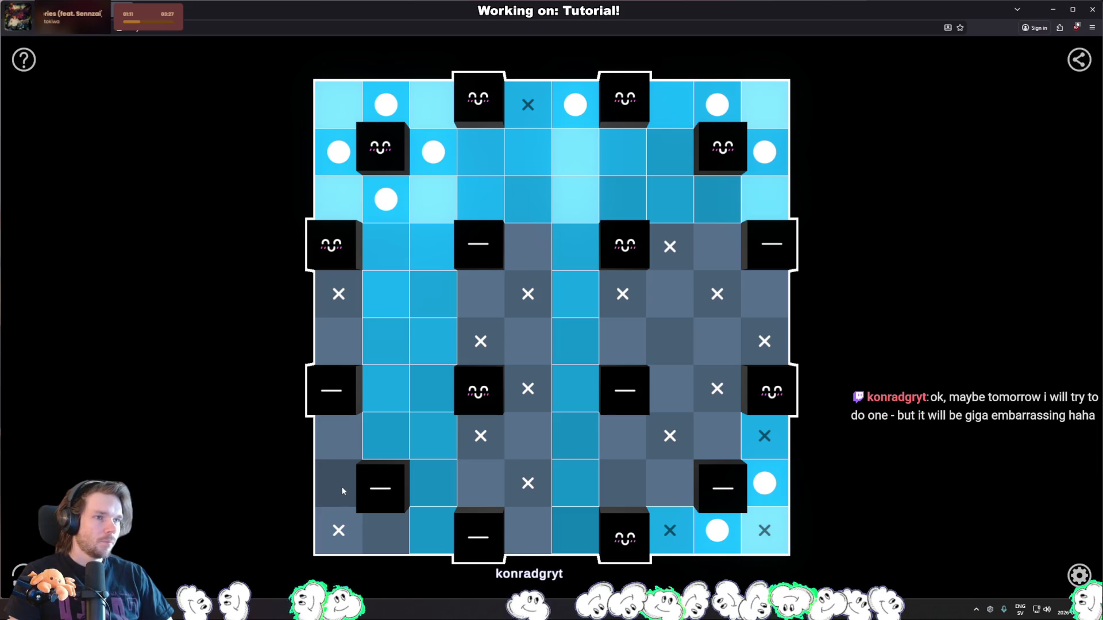
pyautogui.click(341, 486)
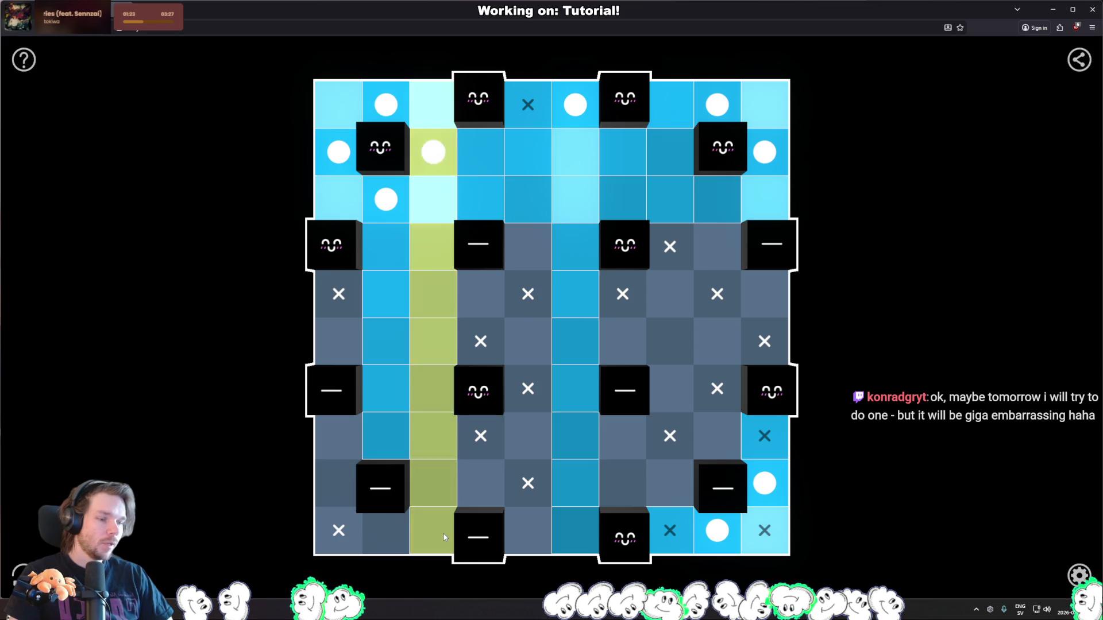
pyautogui.click(339, 538)
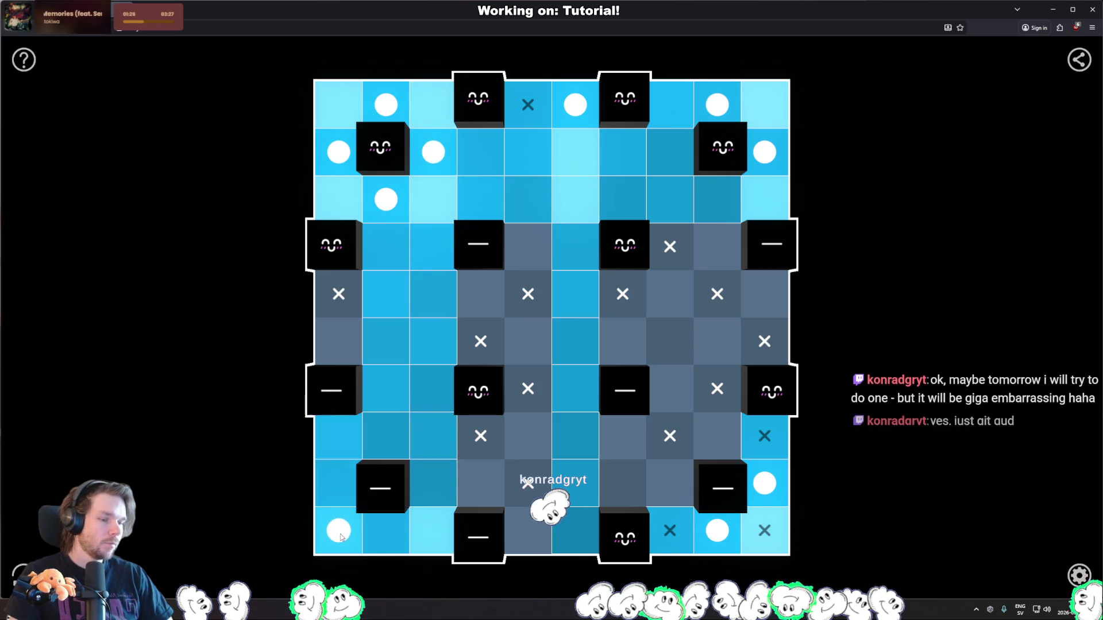
pyautogui.click(339, 540)
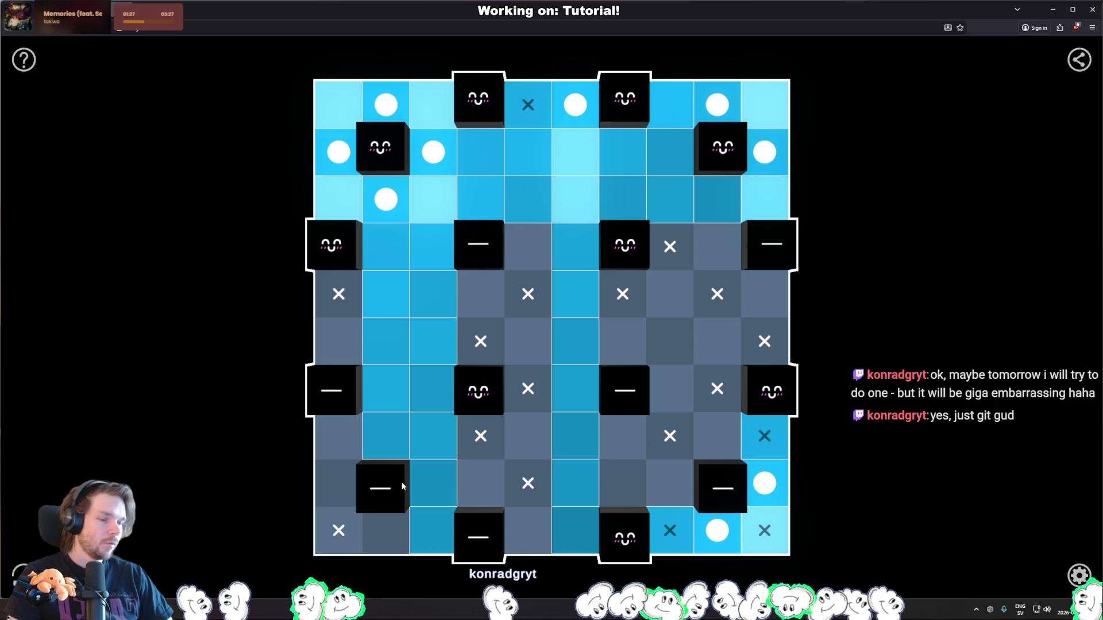
pyautogui.click(382, 538)
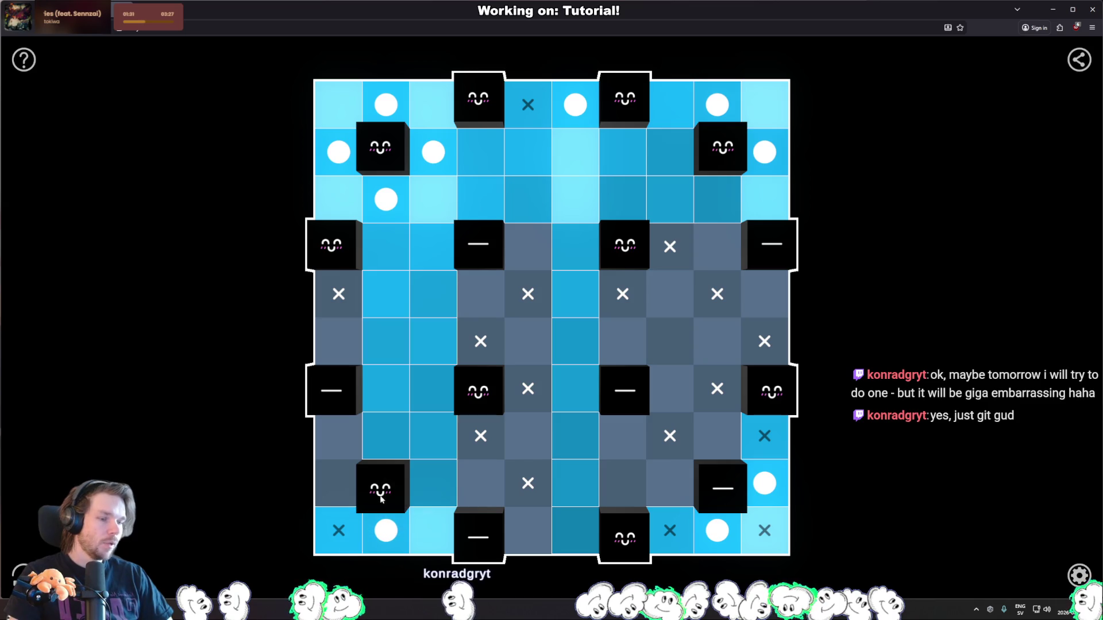
# Place bulbs on the left edge, beside the lower-right smiley block and in the board's middle.
pyautogui.click(345, 486)
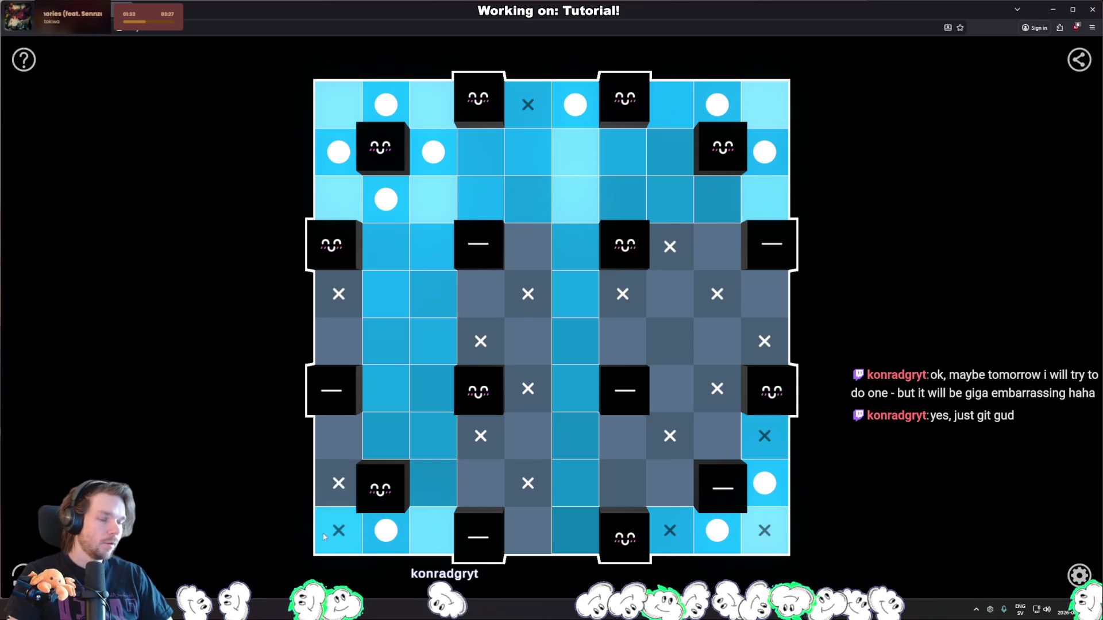
pyautogui.click(337, 489)
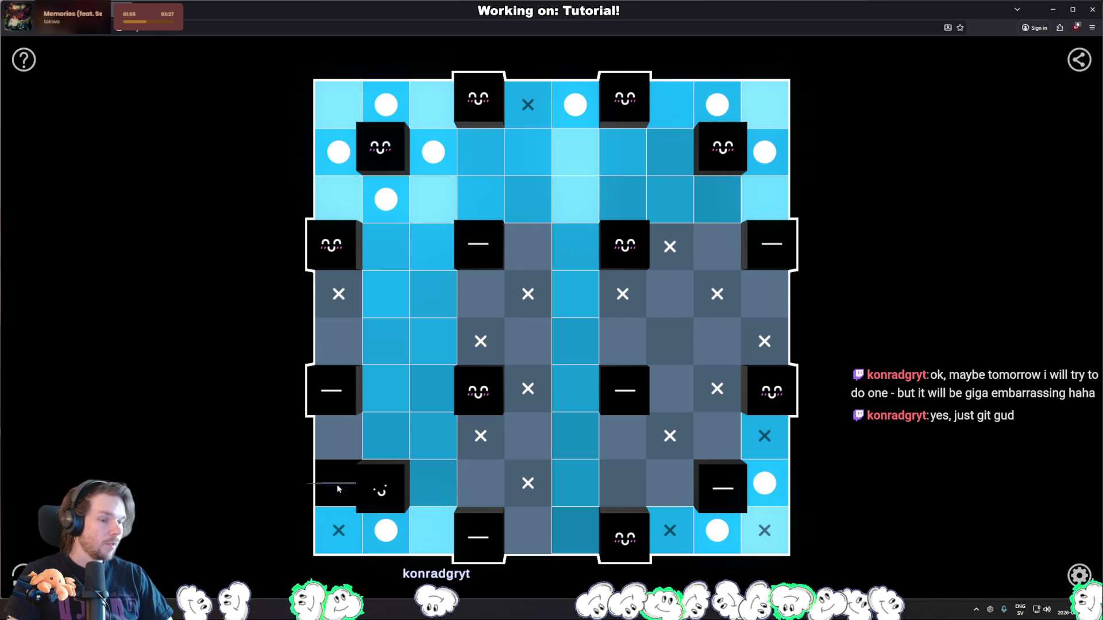
pyautogui.click(337, 484)
pyautogui.click(344, 436)
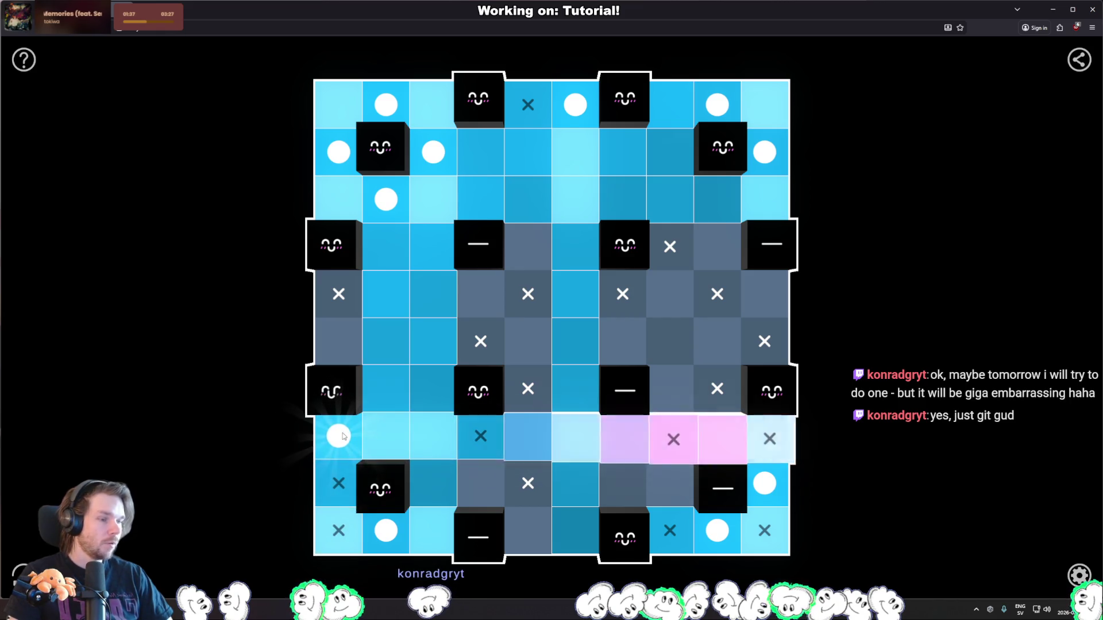
pyautogui.click(669, 489)
pyautogui.click(622, 359)
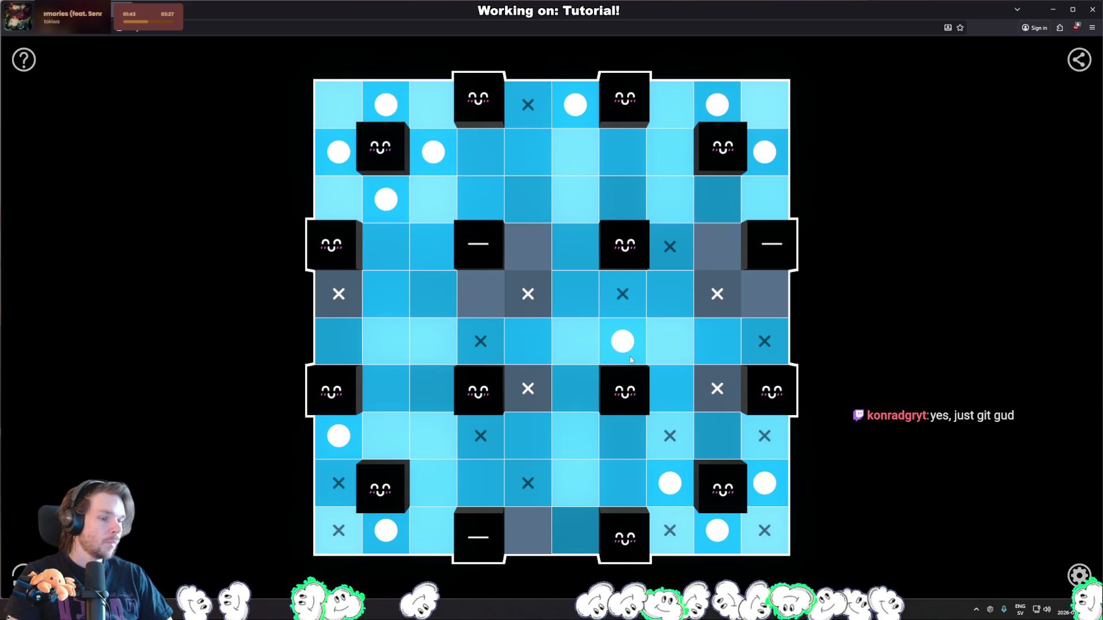
# After trial bulbs, place the final three in the bottom row, upper-left area and beside the right block.
pyautogui.click(527, 529)
pyautogui.click(476, 293)
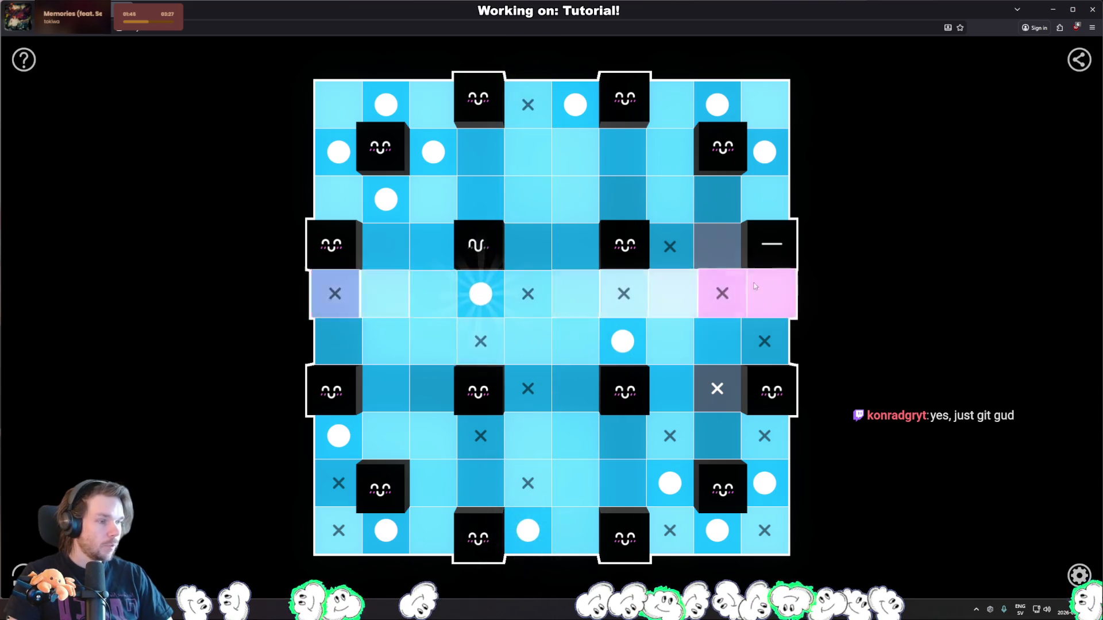
pyautogui.click(476, 315)
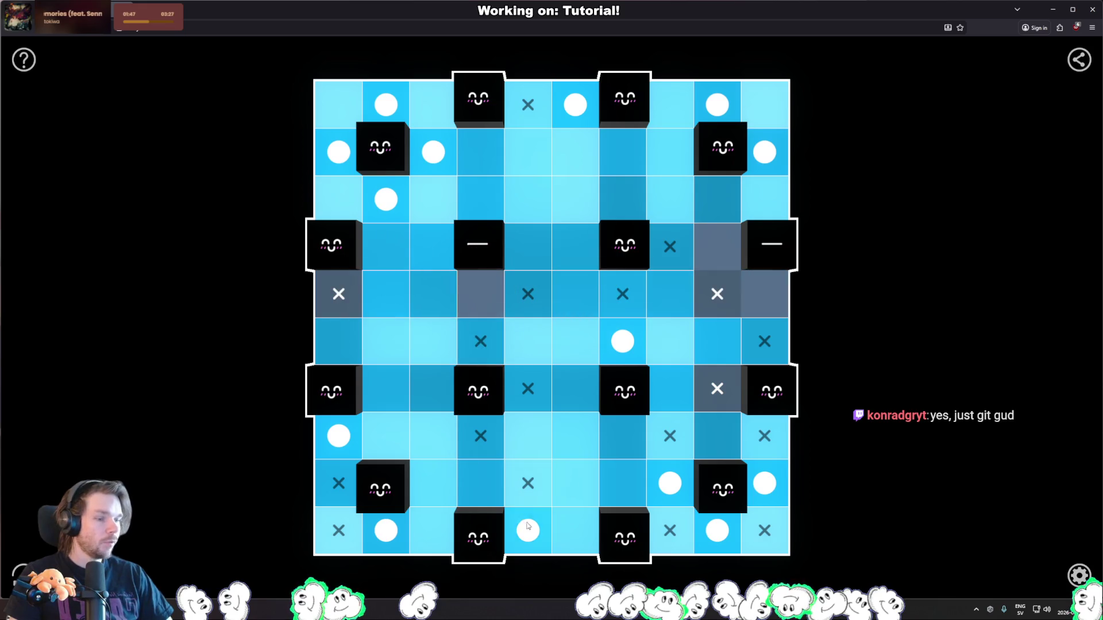
pyautogui.click(526, 531)
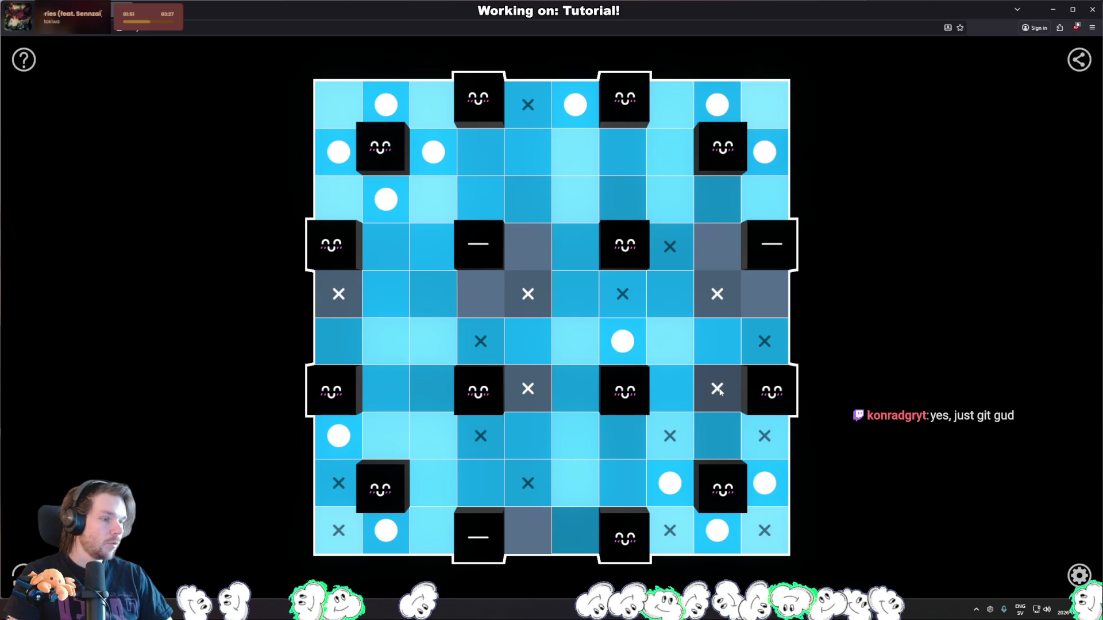
pyautogui.click(717, 247)
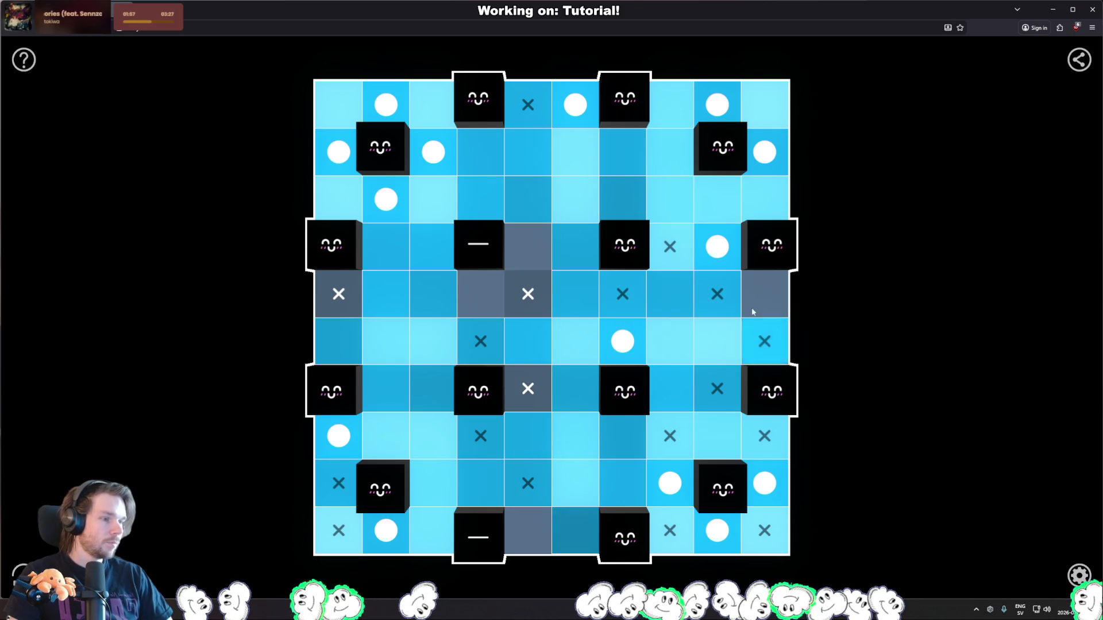
pyautogui.click(717, 245)
pyautogui.click(528, 530)
pyautogui.click(481, 294)
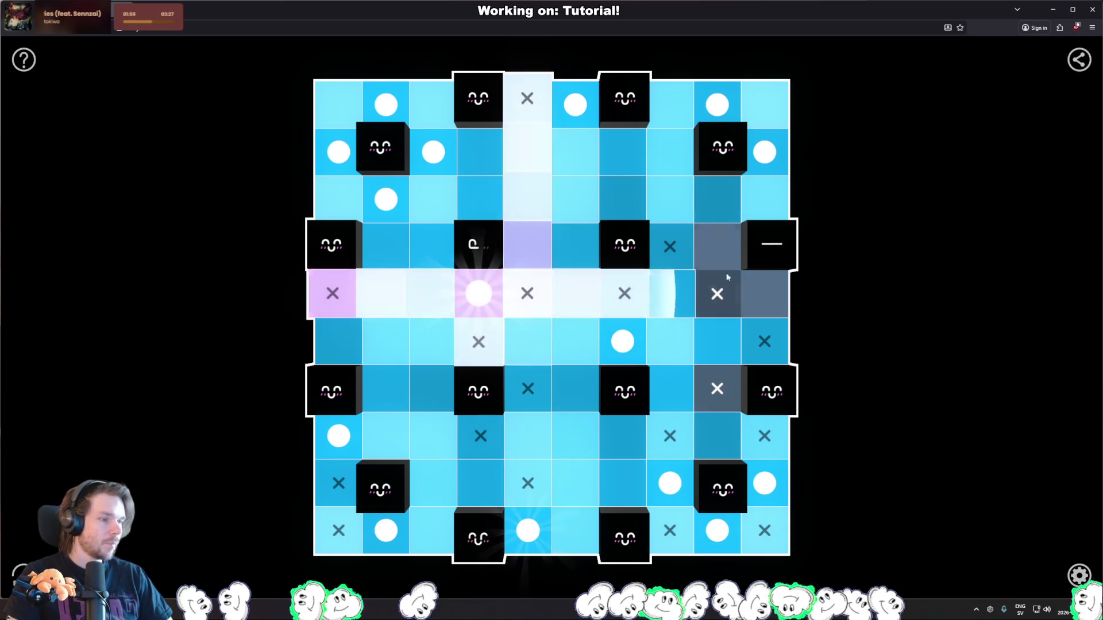
pyautogui.click(717, 247)
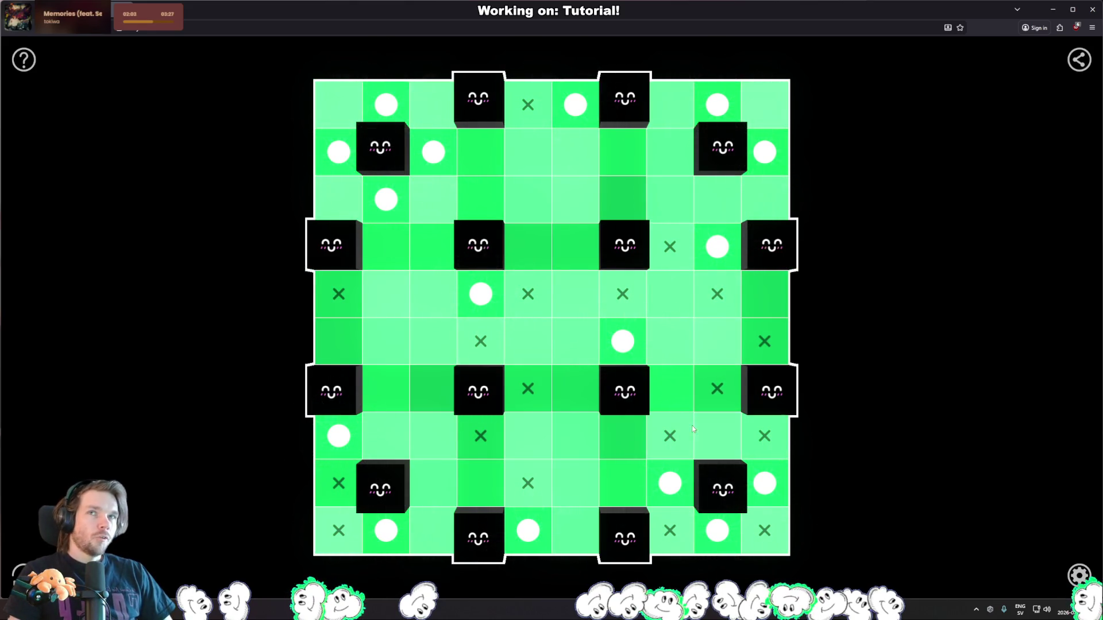
# Open archive puzzle No. 369 from the info panel's Archive list.
pyautogui.click(19, 69)
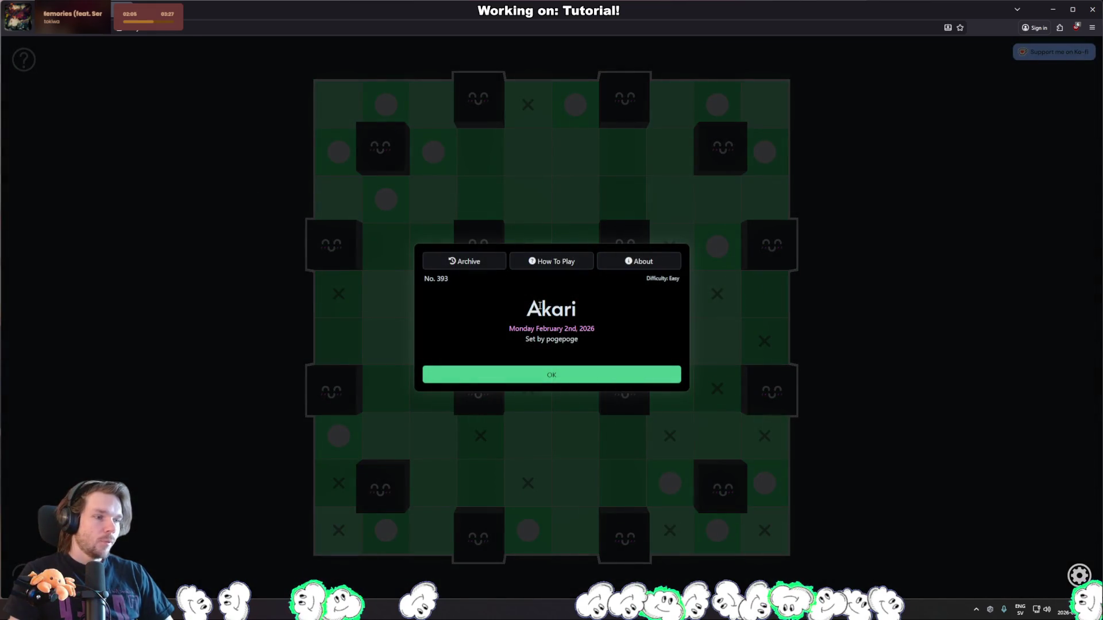
pyautogui.click(493, 265)
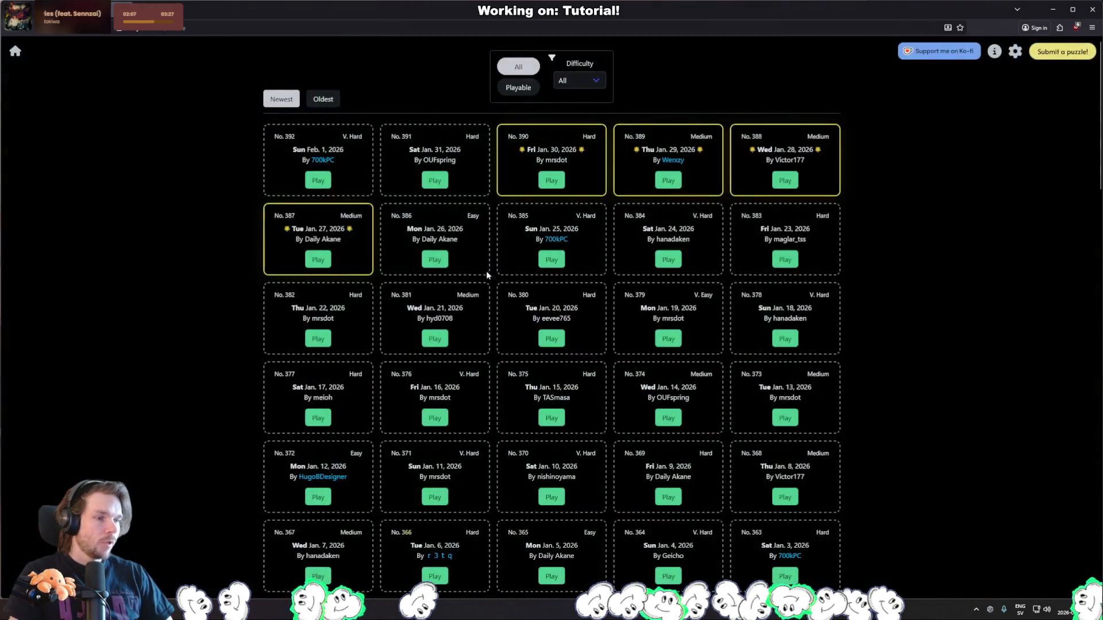
pyautogui.scroll(-4, 757, 326)
pyautogui.click(668, 280)
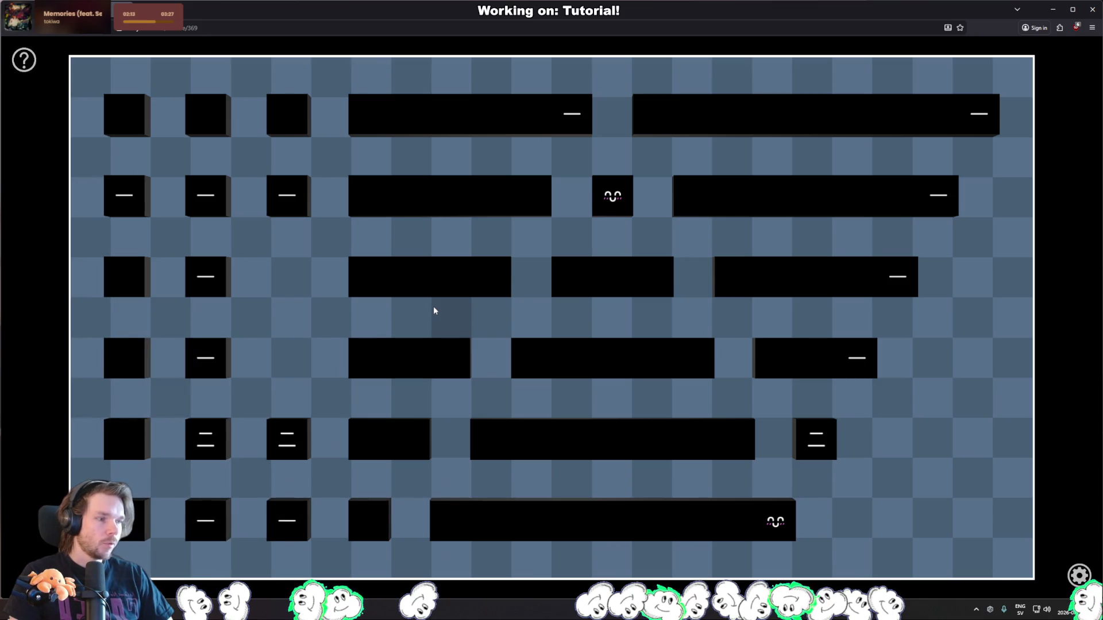
# Return to the Archive and open puzzle No. 368 instead.
pyautogui.click(24, 60)
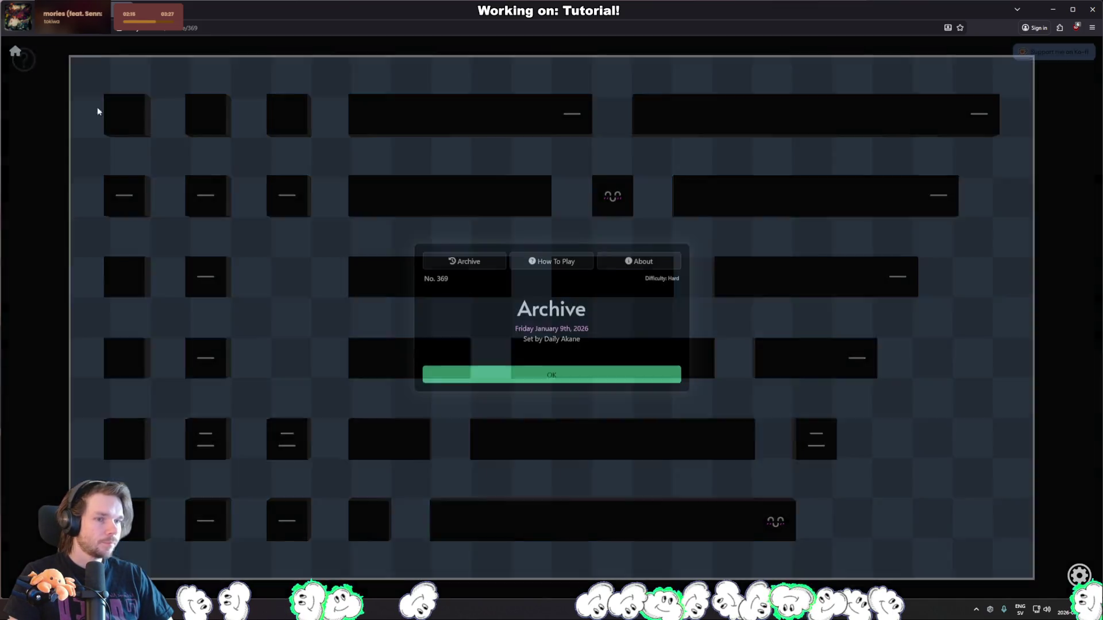
pyautogui.click(454, 261)
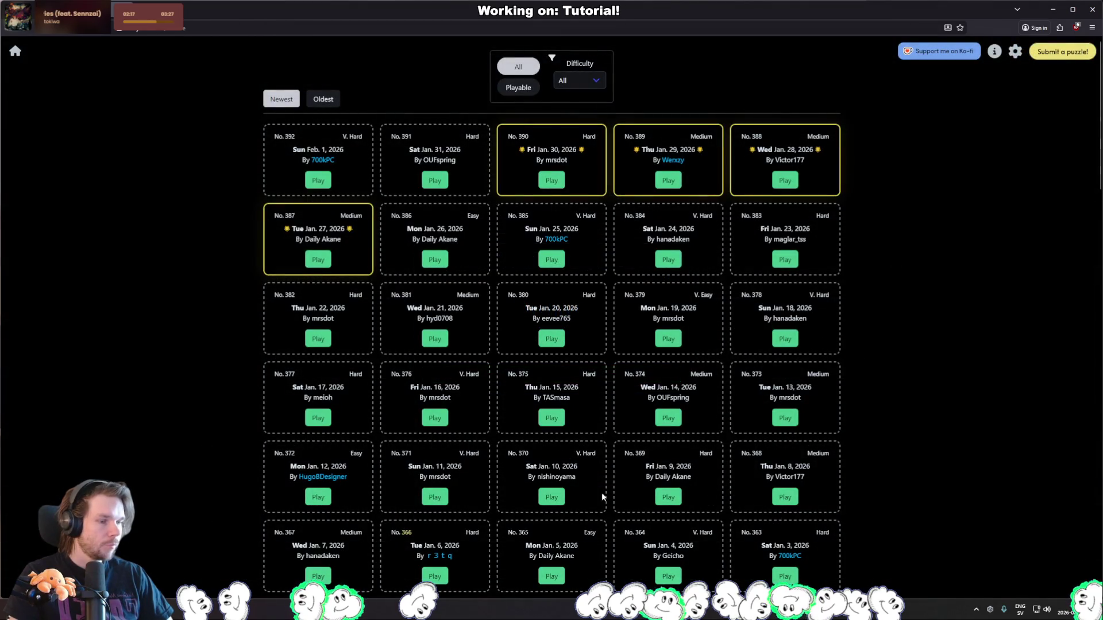
pyautogui.scroll(-2, 613, 504)
pyautogui.click(798, 389)
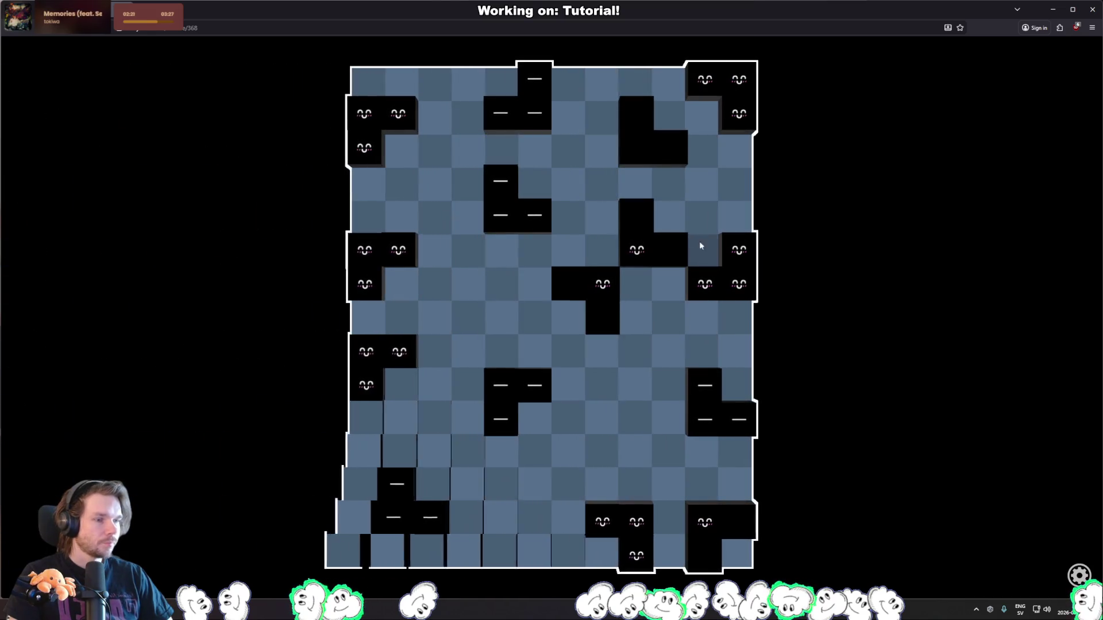
# Cross out cells near the top-right blocks, along the right side and around the central smiley block.
pyautogui.click(738, 143)
pyautogui.click(701, 118)
pyautogui.click(669, 85)
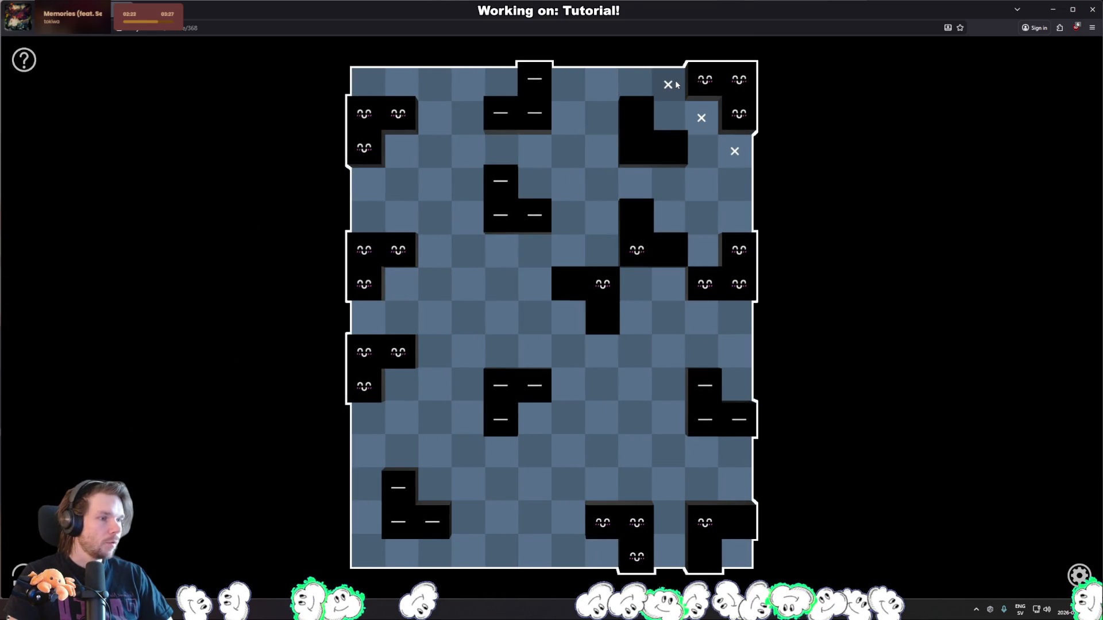
pyautogui.click(735, 218)
pyautogui.click(701, 251)
pyautogui.click(735, 318)
pyautogui.click(634, 284)
pyautogui.click(602, 251)
# Cross out cells around the left smiley blocks and in the top-left area.
pyautogui.click(435, 251)
pyautogui.click(402, 218)
pyautogui.click(368, 218)
pyautogui.click(402, 285)
pyautogui.click(368, 318)
pyautogui.click(402, 317)
pyautogui.click(435, 351)
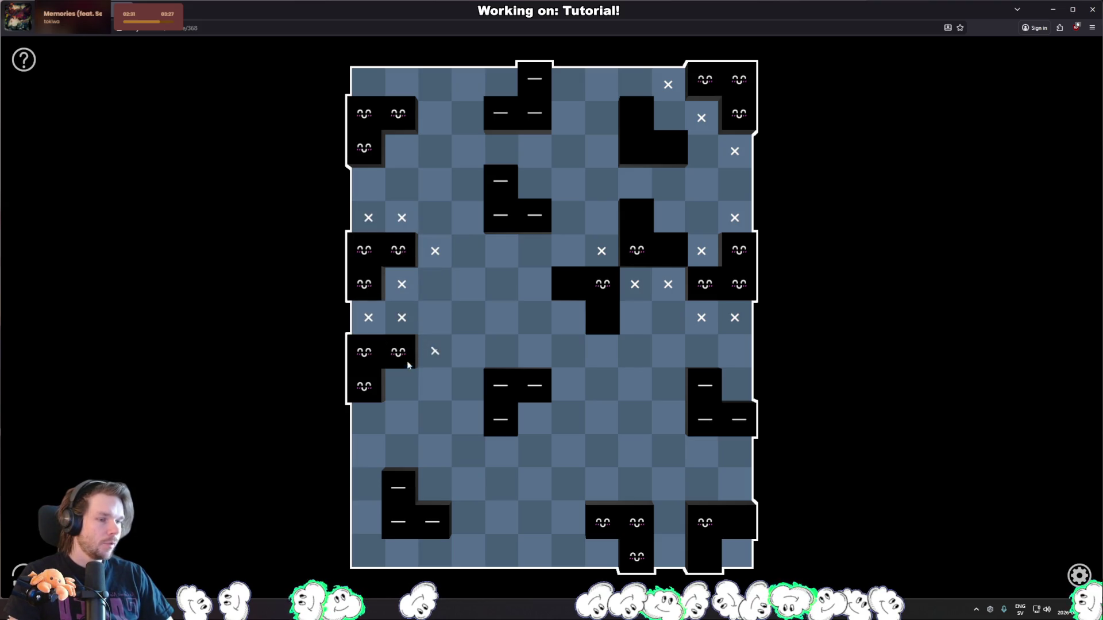
pyautogui.click(368, 84)
pyautogui.click(435, 118)
# Cross out cells by the bottom and left blocks, then place bulbs near the top-right and bottom-right corner.
pyautogui.click(613, 558)
pyautogui.click(672, 517)
pyautogui.click(632, 490)
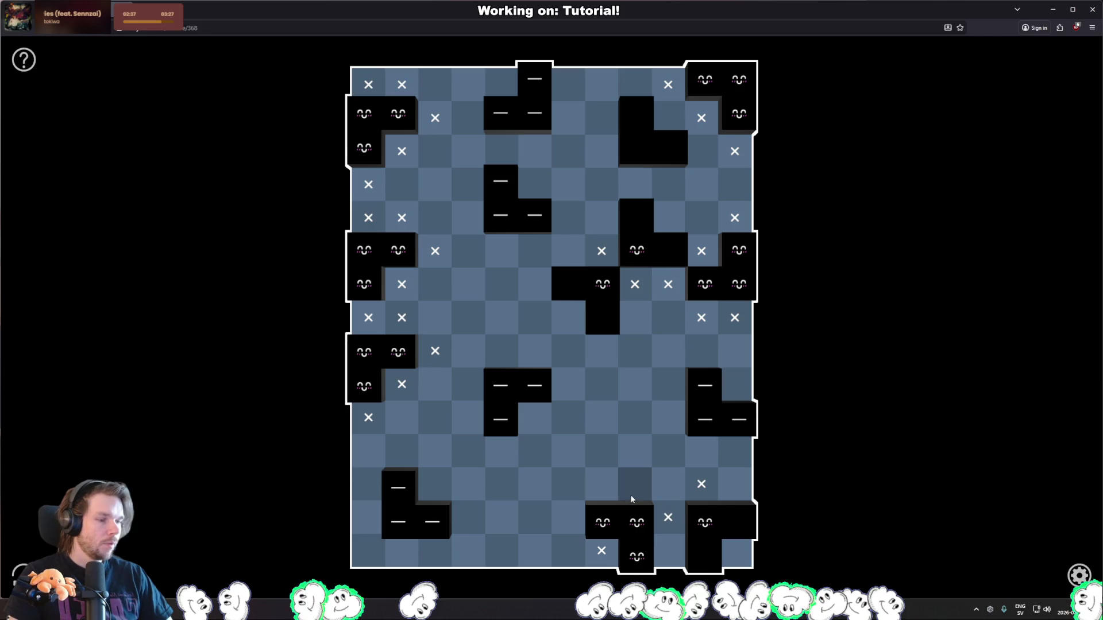
pyautogui.click(601, 491)
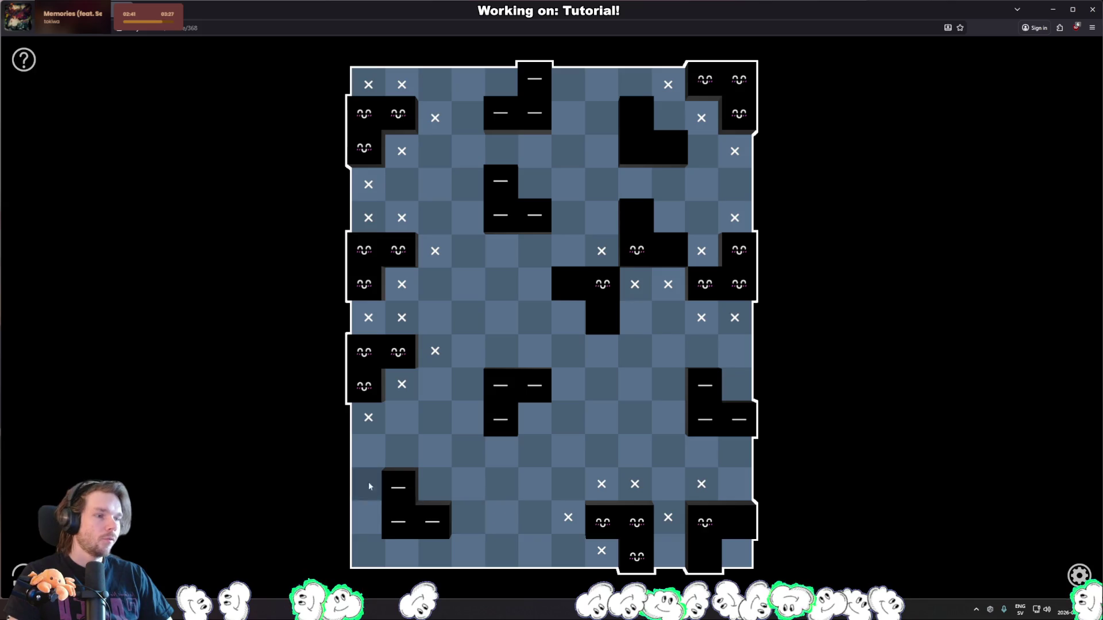
pyautogui.click(464, 360)
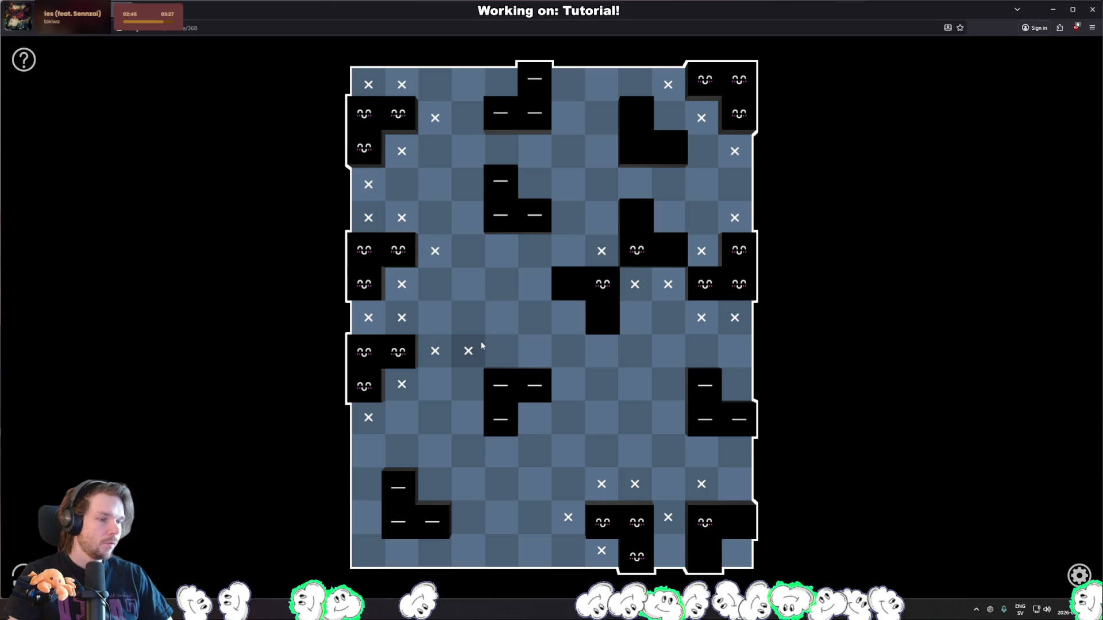
pyautogui.click(470, 249)
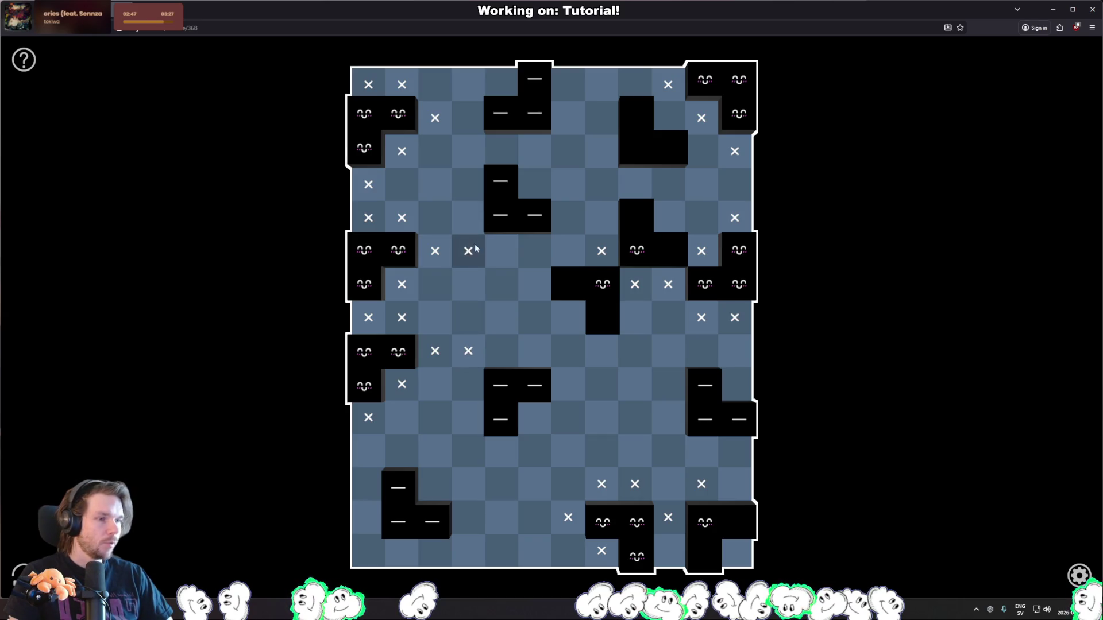
pyautogui.click(565, 148)
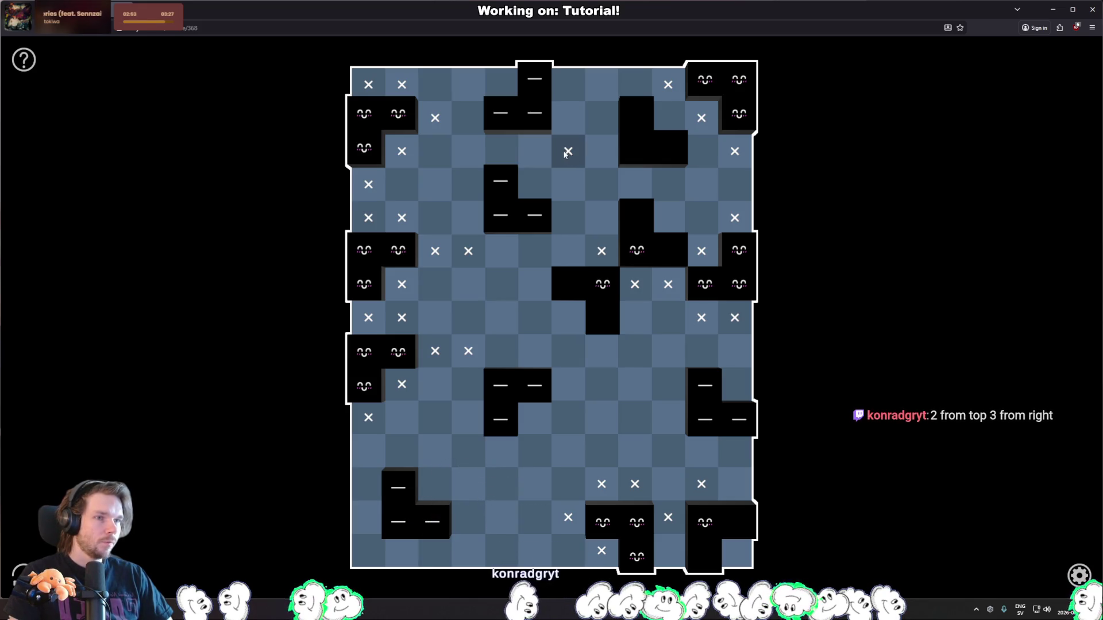
pyautogui.click(670, 118)
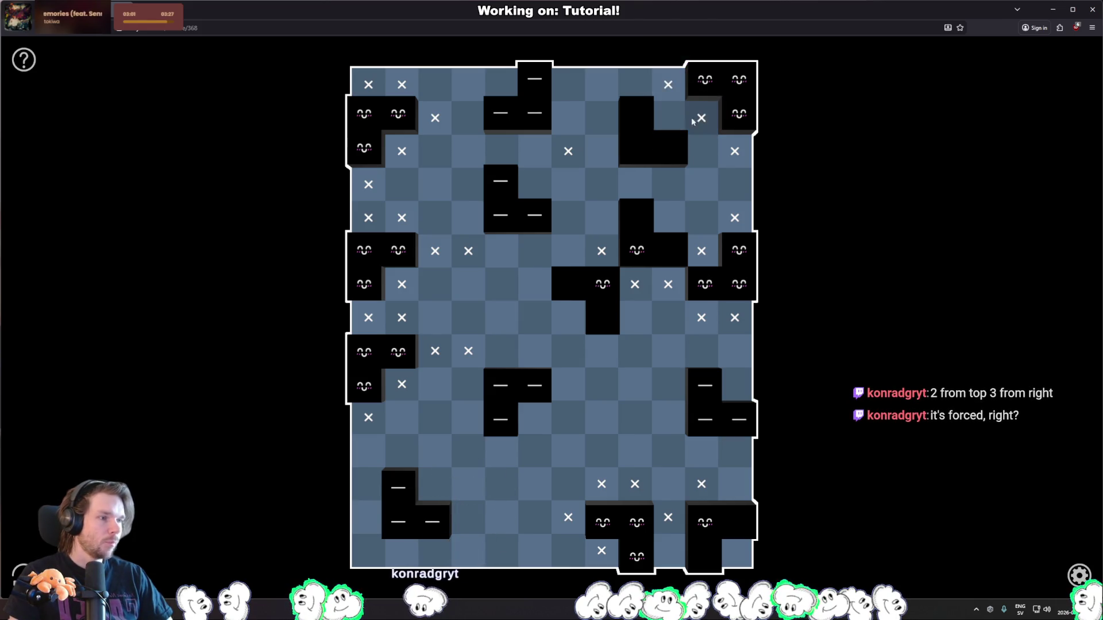
pyautogui.click(736, 554)
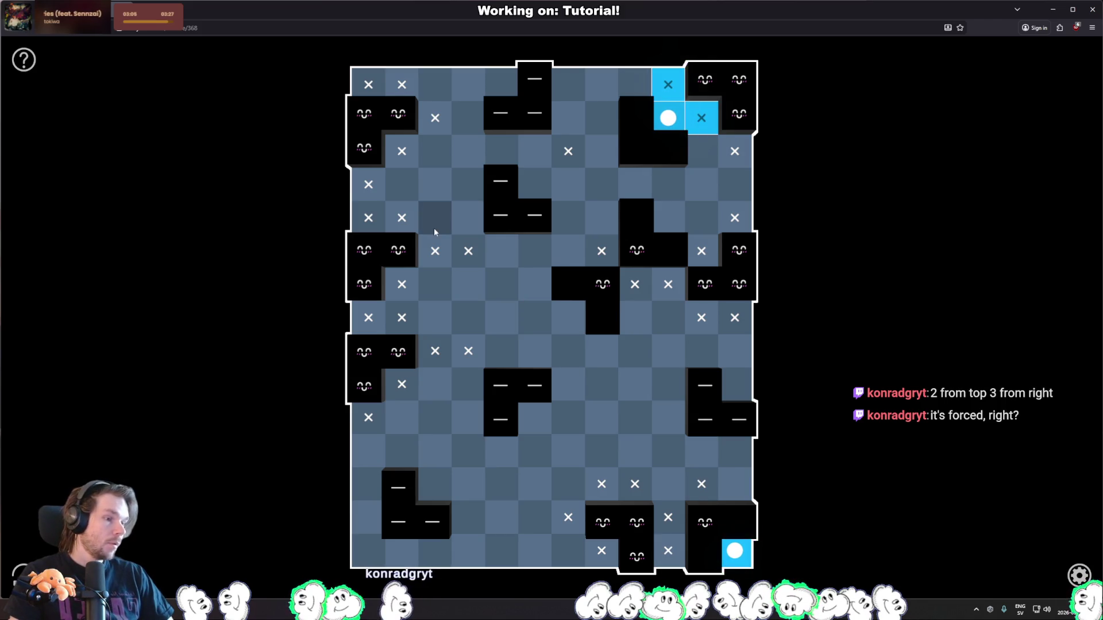
# Cross a cell above the bottom-right blocks and the bottom-left corner, then clear a right-column cross.
pyautogui.rightClick(668, 450)
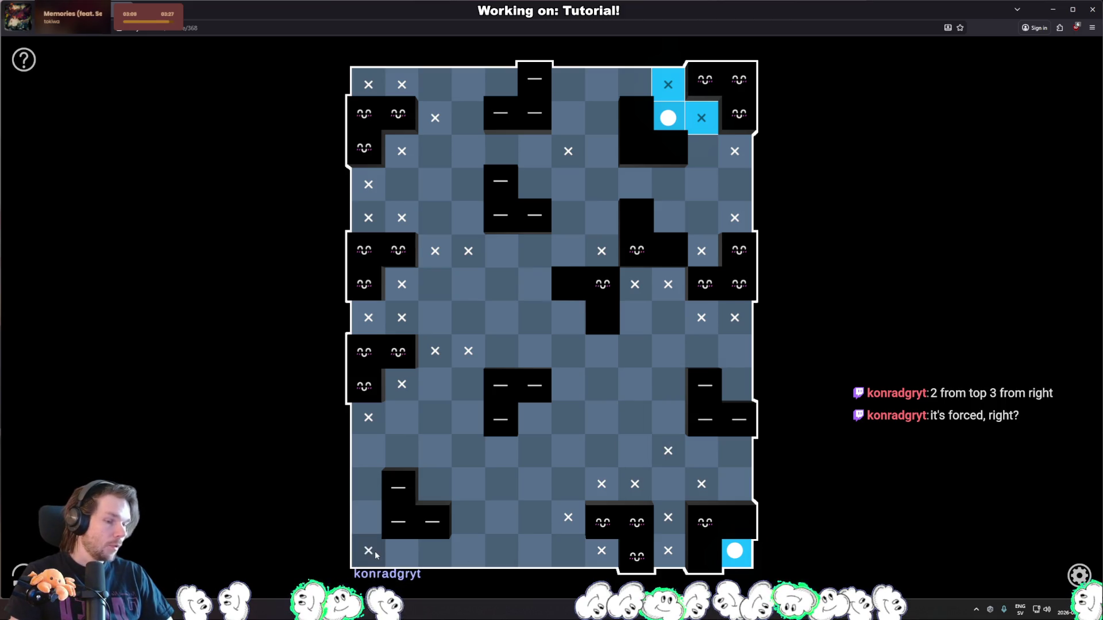
pyautogui.rightClick(373, 553)
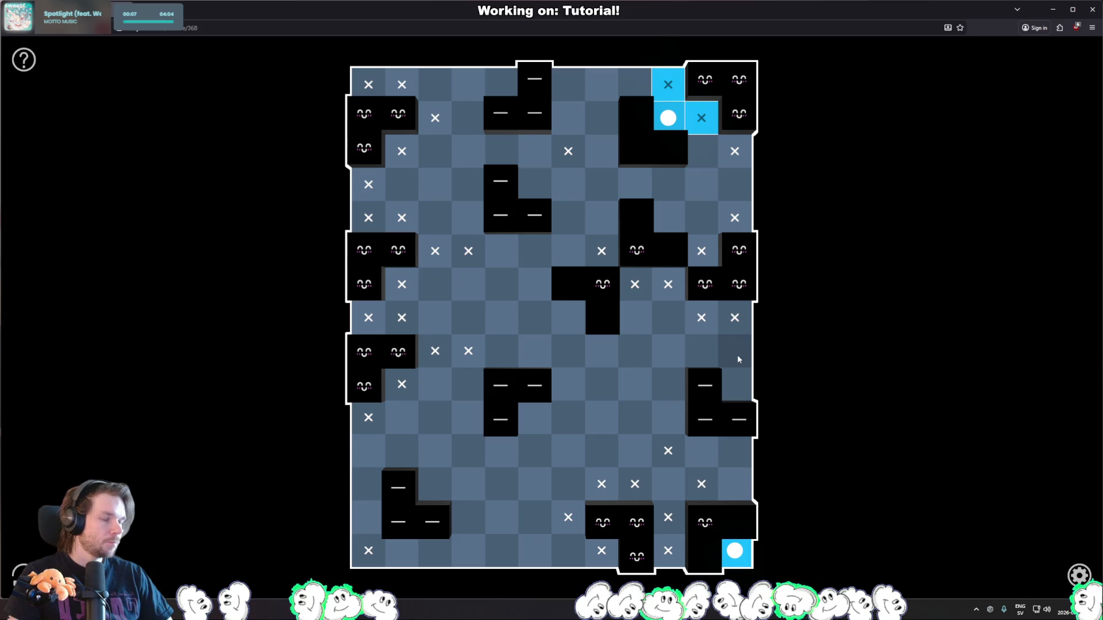
pyautogui.click(736, 387)
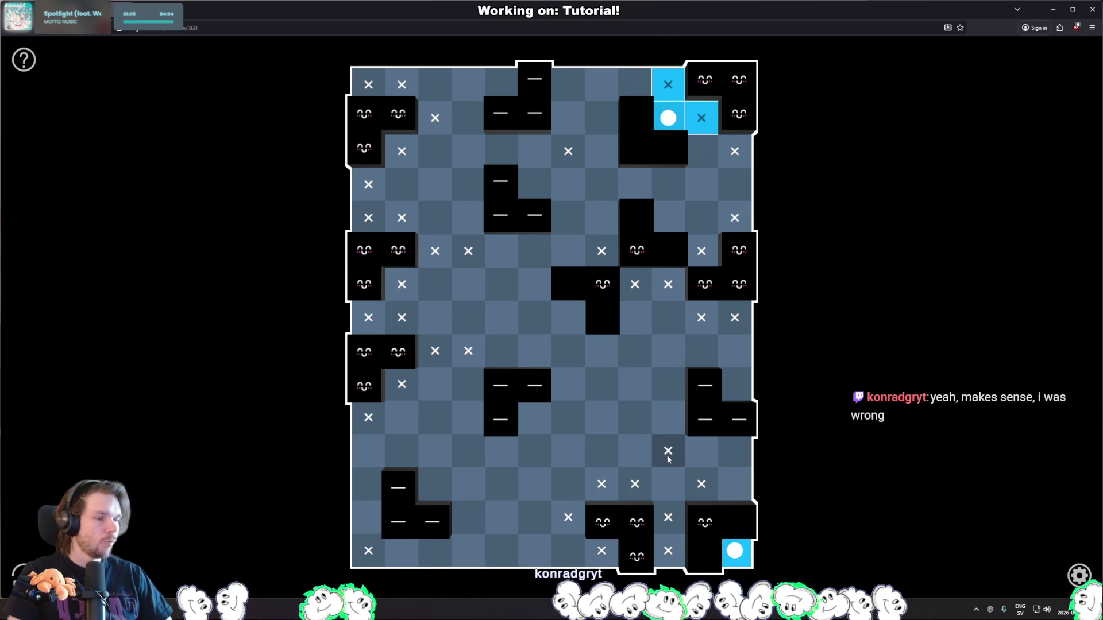
# Try a light mid-board and undo it, then clear the cross from a top-row cell.
pyautogui.click(567, 355)
pyautogui.hotkey('ctrl', 'z')
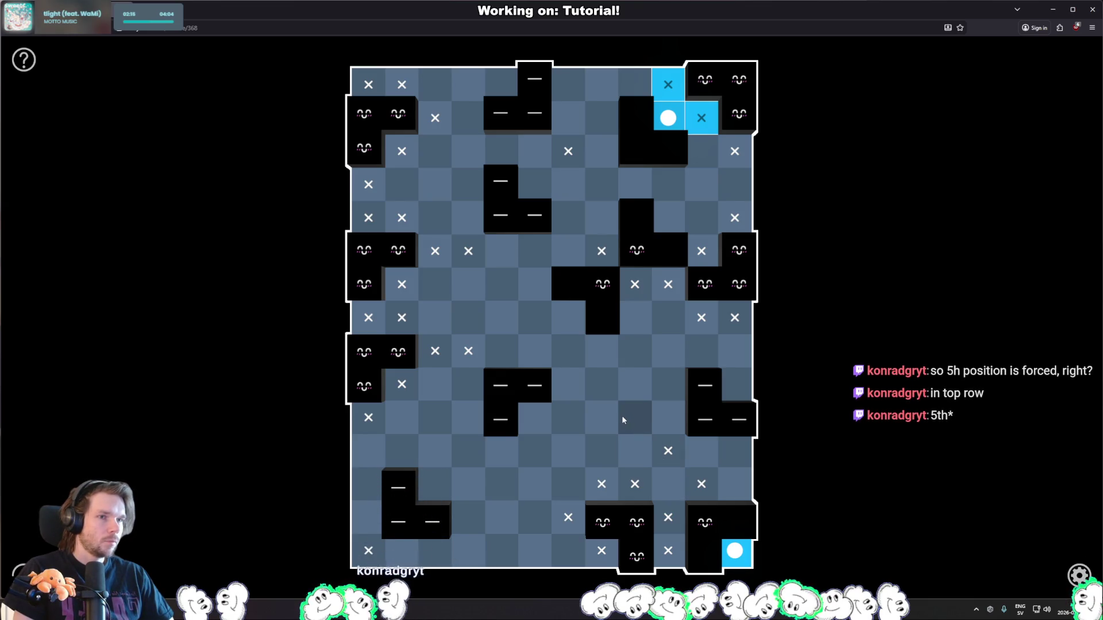
pyautogui.click(508, 87)
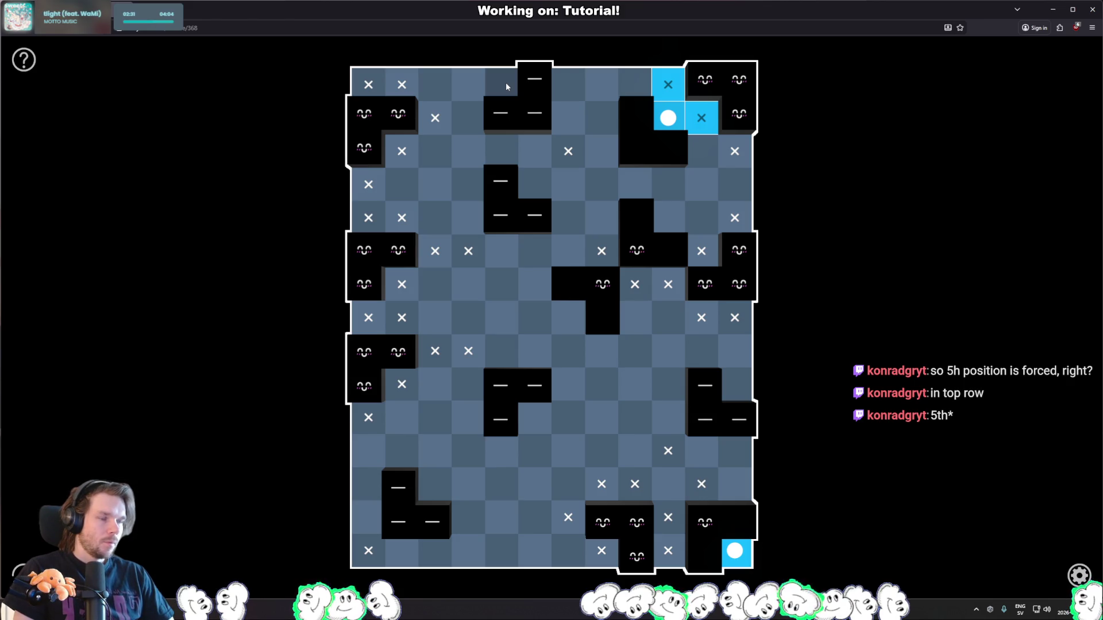
# Place five trial lights across the upper-left and top-middle area.
pyautogui.click(435, 85)
pyautogui.click(468, 118)
pyautogui.click(558, 119)
pyautogui.click(535, 151)
pyautogui.click(567, 86)
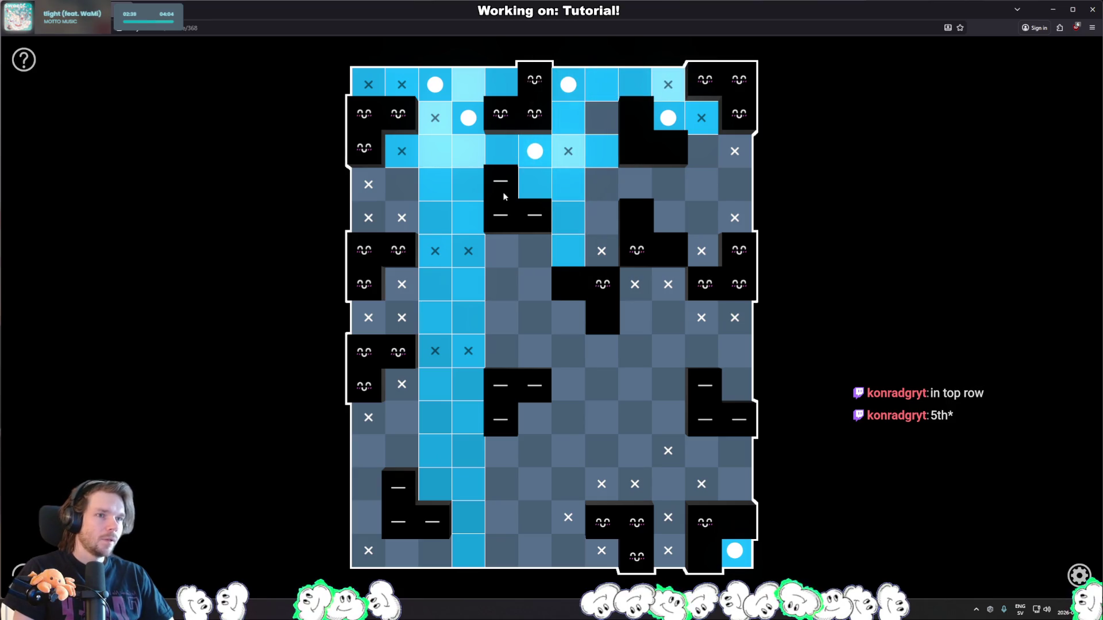
# Remove the top-area trial lights, then place and remove a light atop the fourth column.
pyautogui.click(569, 85)
pyautogui.click(535, 151)
pyautogui.click(468, 118)
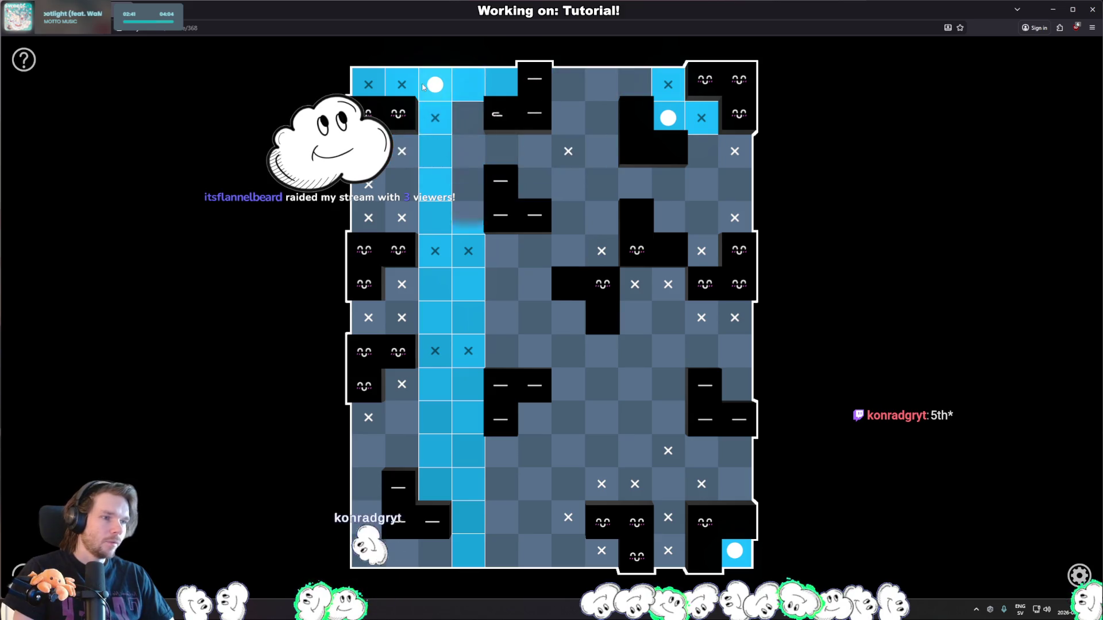
pyautogui.click(423, 87)
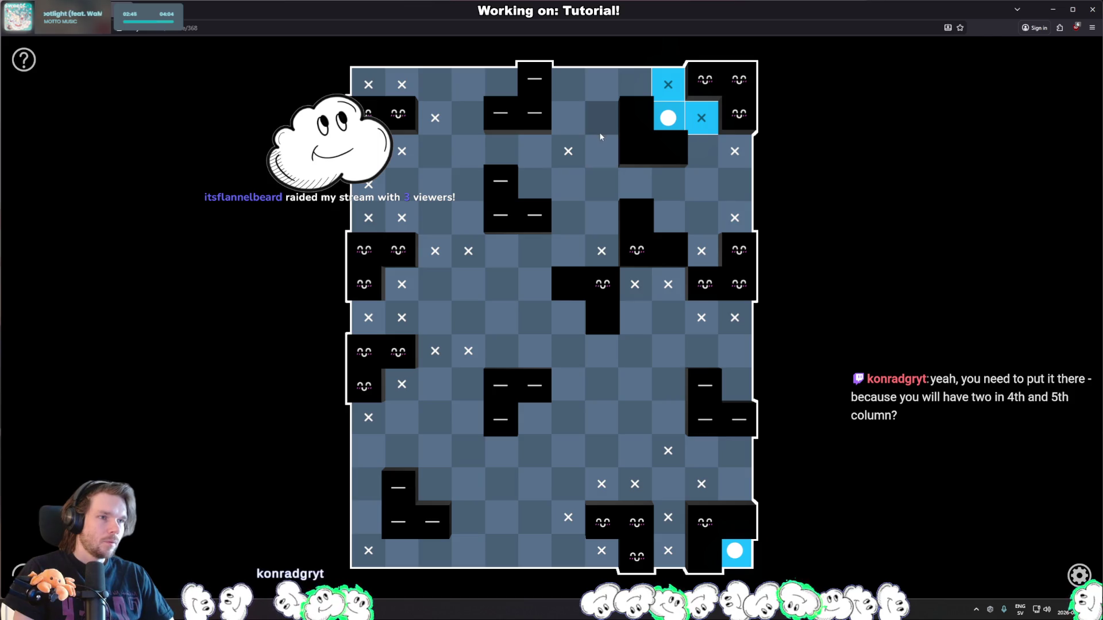
pyautogui.click(467, 96)
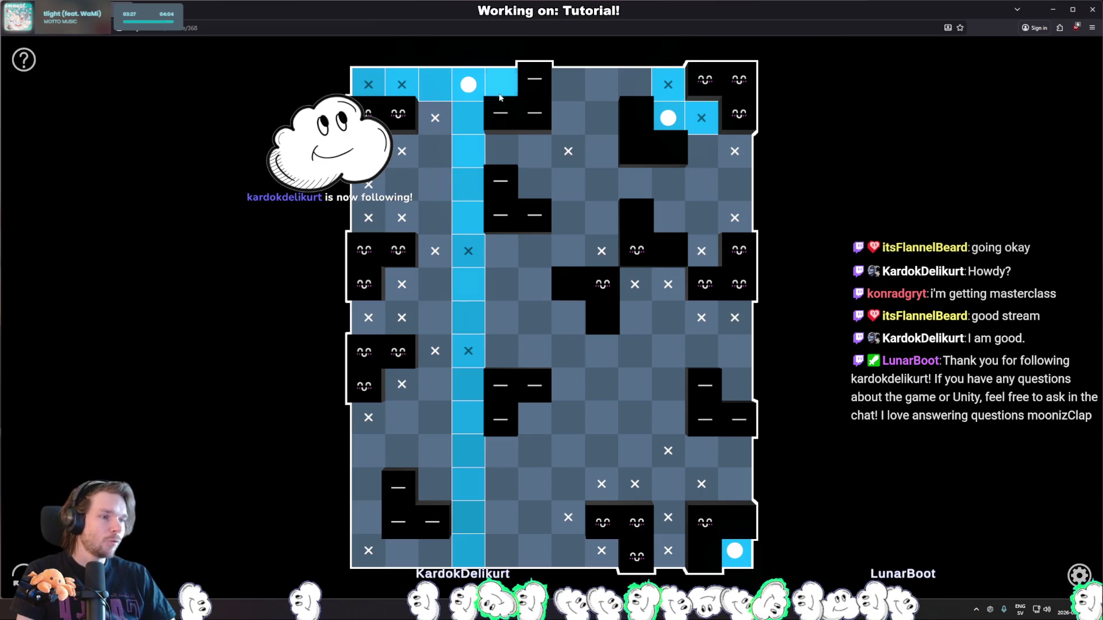
pyautogui.click(478, 97)
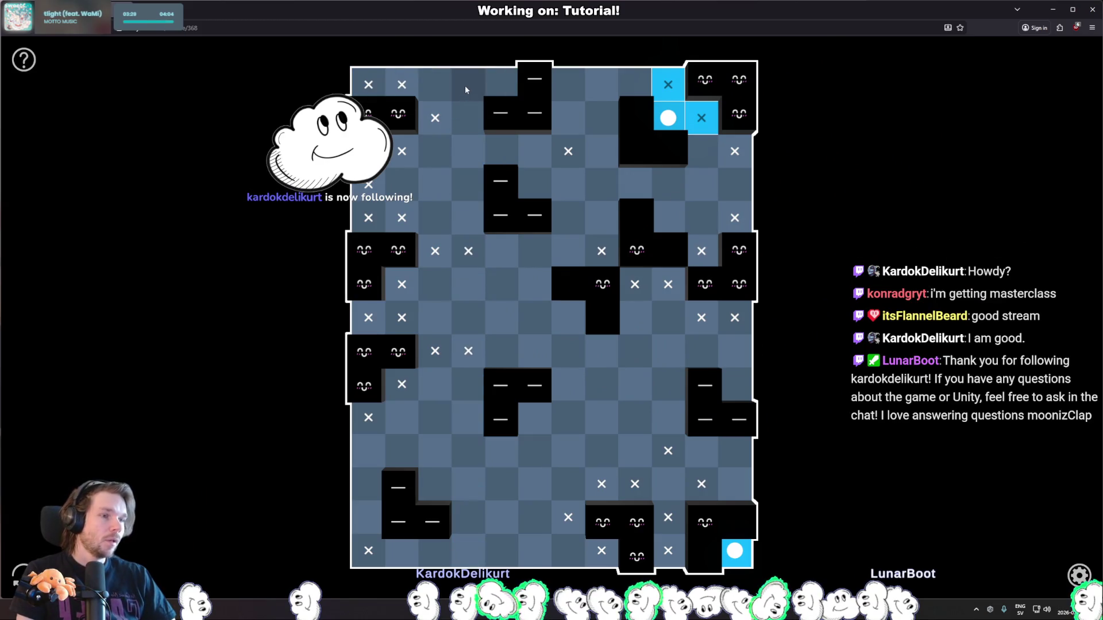
# Test trial lights in the upper-left, middle-left and centre of the board.
pyautogui.click(402, 182)
pyautogui.click(432, 218)
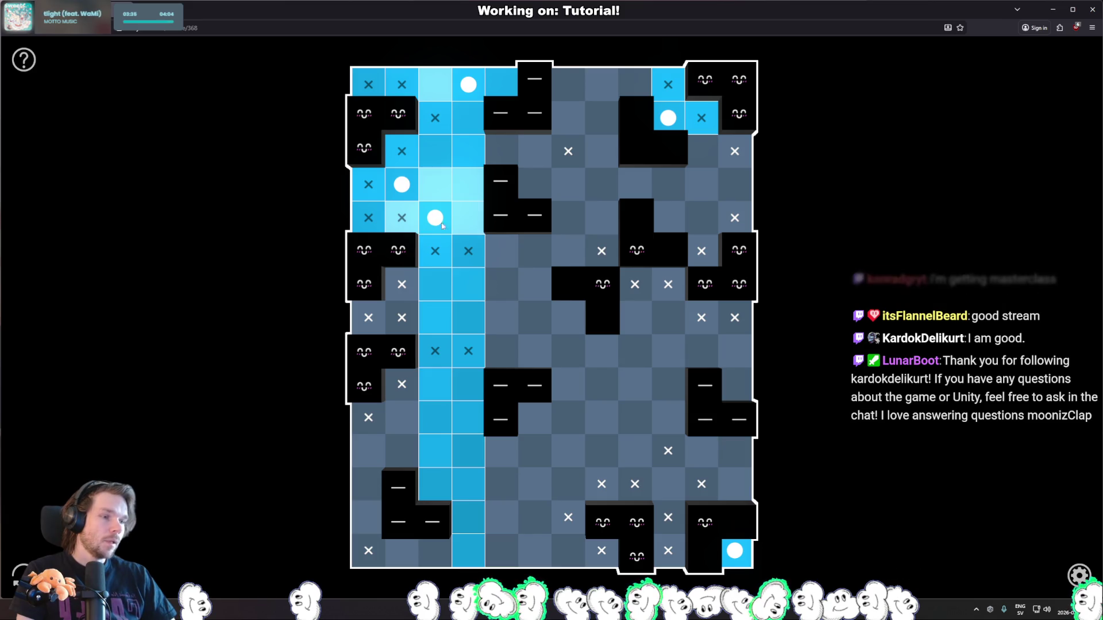
pyautogui.click(502, 284)
pyautogui.click(535, 318)
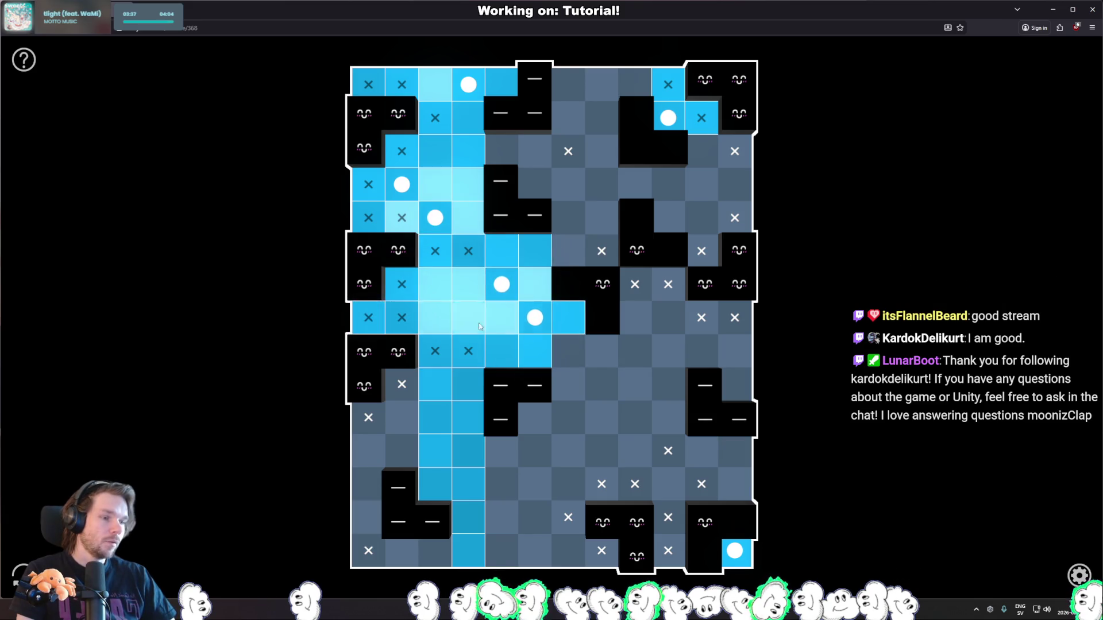
pyautogui.click(535, 320)
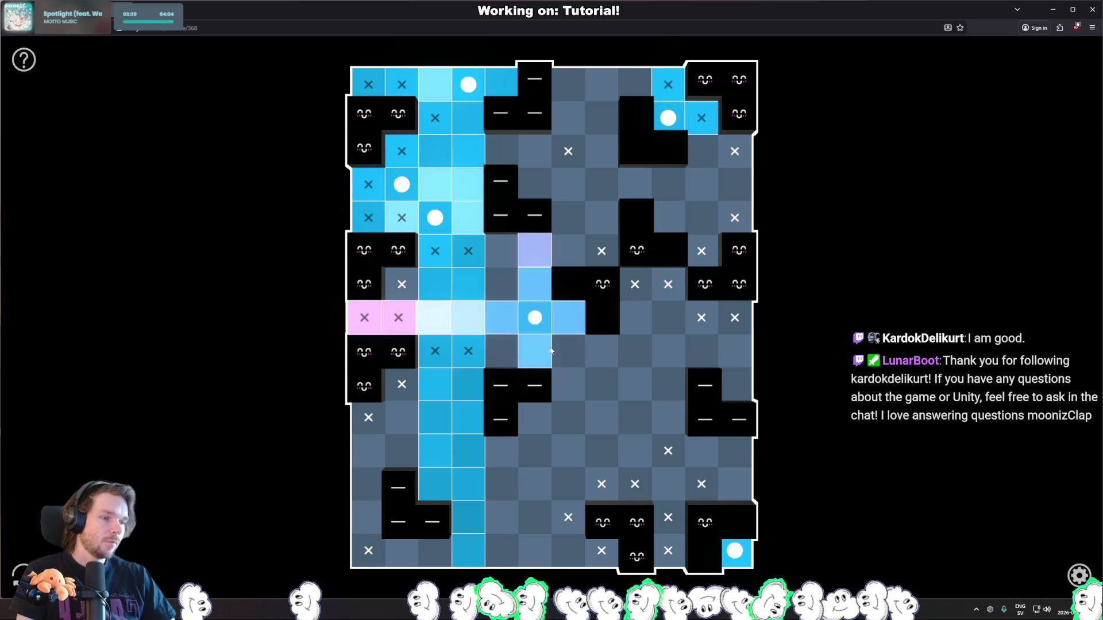
pyautogui.click(535, 284)
pyautogui.click(566, 327)
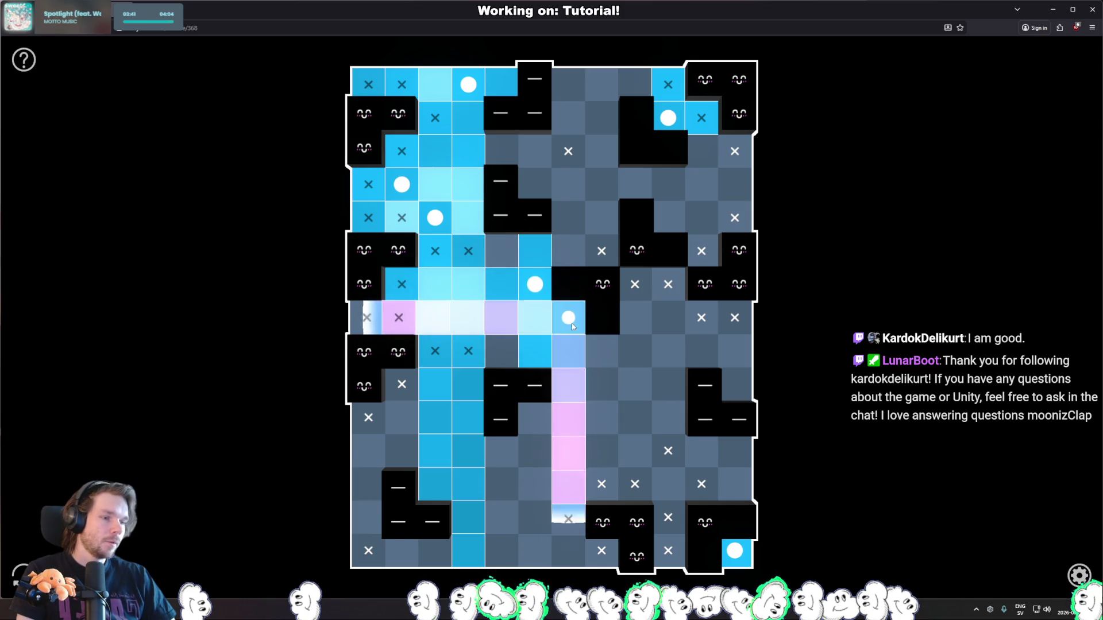
pyautogui.click(503, 350)
# Take back every remaining trial light, leaving the left side unlit.
pyautogui.click(502, 351)
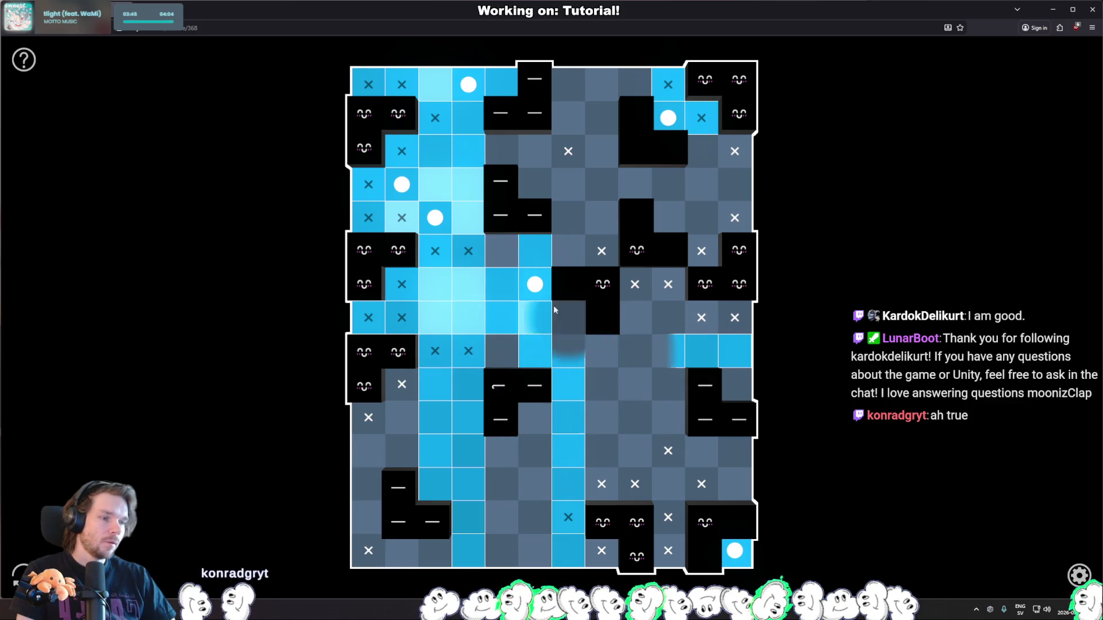
pyautogui.click(569, 318)
pyautogui.click(535, 284)
pyautogui.click(435, 217)
pyautogui.click(401, 185)
pyautogui.click(468, 84)
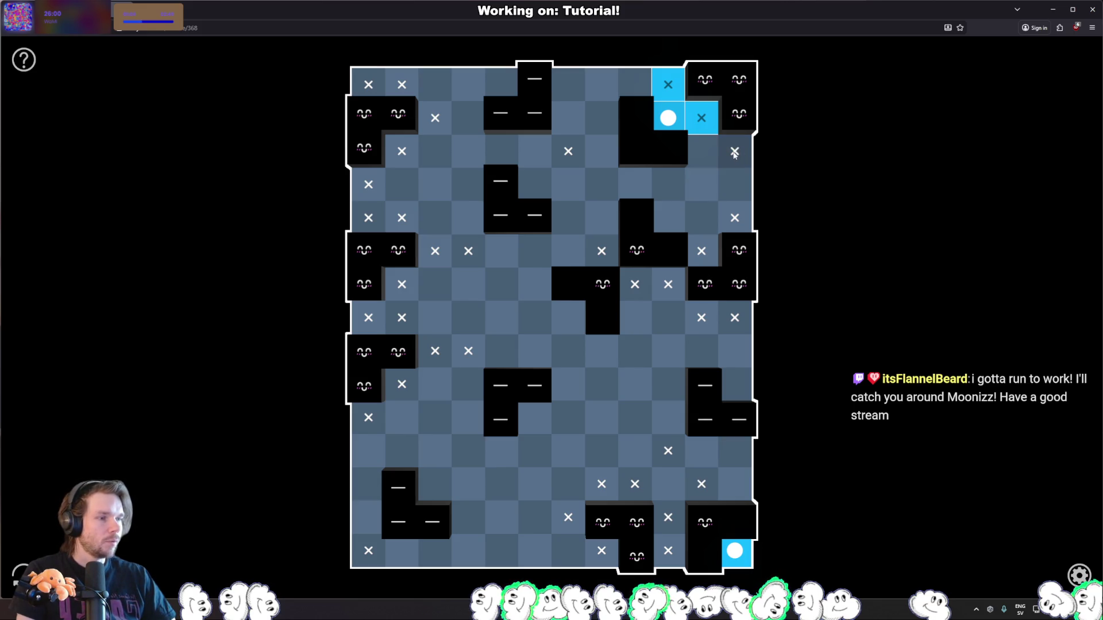
# Shift the no-light cross near the right edge one cell to the left.
pyautogui.click(734, 187)
pyautogui.click(733, 187)
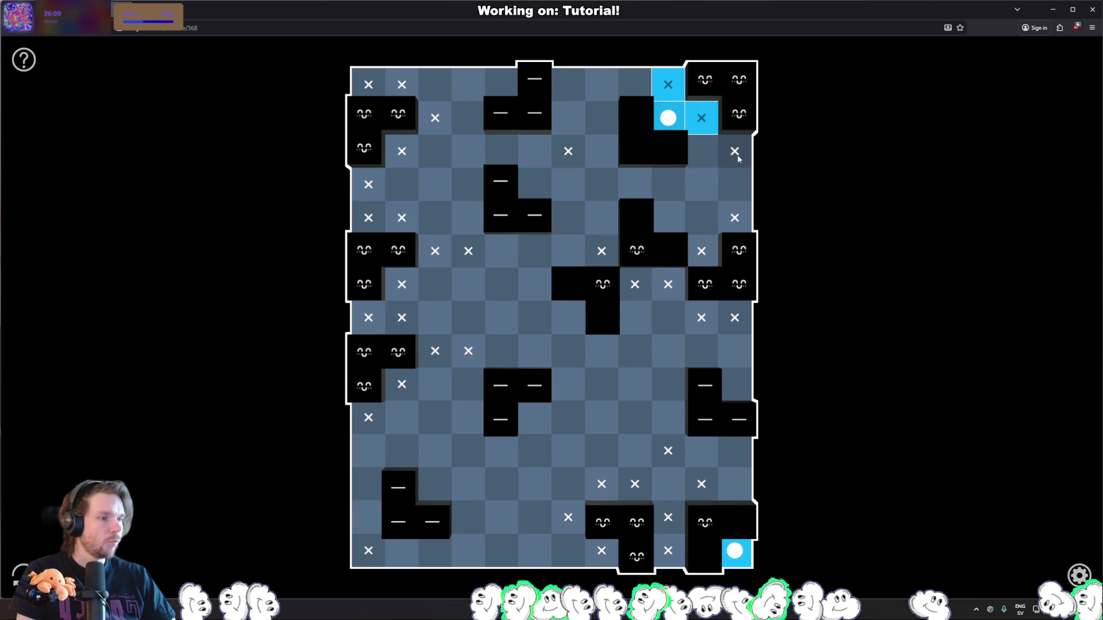
pyautogui.click(702, 189)
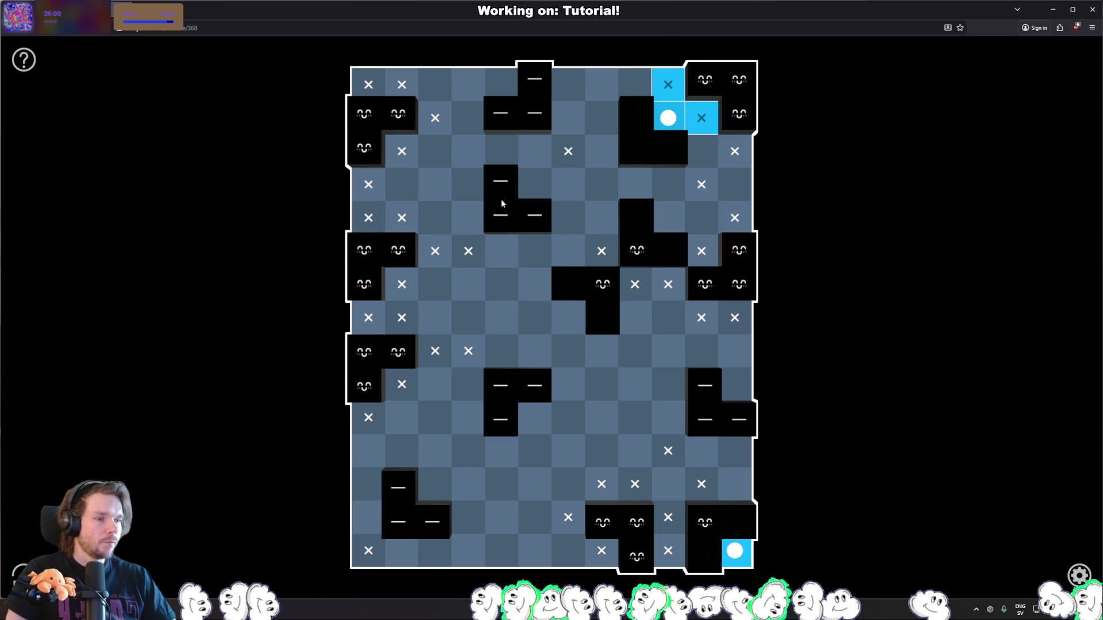
# Test lights in the fourth and fifth columns, then remove both.
pyautogui.click(470, 486)
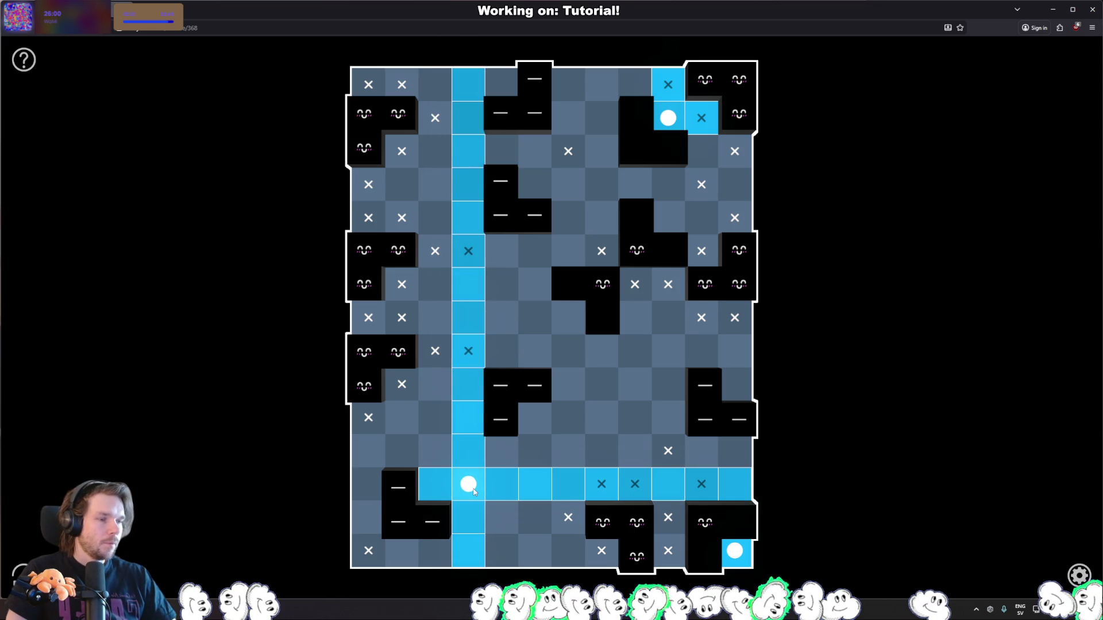
pyautogui.click(503, 365)
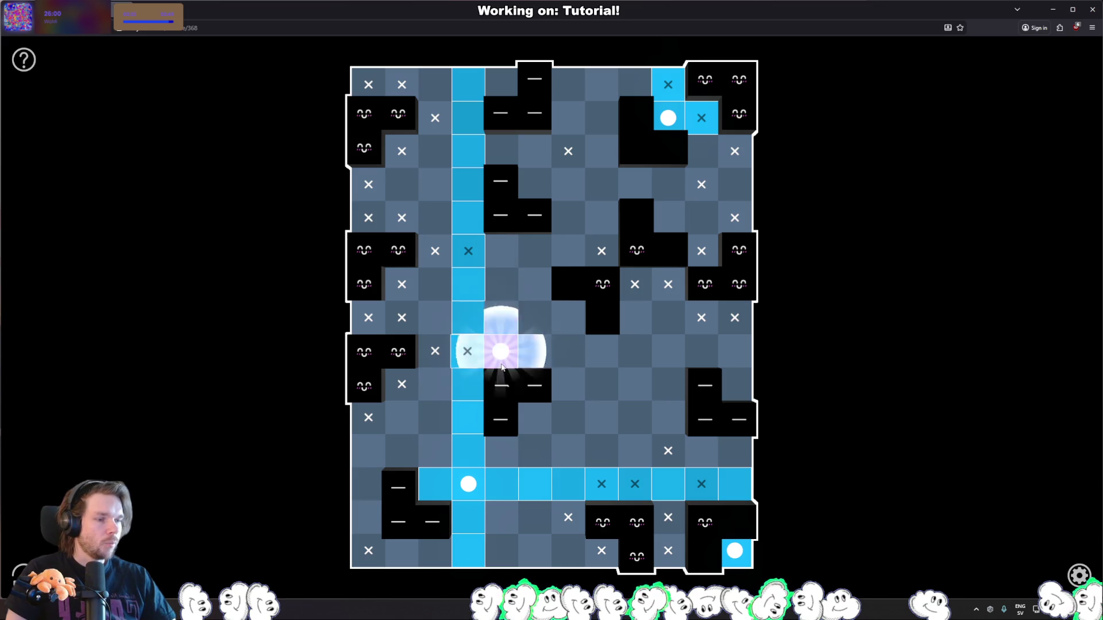
pyautogui.click(504, 340)
pyautogui.click(505, 254)
pyautogui.click(505, 254)
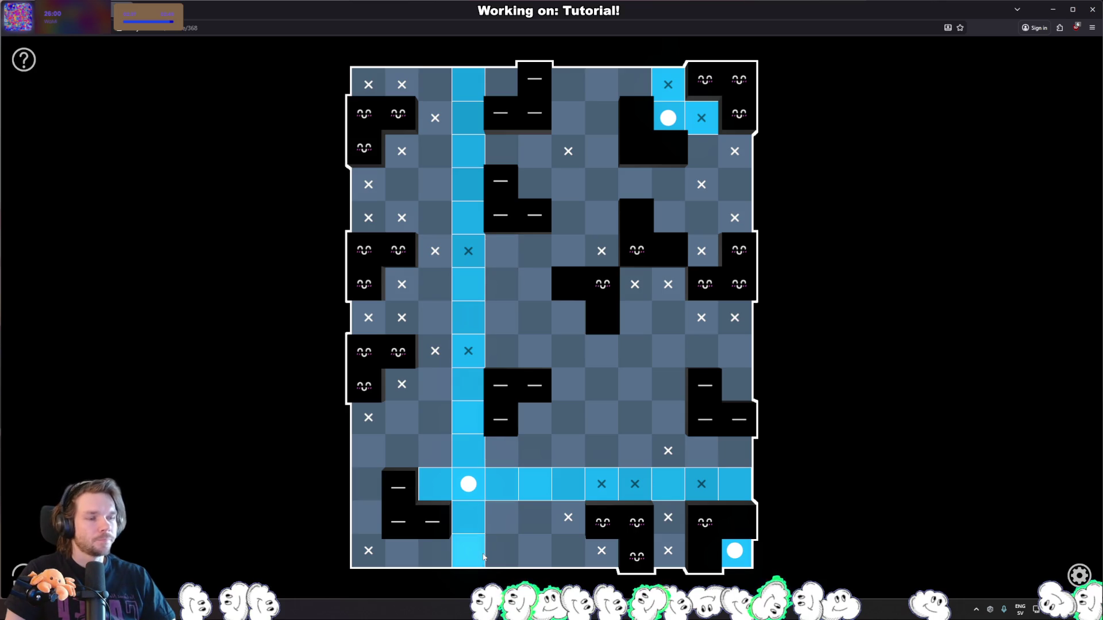
pyautogui.click(470, 486)
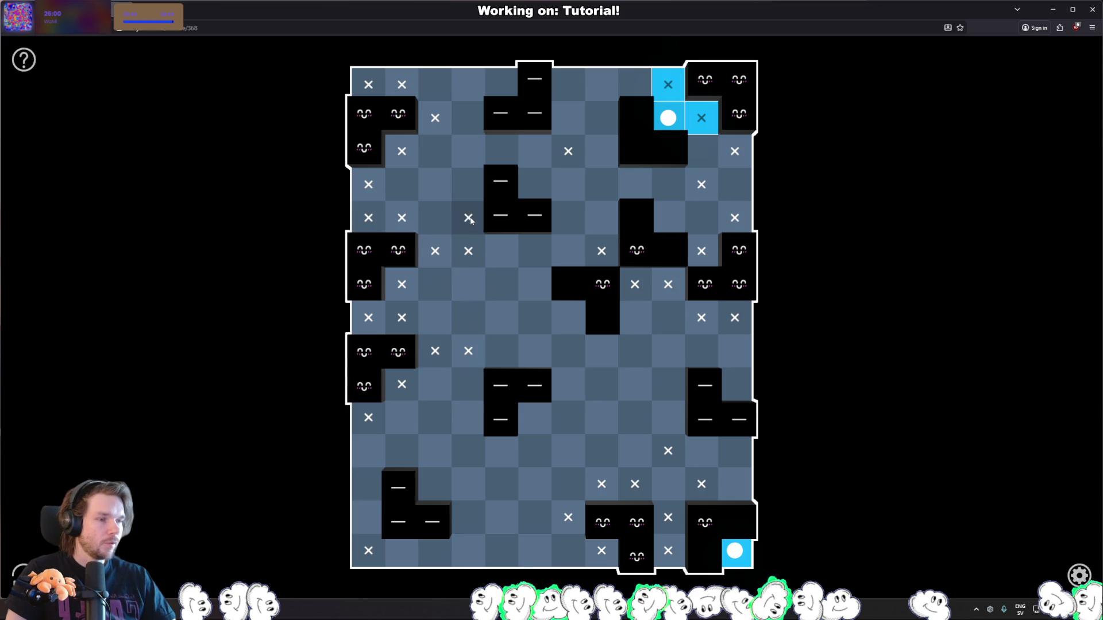
# Cross all open fourth-column cells and the cell beside the top-centre block.
pyautogui.moveTo(468, 284); pyautogui.dragTo(468, 318)
pyautogui.moveTo(477, 424); pyautogui.dragTo(468, 551)
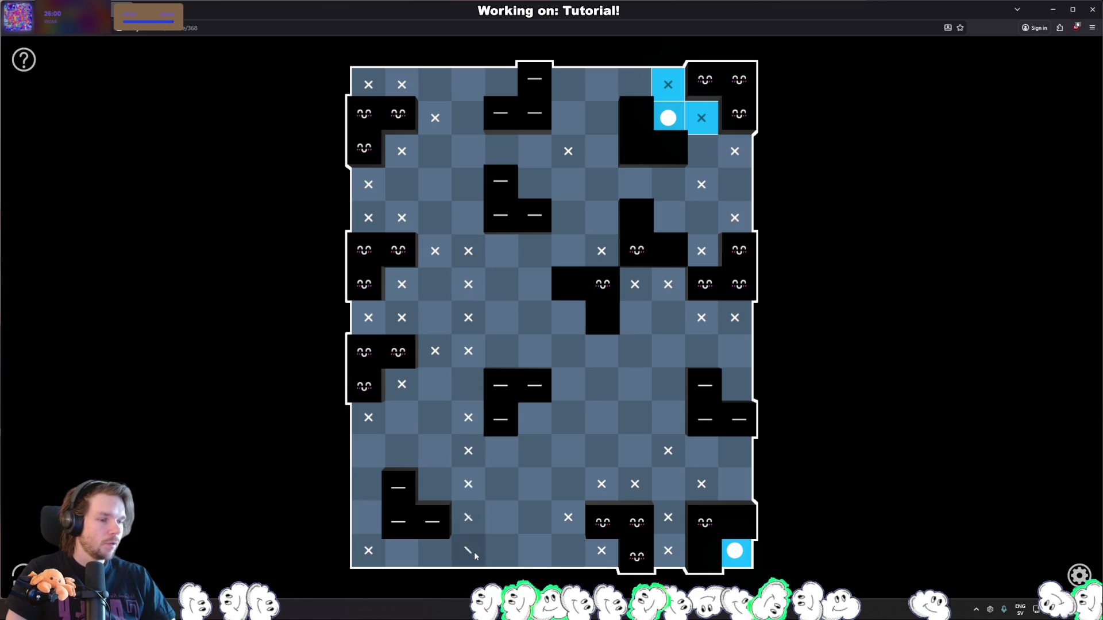
pyautogui.moveTo(474, 185); pyautogui.dragTo(468, 84)
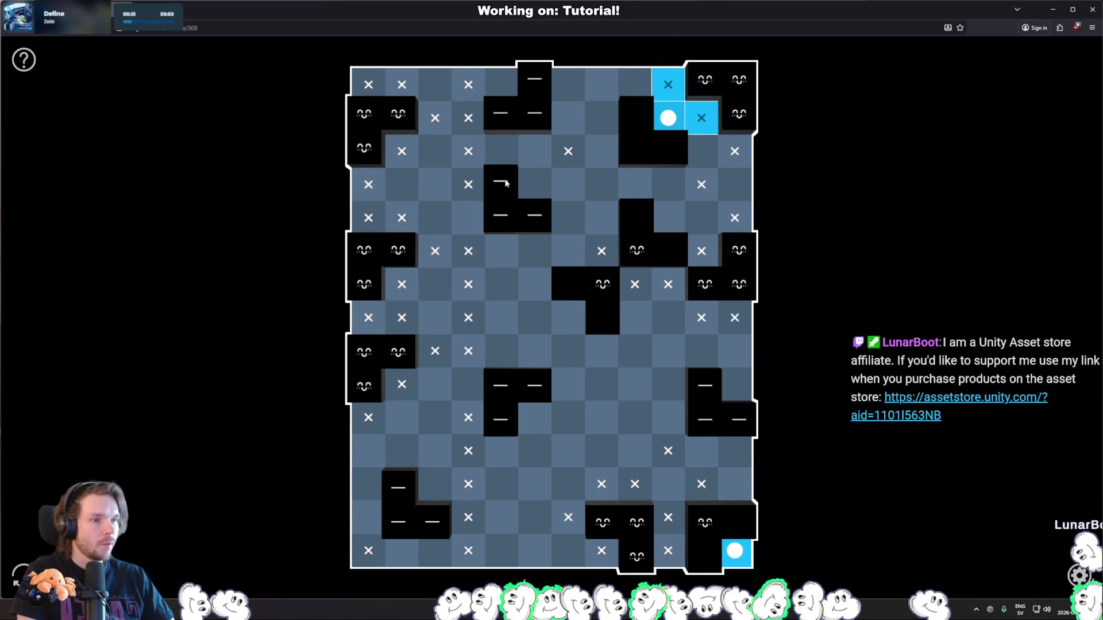
pyautogui.click(528, 165)
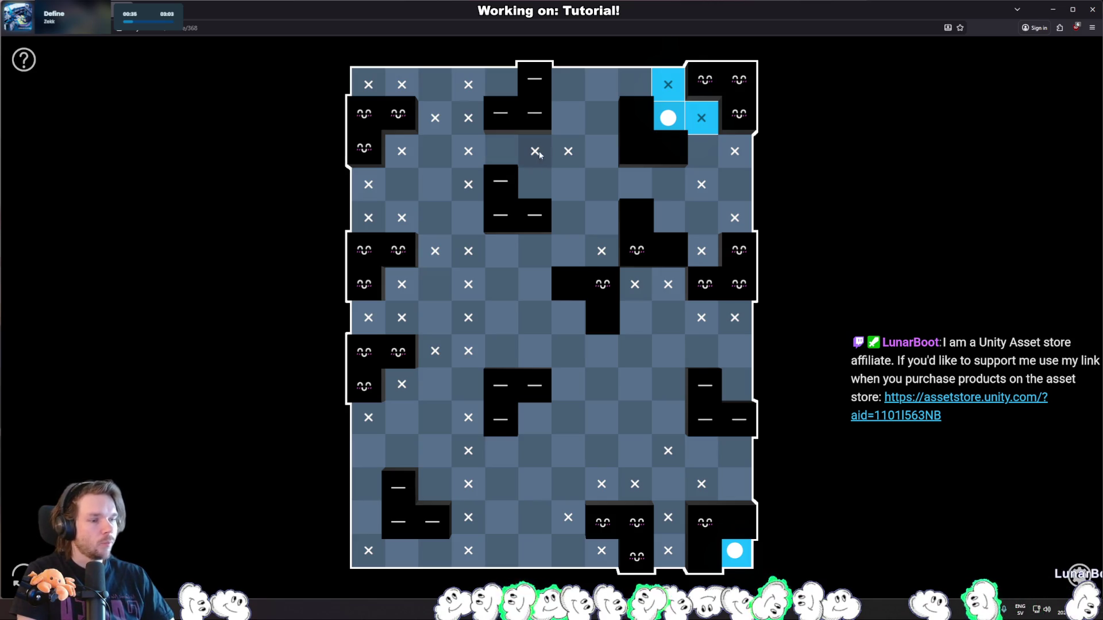
# Cross a lower sixth-column cell, light three cells around the top-centre blocks, and cross one more.
pyautogui.click(539, 456)
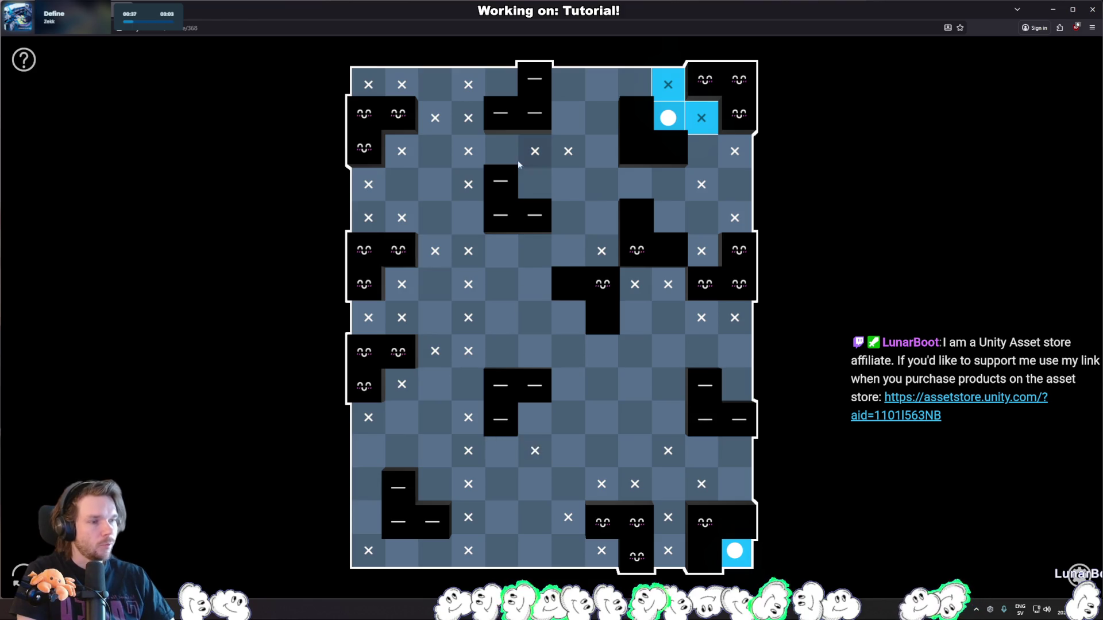
pyautogui.doubleClick(561, 120)
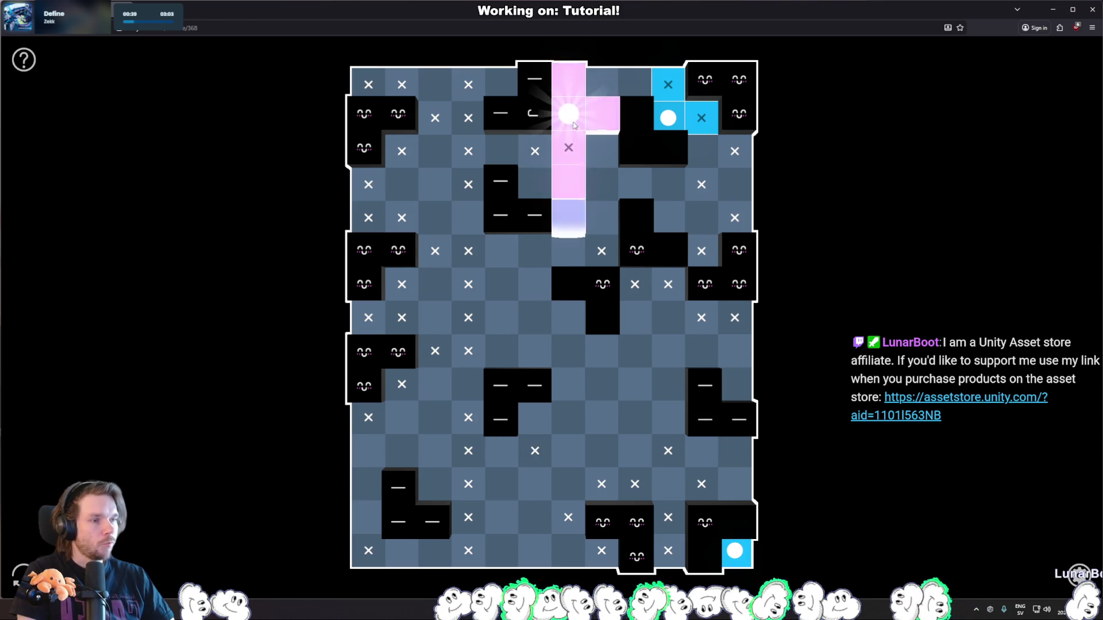
pyautogui.doubleClick(504, 89)
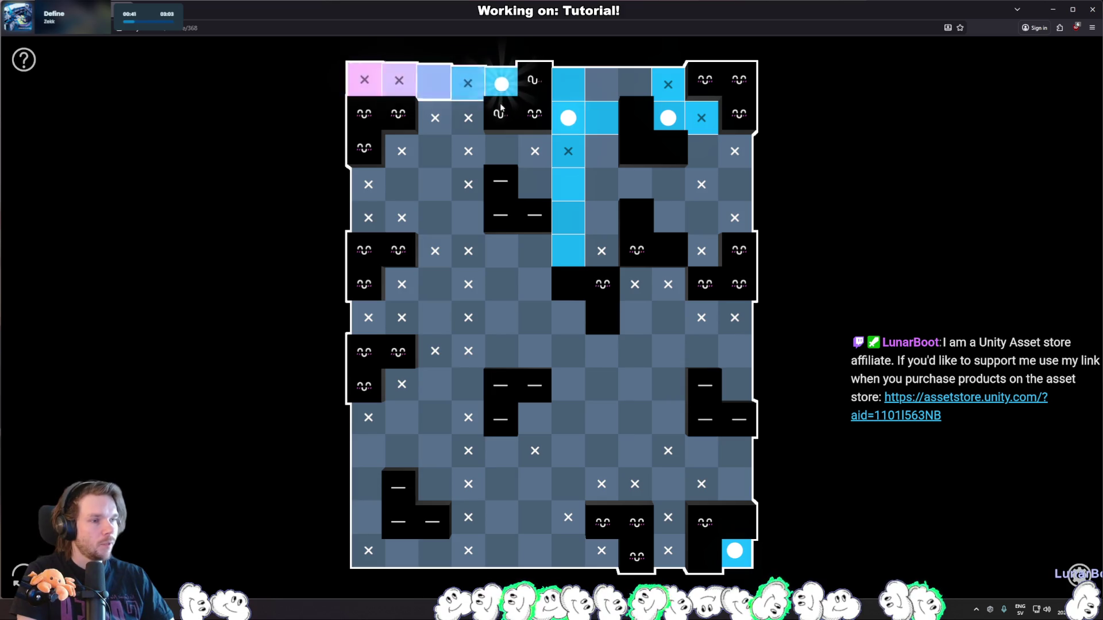
pyautogui.click(500, 153)
pyautogui.doubleClick(540, 195)
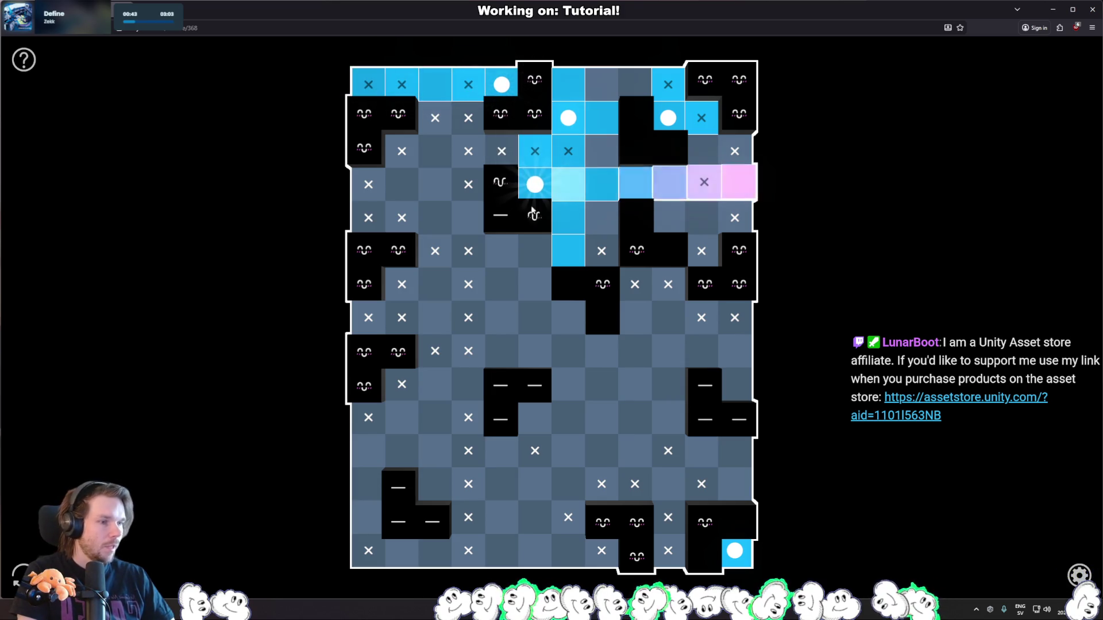
pyautogui.click(525, 260)
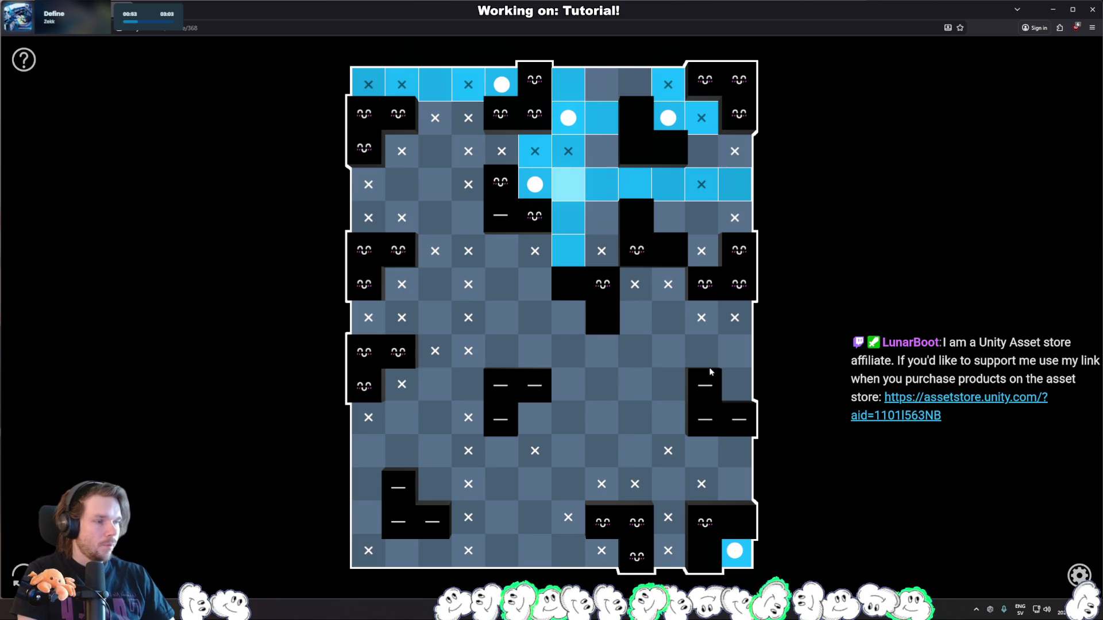
# Place two upper-right lights, try and remove a top-row light, and cross two fifth-column cells.
pyautogui.click(696, 145)
pyautogui.click(668, 224)
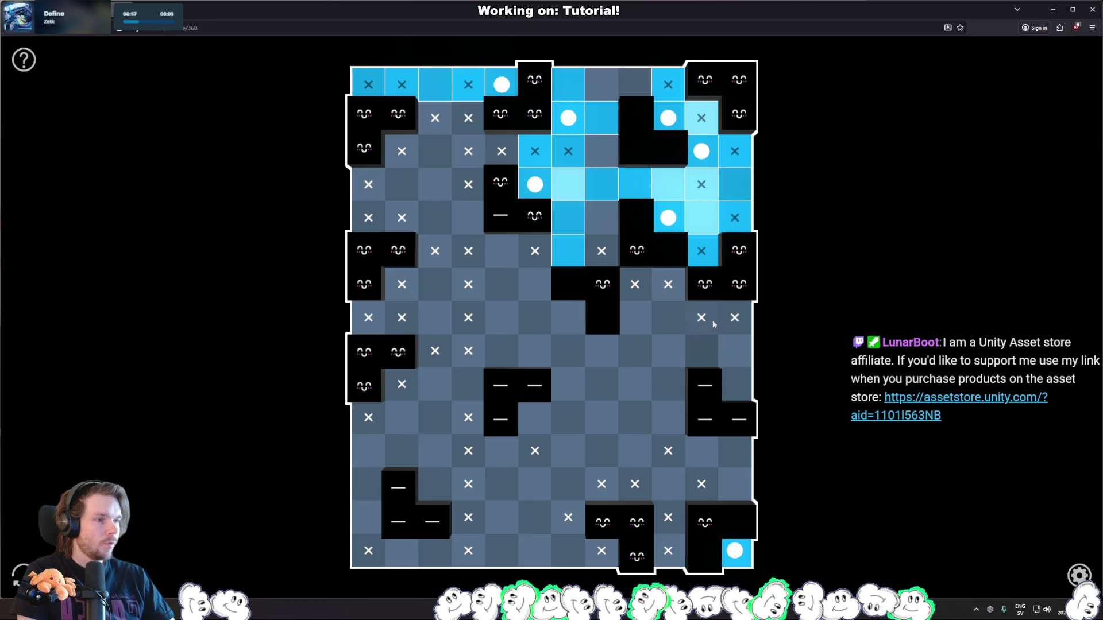
pyautogui.click(597, 84)
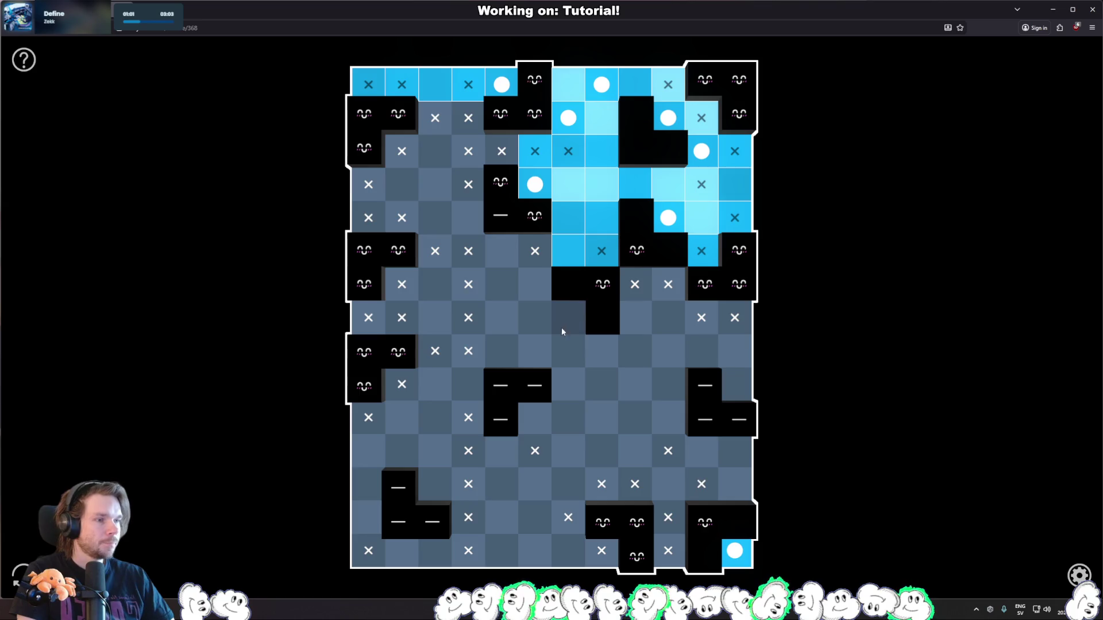
pyautogui.click(599, 89)
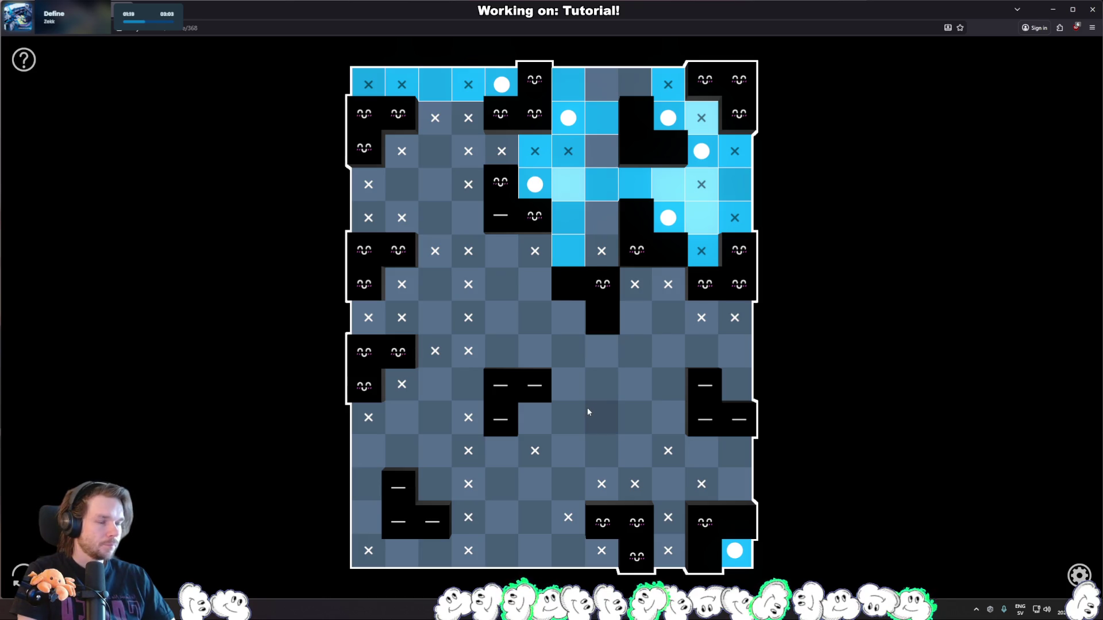
pyautogui.moveTo(502, 318); pyautogui.dragTo(502, 285)
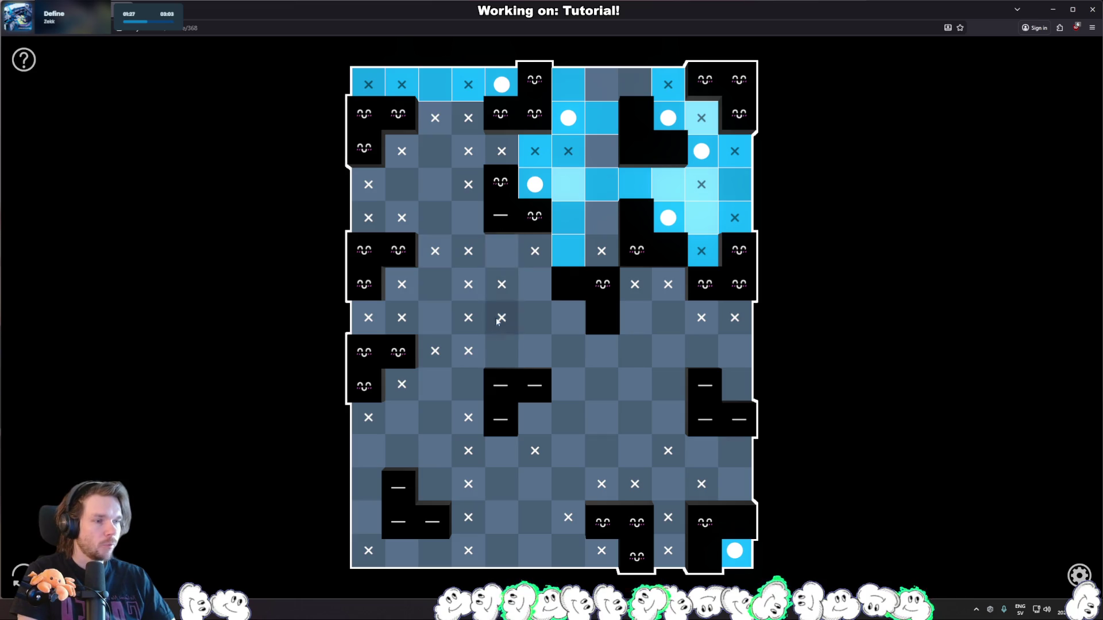
# Redo the crosses on fifth-column rows 7 and 8, then test and remove a light below.
pyautogui.moveTo(498, 342); pyautogui.dragTo(501, 284)
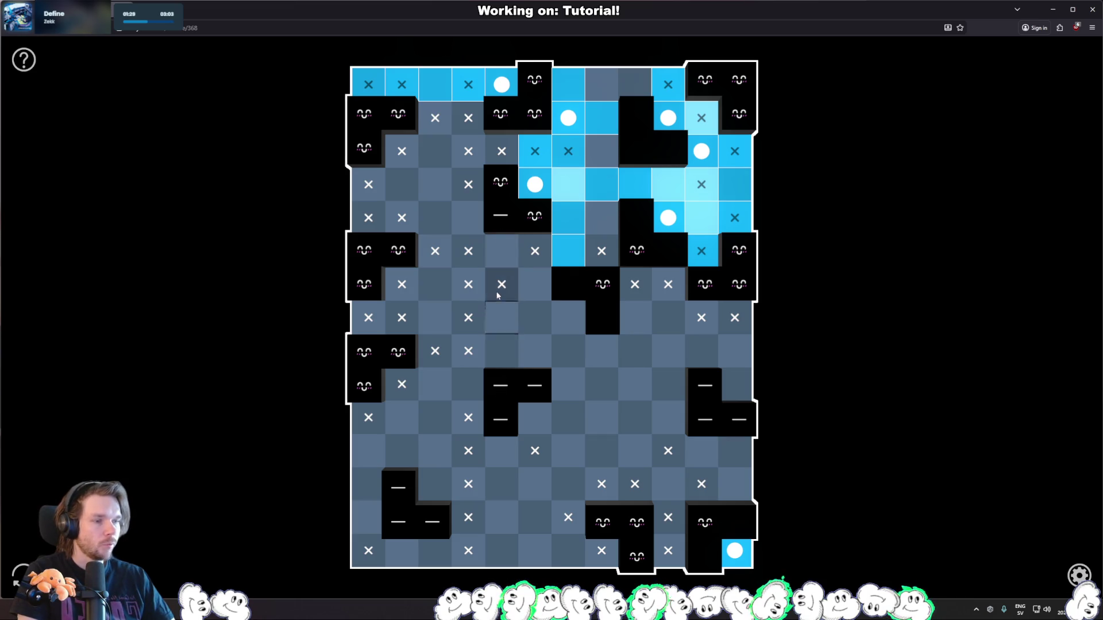
pyautogui.moveTo(501, 328); pyautogui.dragTo(502, 284)
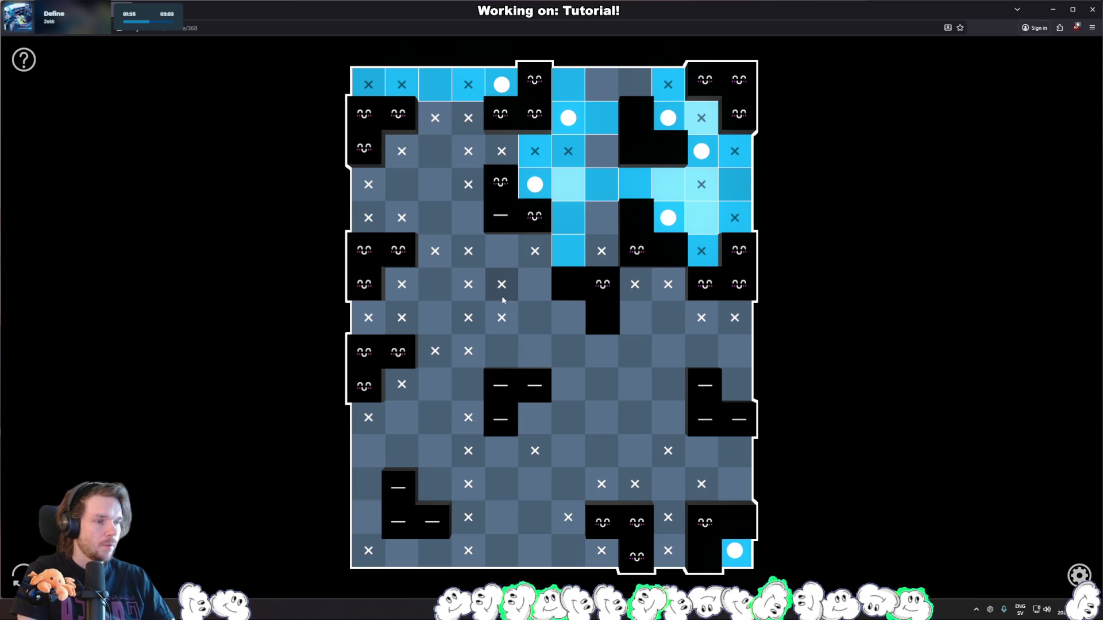
pyautogui.click(503, 352)
pyautogui.click(503, 354)
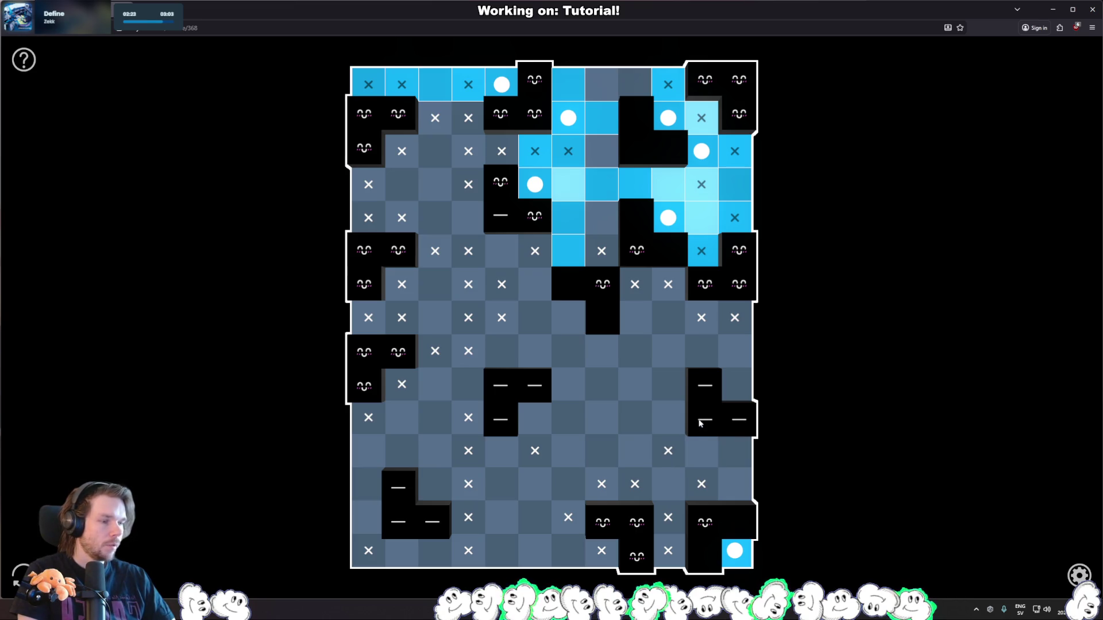
pyautogui.click(703, 453)
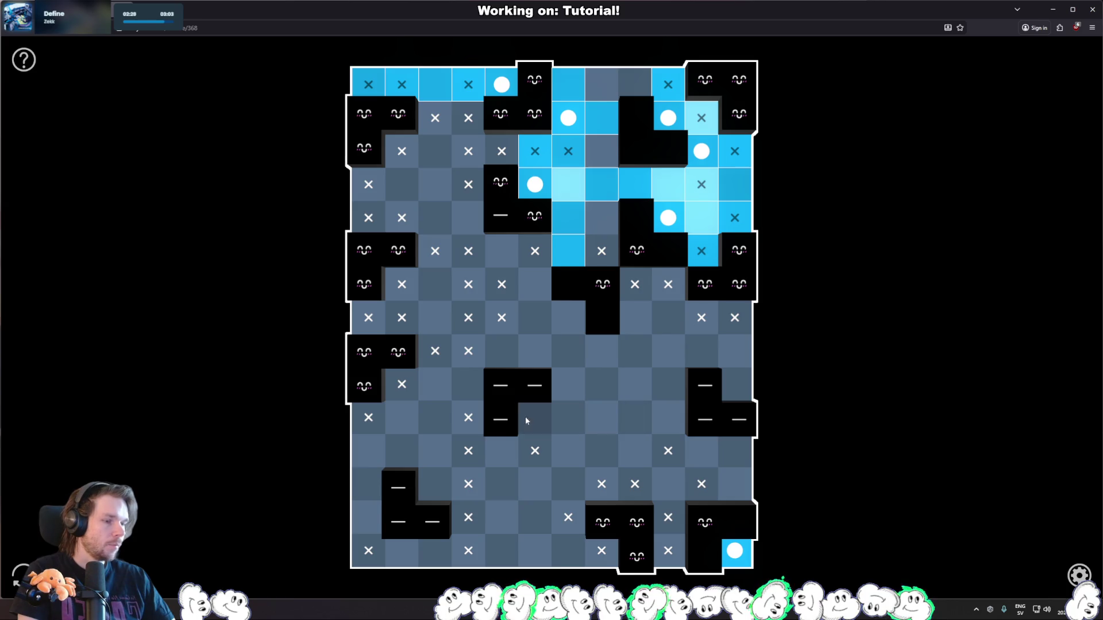
pyautogui.moveTo(571, 452); pyautogui.dragTo(666, 452)
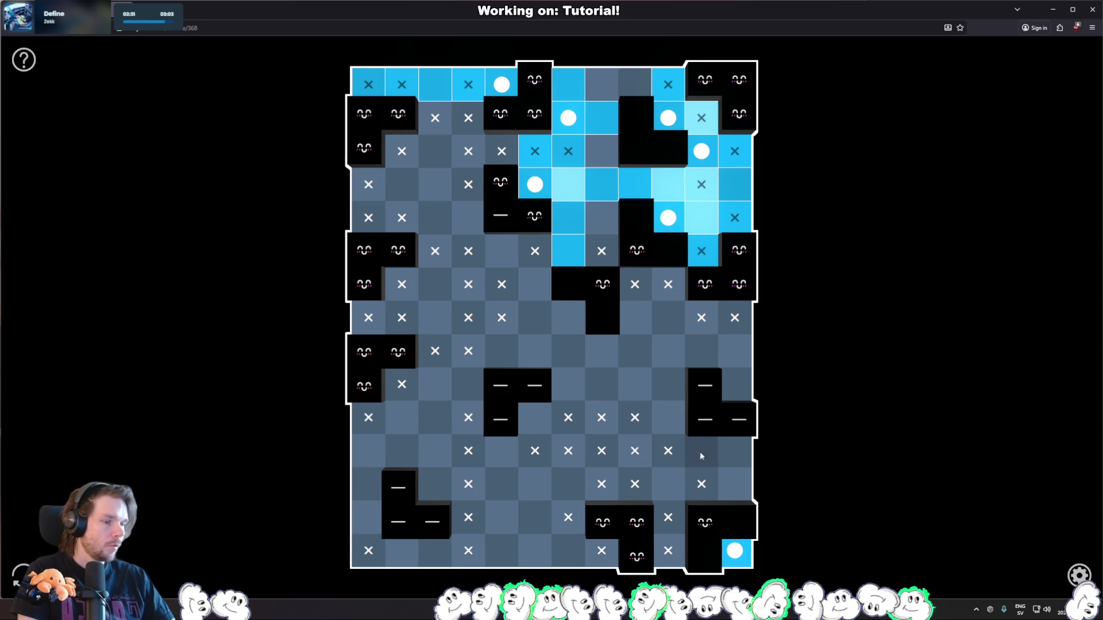
pyautogui.click(733, 451)
pyautogui.moveTo(434, 455); pyautogui.dragTo(368, 454)
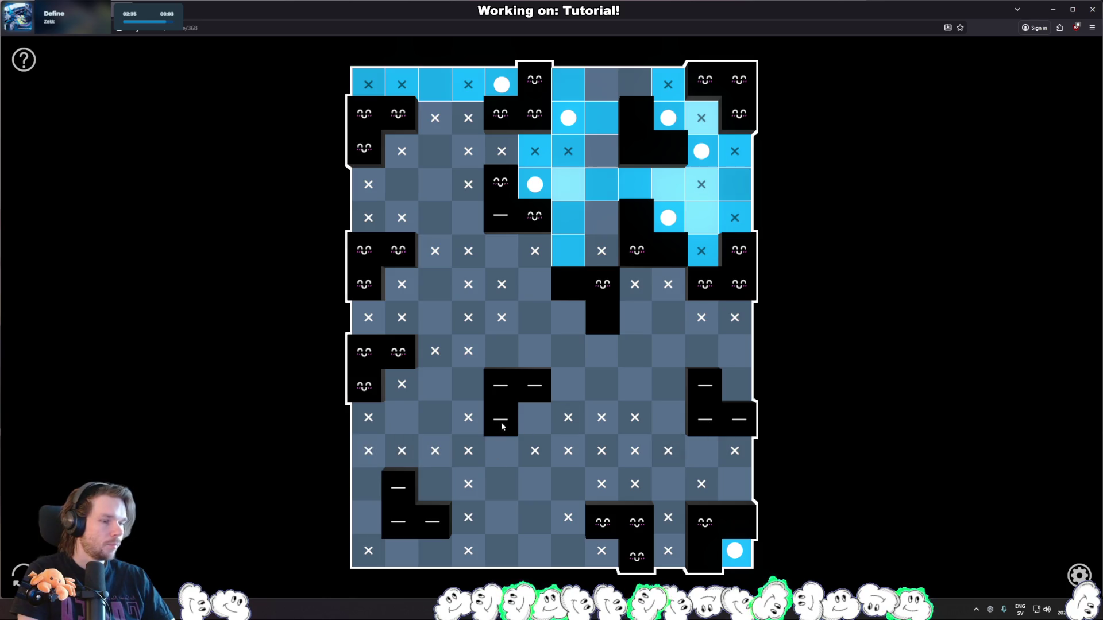
pyautogui.click(733, 390)
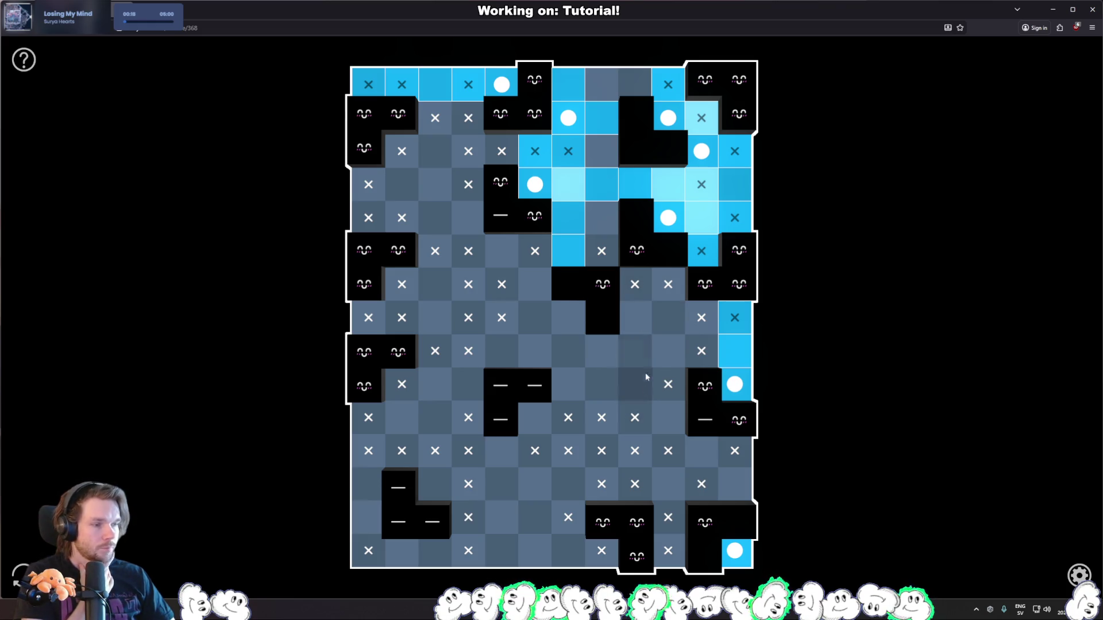
pyautogui.click(637, 287)
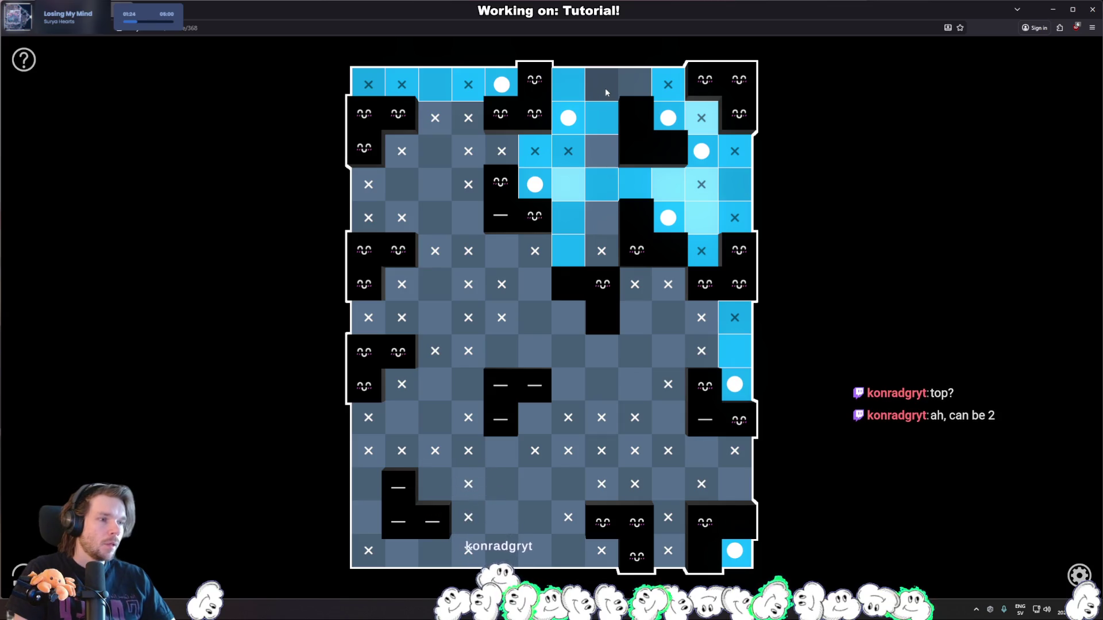
# Light the top-row cell left of the top-right block and tidy the crosses below it.
pyautogui.click(635, 84)
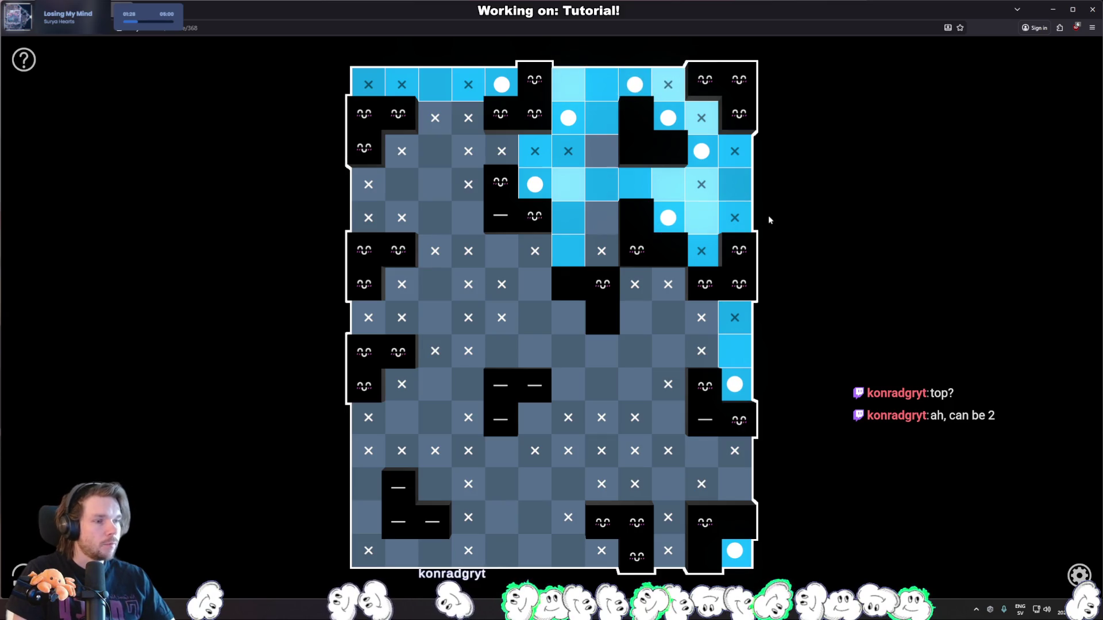
pyautogui.rightClick(600, 150)
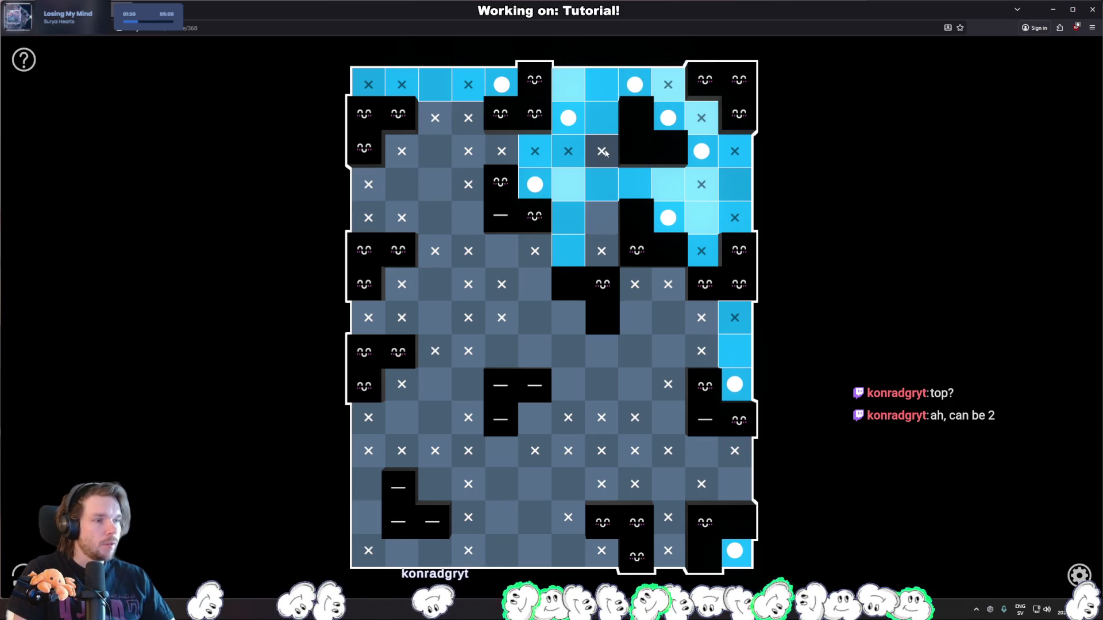
pyautogui.rightClick(601, 151)
pyautogui.click(502, 151)
pyautogui.rightClick(502, 150)
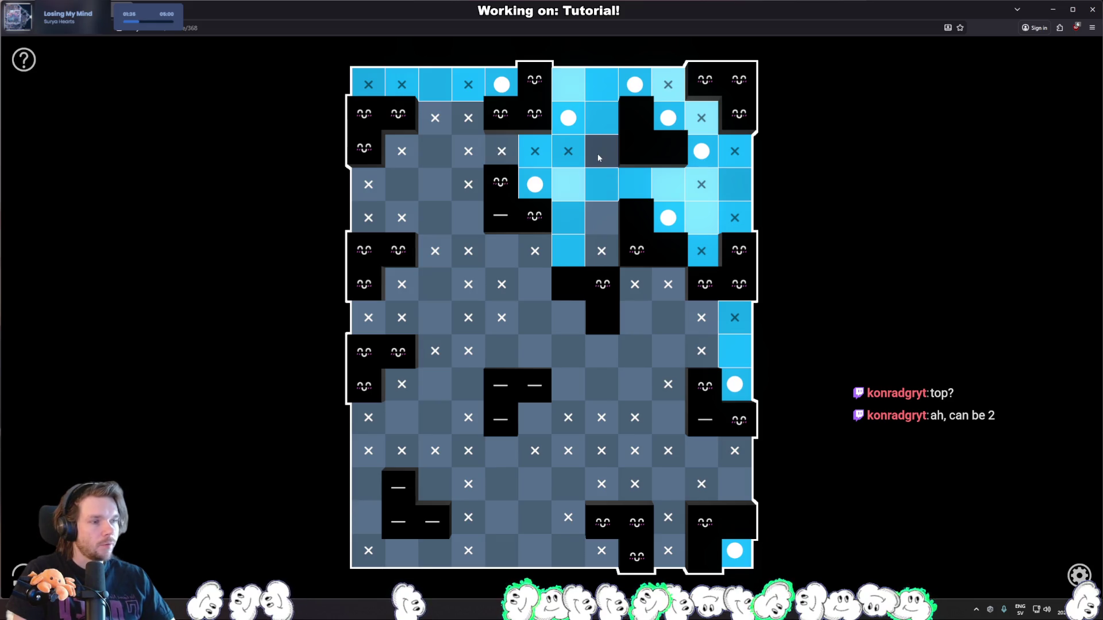
# Test trial lights in the upper-left row and below the top-centre block, then remove the conflicting one.
pyautogui.click(439, 151)
pyautogui.click(604, 218)
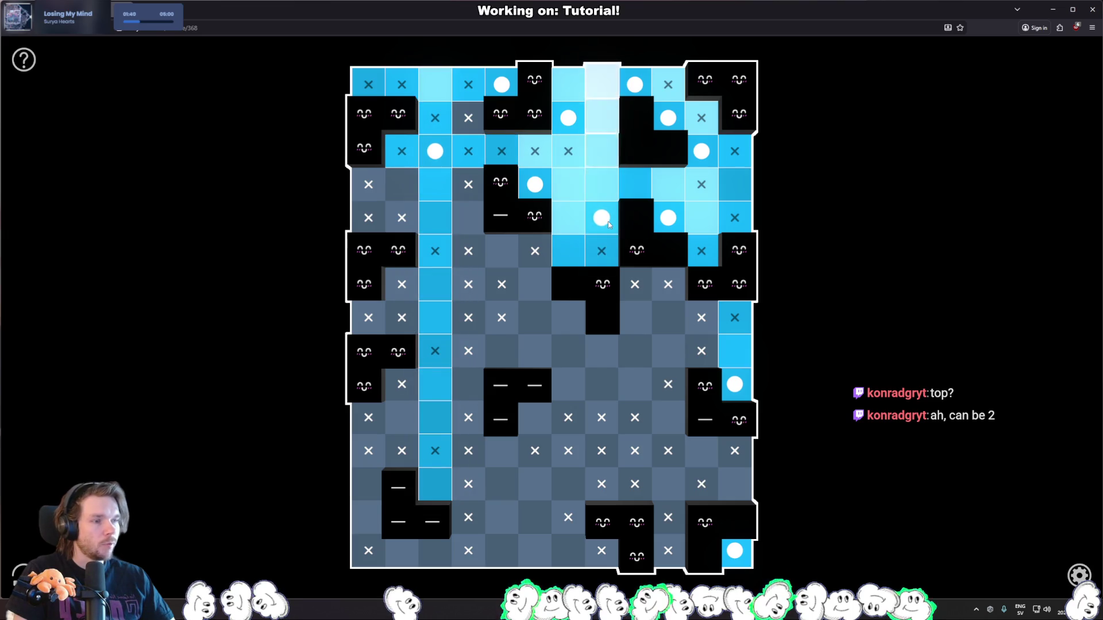
pyautogui.click(595, 159)
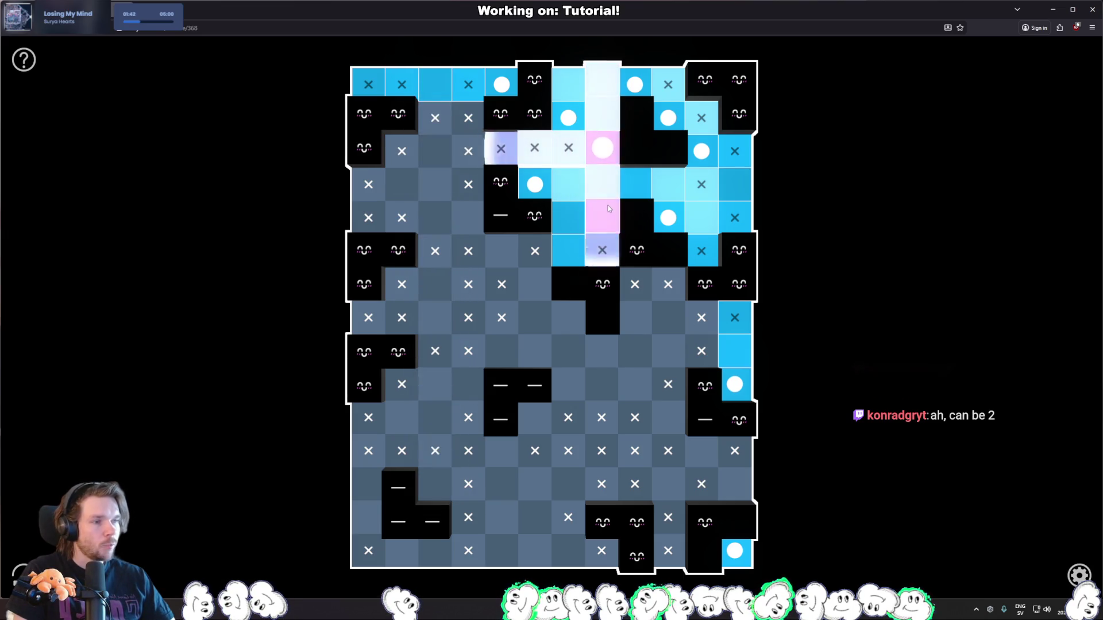
pyautogui.click(598, 160)
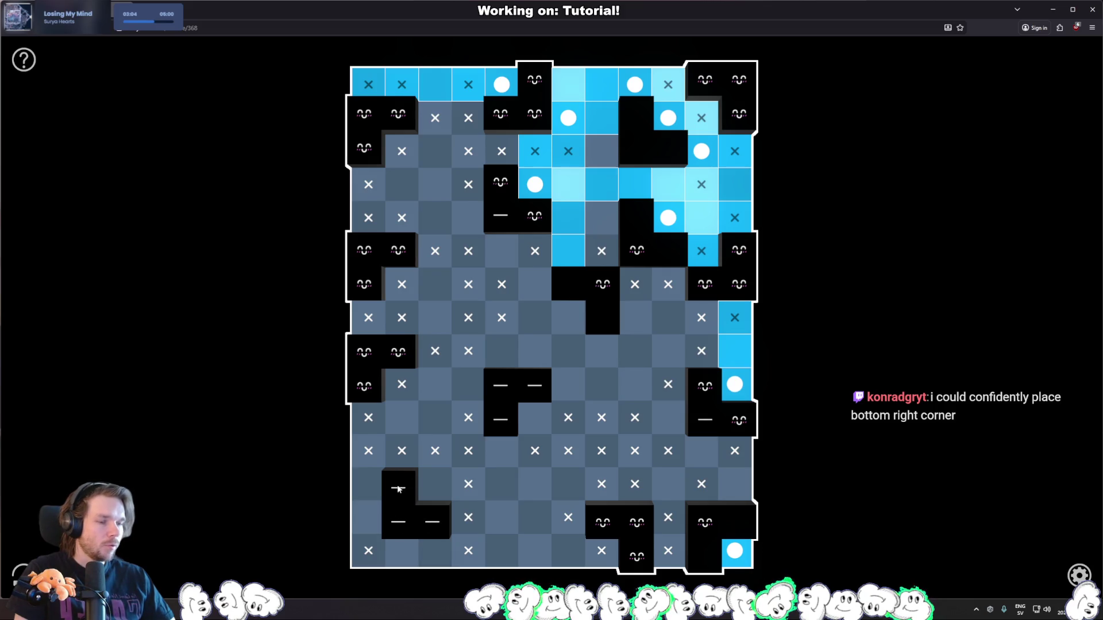
# Place a bulb beside the lower-left clue block, lighting the column above it.
pyautogui.click(435, 483)
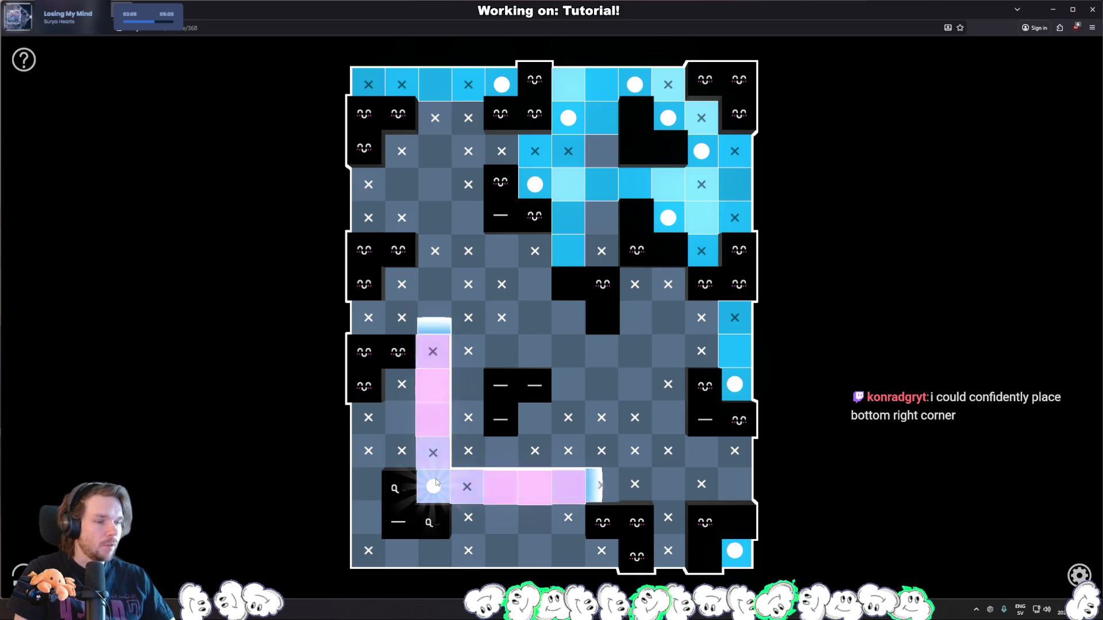
# Mark the bottom-left neighbouring cells as empty and place a bulb in the far-left column.
pyautogui.rightClick(436, 551)
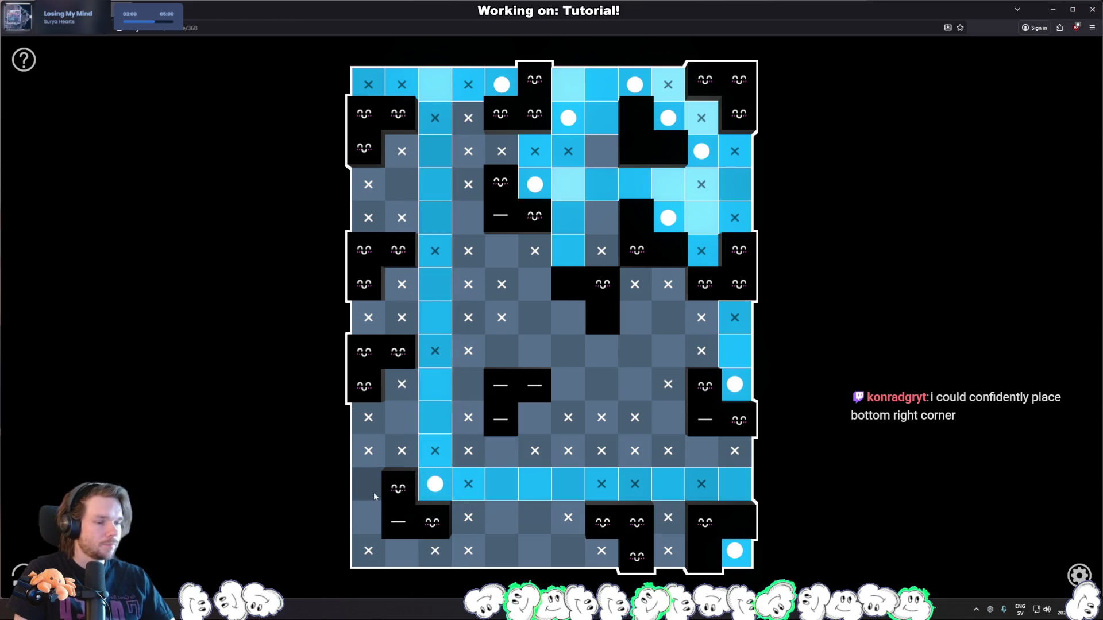
pyautogui.rightClick(372, 489)
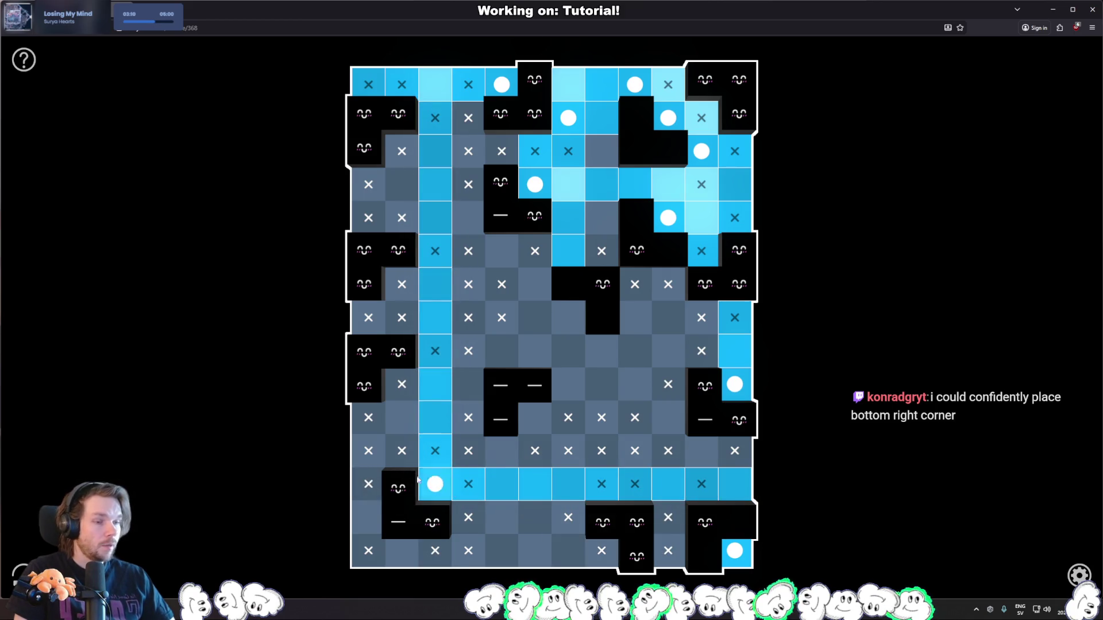
pyautogui.click(369, 503)
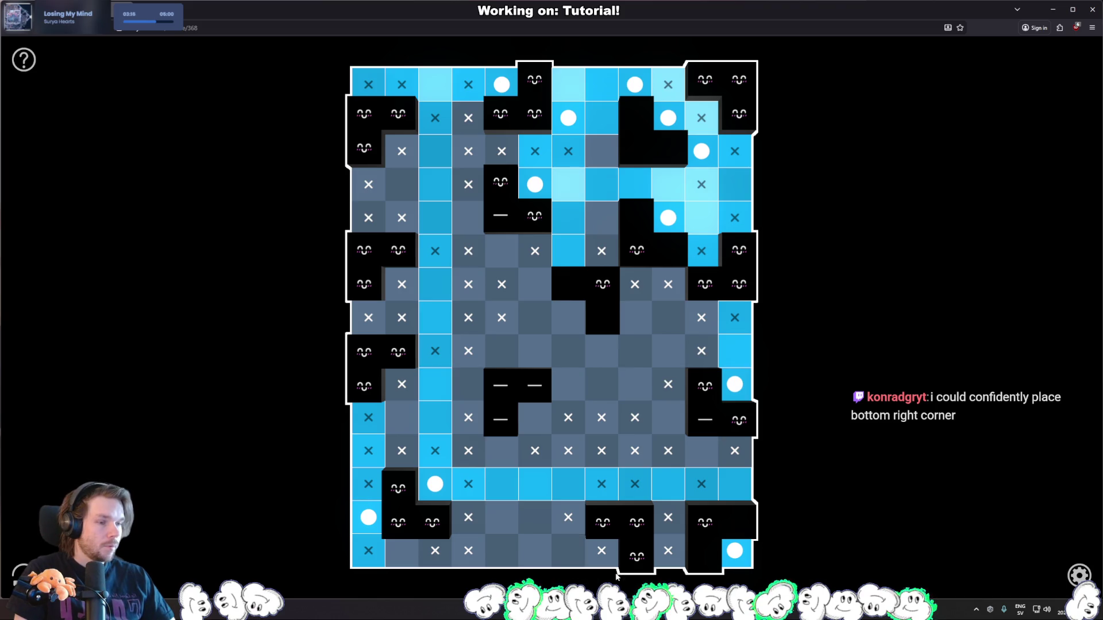
pyautogui.rightClick(402, 550)
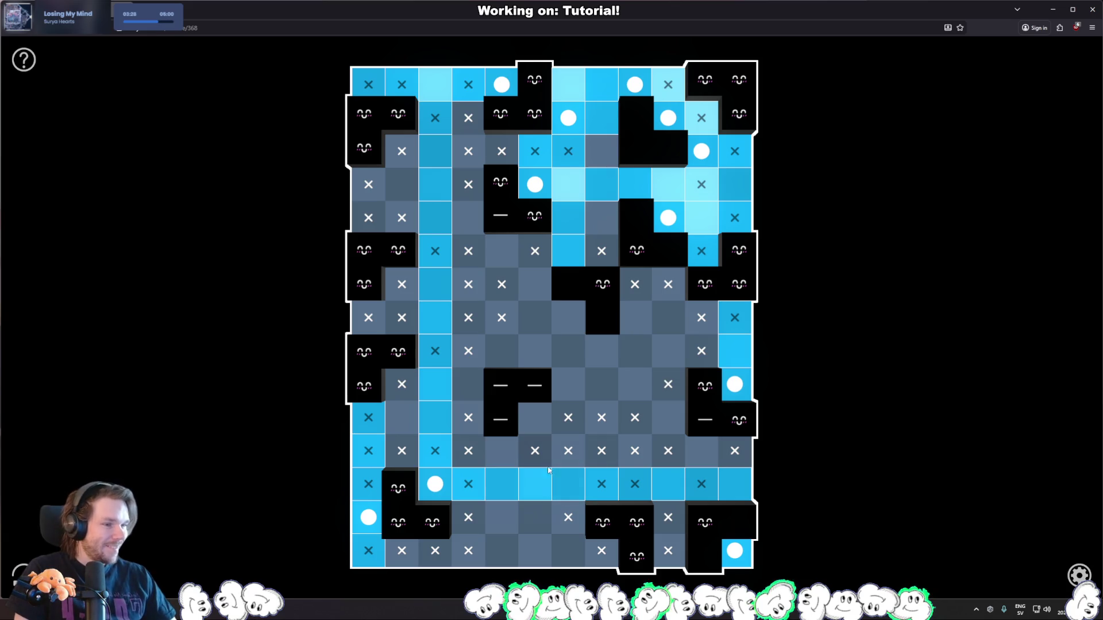
# Place bulbs in the upper-left area, beside the centre clue and below the top-centre block.
pyautogui.click(401, 184)
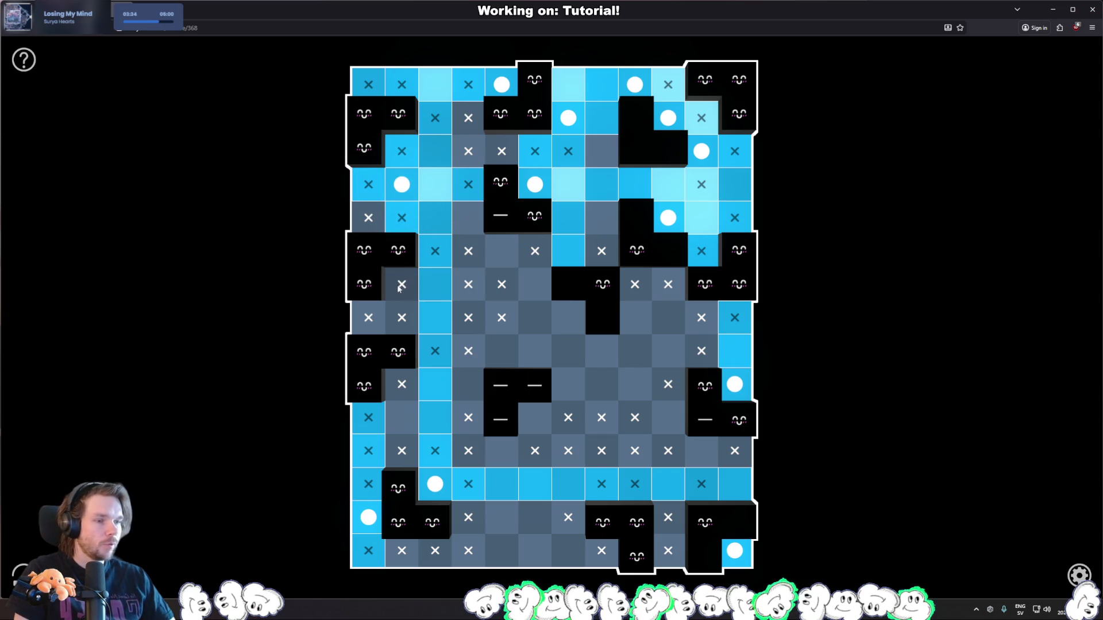
pyautogui.click(540, 283)
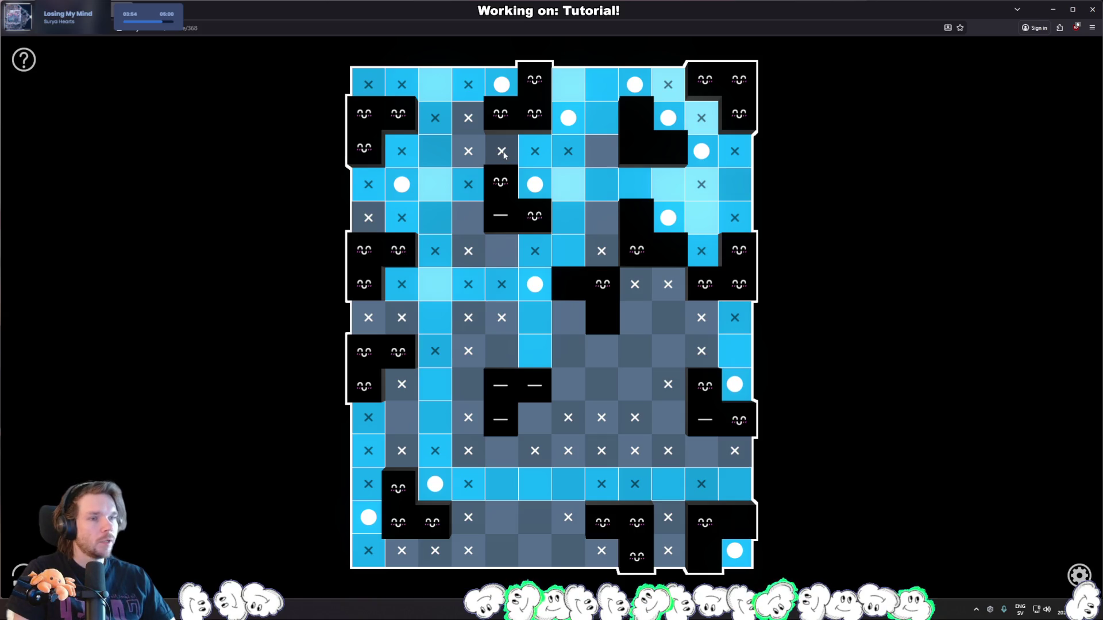
pyautogui.click(593, 156)
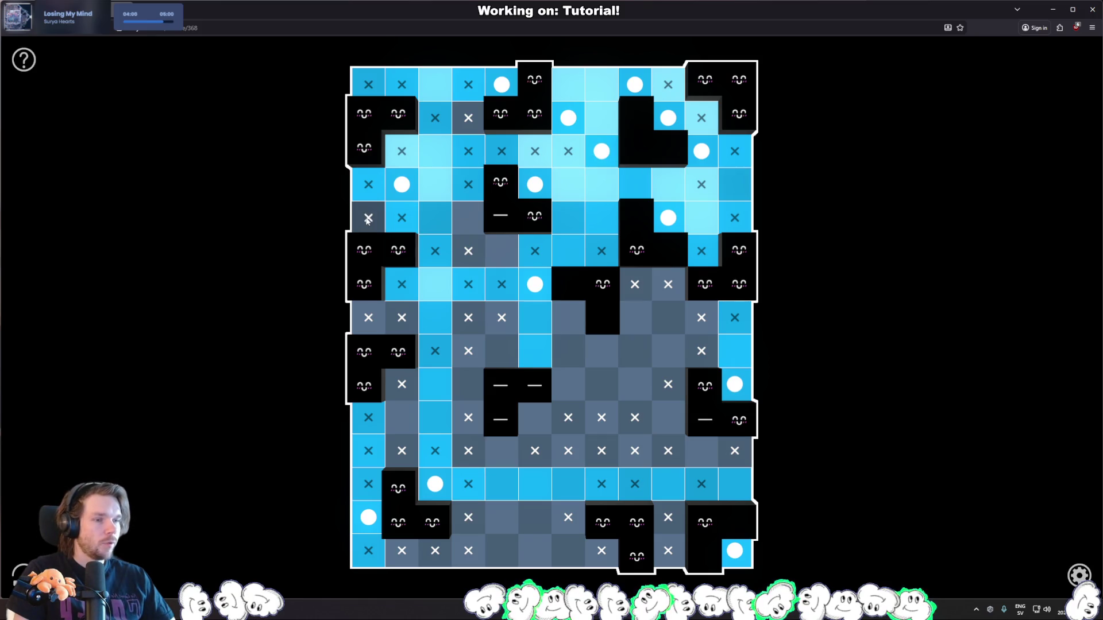
# Place the last nine bulbs across the board to solve puzzle No. 368, then show its info panel.
pyautogui.click(466, 229)
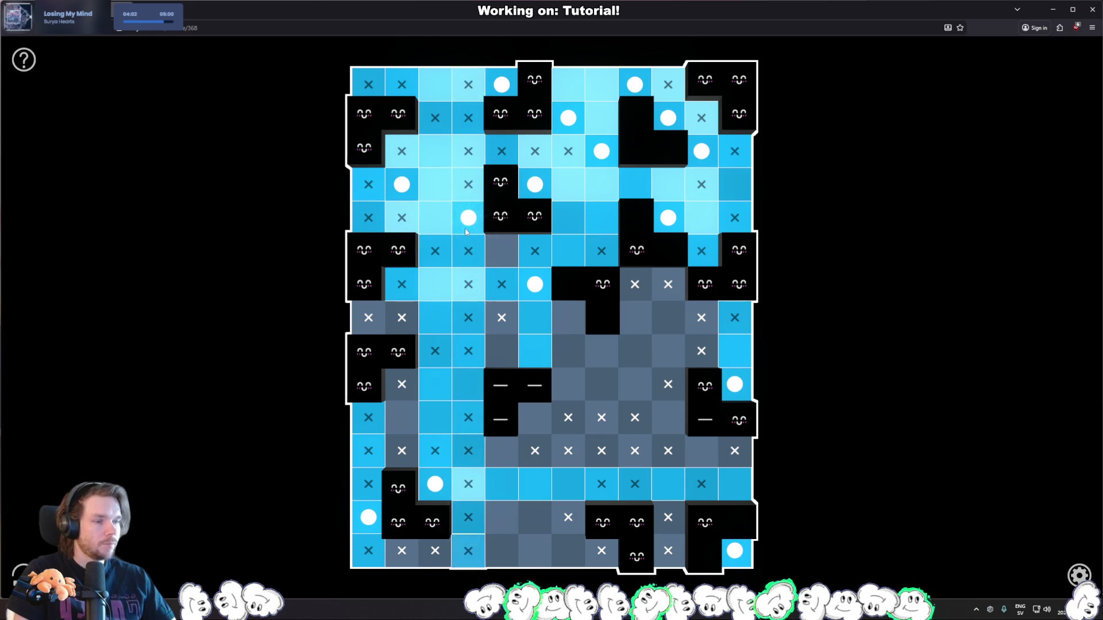
pyautogui.click(570, 318)
pyautogui.click(526, 411)
pyautogui.click(501, 351)
pyautogui.click(698, 451)
pyautogui.click(670, 316)
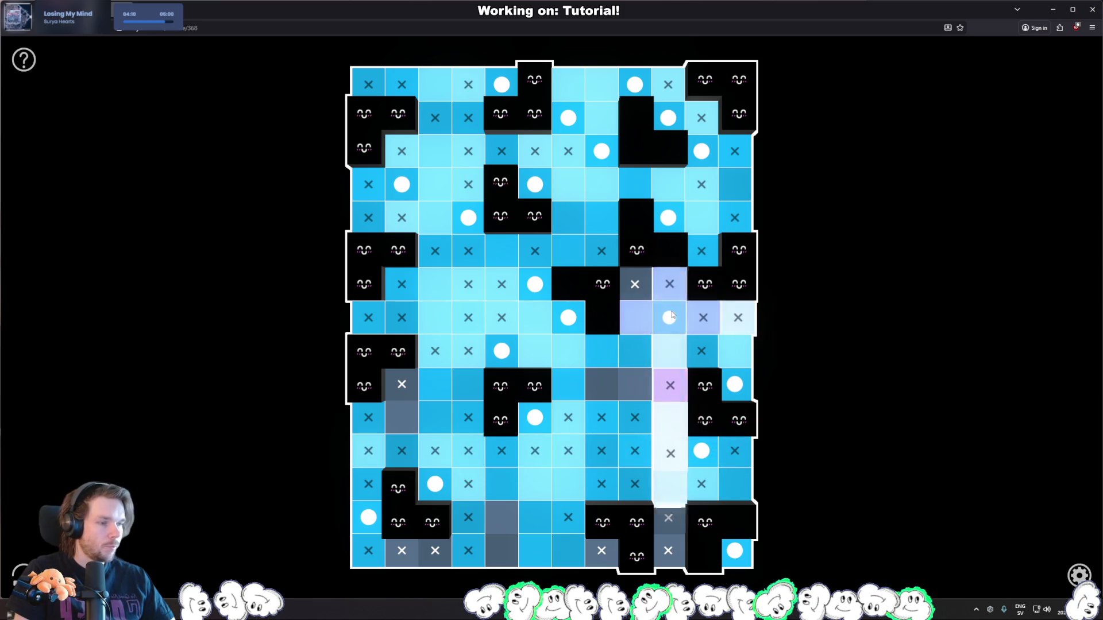
pyautogui.click(635, 384)
pyautogui.click(401, 417)
pyautogui.click(502, 552)
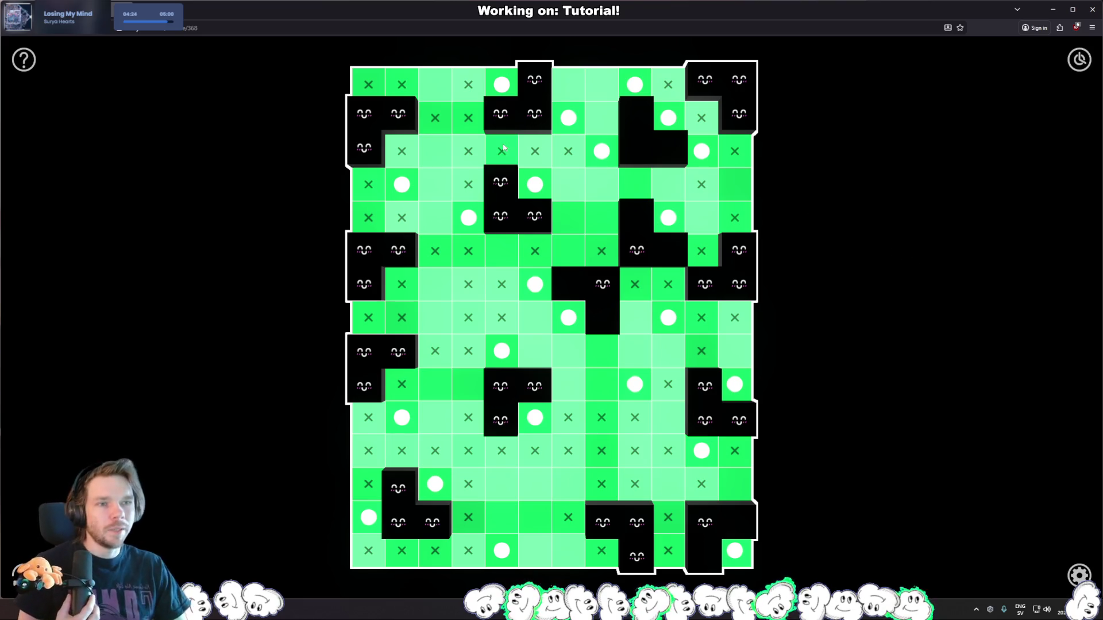
pyautogui.click(23, 60)
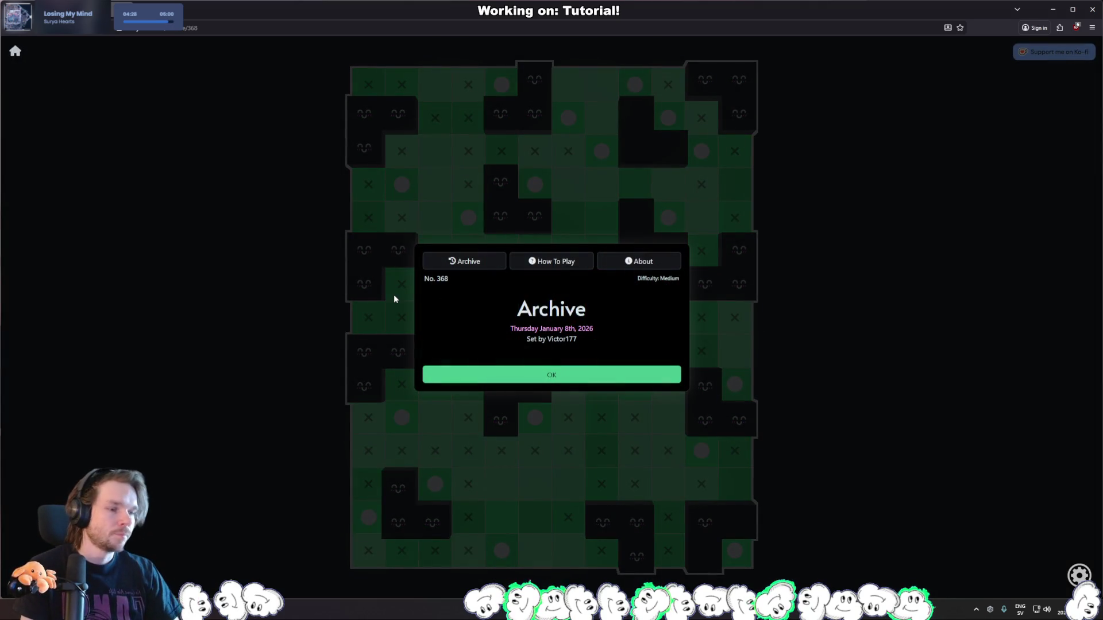
# Go through the Archive back to the home page with today's puzzle No. 393, then switch to Rider.
pyautogui.click(470, 265)
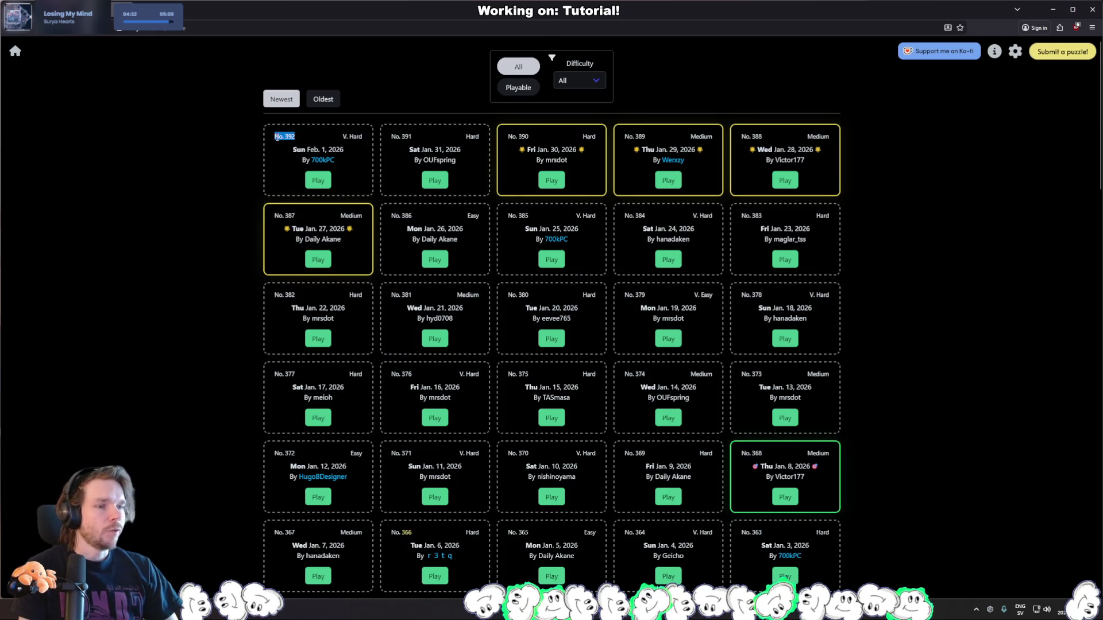
pyautogui.click(153, 147)
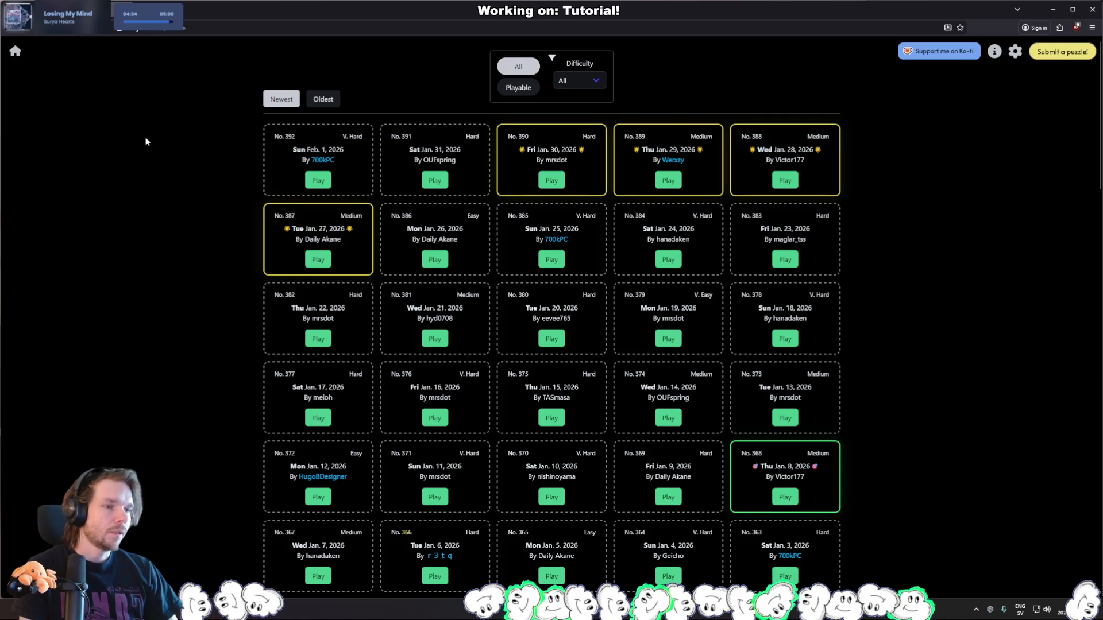
pyautogui.click(15, 51)
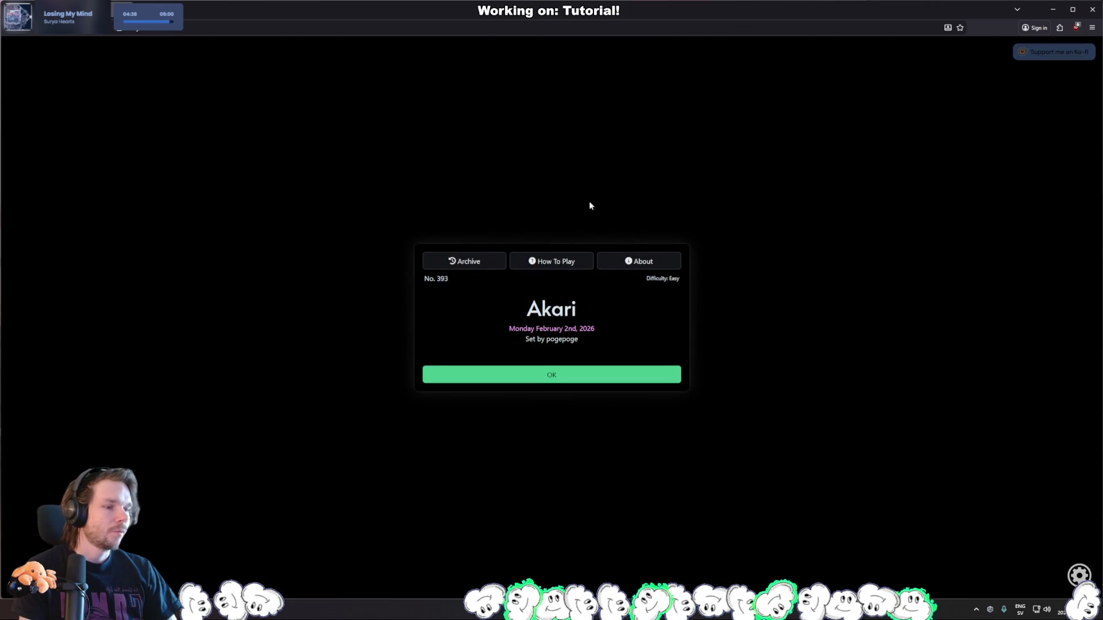
pyautogui.hotkey('alt', 'Tab')
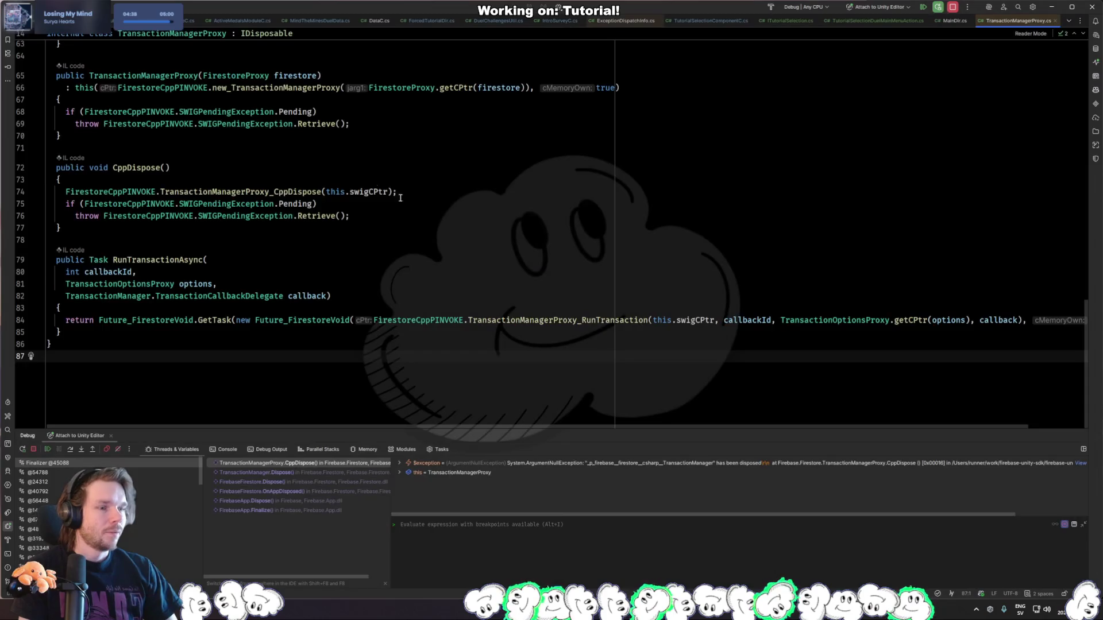
# Resume the debugger past the exception and close TransactionManagerProxy.cs and ExceptionDispatchInfo.cs.
pyautogui.click(950, 9)
pyautogui.click(507, 208)
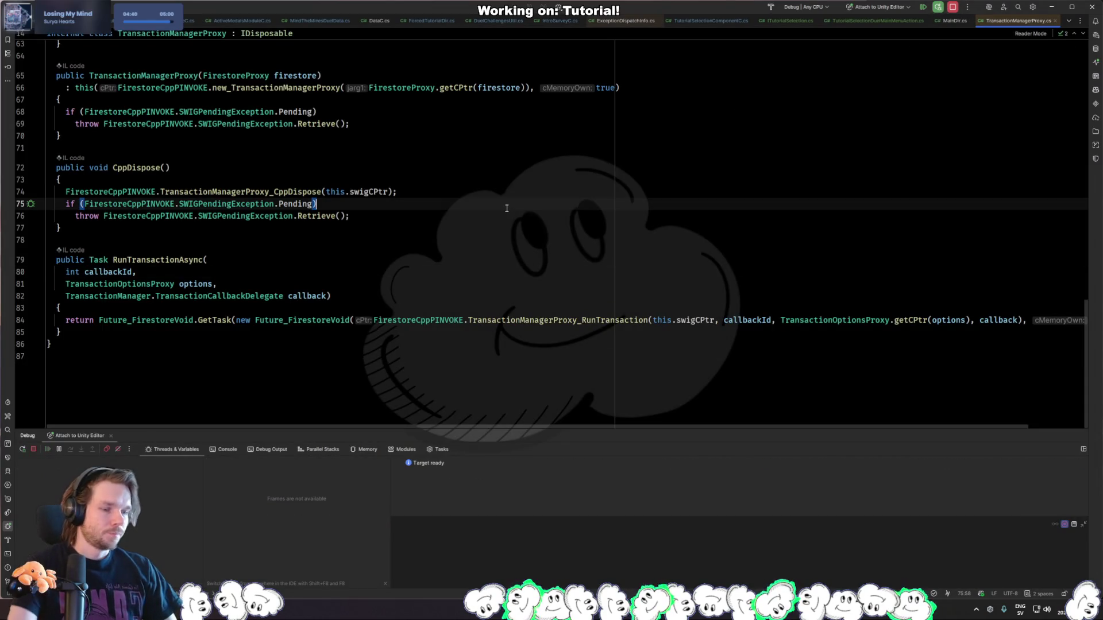
pyautogui.hotkey('alt', 'Tab')
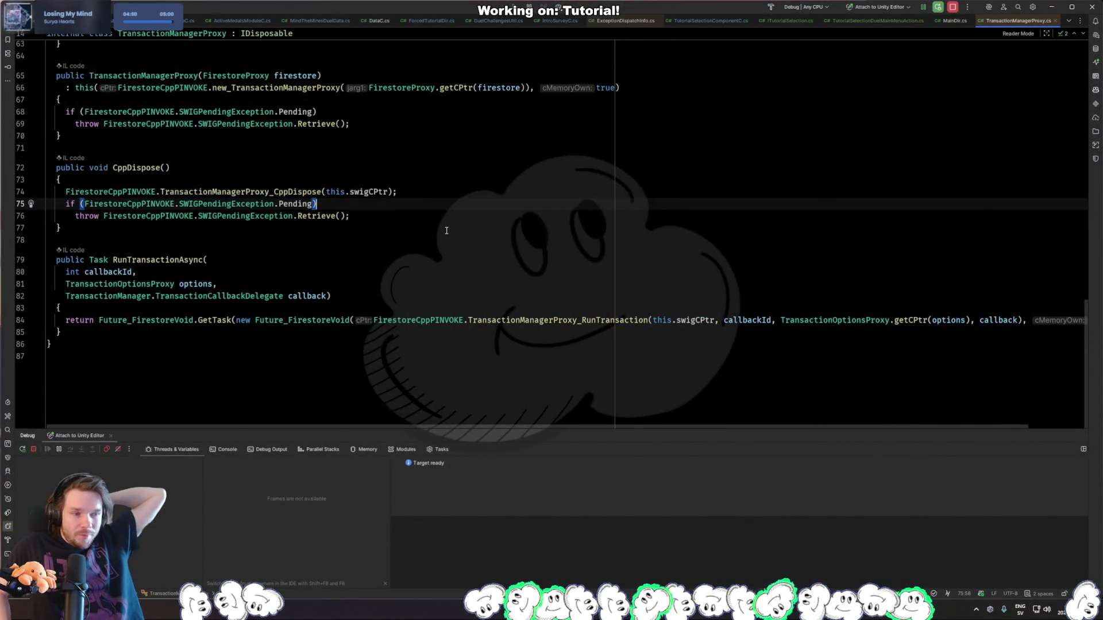
pyautogui.middleClick(1006, 22)
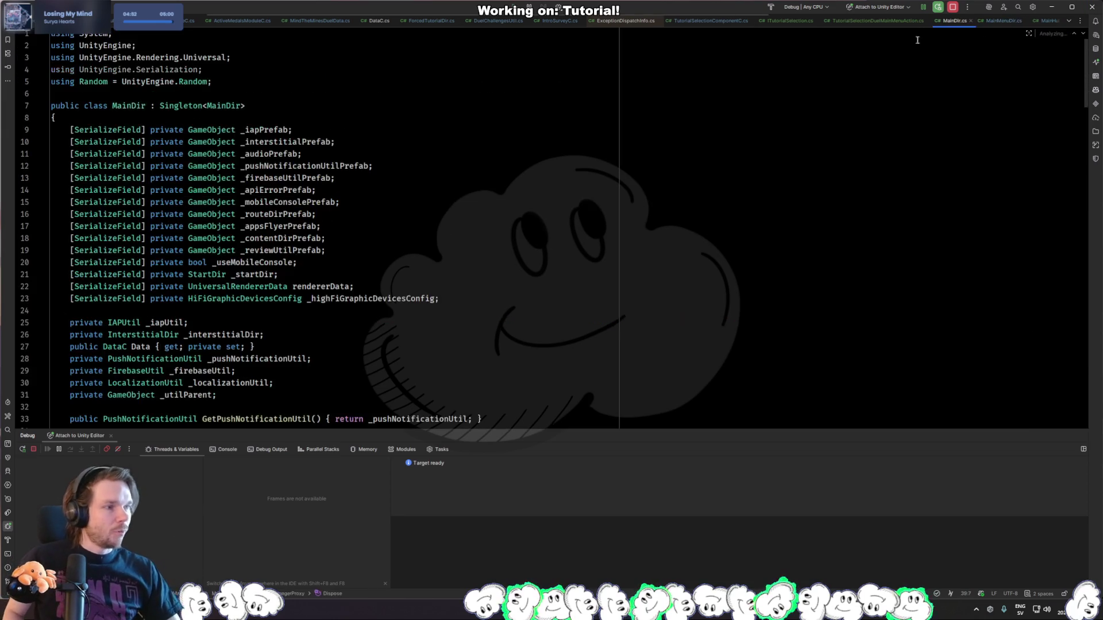
pyautogui.middleClick(629, 24)
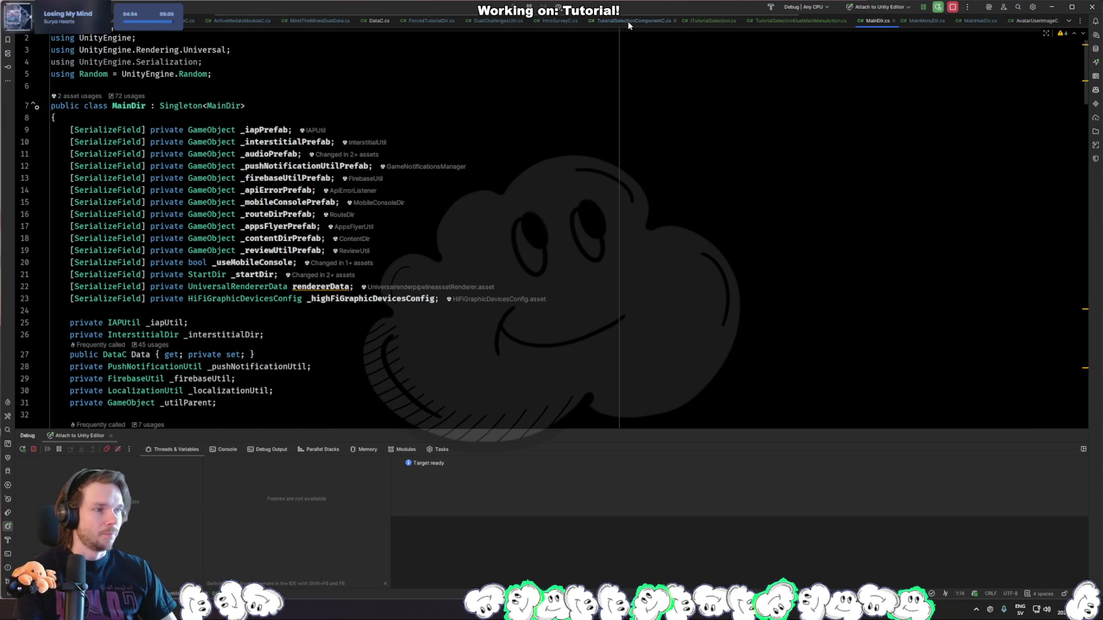
# Delete MainDir.cs's unused UnityEngine.Serialization using line and return to Unity.
pyautogui.click(560, 49)
pyautogui.hotkey('shift', 'Down')
pyautogui.press('Delete')
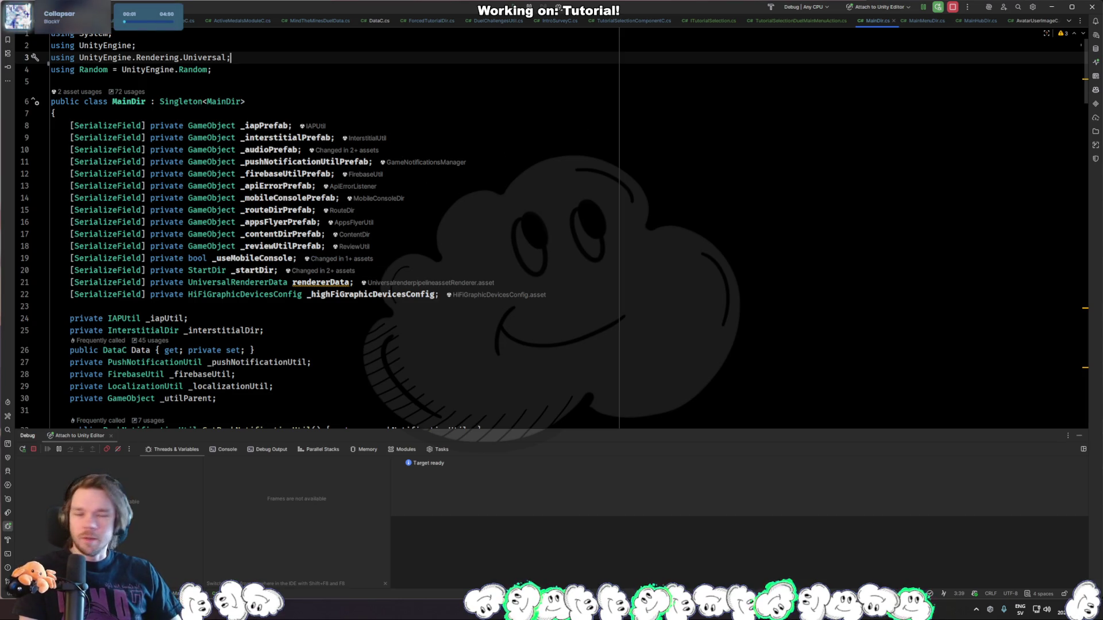
pyautogui.hotkey('alt', 'Tab')
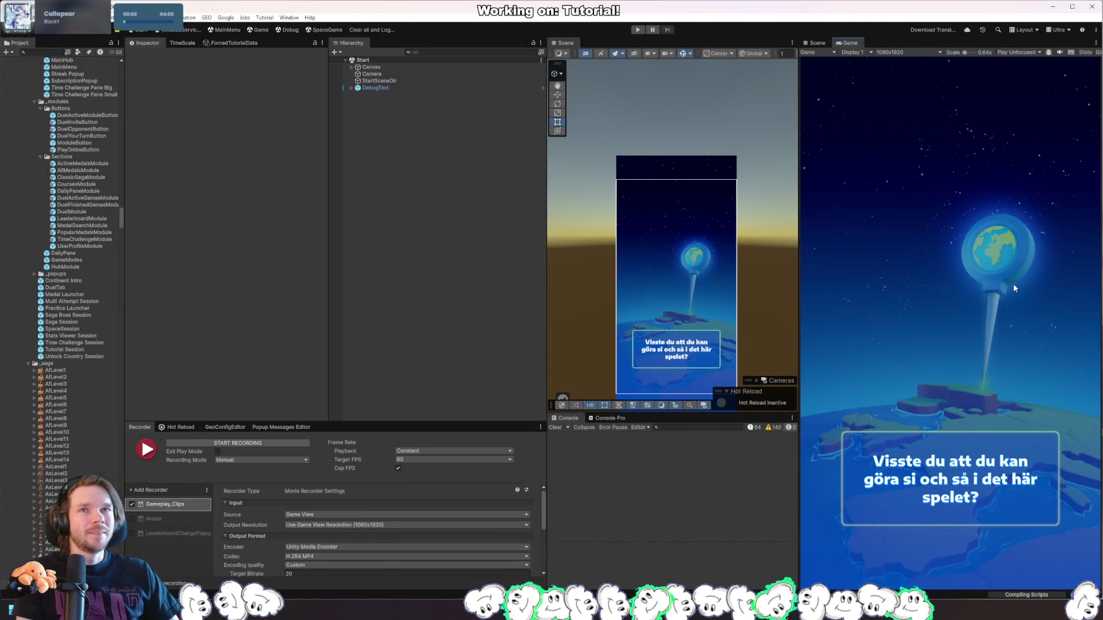